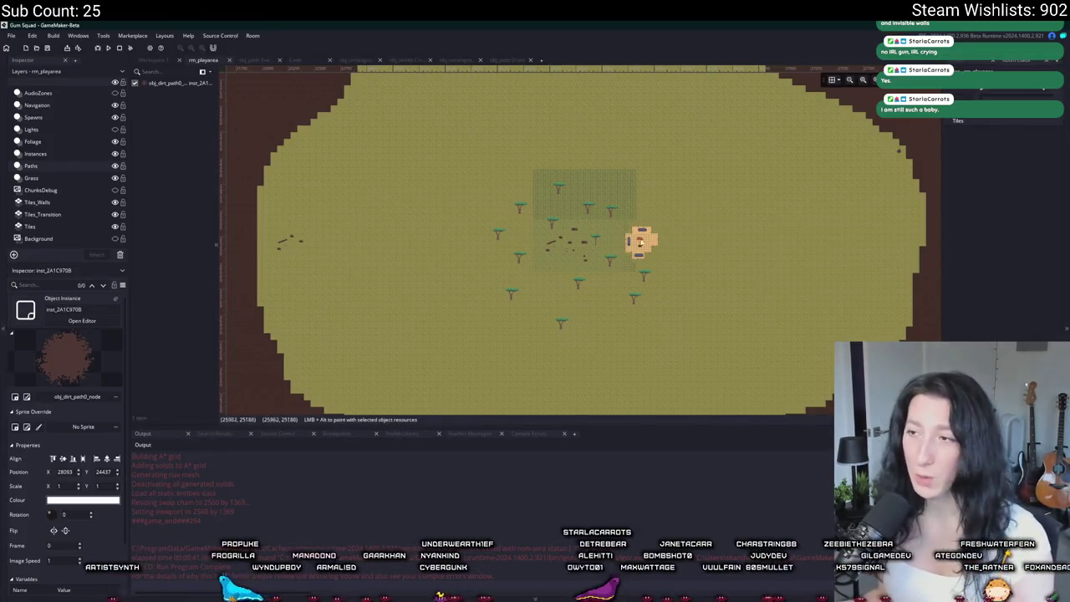
Zoom into the GameMaker room, then switch to the savanna map mockup in Aseprite.
{"action": "scroll", "coordinate": [662, 238], "scroll_direction": "up", "scroll_amount": 3}
{"action": "key", "text": "alt+Tab"}
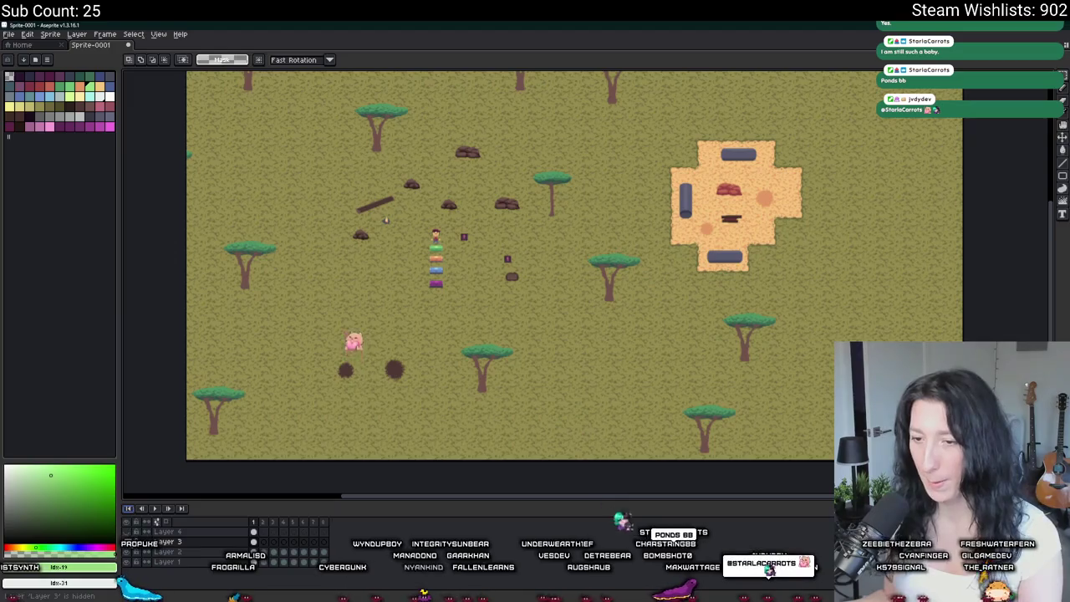
Toggle the ground and coloured path layers on and off to check what each shows.
{"action": "left_click", "coordinate": [137, 562]}
{"action": "left_click", "coordinate": [136, 542]}
{"action": "left_click", "coordinate": [136, 552]}
{"action": "left_click", "coordinate": [136, 562]}
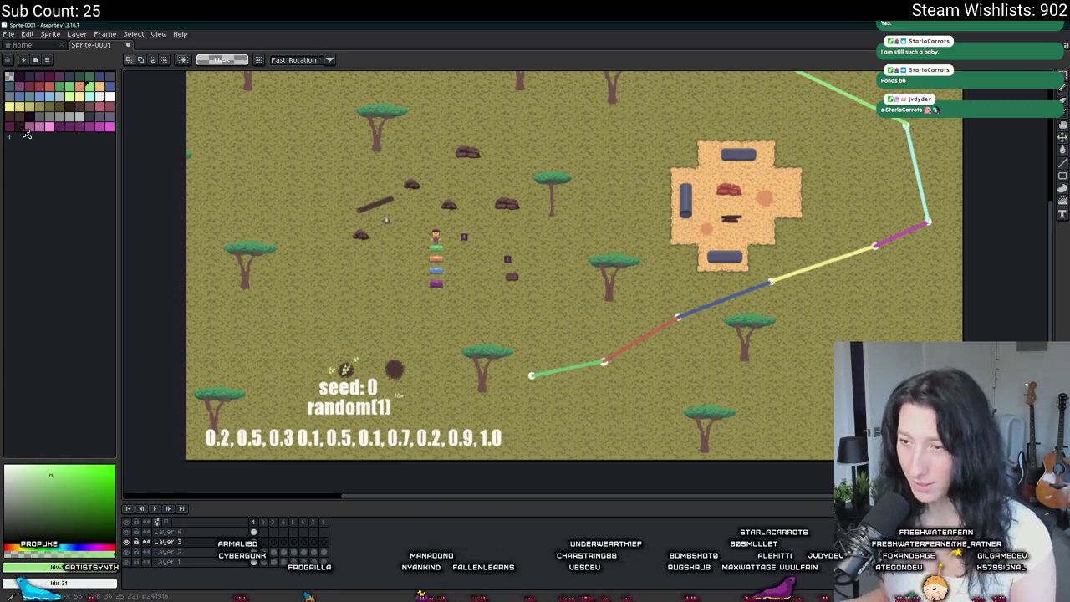
{"action": "left_click", "coordinate": [132, 543]}
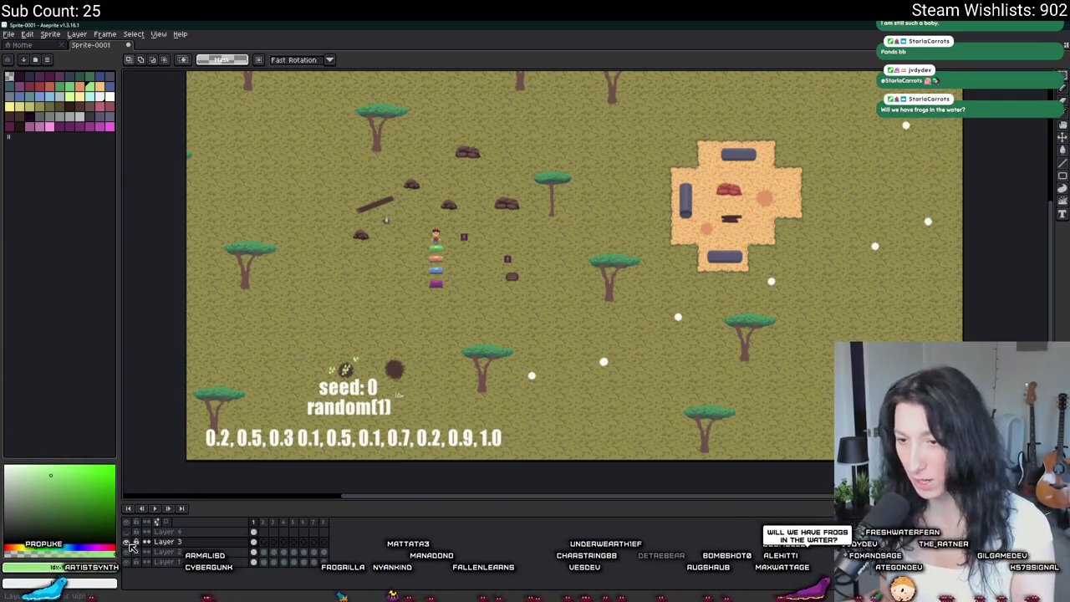
{"action": "left_click", "coordinate": [131, 542]}
{"action": "scroll", "coordinate": [268, 345], "scroll_direction": "down", "scroll_amount": 1}
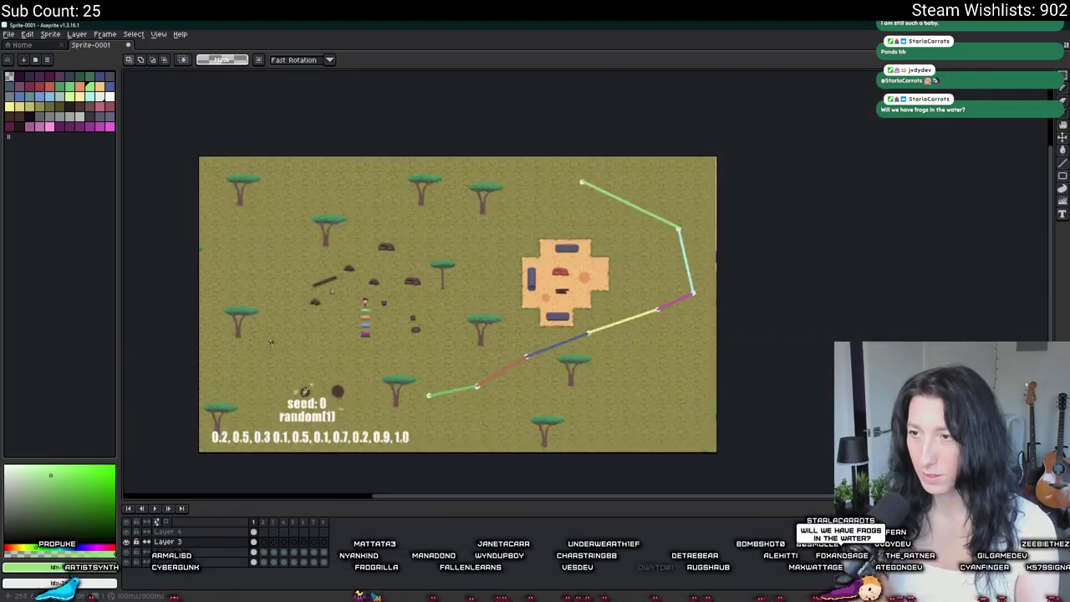
{"action": "scroll", "coordinate": [275, 332], "scroll_direction": "up", "scroll_amount": 1}
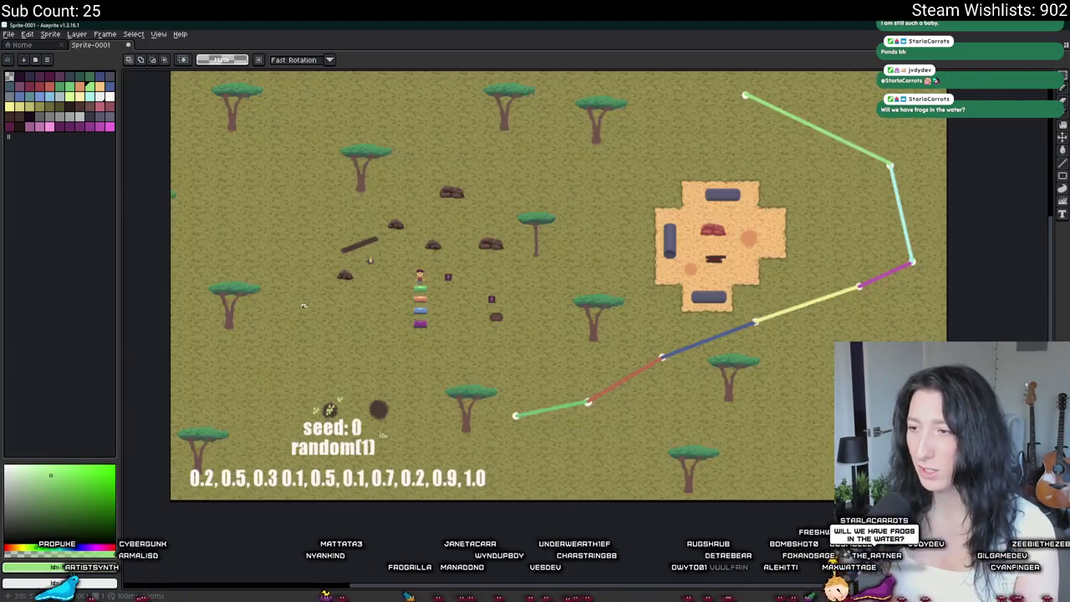
Hide the coloured path sketch and notes layer and make Layer 2 the active layer.
{"action": "left_click_drag", "start_coordinate": [319, 283], "coordinate": [405, 260]}
{"action": "scroll", "coordinate": [406, 260], "scroll_direction": "down", "scroll_amount": 1}
{"action": "scroll", "coordinate": [405, 260], "scroll_direction": "up", "scroll_amount": 1}
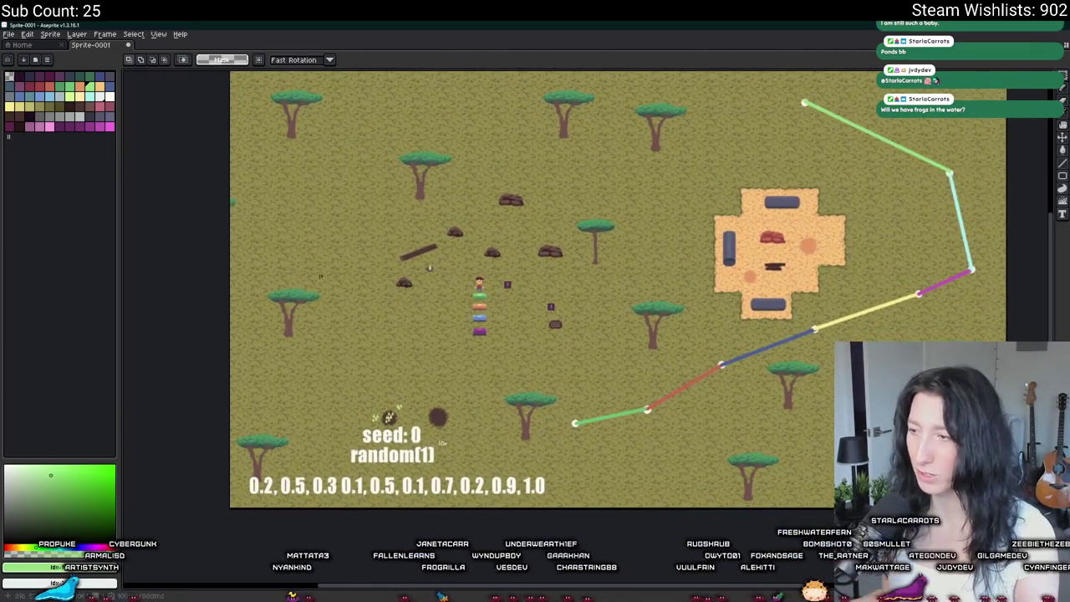
{"action": "key", "text": "Tab"}
{"action": "left_click", "coordinate": [131, 542]}
{"action": "left_click", "coordinate": [167, 551]}
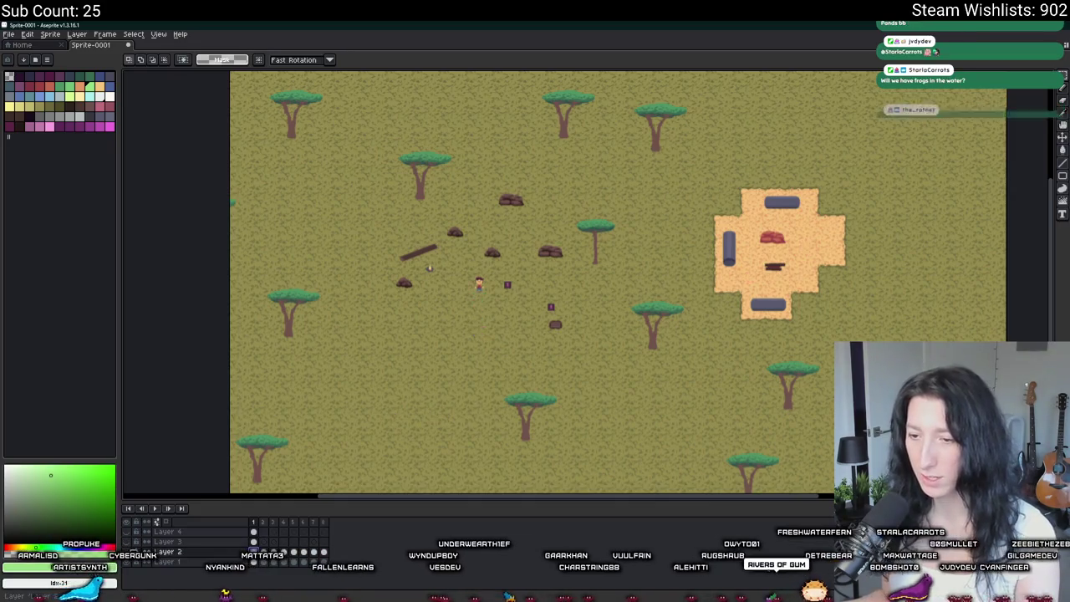
{"action": "scroll", "coordinate": [335, 405], "scroll_direction": "up", "scroll_amount": 2}
Sample the brown dirt colour from the map with the eyedropper.
{"action": "scroll", "coordinate": [501, 387], "scroll_direction": "up", "scroll_amount": 3}
{"action": "scroll", "coordinate": [457, 286], "scroll_direction": "down", "scroll_amount": 1}
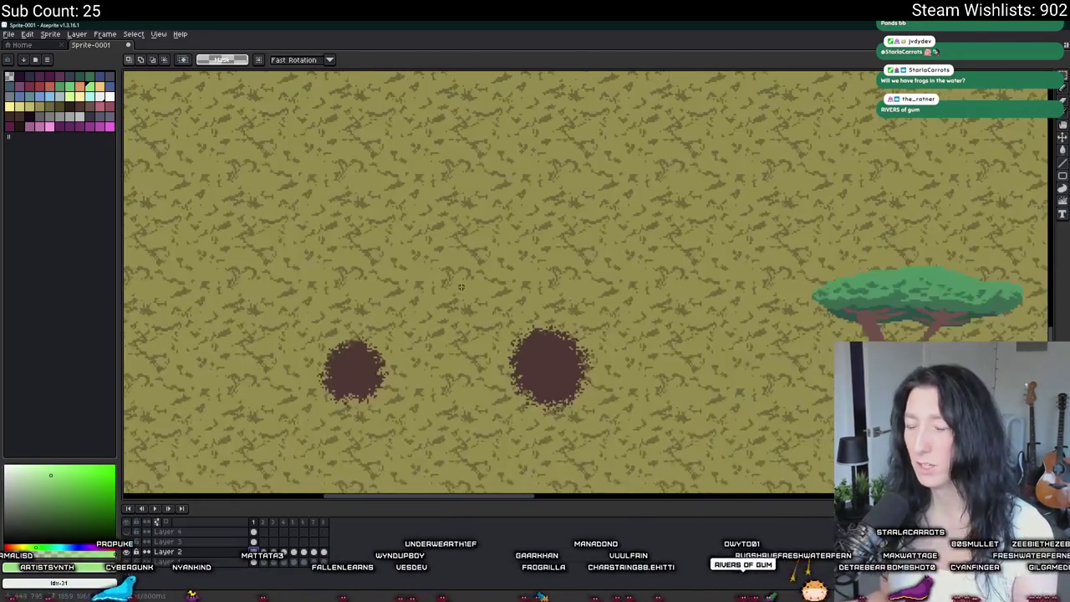
{"action": "key", "text": "i"}
{"action": "left_click", "coordinate": [550, 341]}
{"action": "scroll", "coordinate": [418, 284], "scroll_direction": "down", "scroll_amount": 4}
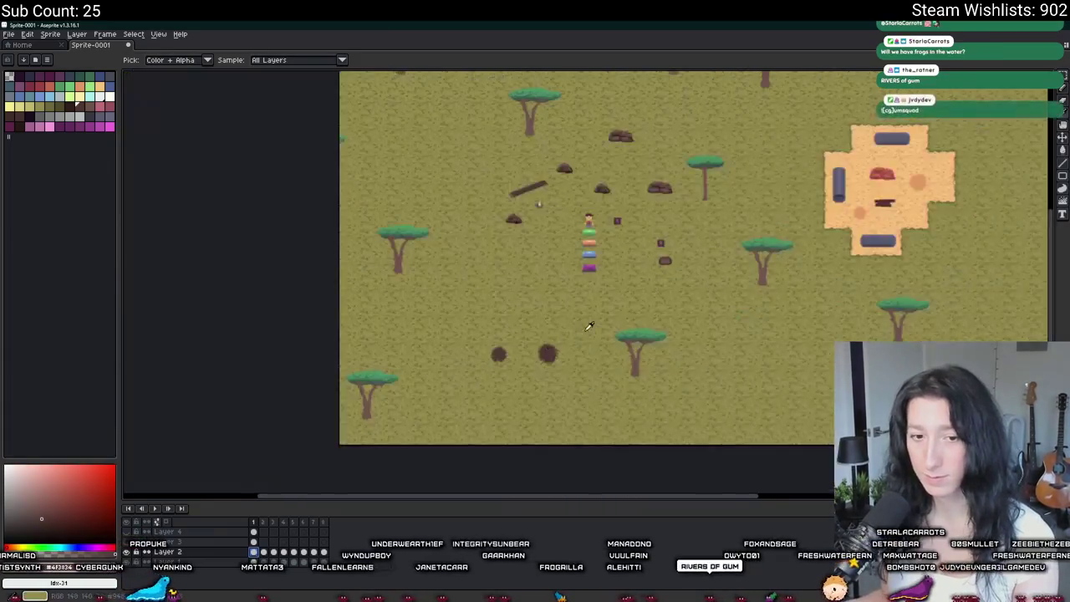
{"action": "scroll", "coordinate": [362, 271], "scroll_direction": "up", "scroll_amount": 2}
Brush a large brown blob below the map centre, undoing the bulge on top.
{"action": "key", "text": "b"}
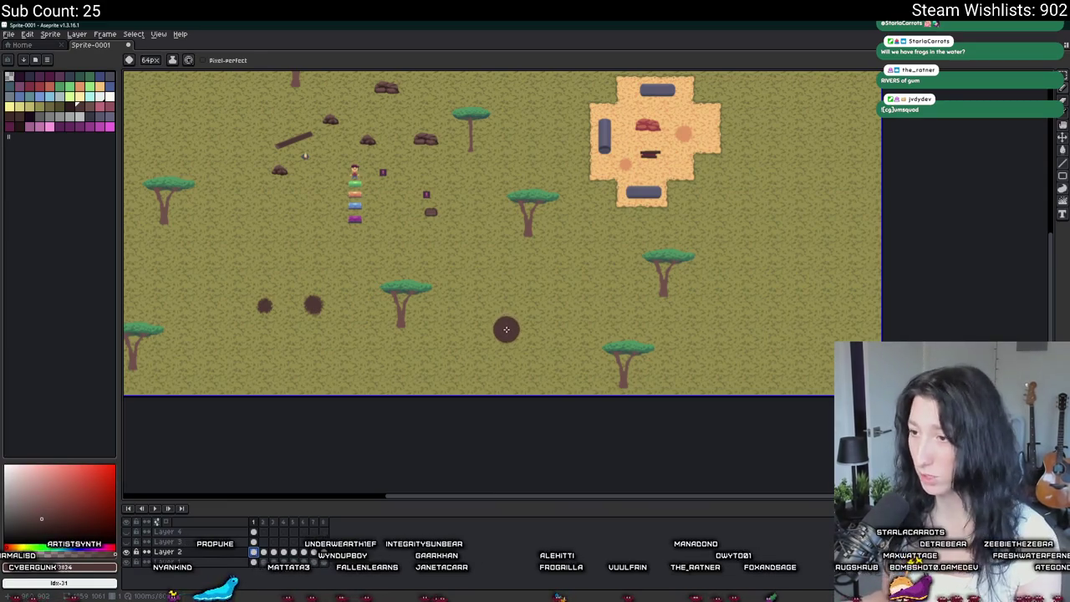
{"action": "scroll", "coordinate": [505, 329], "scroll_direction": "up", "scroll_amount": 3}
{"action": "scroll", "coordinate": [511, 322], "scroll_direction": "down", "scroll_amount": 1}
{"action": "scroll", "coordinate": [493, 343], "scroll_direction": "down", "scroll_amount": 1}
{"action": "mouse_move", "coordinate": [506, 289]}
{"action": "left_mouse_down"}
{"action": "mouse_move", "coordinate": [464, 365]}
{"action": "mouse_move", "coordinate": [518, 293]}
{"action": "mouse_move", "coordinate": [565, 337]}
{"action": "mouse_move", "coordinate": [573, 332]}
{"action": "mouse_move", "coordinate": [504, 305]}
{"action": "left_mouse_up"}
{"action": "scroll", "coordinate": [518, 301], "scroll_direction": "down", "scroll_amount": 2}
{"action": "key", "text": "ctrl"}
{"action": "key", "text": "ctrl+z"}
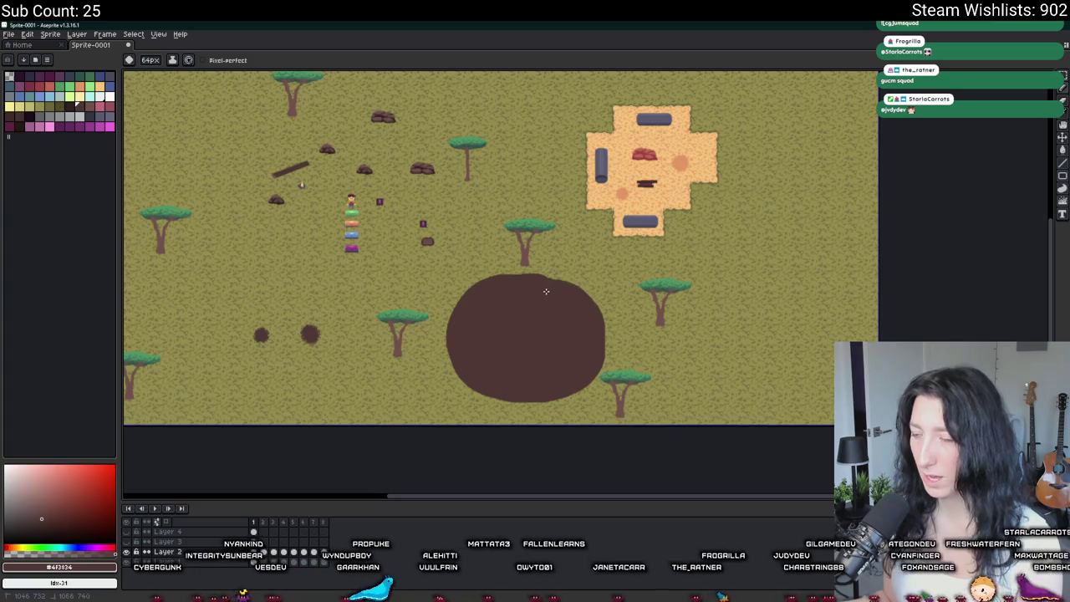
Roughen the blob's bottom edge with the Jumble tool after cancelling Replace Color.
{"action": "scroll", "coordinate": [466, 293], "scroll_direction": "up", "scroll_amount": 1}
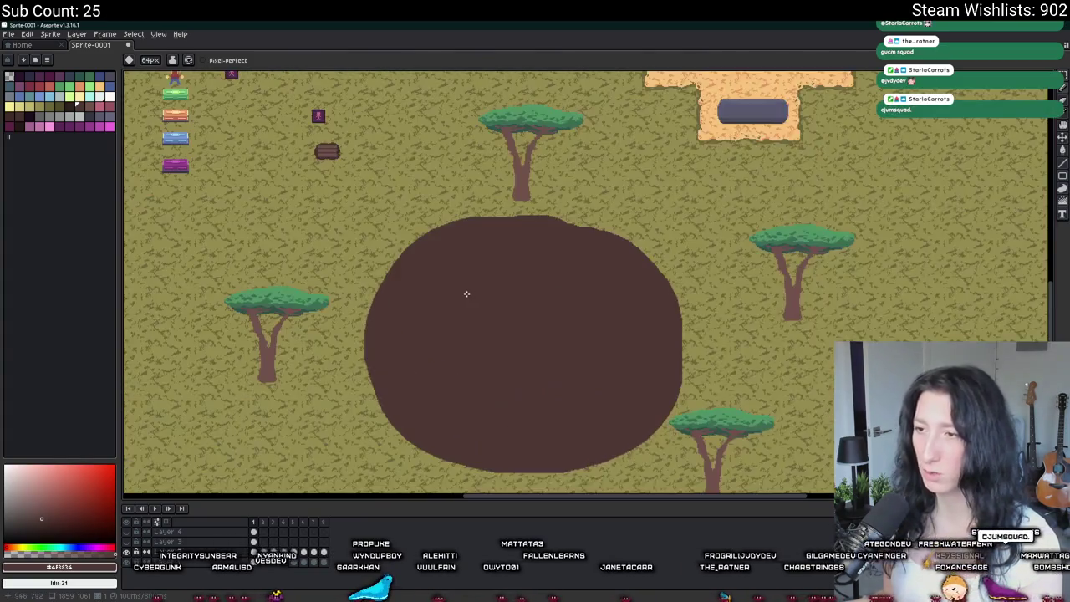
{"action": "scroll", "coordinate": [413, 342], "scroll_direction": "down", "scroll_amount": 1}
{"action": "key", "text": "shift+r"}
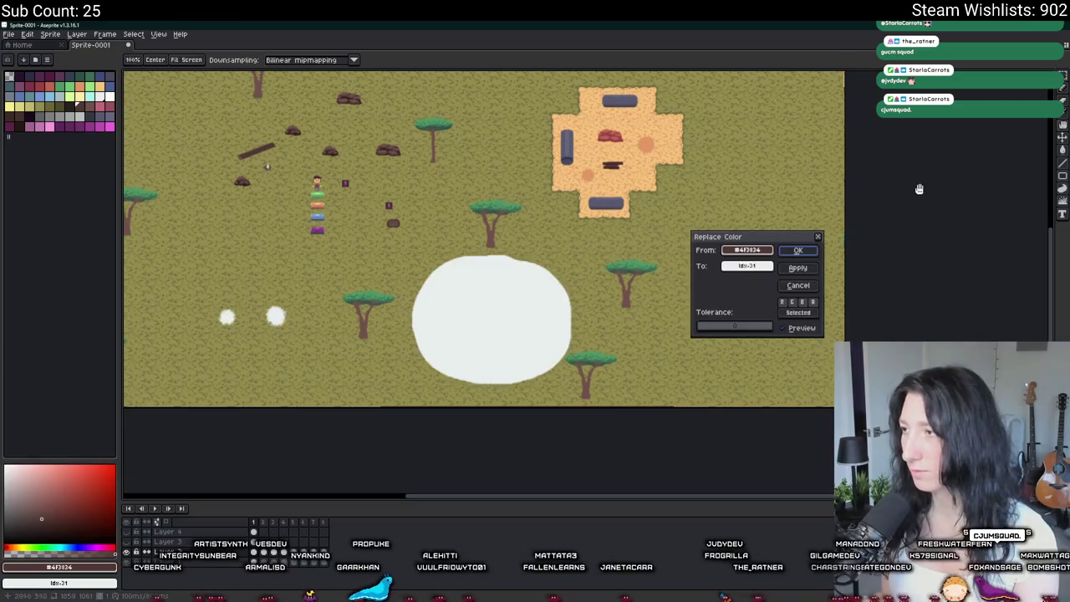
{"action": "key", "text": "Escape"}
{"action": "key", "text": "v"}
{"action": "left_click", "coordinate": [1062, 191]}
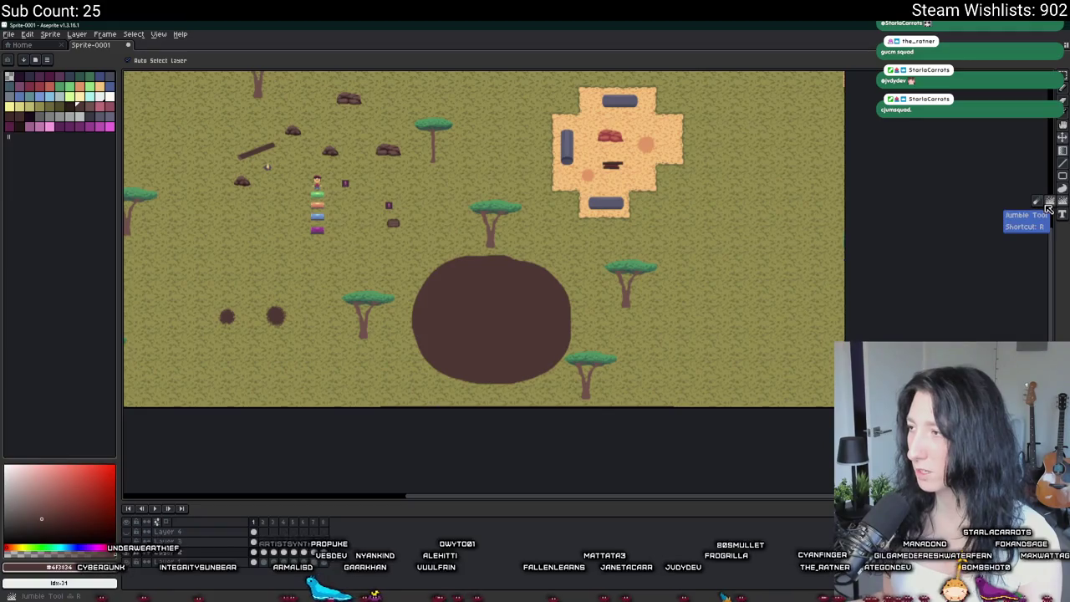
{"action": "left_click", "coordinate": [1049, 207]}
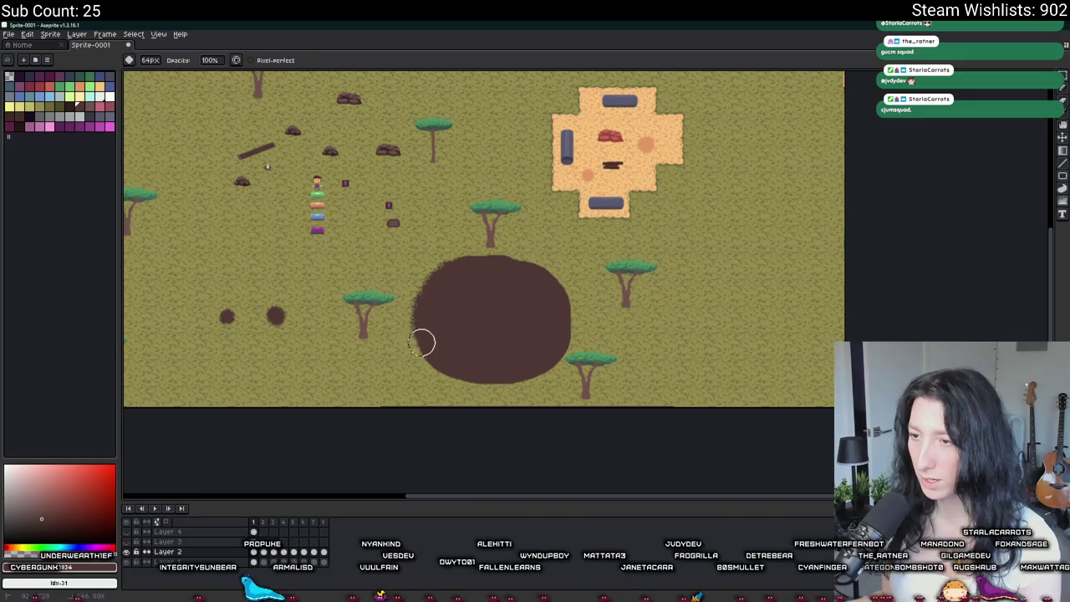
{"action": "mouse_move", "coordinate": [454, 372]}
{"action": "left_mouse_down"}
{"action": "mouse_move", "coordinate": [507, 378]}
{"action": "mouse_move", "coordinate": [564, 331]}
{"action": "mouse_move", "coordinate": [566, 288]}
{"action": "mouse_move", "coordinate": [488, 256]}
{"action": "left_mouse_up"}
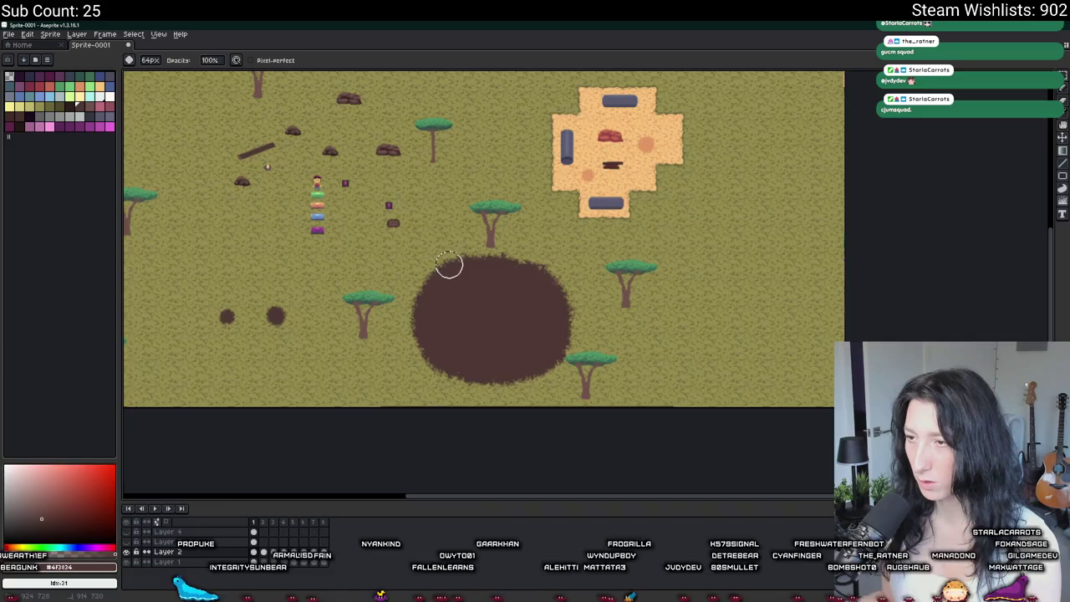
{"action": "scroll", "coordinate": [468, 276], "scroll_direction": "up", "scroll_amount": 2}
{"action": "scroll", "coordinate": [435, 202], "scroll_direction": "down", "scroll_amount": 1}
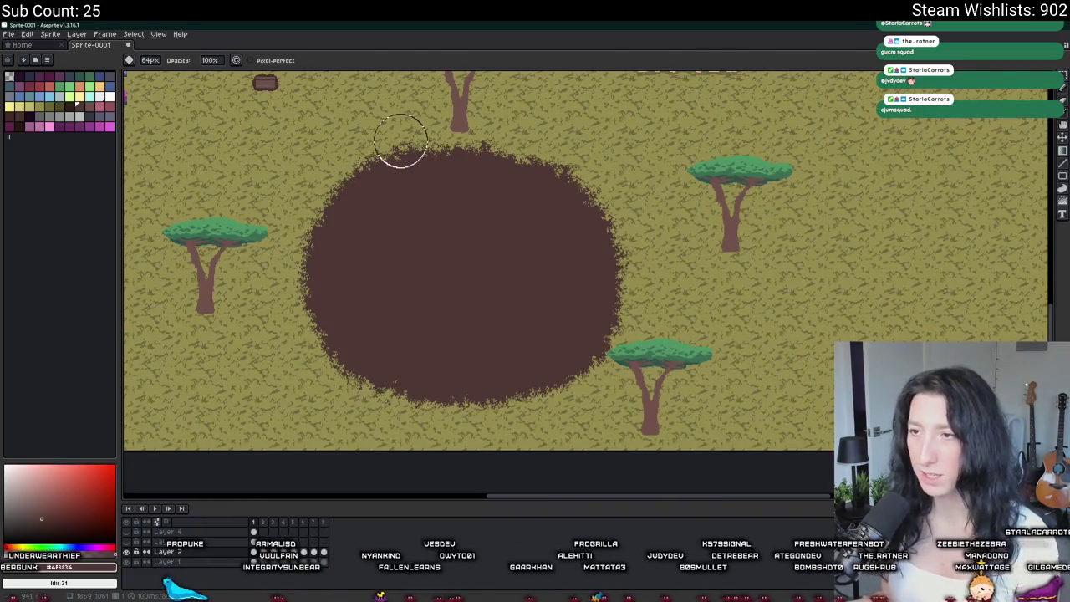
{"action": "key", "text": "shift+m"}
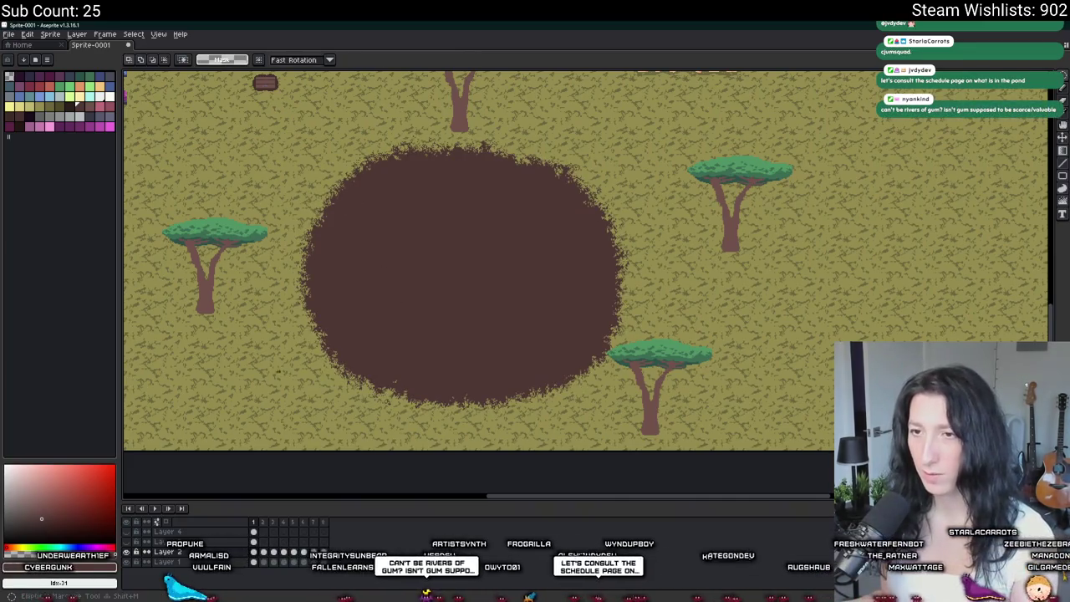
Cut the dirt pond out with a rectangular selection and paste it back at the same spot.
{"action": "key", "text": "w"}
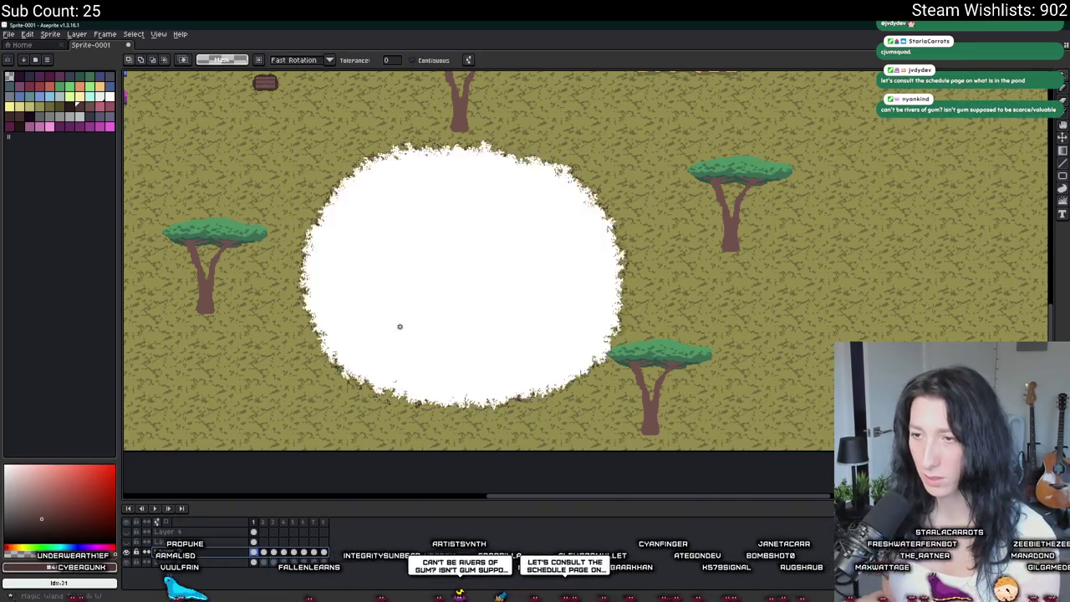
{"action": "scroll", "coordinate": [392, 308], "scroll_direction": "down", "scroll_amount": 2}
{"action": "left_click", "coordinate": [539, 331]}
{"action": "left_click_drag", "start_coordinate": [569, 381], "coordinate": [313, 210]}
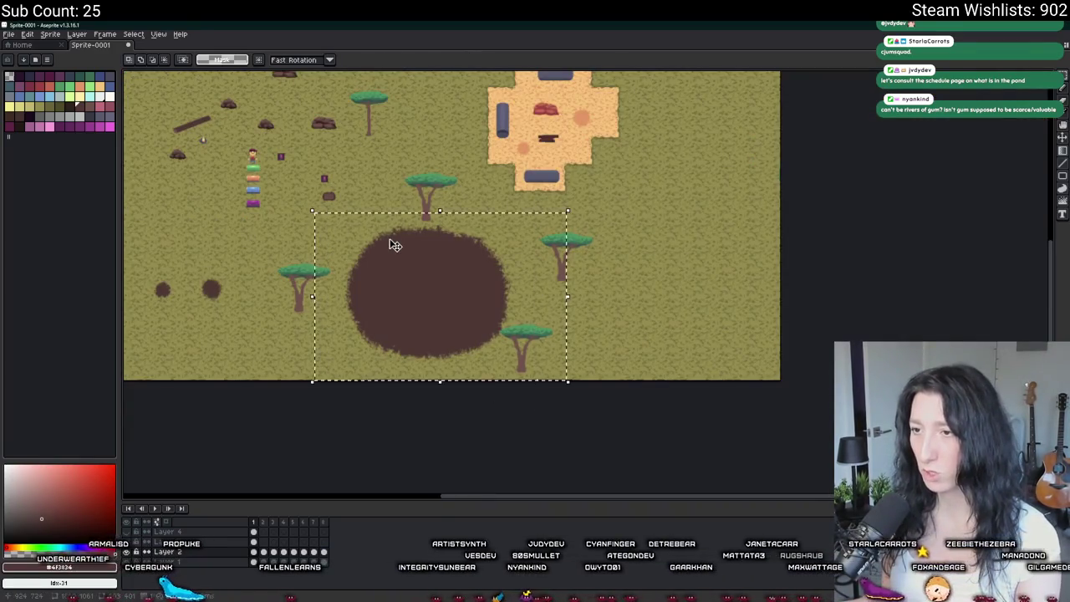
{"action": "key", "text": "Return"}
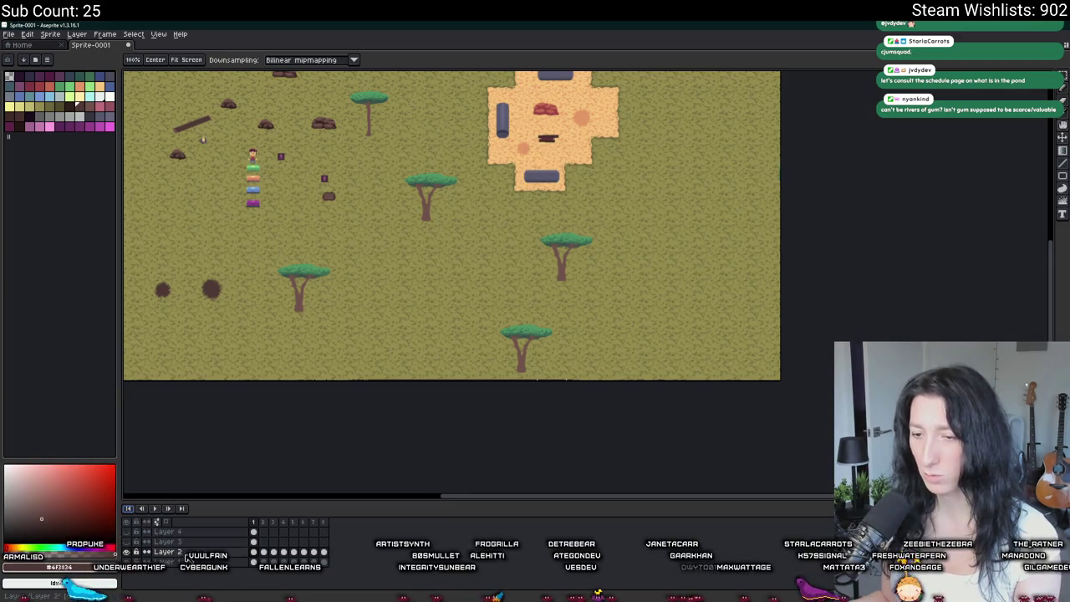
{"action": "key", "text": "ctrl+z"}
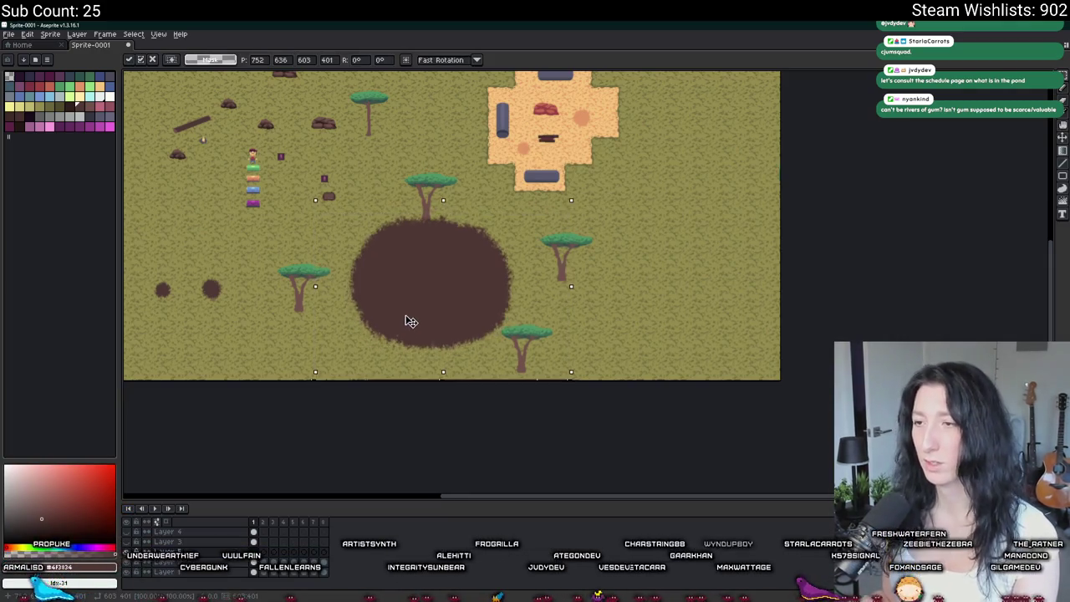
{"action": "key", "text": "Return"}
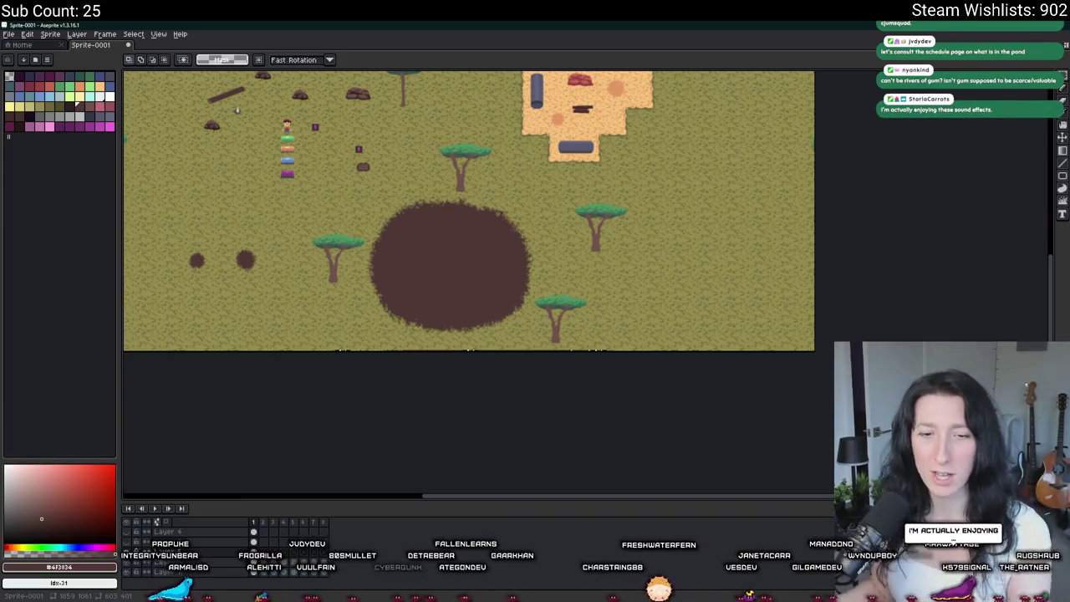
{"action": "scroll", "coordinate": [317, 331], "scroll_direction": "up", "scroll_amount": 1}
Pan to the pond and try a dark reddish-purple brush stroke on it, then undo it.
{"action": "scroll", "coordinate": [317, 331], "scroll_direction": "up", "scroll_amount": 1}
{"action": "scroll", "coordinate": [318, 331], "scroll_direction": "up", "scroll_amount": 1}
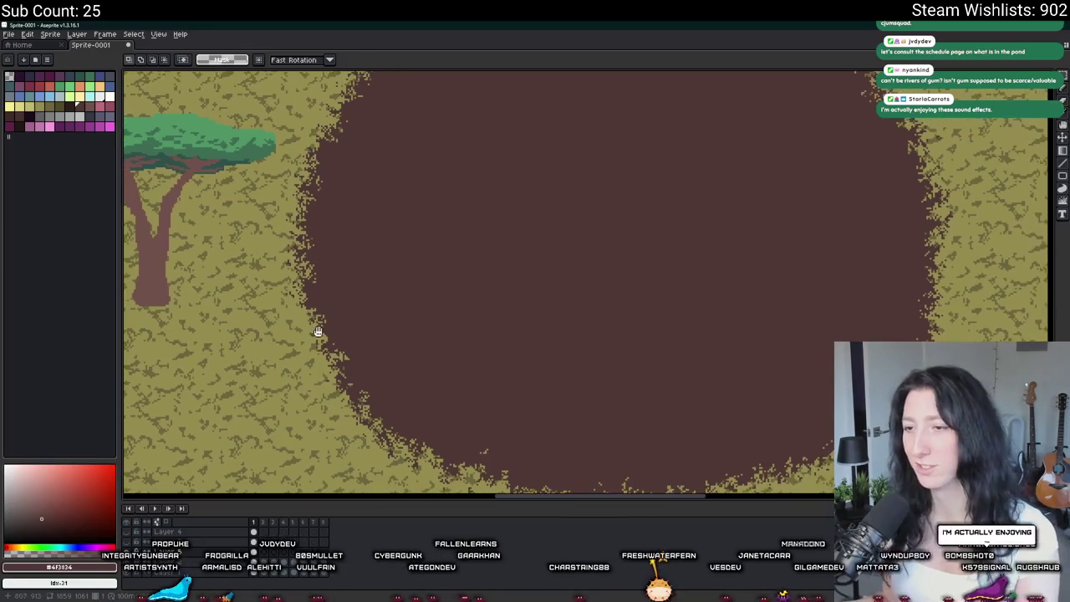
{"action": "left_click_drag", "start_coordinate": [193, 171], "coordinate": [230, 234]}
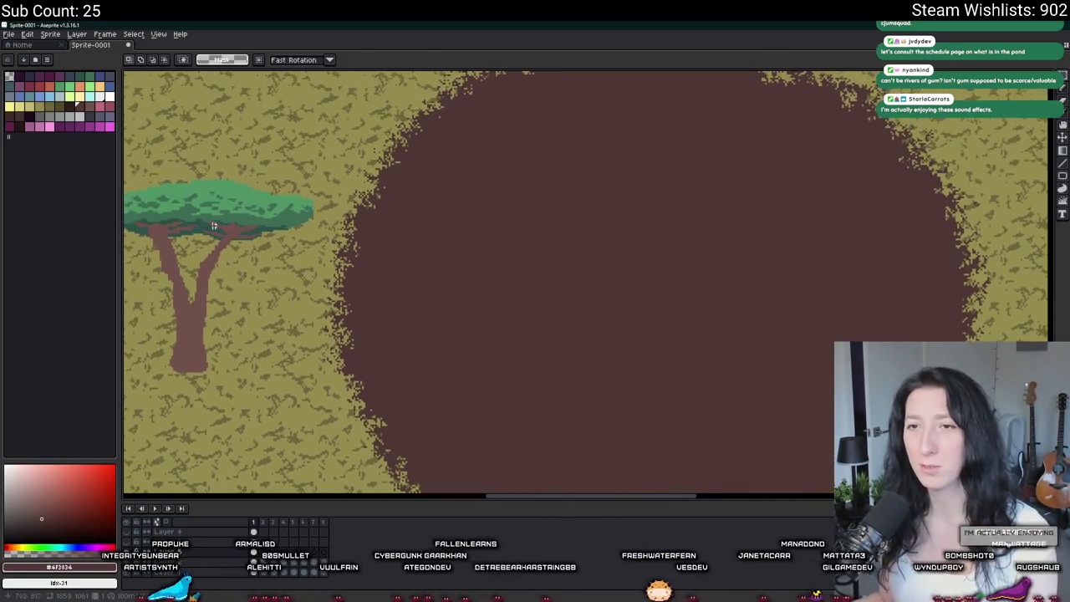
{"action": "left_click", "coordinate": [90, 86]}
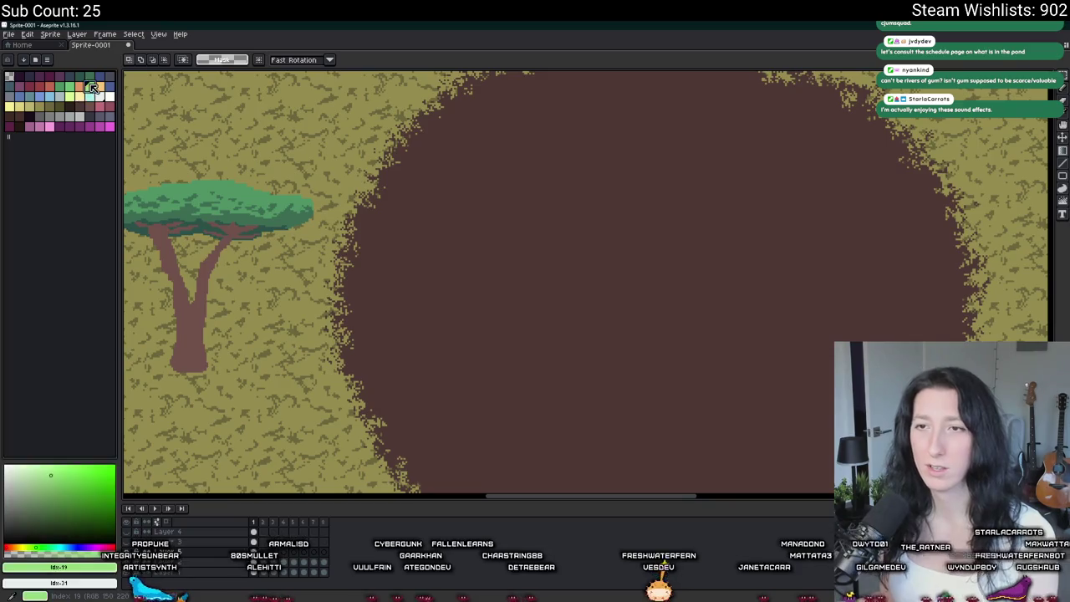
{"action": "key", "text": "b"}
{"action": "left_click", "coordinate": [29, 85]}
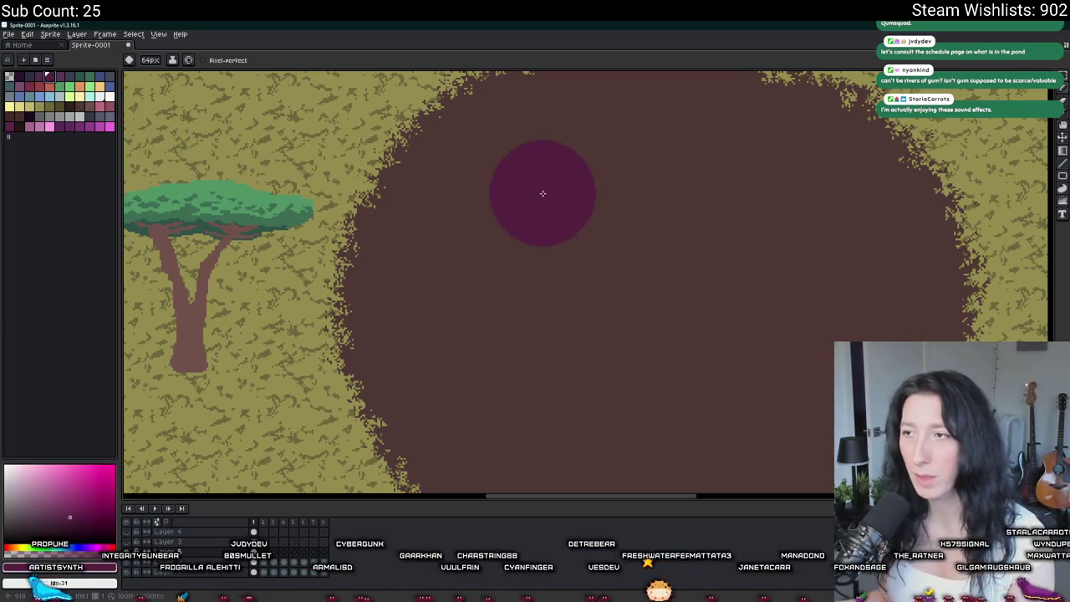
{"action": "scroll", "coordinate": [535, 197], "scroll_direction": "up", "scroll_amount": 1}
{"action": "mouse_move", "coordinate": [471, 143]}
{"action": "left_mouse_down"}
{"action": "mouse_move", "coordinate": [437, 229]}
{"action": "mouse_move", "coordinate": [458, 204]}
{"action": "left_mouse_up"}
{"action": "scroll", "coordinate": [440, 243], "scroll_direction": "down", "scroll_amount": 1}
{"action": "key", "text": "ctrl+z"}
Paint a pink ring inside the dirt rim and bucket-fill the pond centre pink.
{"action": "key", "text": "z"}
{"action": "key", "text": "b"}
{"action": "scroll", "coordinate": [425, 241], "scroll_direction": "down", "scroll_amount": 1}
{"action": "key", "text": "v"}
{"action": "key", "text": "ctrl+z"}
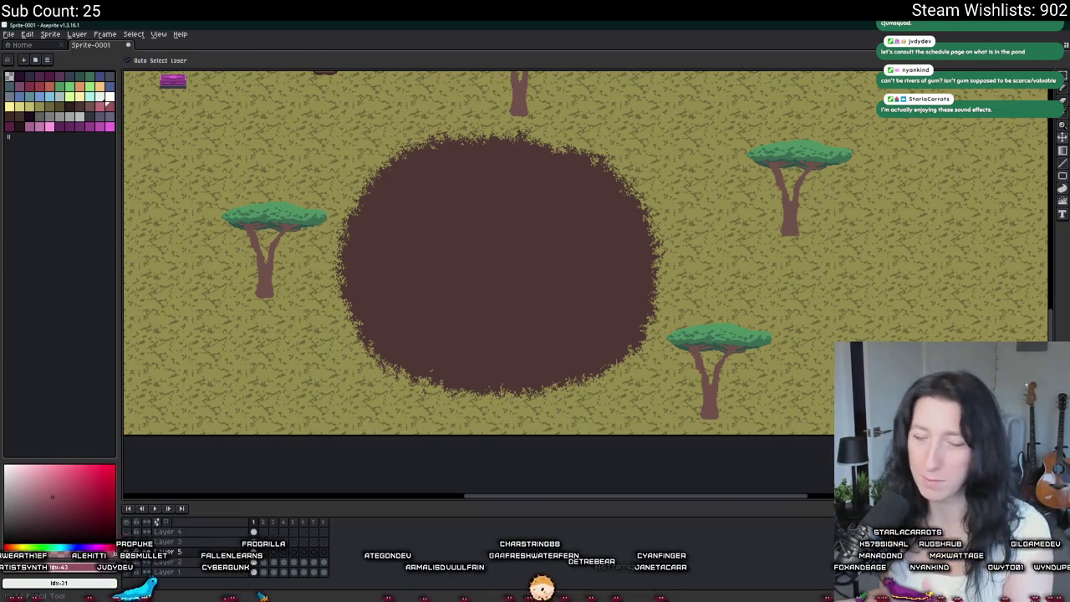
{"action": "key", "text": "b"}
{"action": "mouse_move", "coordinate": [459, 186]}
{"action": "left_mouse_down"}
{"action": "mouse_move", "coordinate": [405, 300]}
{"action": "mouse_move", "coordinate": [506, 334]}
{"action": "mouse_move", "coordinate": [597, 265]}
{"action": "mouse_move", "coordinate": [496, 178]}
{"action": "mouse_move", "coordinate": [459, 188]}
{"action": "left_mouse_up"}
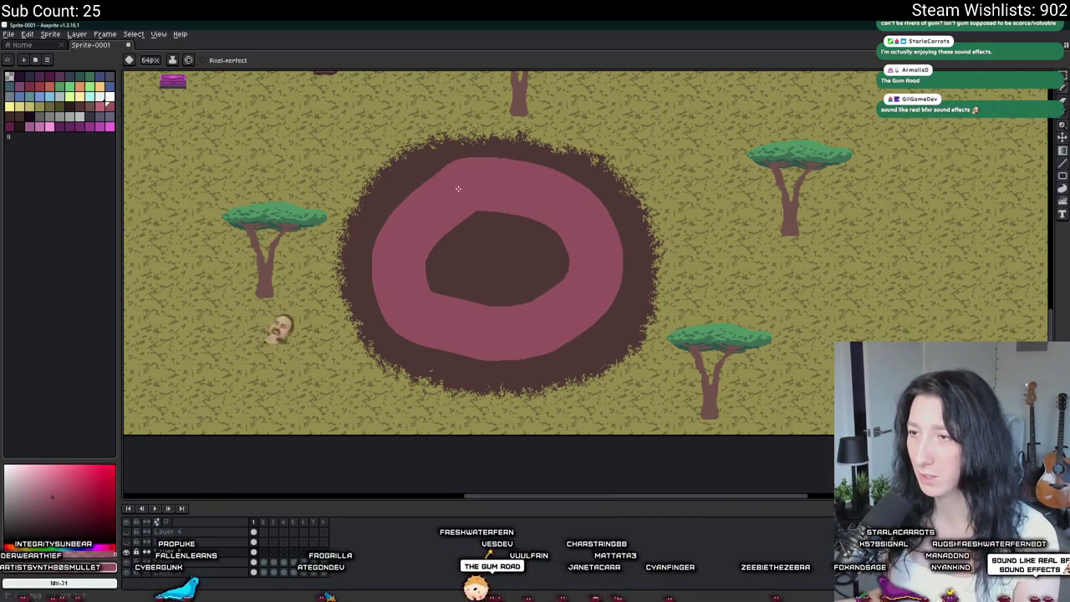
{"action": "key", "text": "g"}
{"action": "left_click", "coordinate": [511, 255]}
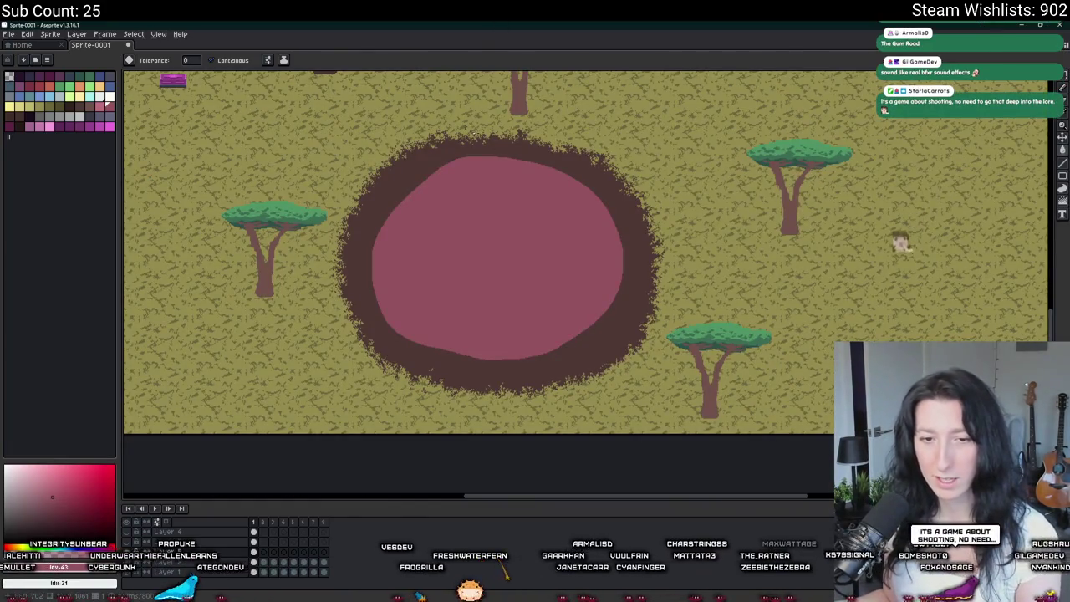
{"action": "left_click_drag", "start_coordinate": [494, 170], "coordinate": [459, 229]}
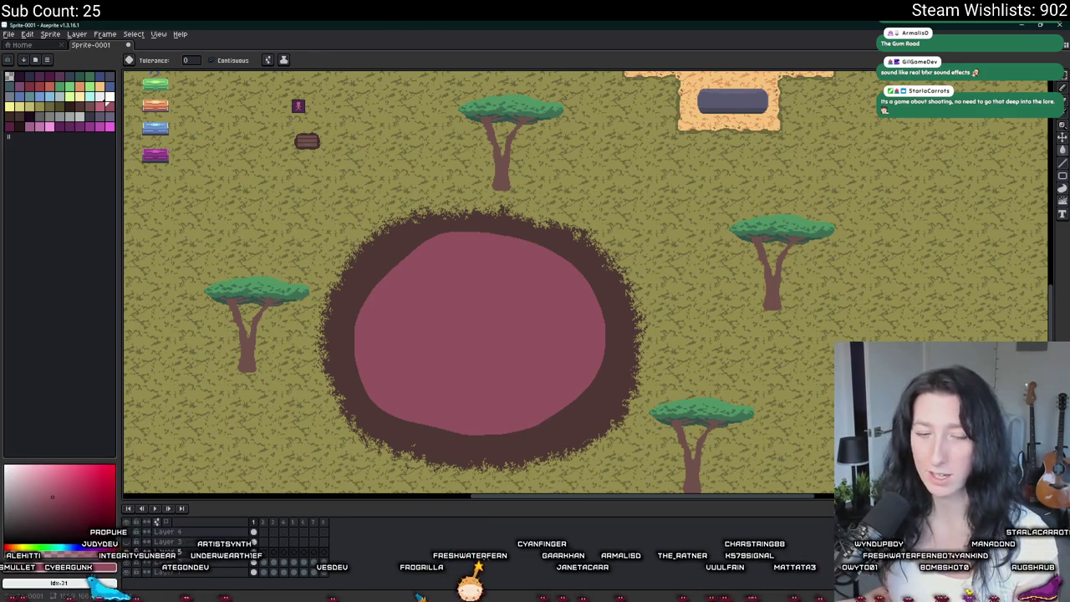
Undo the pink fill, then paint a white band and fill the pond centre white.
{"action": "key", "text": "ctrl+z"}
{"action": "left_click", "coordinate": [109, 96]}
{"action": "key", "text": "b"}
{"action": "mouse_move", "coordinate": [539, 276]}
{"action": "left_mouse_down"}
{"action": "mouse_move", "coordinate": [376, 365]}
{"action": "mouse_move", "coordinate": [387, 387]}
{"action": "mouse_move", "coordinate": [454, 421]}
{"action": "mouse_move", "coordinate": [544, 410]}
{"action": "mouse_move", "coordinate": [574, 363]}
{"action": "mouse_move", "coordinate": [579, 303]}
{"action": "left_mouse_up"}
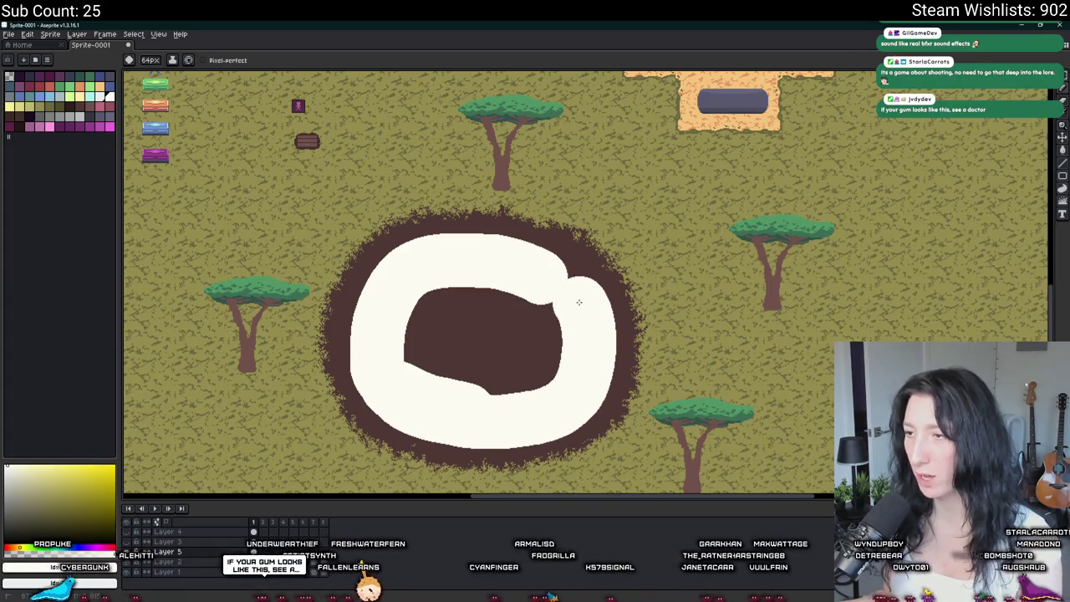
{"action": "key", "text": "g"}
{"action": "left_click", "coordinate": [466, 342]}
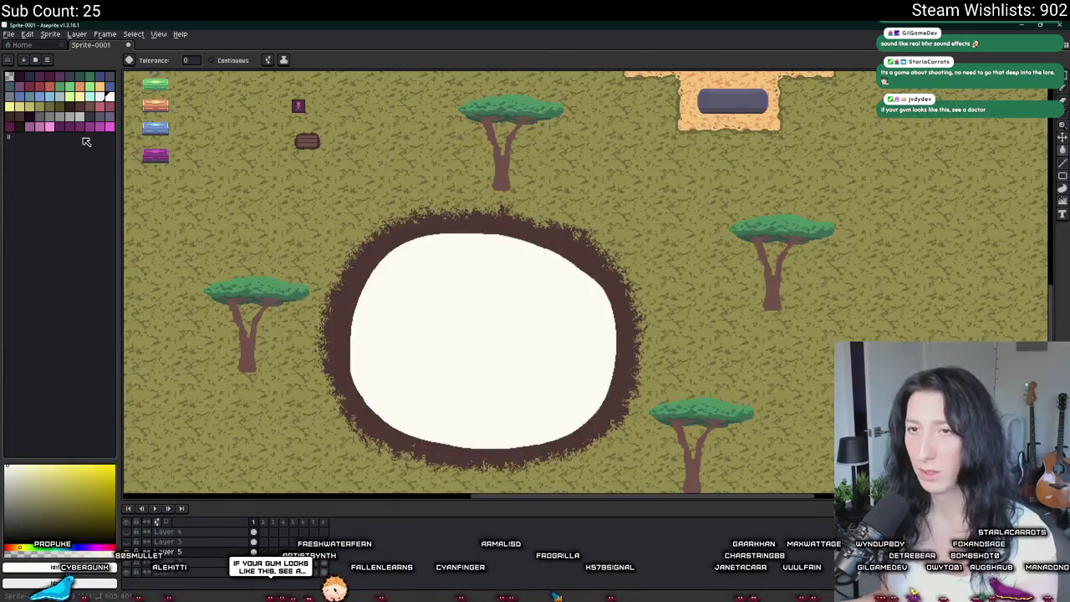
Bucket-fill the pond light blue, then a darker blue.
{"action": "left_click", "coordinate": [50, 96]}
{"action": "left_click", "coordinate": [444, 306]}
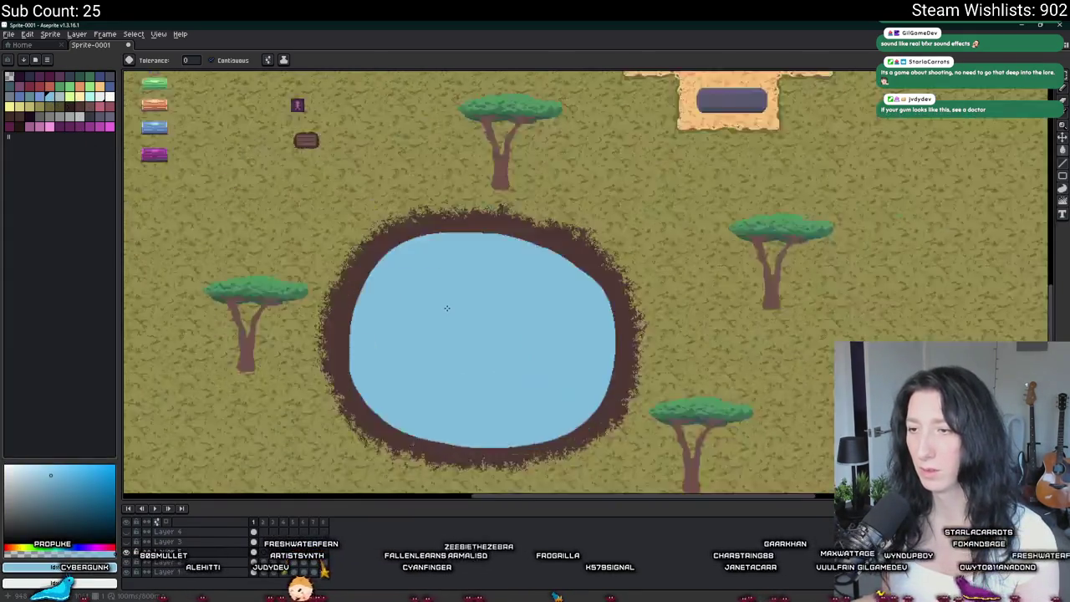
{"action": "scroll", "coordinate": [455, 309], "scroll_direction": "up", "scroll_amount": 2}
{"action": "scroll", "coordinate": [473, 227], "scroll_direction": "down", "scroll_amount": 2}
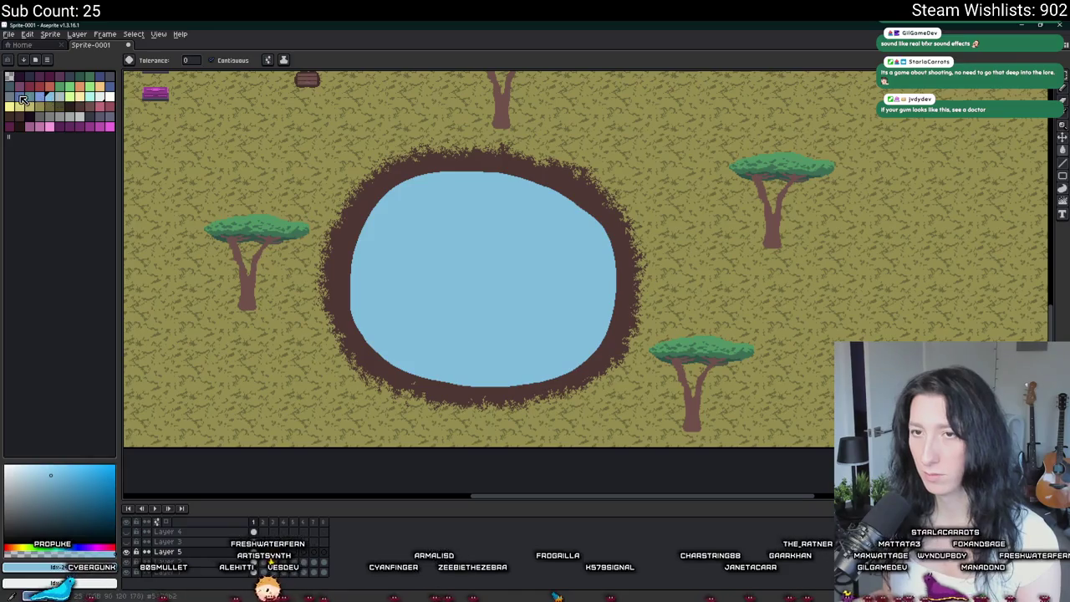
{"action": "left_click", "coordinate": [24, 99]}
{"action": "left_click", "coordinate": [552, 288]}
{"action": "scroll", "coordinate": [368, 234], "scroll_direction": "down", "scroll_amount": 2}
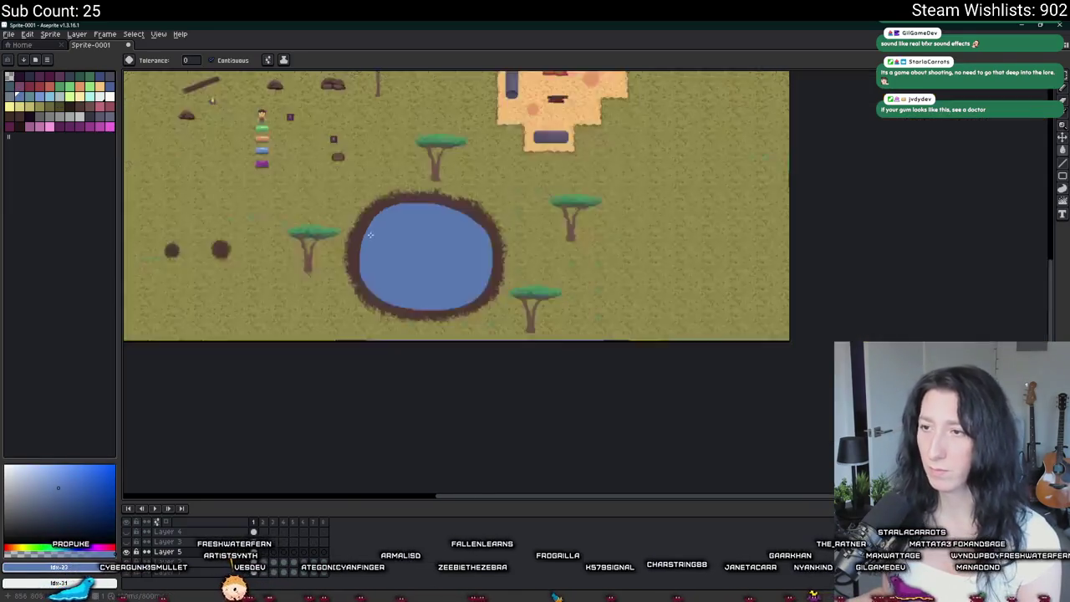
{"action": "scroll", "coordinate": [368, 234], "scroll_direction": "down", "scroll_amount": 1}
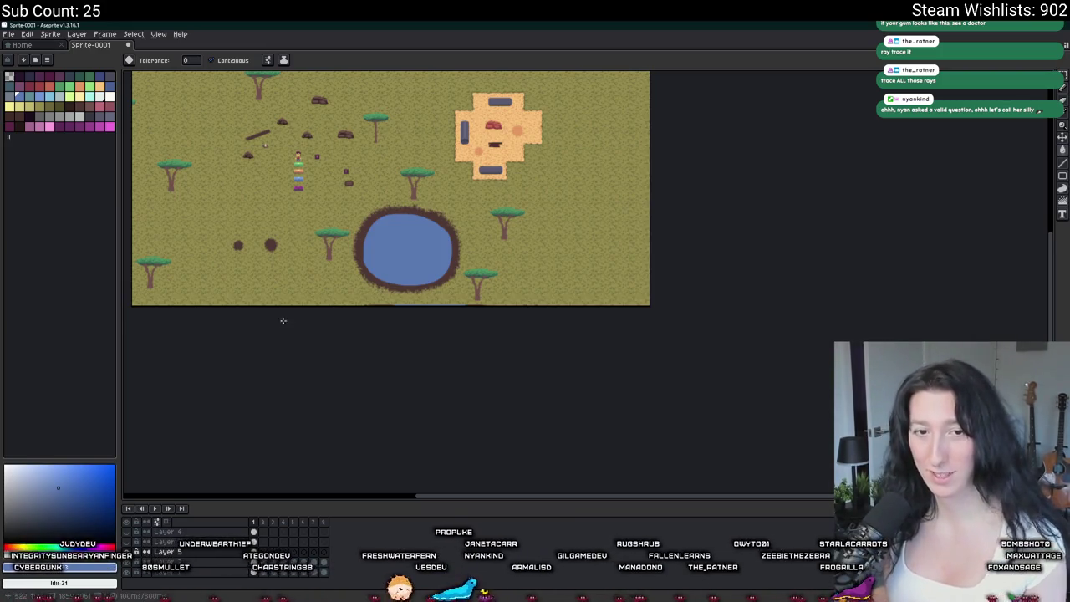
{"action": "scroll", "coordinate": [363, 262], "scroll_direction": "up", "scroll_amount": 3}
Try a light green fill on the pond, undo it, and fill the pond purple instead.
{"action": "scroll", "coordinate": [208, 239], "scroll_direction": "right", "scroll_amount": 5}
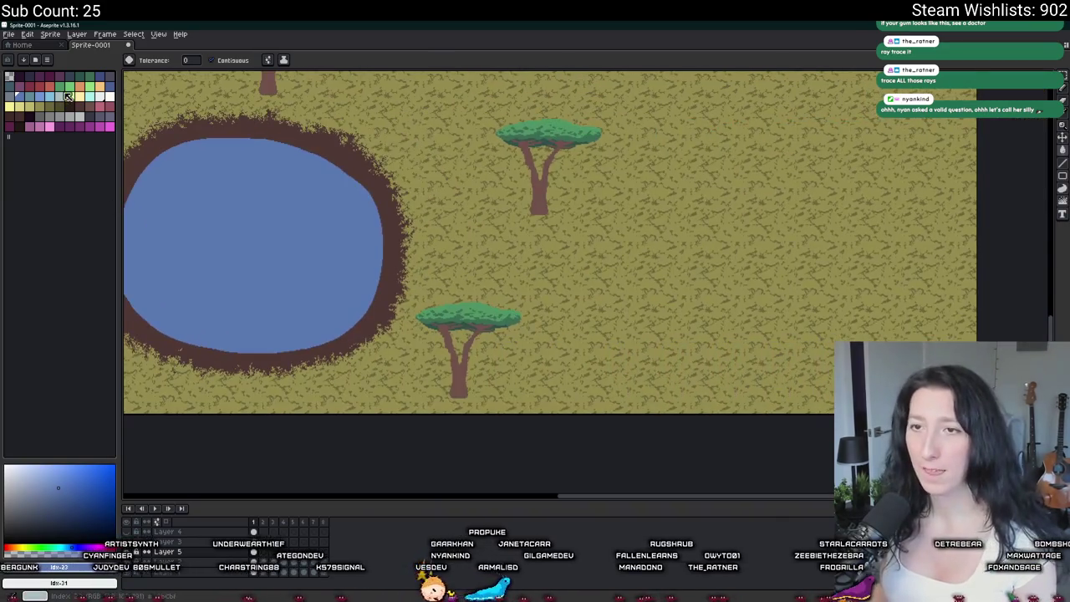
{"action": "left_click", "coordinate": [217, 206]}
{"action": "scroll", "coordinate": [241, 223], "scroll_direction": "left", "scroll_amount": 5}
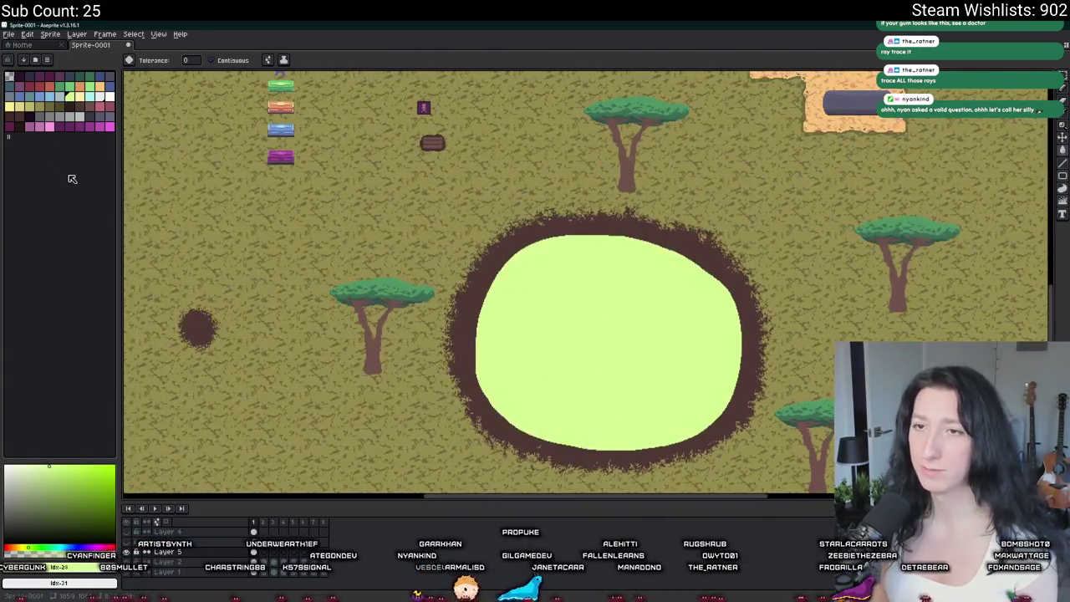
{"action": "key", "text": "ctrl+z"}
{"action": "left_click", "coordinate": [68, 127]}
{"action": "left_click", "coordinate": [561, 303]}
{"action": "scroll", "coordinate": [561, 304], "scroll_direction": "down", "scroll_amount": 2}
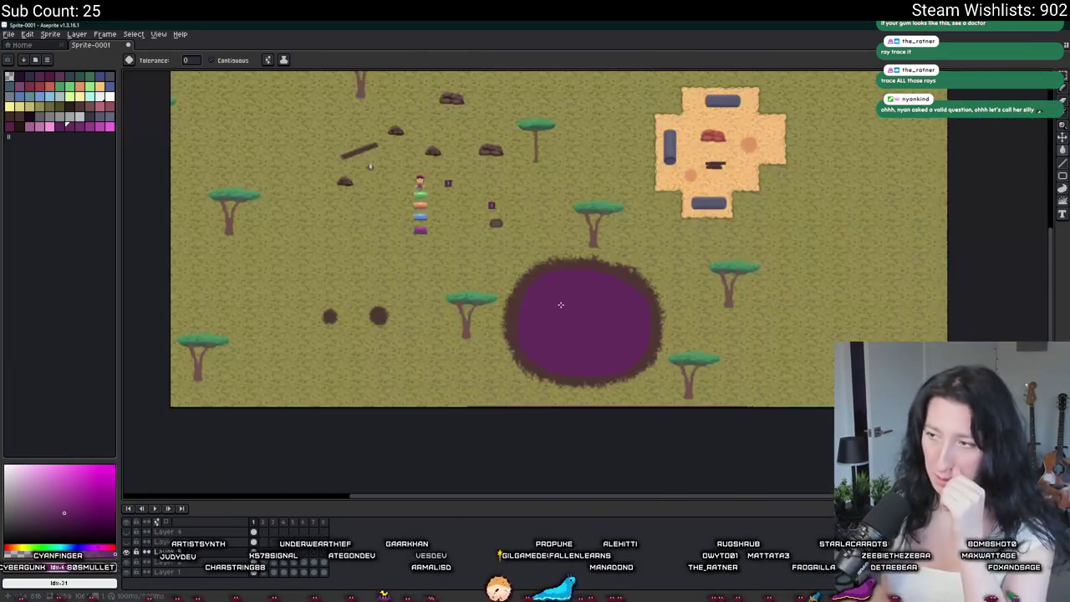
{"action": "scroll", "coordinate": [536, 278], "scroll_direction": "up", "scroll_amount": 2}
{"action": "key", "text": "ctrl+z"}
{"action": "left_click", "coordinate": [573, 304]}
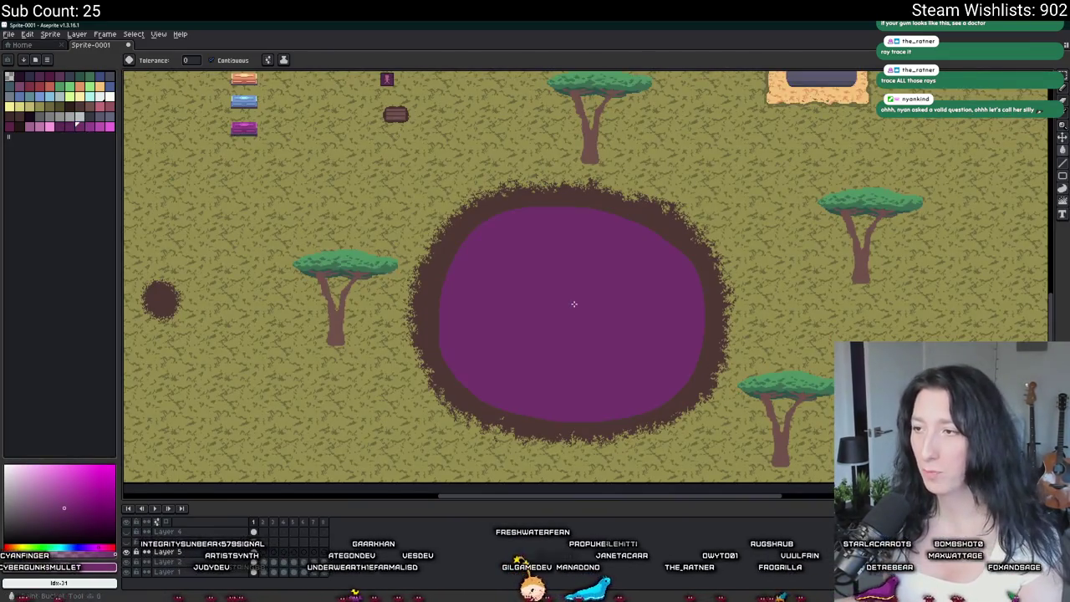
{"action": "scroll", "coordinate": [559, 277], "scroll_direction": "down", "scroll_amount": 2}
{"action": "scroll", "coordinate": [468, 215], "scroll_direction": "up", "scroll_amount": 2}
{"action": "scroll", "coordinate": [492, 218], "scroll_direction": "up", "scroll_amount": 2}
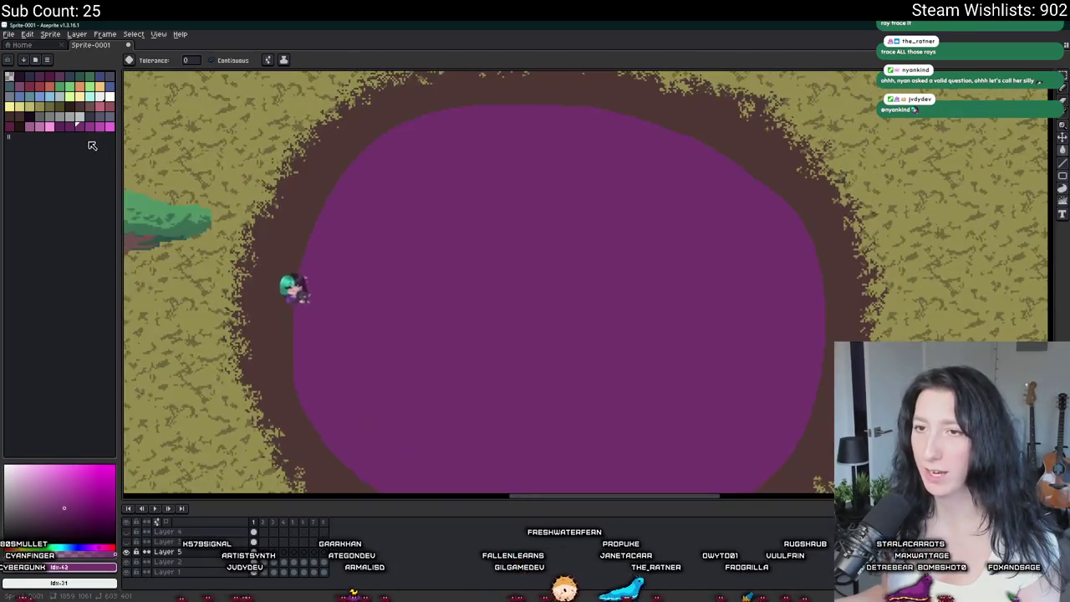
Try a light pink fill, undo it, and refill the pond interior with a brighter purple.
{"action": "left_click", "coordinate": [30, 127]}
{"action": "left_click", "coordinate": [533, 211]}
{"action": "key", "text": "ctrl+z"}
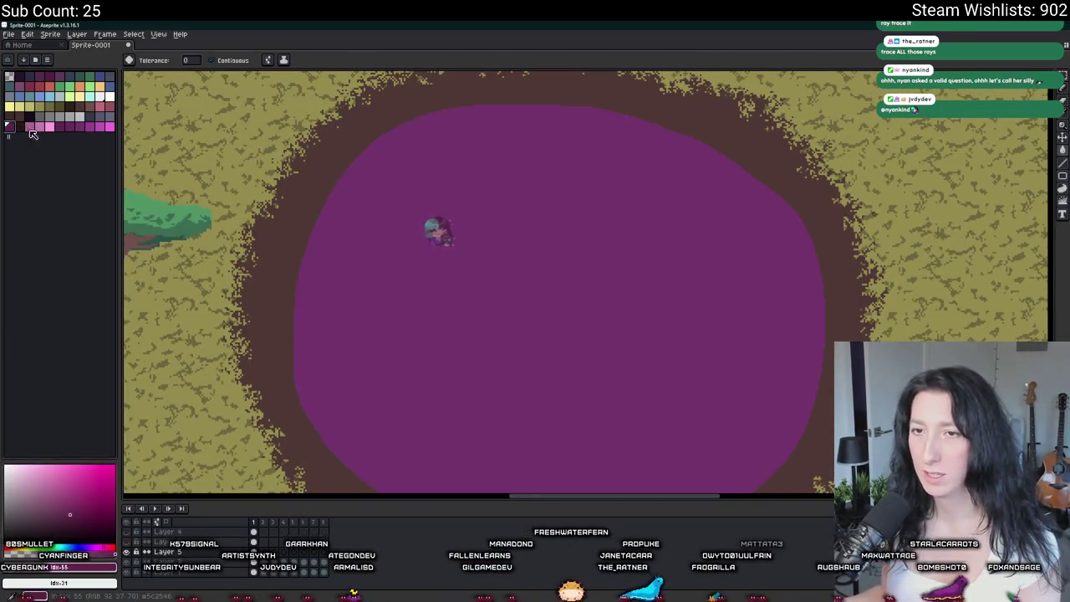
{"action": "left_click", "coordinate": [491, 229]}
{"action": "scroll", "coordinate": [493, 228], "scroll_direction": "down", "scroll_amount": 3}
{"action": "left_click", "coordinate": [493, 228]}
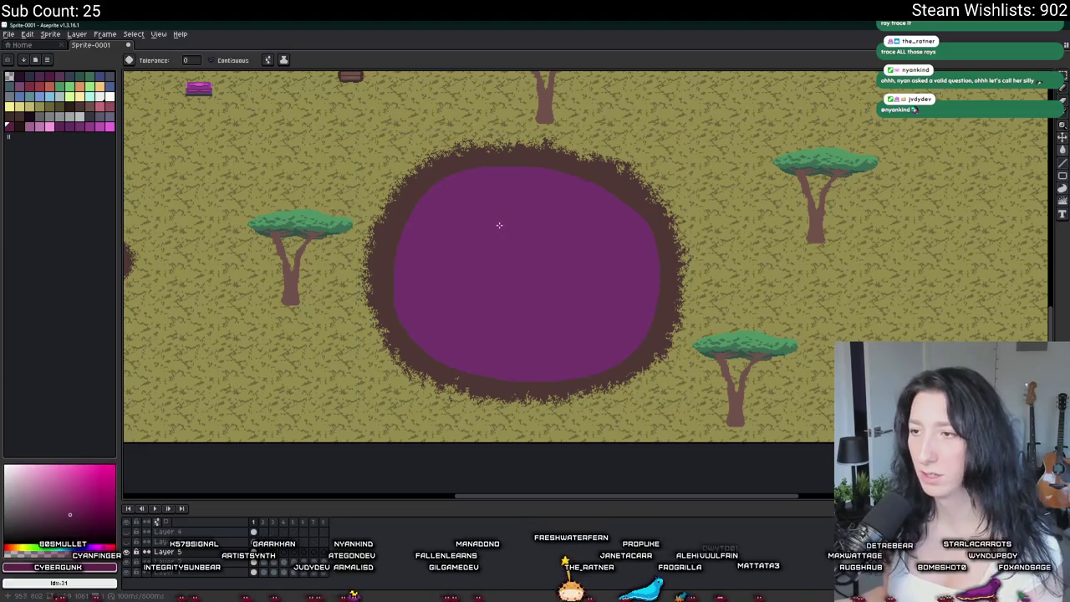
Pick a purple palette colour for the brush and start moving the pond area.
{"action": "key", "text": "i"}
{"action": "left_click", "coordinate": [89, 127]}
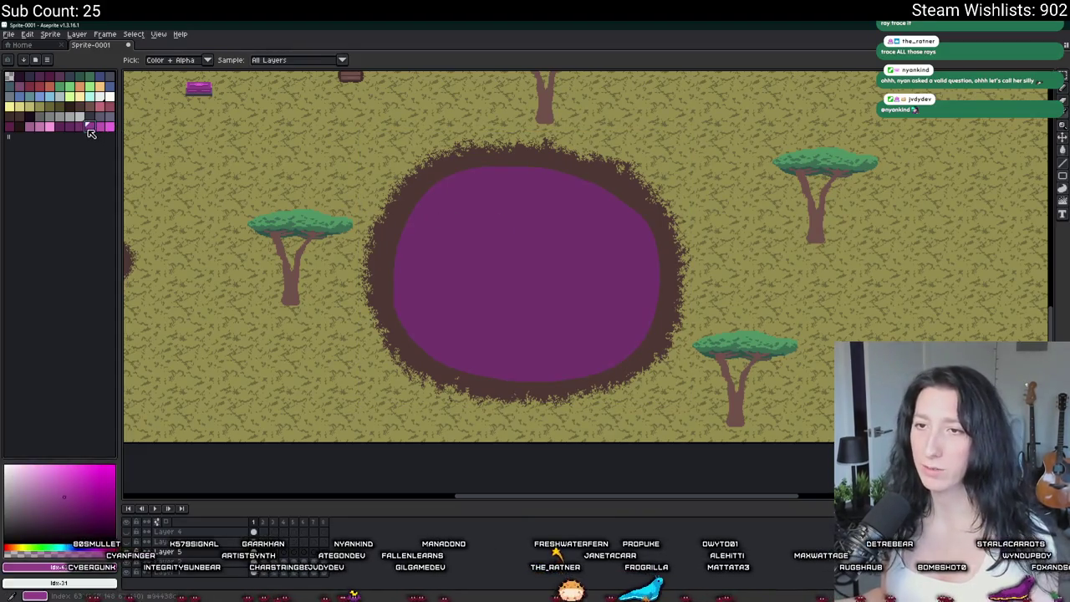
{"action": "key", "text": "b"}
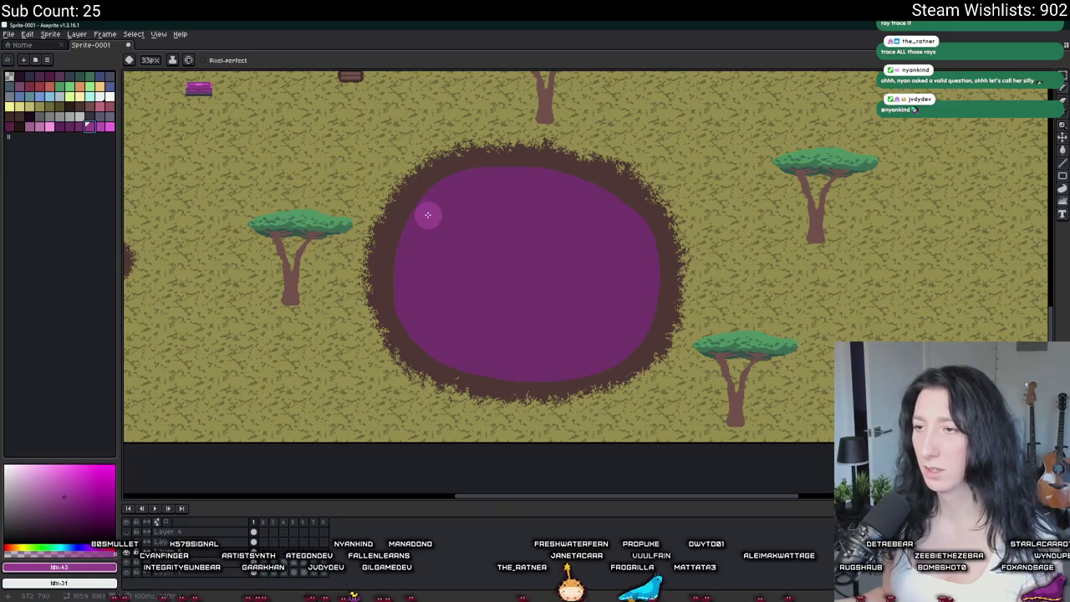
{"action": "left_click_drag", "start_coordinate": [494, 201], "coordinate": [511, 241]}
{"action": "scroll", "coordinate": [507, 221], "scroll_direction": "down", "scroll_amount": 3}
{"action": "key", "text": "m"}
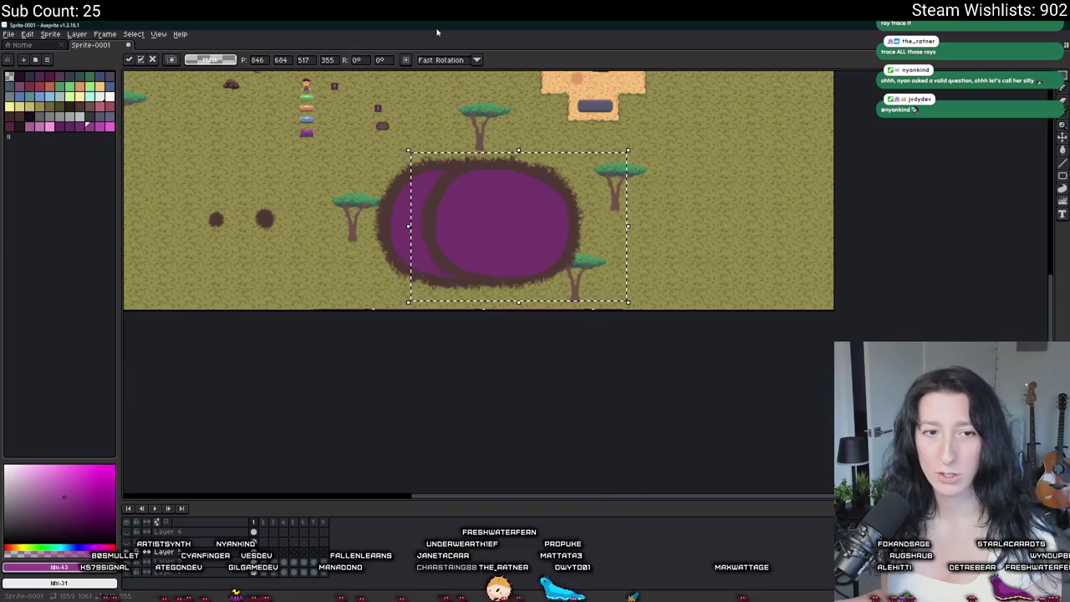
Undo the pond move, then Magic Wand-select the purple interior and delete it.
{"action": "key", "text": "ctrl+z"}
{"action": "key", "text": "w"}
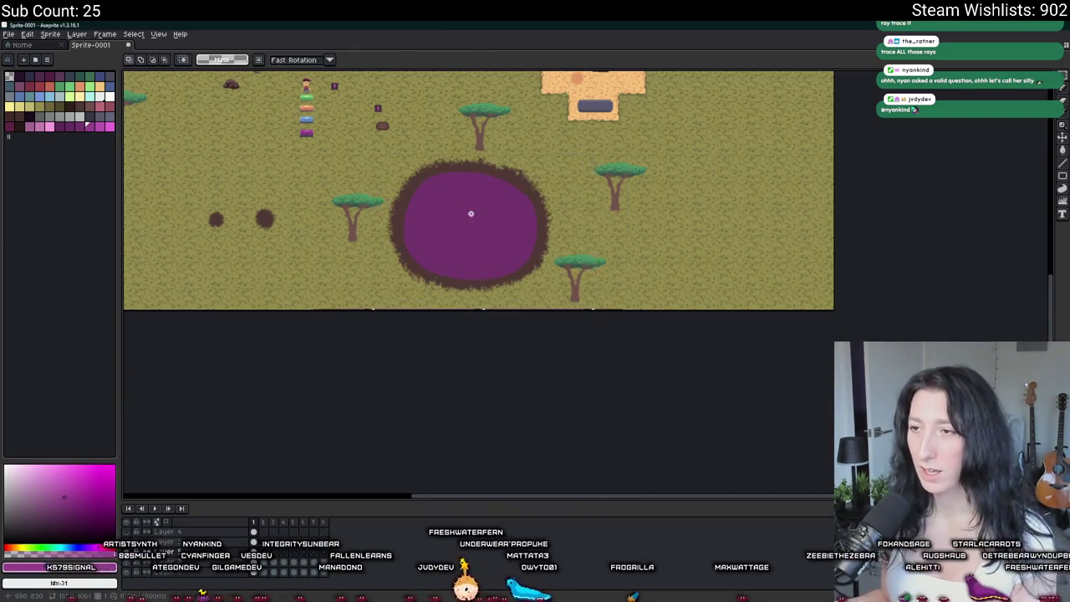
{"action": "scroll", "coordinate": [473, 212], "scroll_direction": "up", "scroll_amount": 3}
{"action": "left_click", "coordinate": [460, 204]}
{"action": "key", "text": "Delete"}
{"action": "scroll", "coordinate": [454, 201], "scroll_direction": "down", "scroll_amount": 2}
Fill the emptied pond interior solid brown and select a rectangle around the whole pond.
{"action": "key", "text": "g"}
{"action": "left_click", "coordinate": [459, 195]}
{"action": "scroll", "coordinate": [458, 194], "scroll_direction": "down", "scroll_amount": 2}
{"action": "key", "text": "ctrl+z"}
{"action": "key", "text": "m"}
{"action": "key", "text": "ctrl+y"}
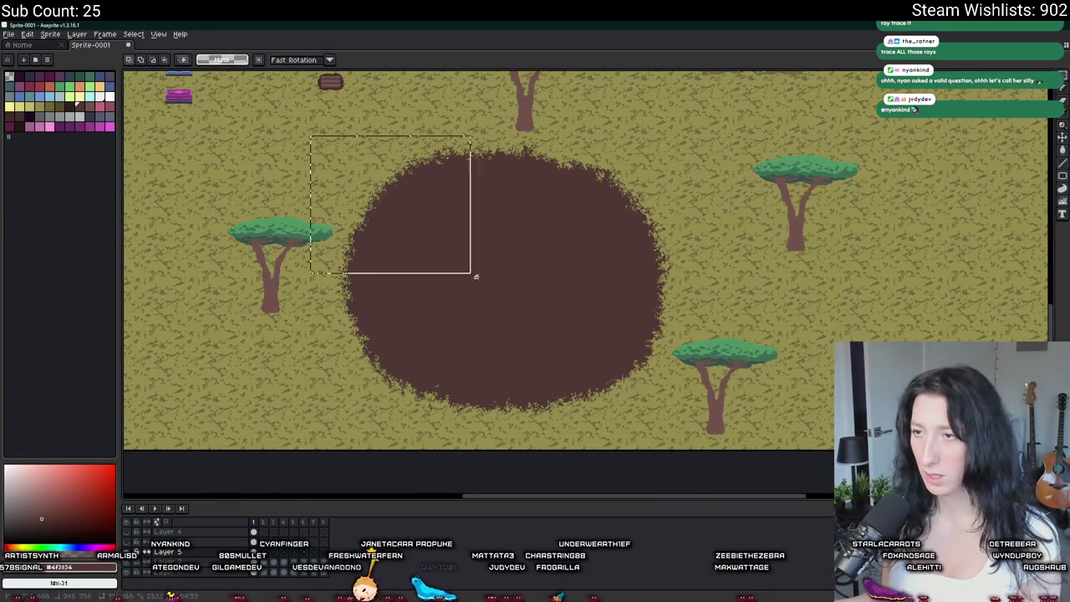
{"action": "left_click_drag", "start_coordinate": [459, 266], "coordinate": [736, 431]}
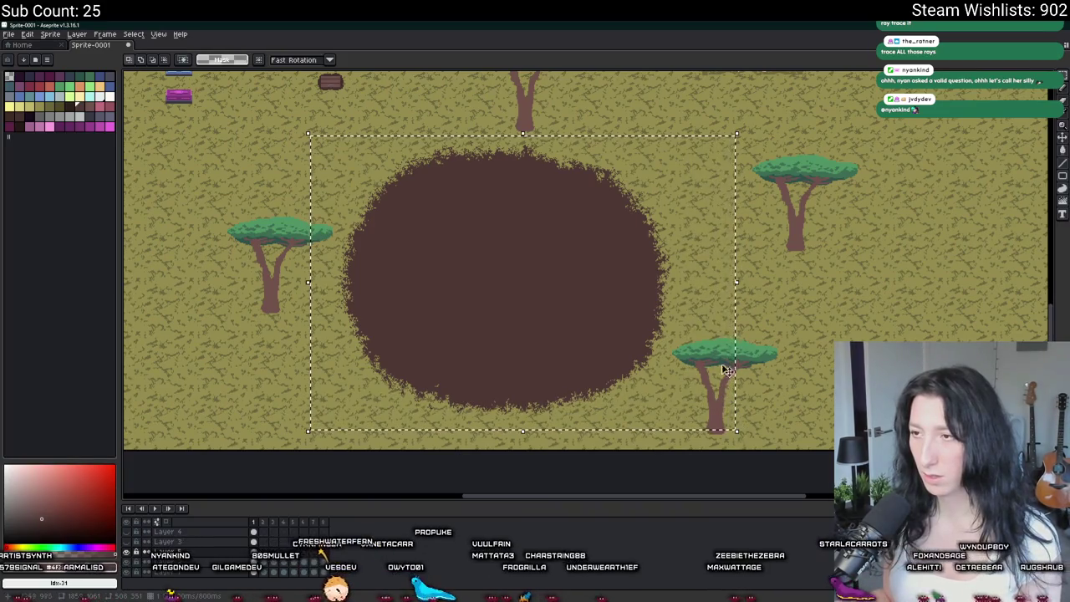
{"action": "scroll", "coordinate": [802, 301], "scroll_direction": "up", "scroll_amount": 1}
{"action": "left_click", "coordinate": [491, 304]}
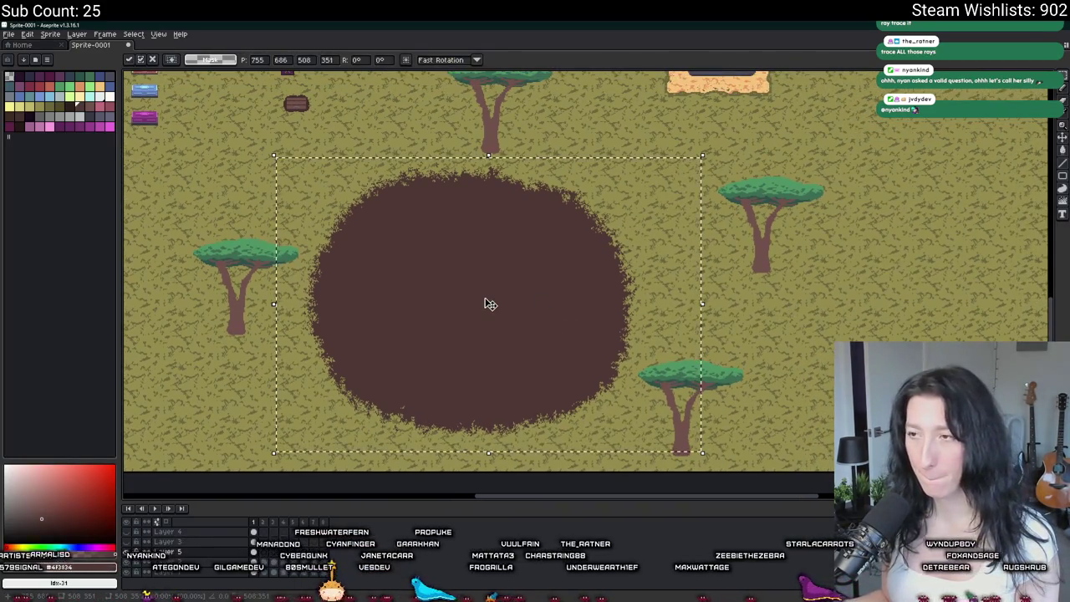
{"action": "scroll", "coordinate": [490, 304], "scroll_direction": "down", "scroll_amount": 2}
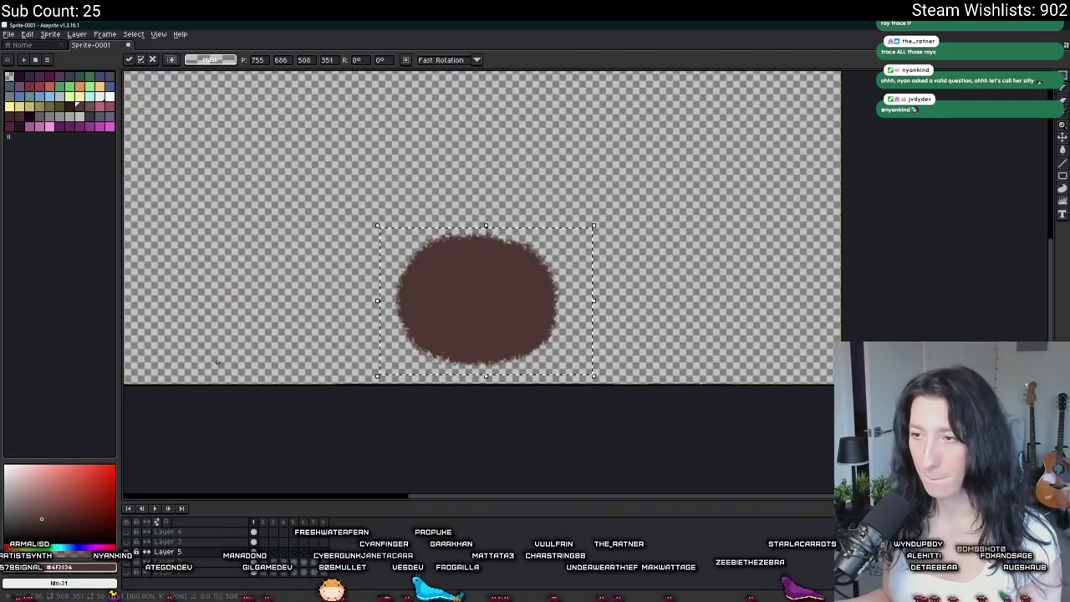
Commit the pond placement and crop the sprite to the selection.
{"action": "key", "text": "Return"}
{"action": "left_click", "coordinate": [50, 34]}
{"action": "left_click", "coordinate": [67, 122]}
Export the sprite as RiverDirtPath.png with only the selected frames.
{"action": "key", "text": "ctrl+alt+shift+s"}
{"action": "left_click", "coordinate": [440, 205]}
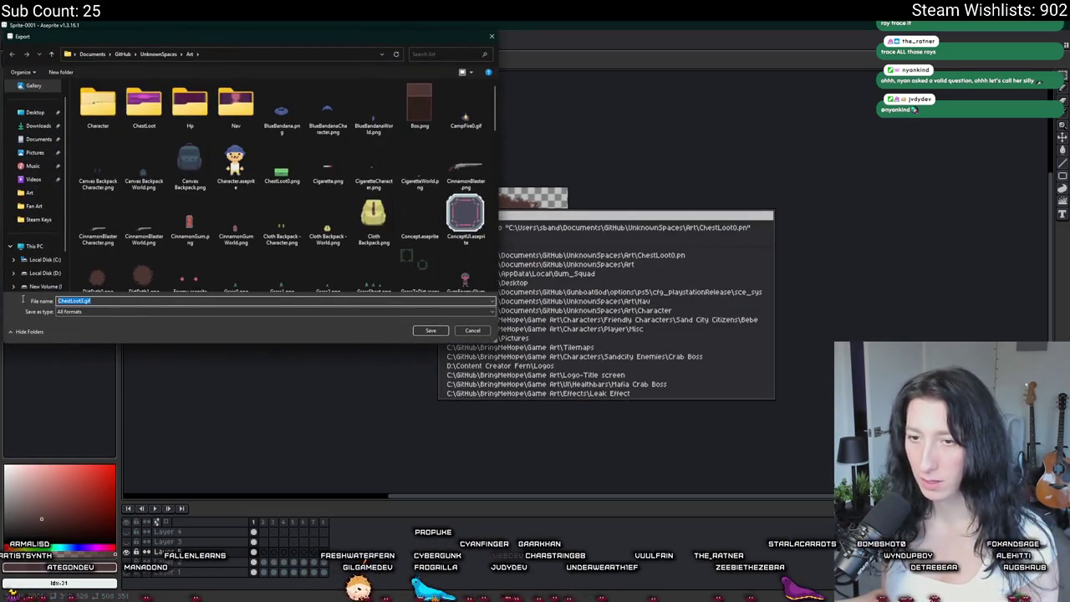
{"action": "key", "text": "Return"}
{"action": "type", "text": "RiverDirtPath.p"}
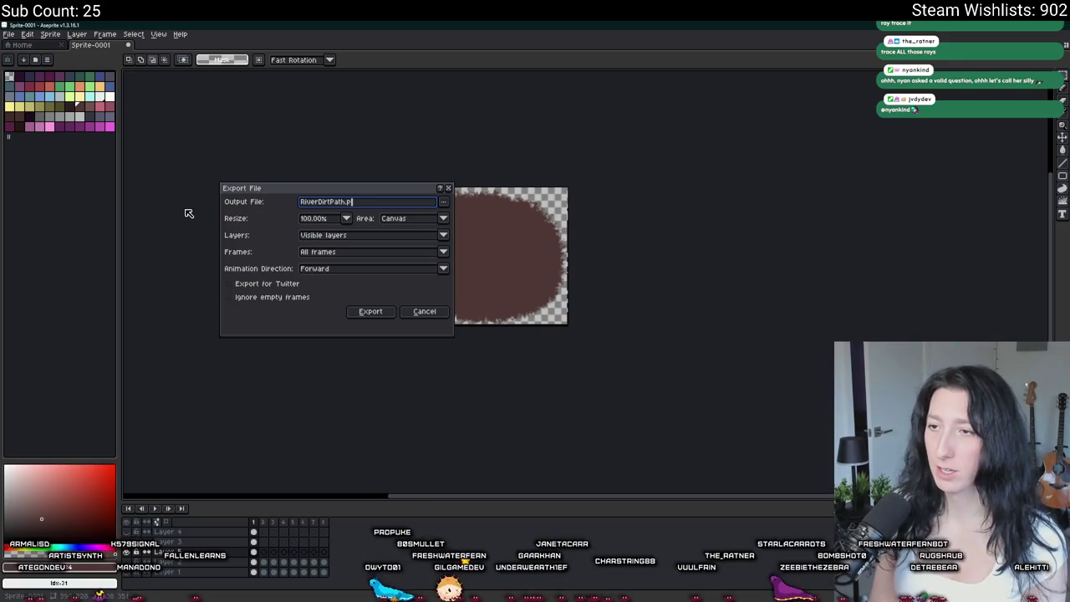
{"action": "type", "text": "ng"}
{"action": "key", "text": "Return"}
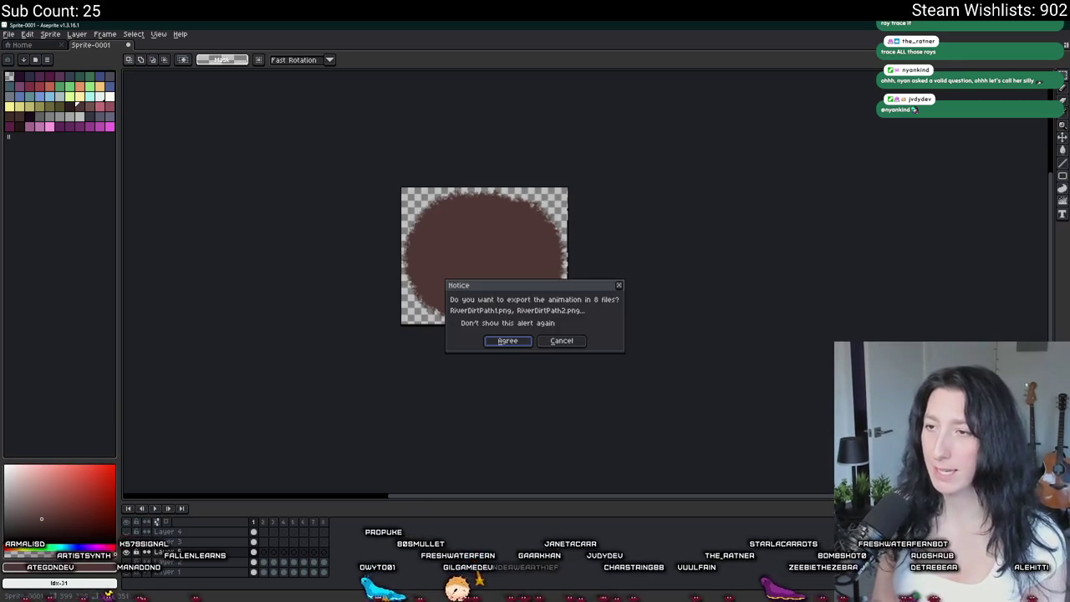
{"action": "left_click", "coordinate": [575, 344]}
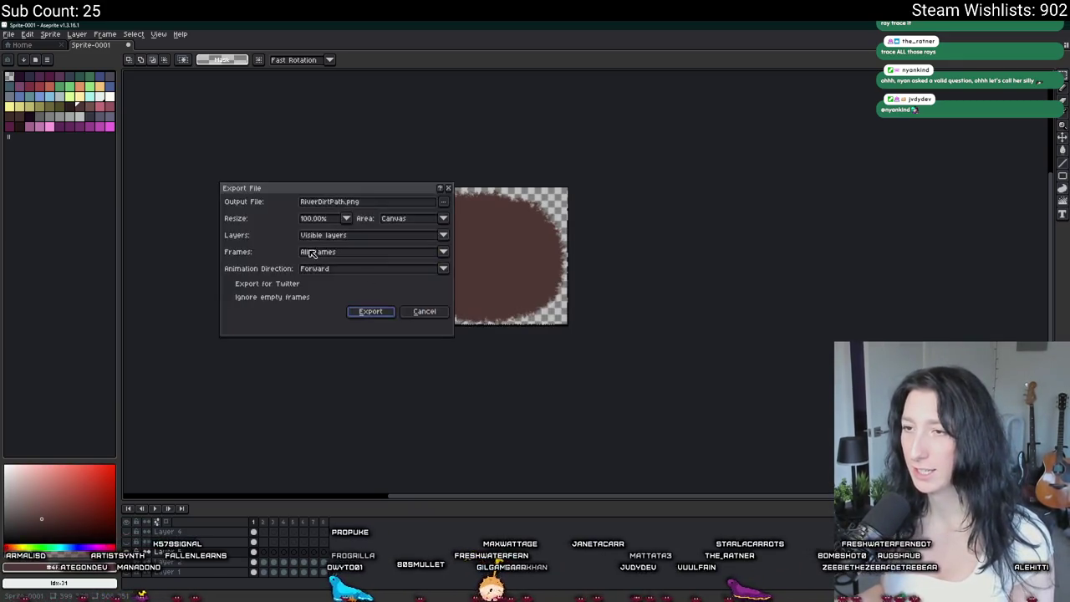
{"action": "left_click", "coordinate": [339, 252]}
{"action": "left_click", "coordinate": [323, 269]}
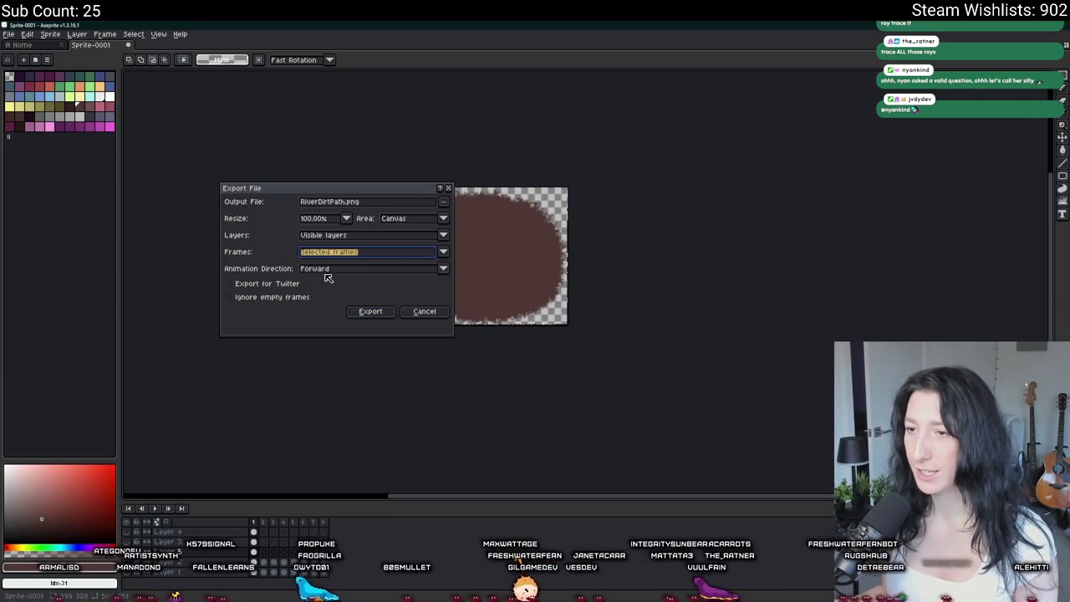
{"action": "left_click", "coordinate": [367, 311]}
{"action": "scroll", "coordinate": [368, 311], "scroll_direction": "up", "scroll_amount": 5}
{"action": "scroll", "coordinate": [468, 222], "scroll_direction": "down", "scroll_amount": 4}
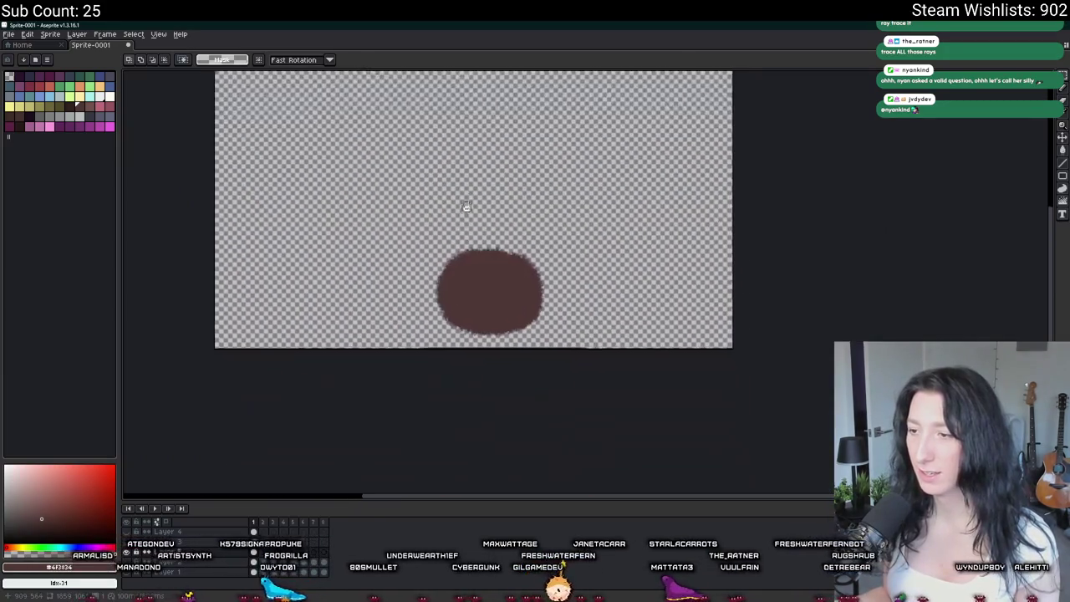
{"action": "scroll", "coordinate": [437, 376], "scroll_direction": "up", "scroll_amount": 2}
Fill the fuzzy blob's interior with dark magenta using the Paint Bucket.
{"action": "left_click_drag", "start_coordinate": [434, 278], "coordinate": [250, 453]}
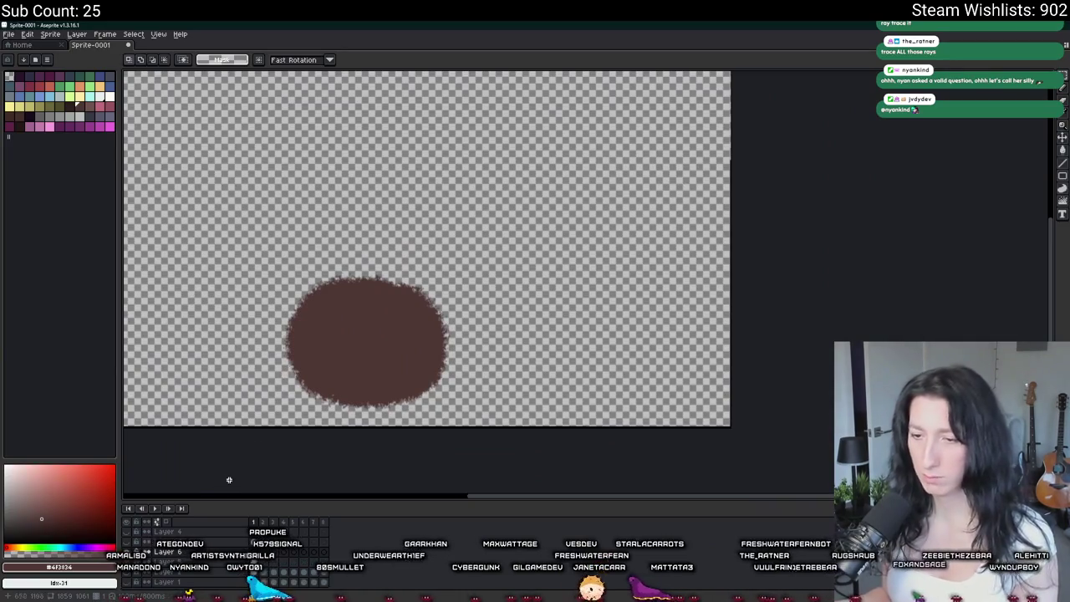
{"action": "left_click", "coordinate": [90, 126]}
{"action": "key", "text": "b"}
{"action": "scroll", "coordinate": [365, 353], "scroll_direction": "up", "scroll_amount": 3}
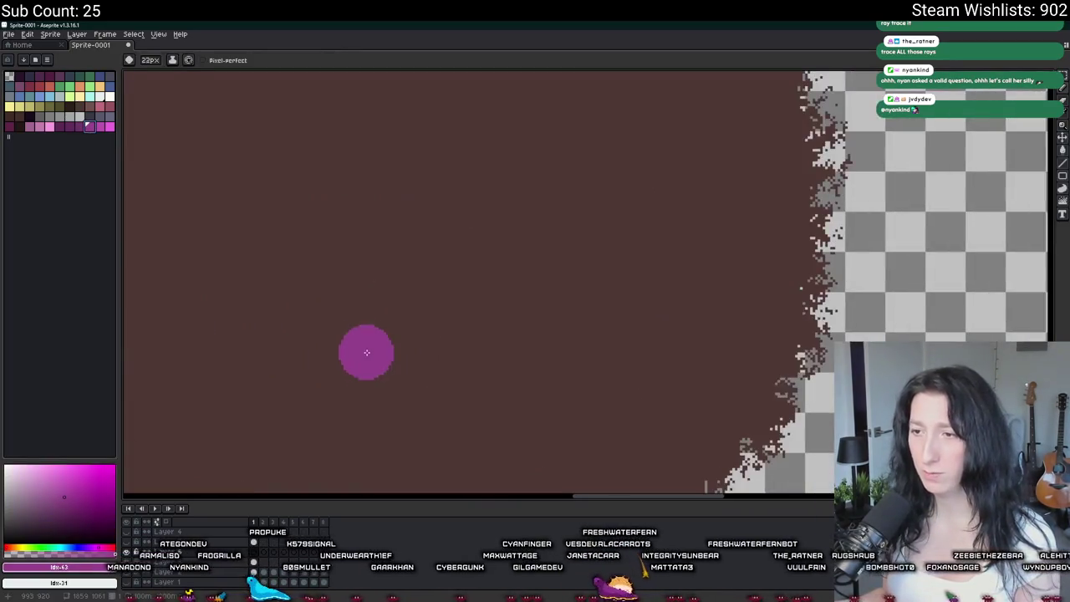
{"action": "scroll", "coordinate": [346, 372], "scroll_direction": "up", "scroll_amount": 2}
{"action": "scroll", "coordinate": [343, 367], "scroll_direction": "down", "scroll_amount": 4}
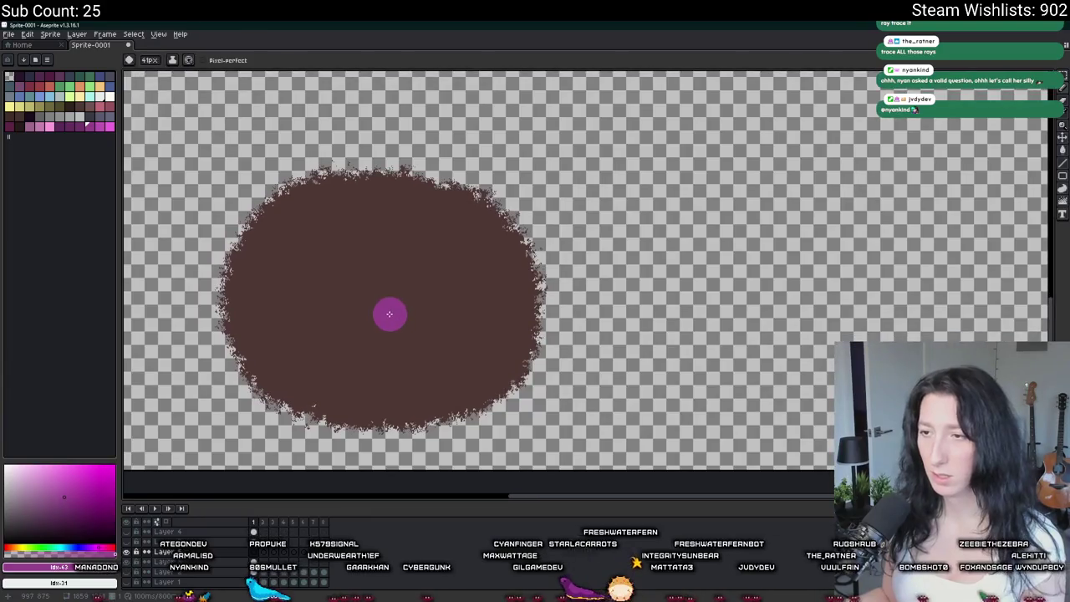
{"action": "mouse_move", "coordinate": [410, 270]}
{"action": "left_mouse_down"}
{"action": "mouse_move", "coordinate": [473, 262]}
{"action": "mouse_move", "coordinate": [358, 257]}
{"action": "mouse_move", "coordinate": [375, 351]}
{"action": "mouse_move", "coordinate": [540, 346]}
{"action": "mouse_move", "coordinate": [551, 237]}
{"action": "left_mouse_up"}
{"action": "left_click", "coordinate": [76, 126]}
{"action": "key", "text": "g"}
{"action": "left_click", "coordinate": [426, 267]}
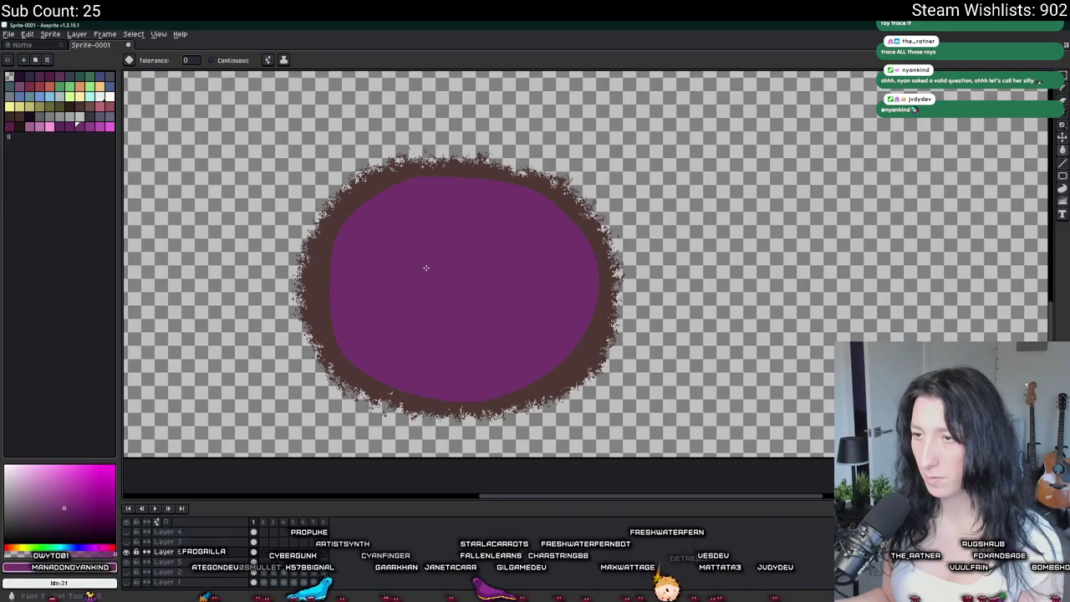
Magic Wand-select the magenta interior, try moving it right, then undo the move.
{"action": "key", "text": "w"}
{"action": "left_click", "coordinate": [377, 275]}
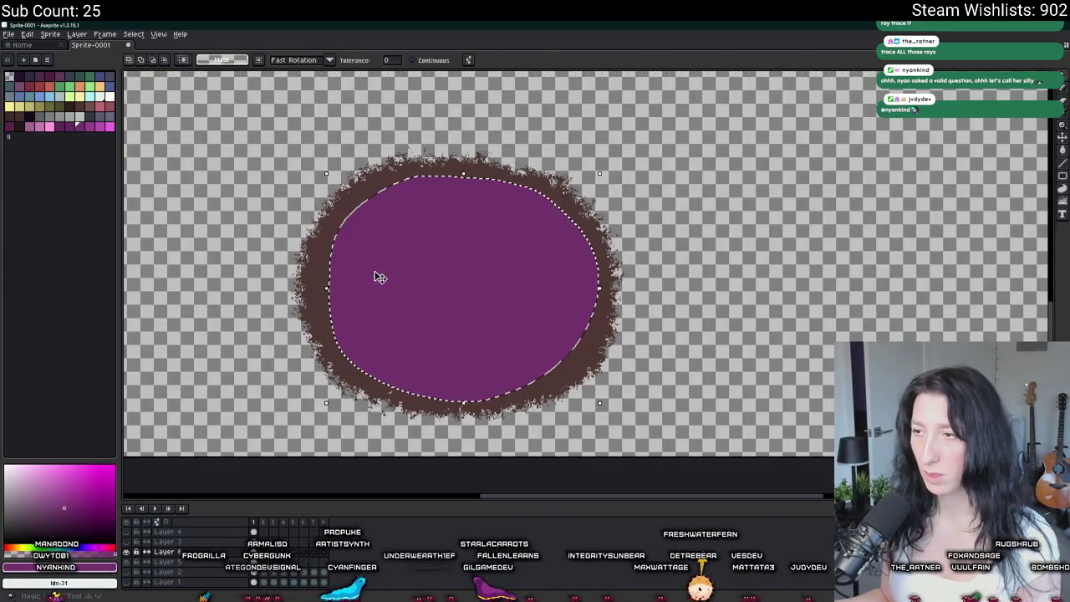
{"action": "mouse_move", "coordinate": [432, 279]}
{"action": "left_mouse_down"}
{"action": "mouse_move", "coordinate": [504, 275]}
{"action": "mouse_move", "coordinate": [788, 204]}
{"action": "left_mouse_up"}
{"action": "scroll", "coordinate": [789, 203], "scroll_direction": "down", "scroll_amount": 3}
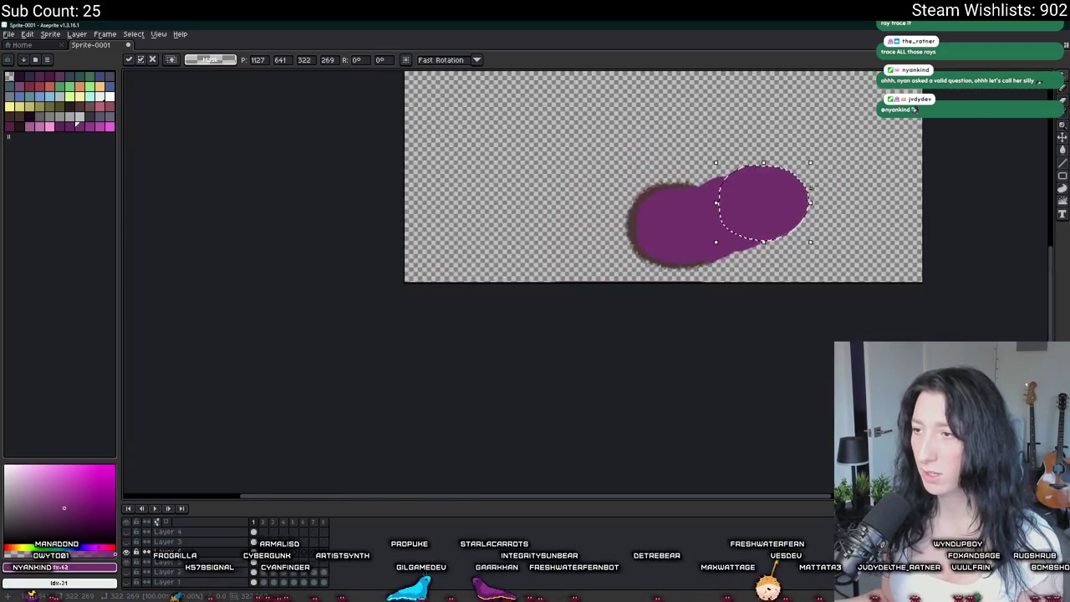
{"action": "key", "text": "Return"}
{"action": "key", "text": "ctrl+z"}
{"action": "key", "text": "ctrl+z"}
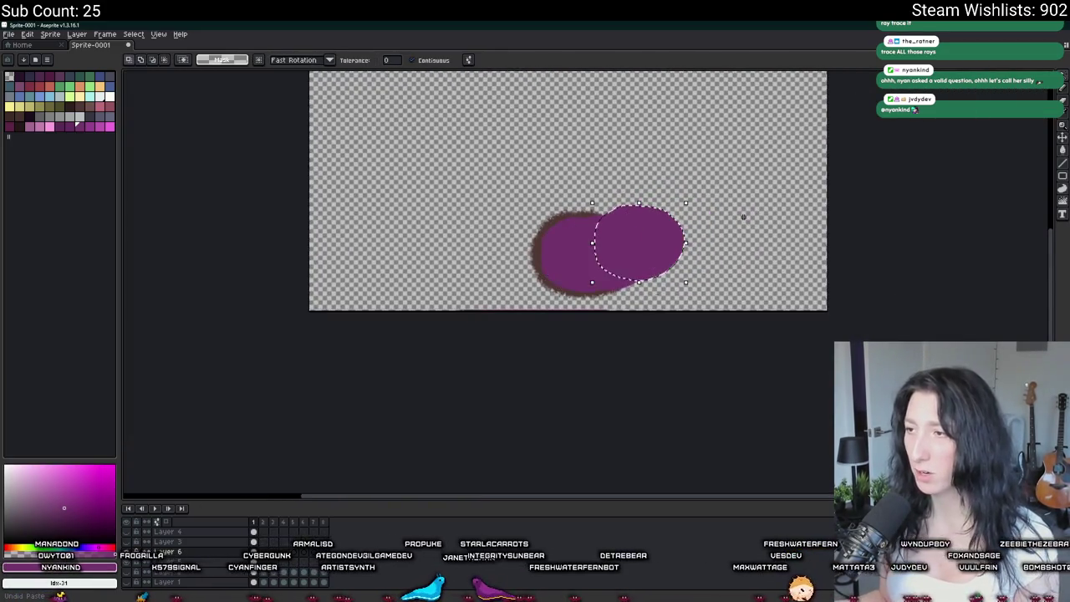
{"action": "key", "text": "ctrl+z"}
{"action": "key", "text": "ctrl+z"}
Pick a new colour and the brush for painting specks.
{"action": "left_click", "coordinate": [90, 127]}
{"action": "key", "text": "b"}
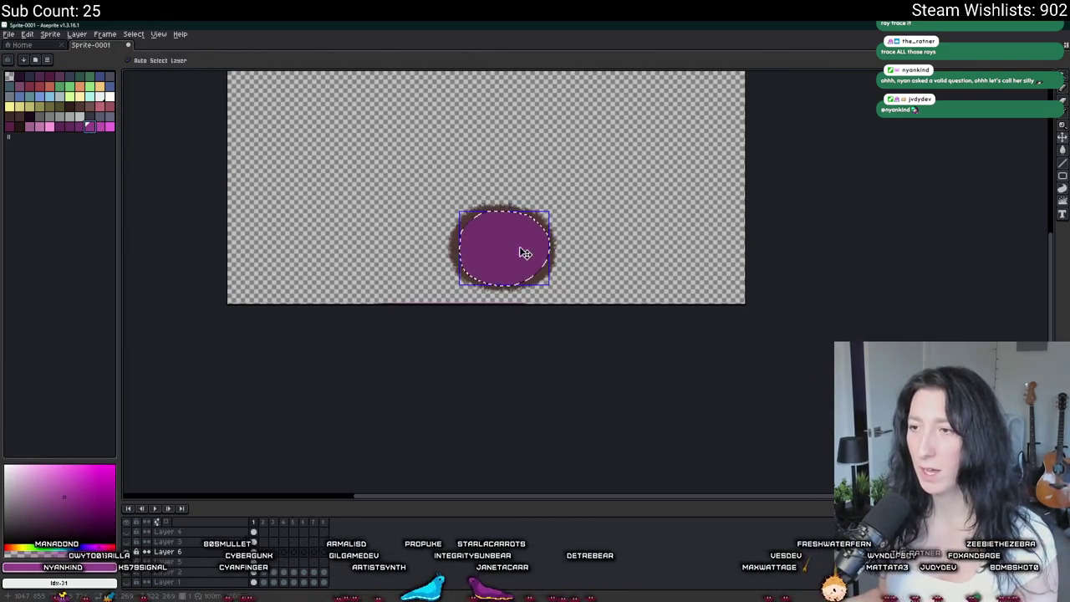
{"action": "scroll", "coordinate": [521, 249], "scroll_direction": "up", "scroll_amount": 4}
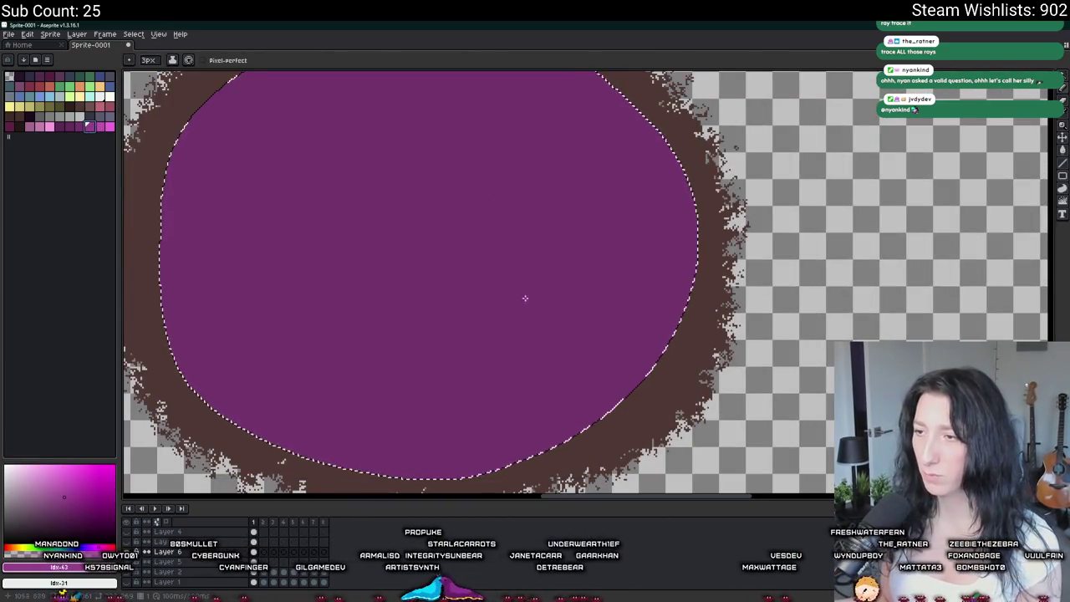
Enlarge the brush to 12px, try blurring the purple dots, then undo the blur.
{"action": "scroll", "coordinate": [520, 298], "scroll_direction": "down", "scroll_amount": 2}
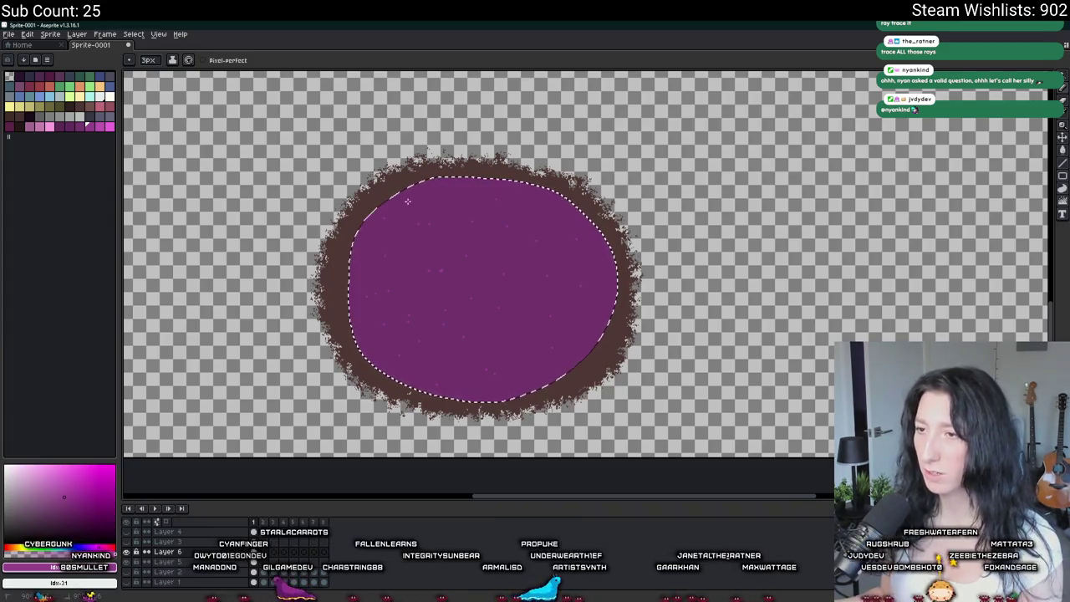
{"action": "key", "text": "plus"}
{"action": "key", "text": "plus"}
{"action": "key", "text": "plus"}
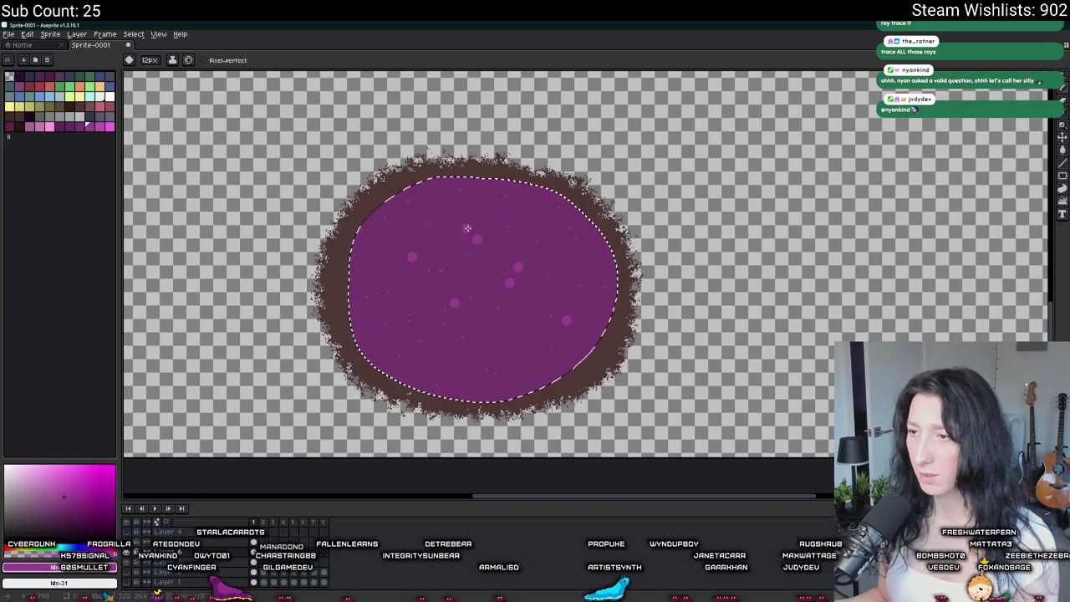
{"action": "key", "text": "r"}
{"action": "left_click_drag", "start_coordinate": [480, 336], "coordinate": [529, 241]}
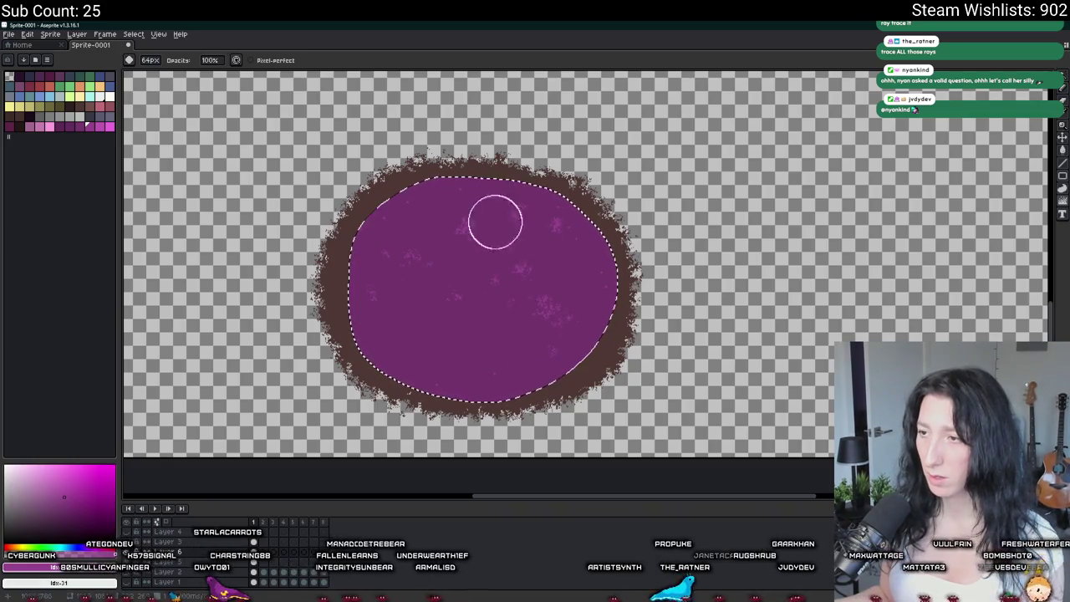
{"action": "scroll", "coordinate": [506, 327], "scroll_direction": "up", "scroll_amount": 3}
{"action": "scroll", "coordinate": [473, 329], "scroll_direction": "down", "scroll_amount": 1}
{"action": "key", "text": "ctrl+z"}
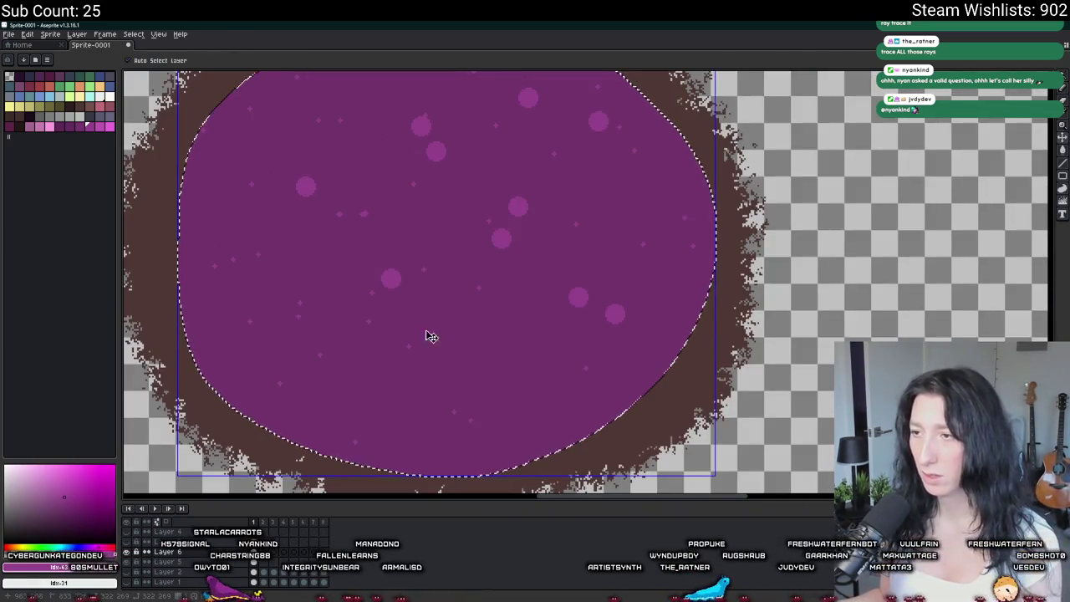
{"action": "key", "text": "b"}
Slide the selected purple ellipse to the right with the Move tool, then undo it.
{"action": "scroll", "coordinate": [416, 333], "scroll_direction": "down", "scroll_amount": 2}
{"action": "key", "text": "v"}
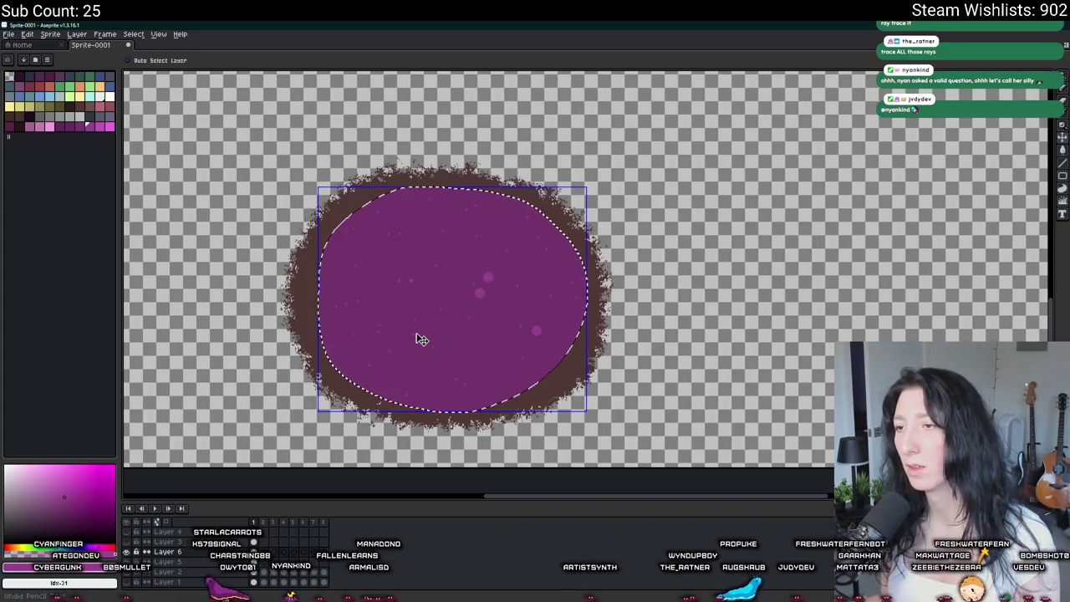
{"action": "left_click_drag", "start_coordinate": [420, 335], "coordinate": [664, 303]}
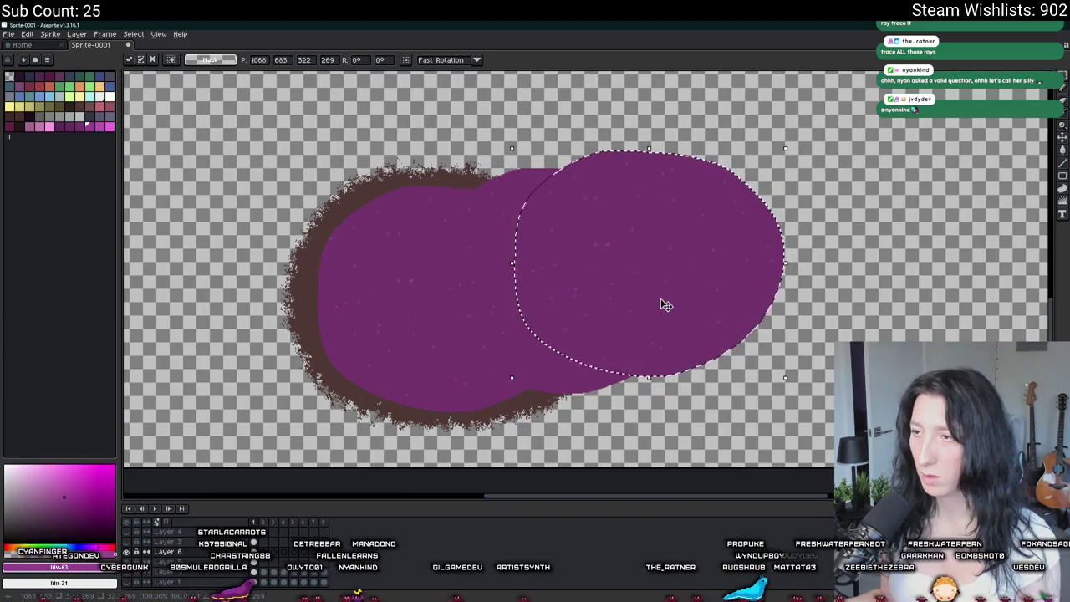
{"action": "key", "text": "Return"}
{"action": "scroll", "coordinate": [660, 302], "scroll_direction": "down", "scroll_amount": 1}
{"action": "scroll", "coordinate": [659, 168], "scroll_direction": "down", "scroll_amount": 1}
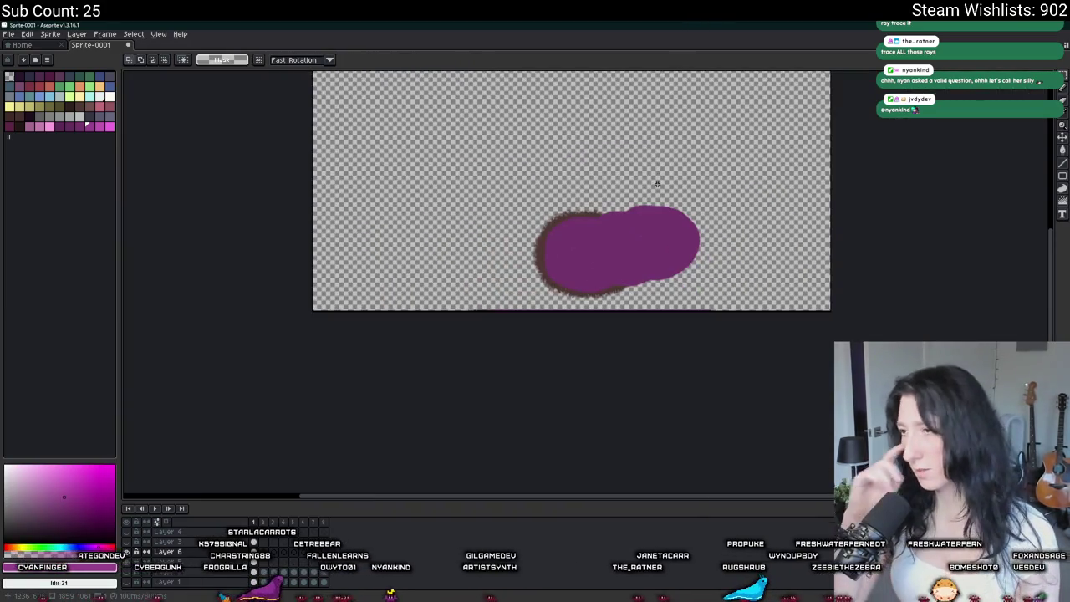
{"action": "key", "text": "ctrl+z"}
Undo the remaining move and trim the sprite down to the purple blob.
{"action": "key", "text": "ctrl+z"}
{"action": "scroll", "coordinate": [642, 201], "scroll_direction": "up", "scroll_amount": 3}
{"action": "key", "text": "ctrl+z"}
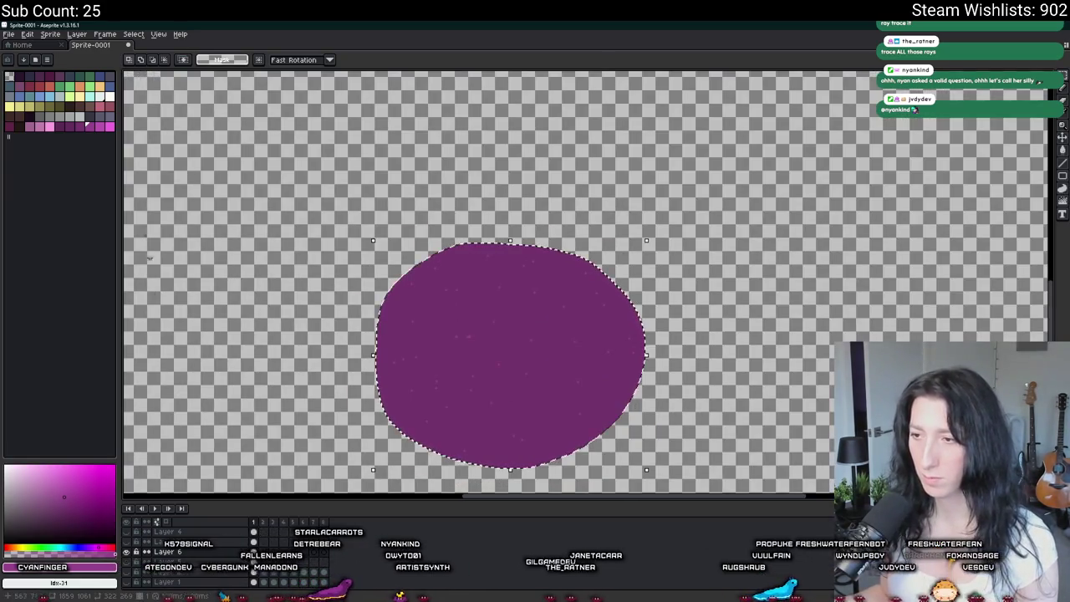
{"action": "left_click", "coordinate": [50, 33]}
{"action": "left_click", "coordinate": [86, 121]}
Export the sprite as GumLiquidPath.png.
{"action": "key", "text": "ctrl+shift+e"}
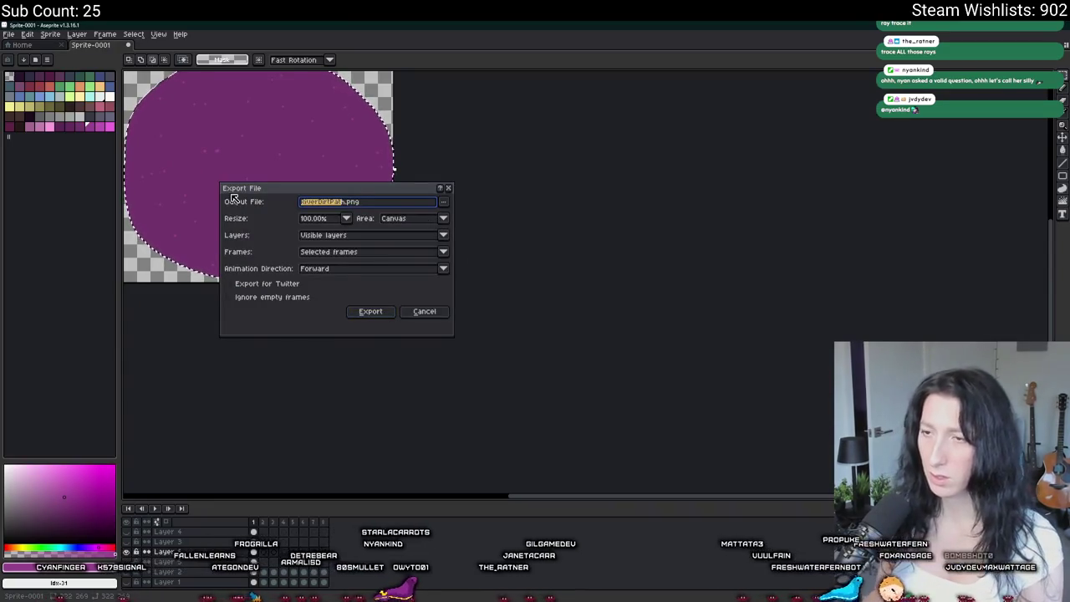
{"action": "type", "text": "GumWatih"}
{"action": "key", "text": "BackSpace"}
{"action": "key", "text": "BackSpace"}
{"action": "key", "text": "BackSpace"}
{"action": "type", "text": "LiquidPat"}
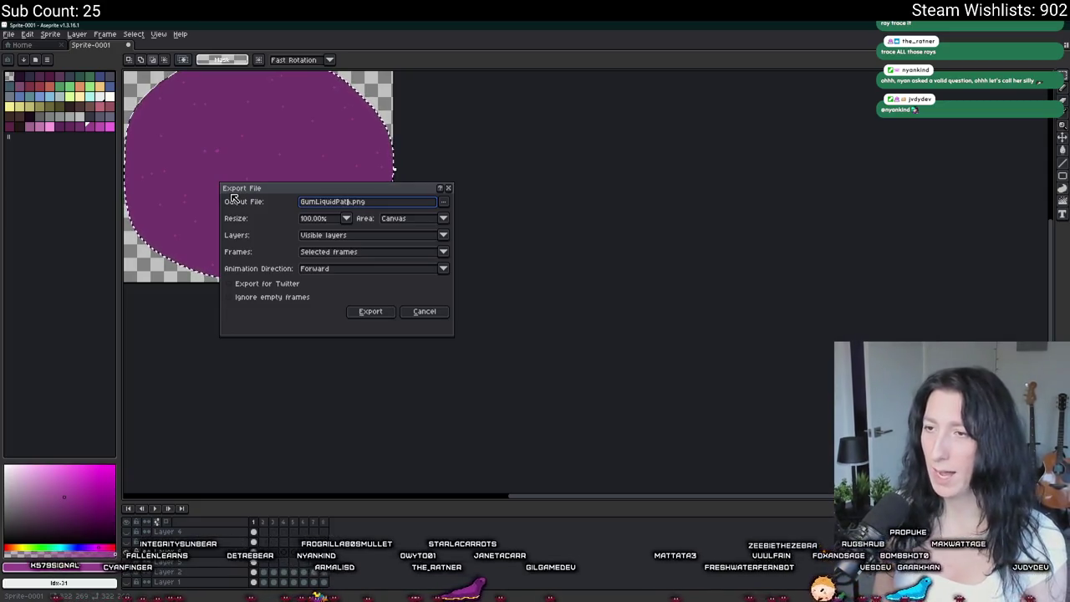
{"action": "key", "text": "Return"}
Switch back to the GameMaker project window.
{"action": "key", "text": "ctrl+z"}
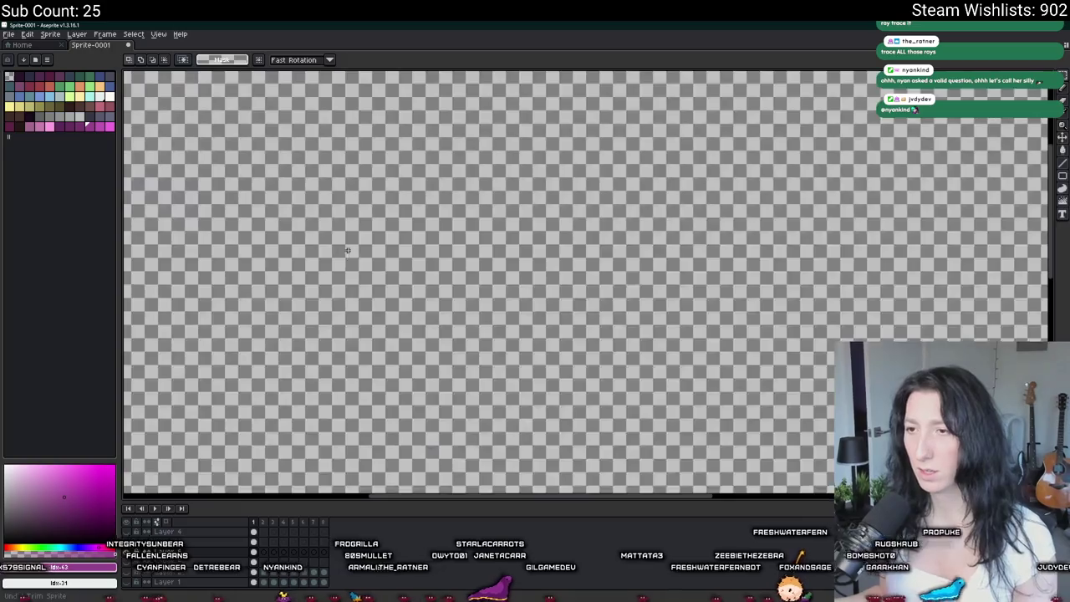
{"action": "key", "text": "alt+Tab"}
{"action": "left_click", "coordinate": [376, 281]}
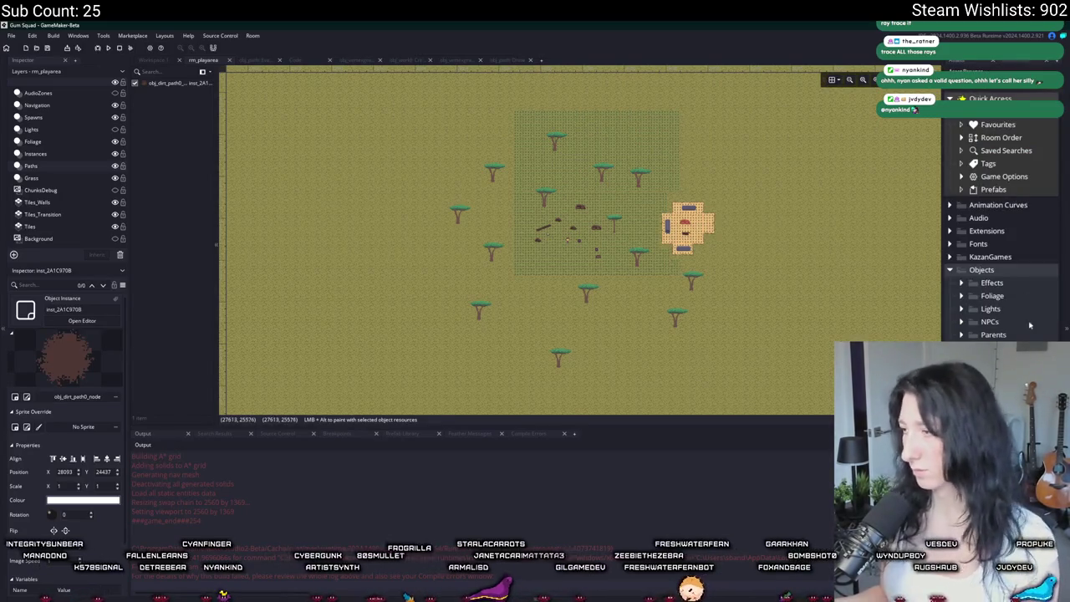
Widen the Asset Browser and add a new texture group named PathTextures.
{"action": "left_click_drag", "start_coordinate": [941, 195], "coordinate": [786, 195]}
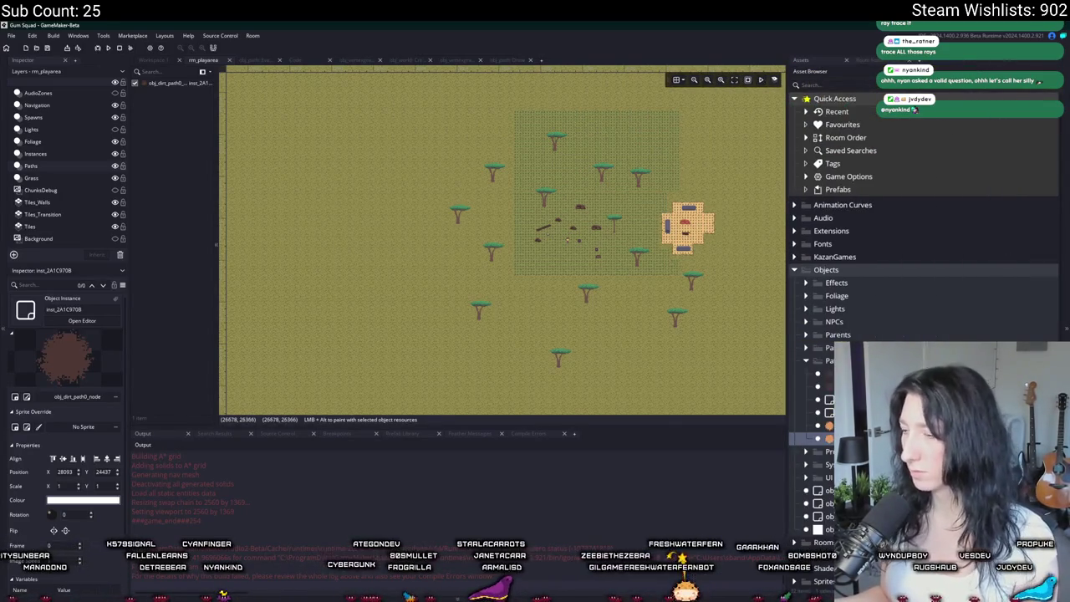
{"action": "scroll", "coordinate": [878, 251], "scroll_direction": "down", "scroll_amount": 1}
{"action": "scroll", "coordinate": [920, 251], "scroll_direction": "down", "scroll_amount": 3}
{"action": "scroll", "coordinate": [919, 251], "scroll_direction": "down", "scroll_amount": 4}
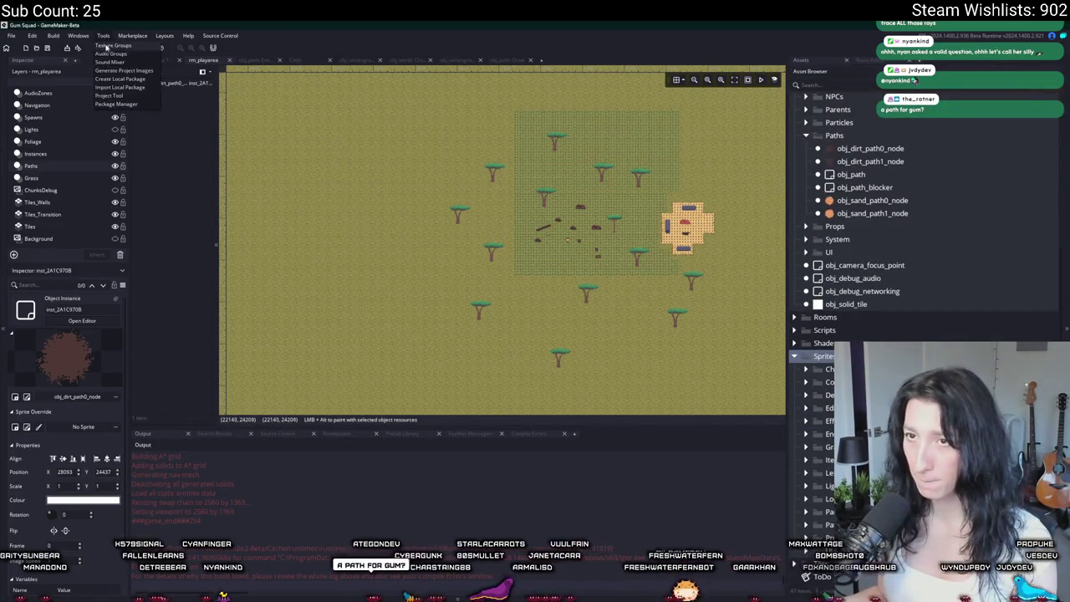
{"action": "left_click", "coordinate": [109, 46]}
{"action": "left_click", "coordinate": [523, 137]}
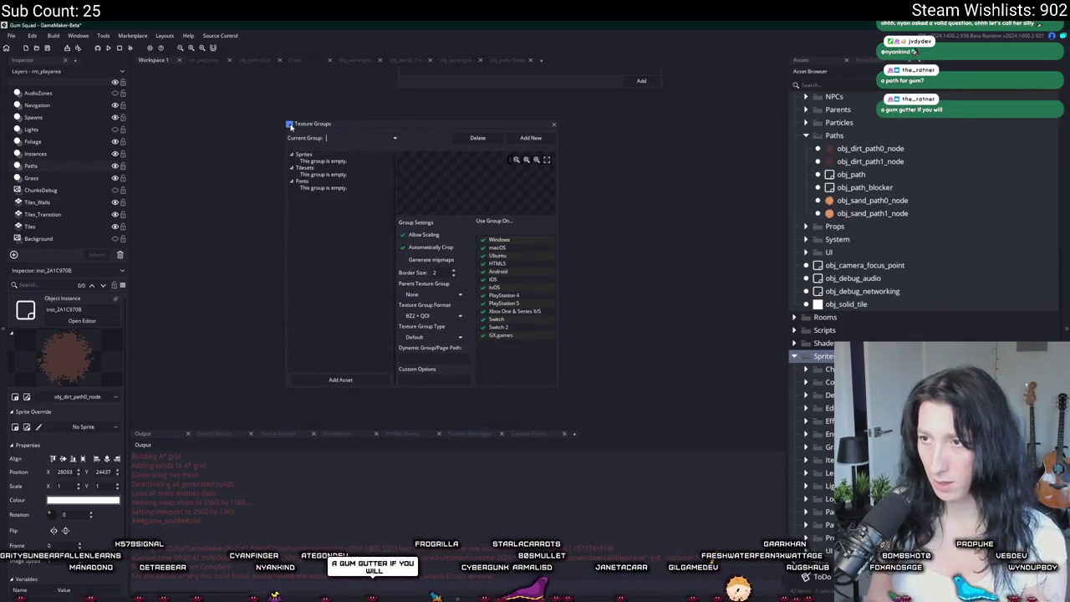
{"action": "type", "text": "PathTextures"}
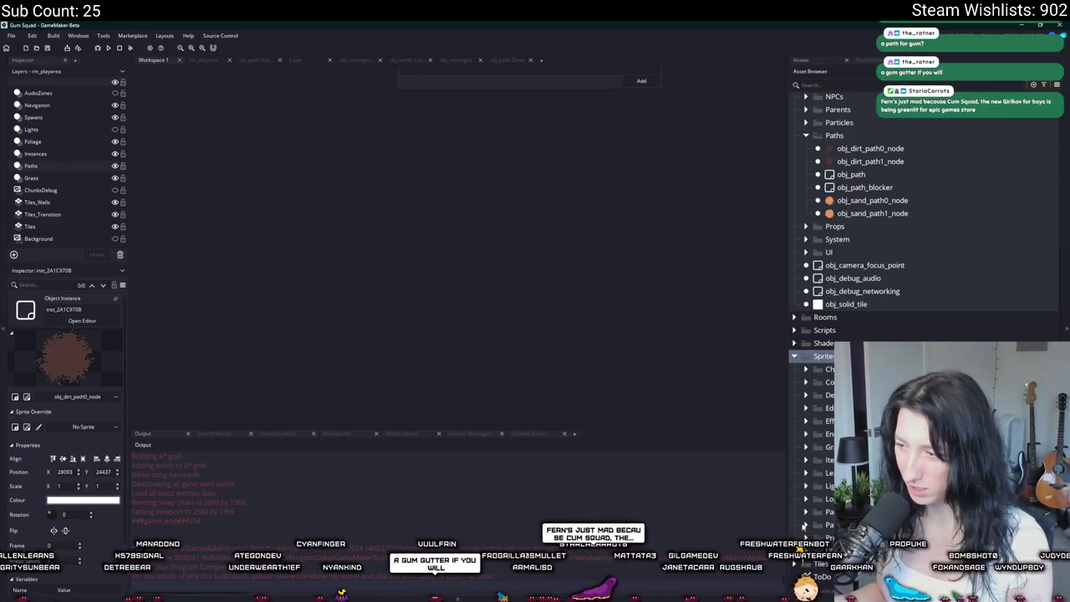
Select the four path sprites in the Asset Browser.
{"action": "scroll", "coordinate": [835, 418], "scroll_direction": "down", "scroll_amount": 2}
{"action": "left_click", "coordinate": [815, 485]}
{"action": "left_click", "coordinate": [815, 524], "text": "shift"}
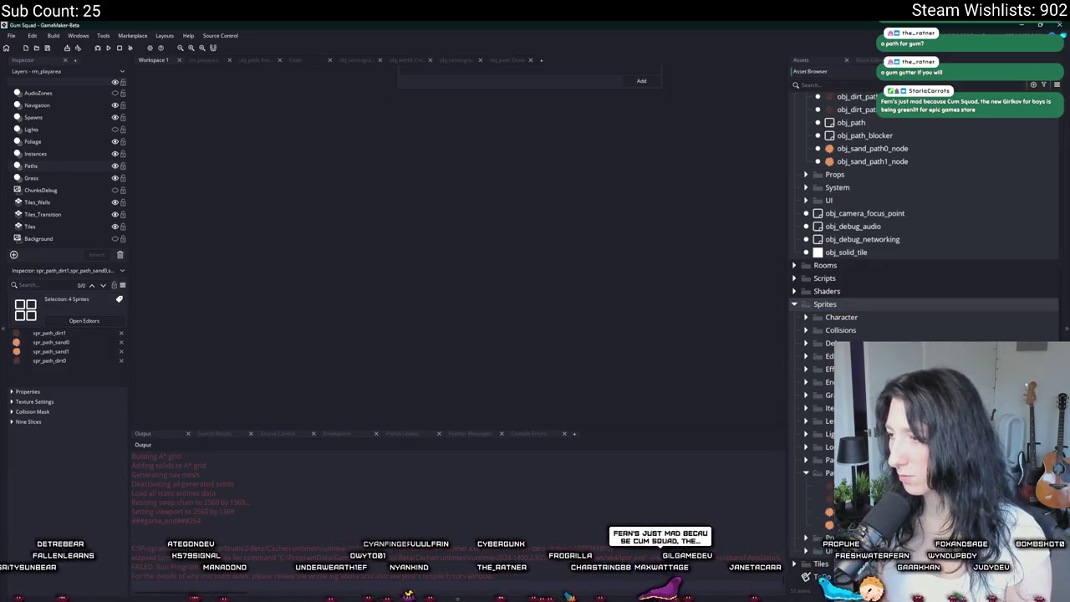
Inspect spr_path_sand0, then open spr_path_dirtriver0 in the sprite editor.
{"action": "left_click", "coordinate": [815, 512]}
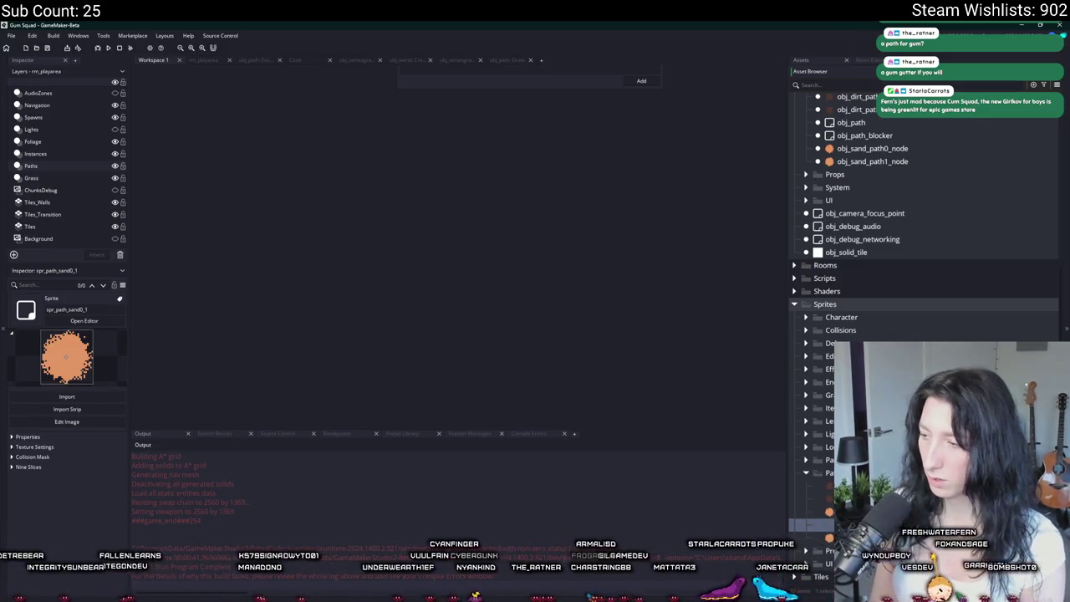
{"action": "left_click", "coordinate": [815, 512]}
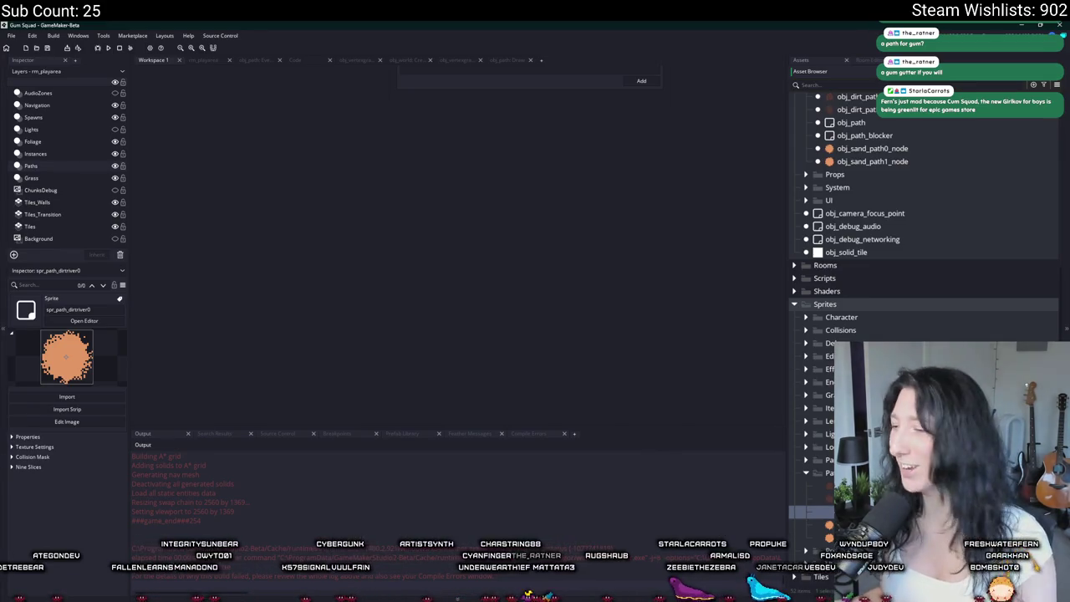
{"action": "double_click", "coordinate": [814, 511]}
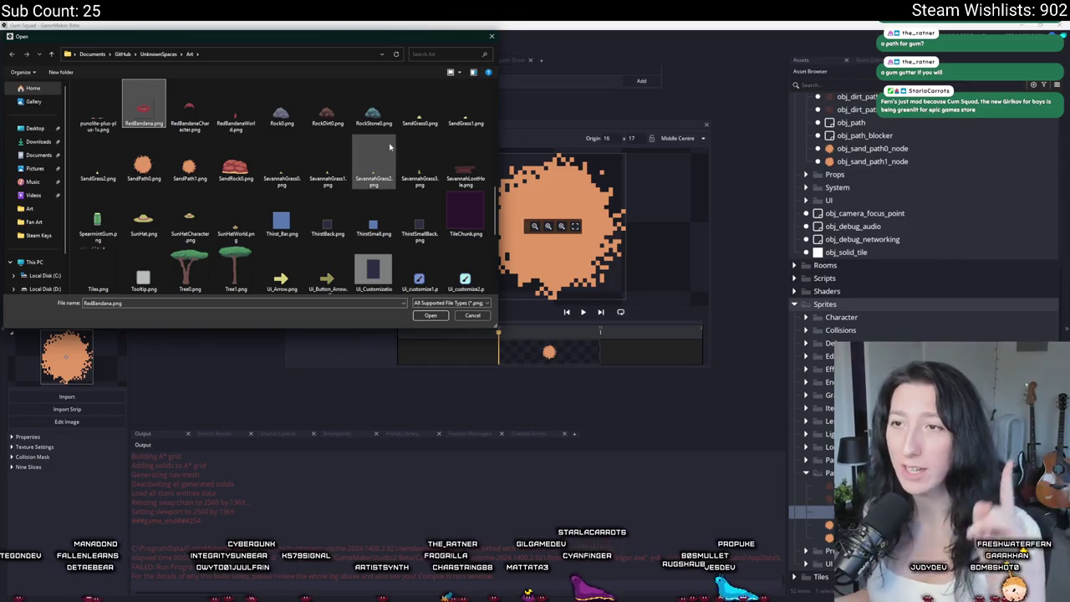
Import RiverDirtPath.png from the new path images folder, replacing the sprite's image.
{"action": "scroll", "coordinate": [360, 180], "scroll_direction": "down", "scroll_amount": 3}
{"action": "scroll", "coordinate": [357, 175], "scroll_direction": "down", "scroll_amount": 2}
{"action": "scroll", "coordinate": [307, 176], "scroll_direction": "up", "scroll_amount": 5}
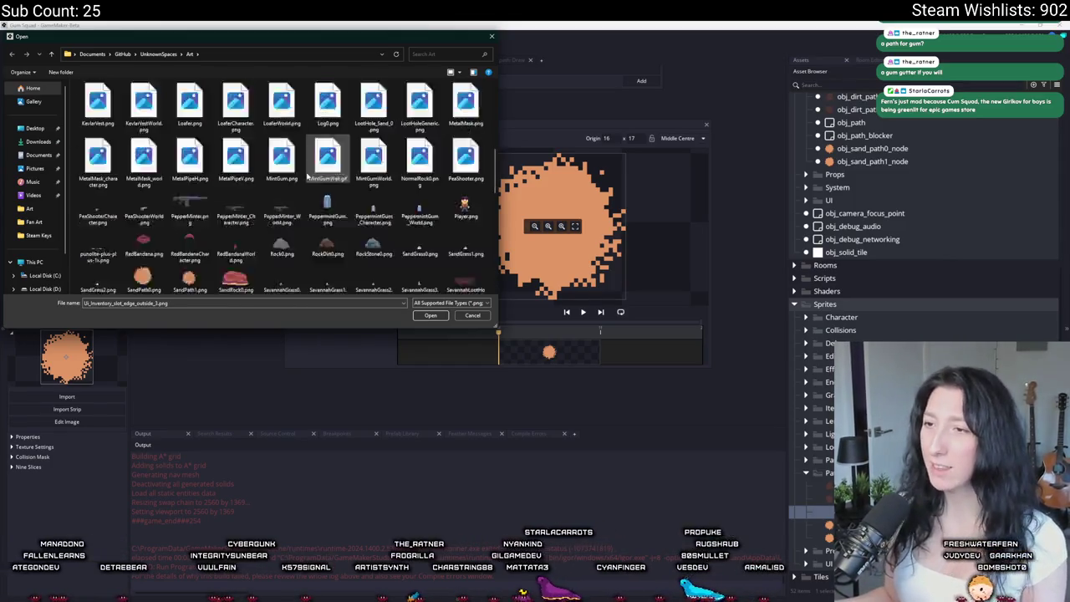
{"action": "left_click", "coordinate": [236, 96]}
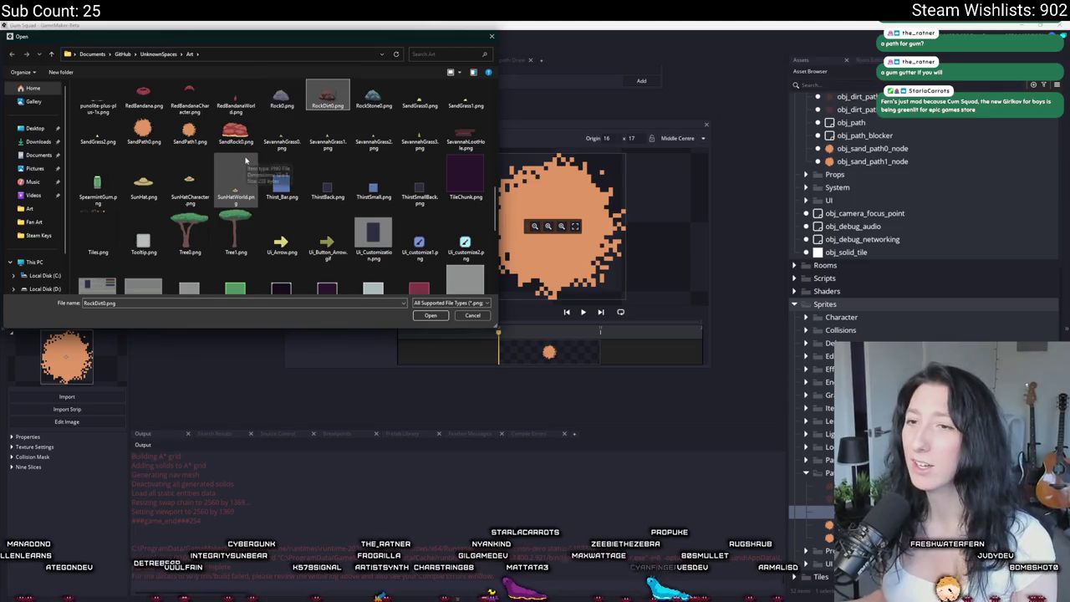
{"action": "scroll", "coordinate": [246, 160], "scroll_direction": "up", "scroll_amount": 5}
{"action": "key", "text": "d"}
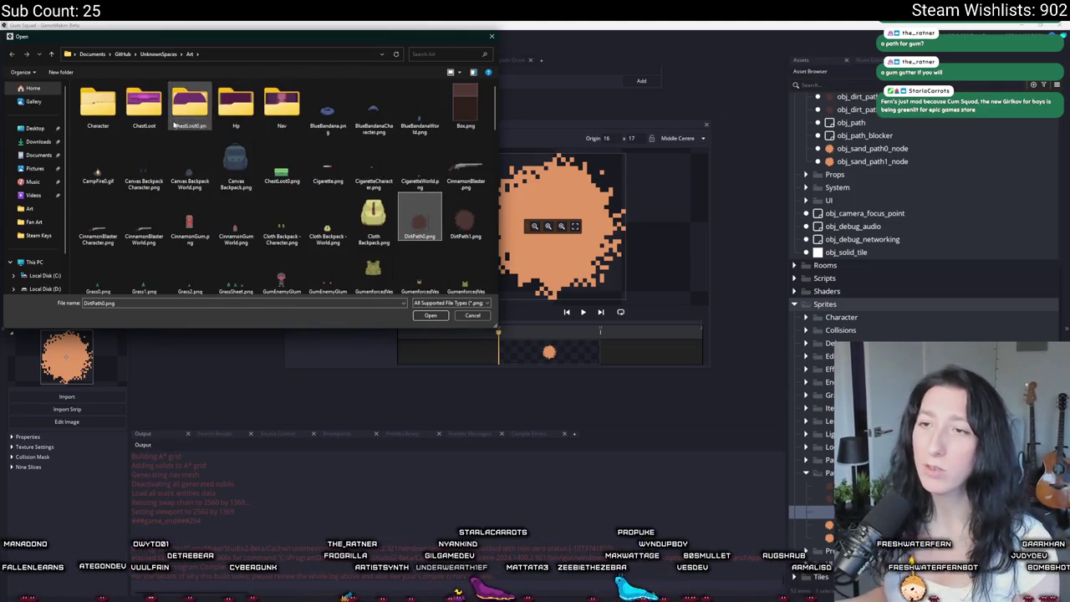
{"action": "double_click", "coordinate": [190, 102]}
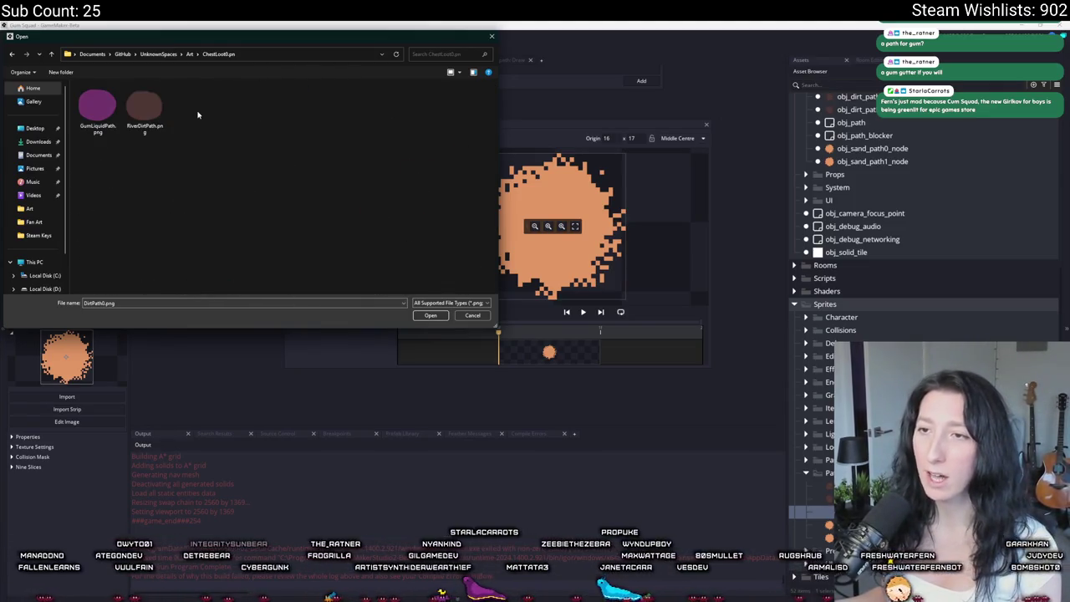
{"action": "double_click", "coordinate": [143, 121]}
{"action": "left_click", "coordinate": [573, 332]}
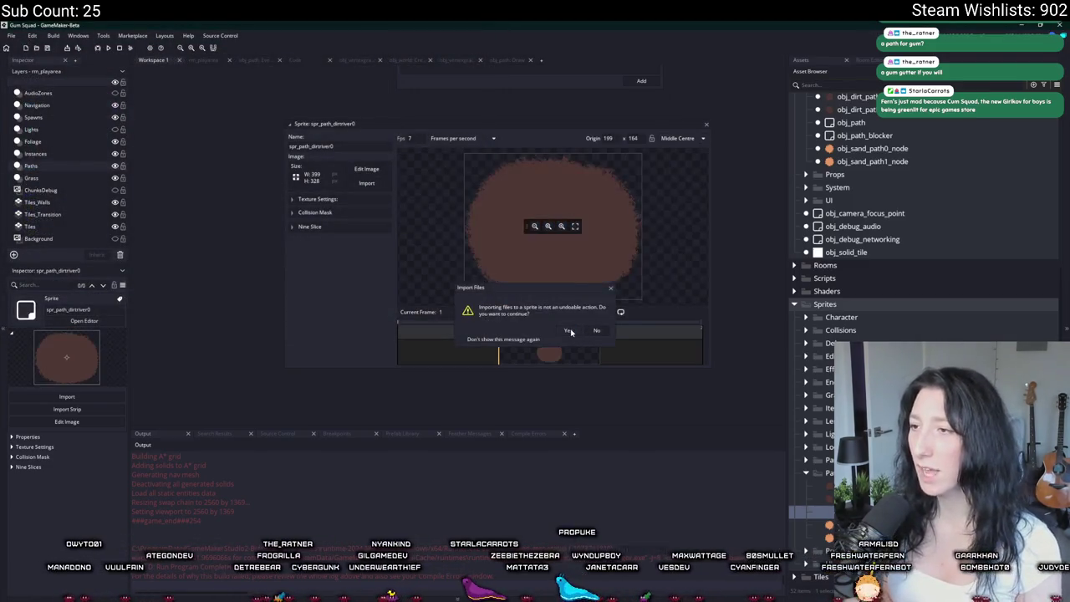
Check the collision mask options, close the editor, and name the copy spr_path_gumriver0.
{"action": "left_click", "coordinate": [314, 212]}
{"action": "left_click", "coordinate": [315, 212]}
{"action": "left_click", "coordinate": [704, 126]}
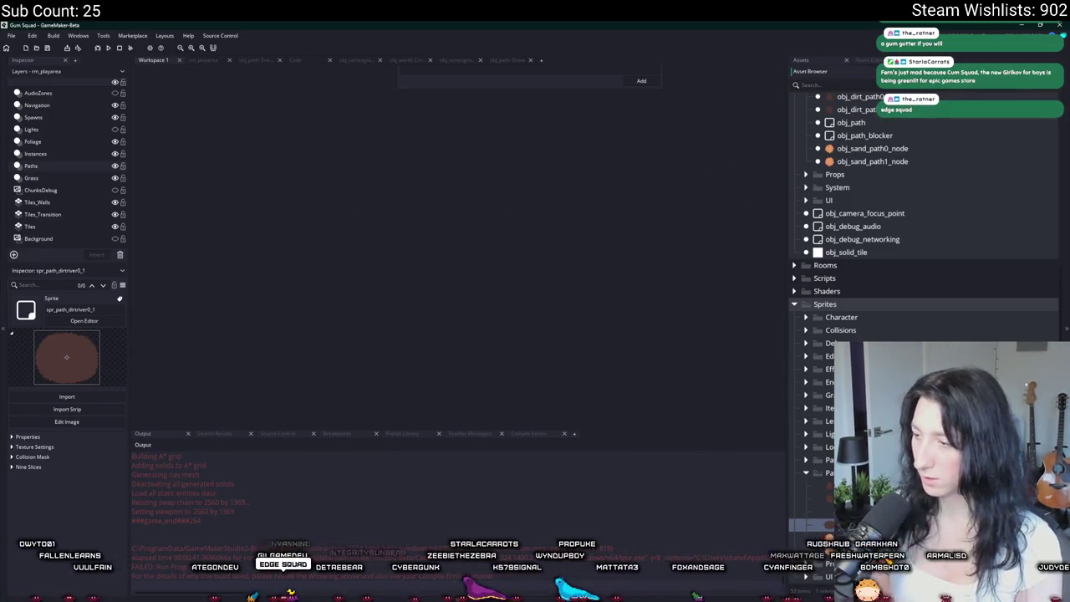
{"action": "key", "text": "Down"}
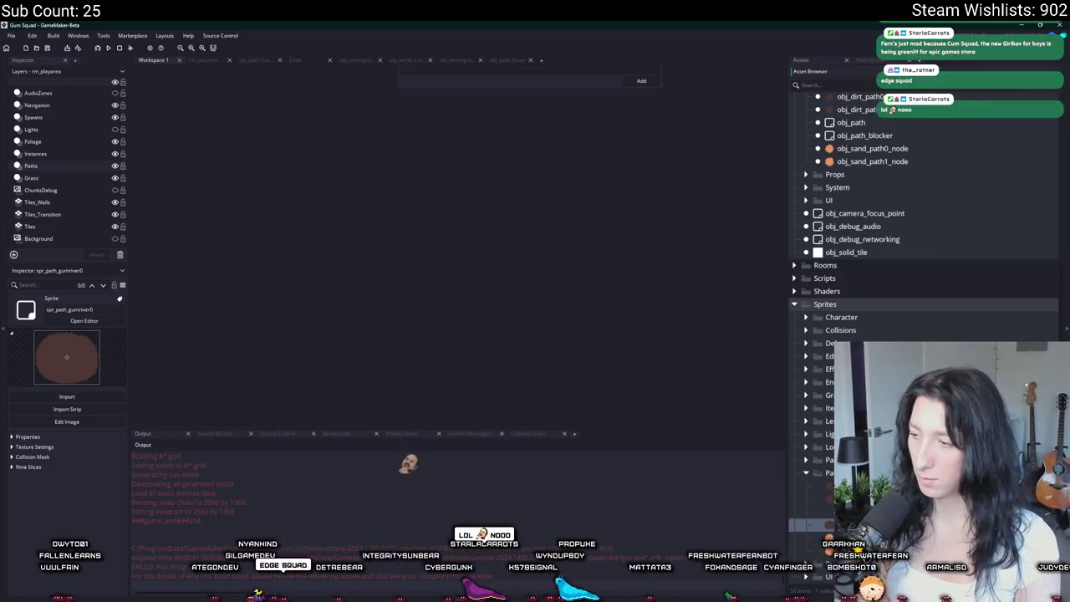
Import GumLiquidPath.png into spr_path_gumriver0, check its collision mask, and close the editor.
{"action": "key", "text": "Return"}
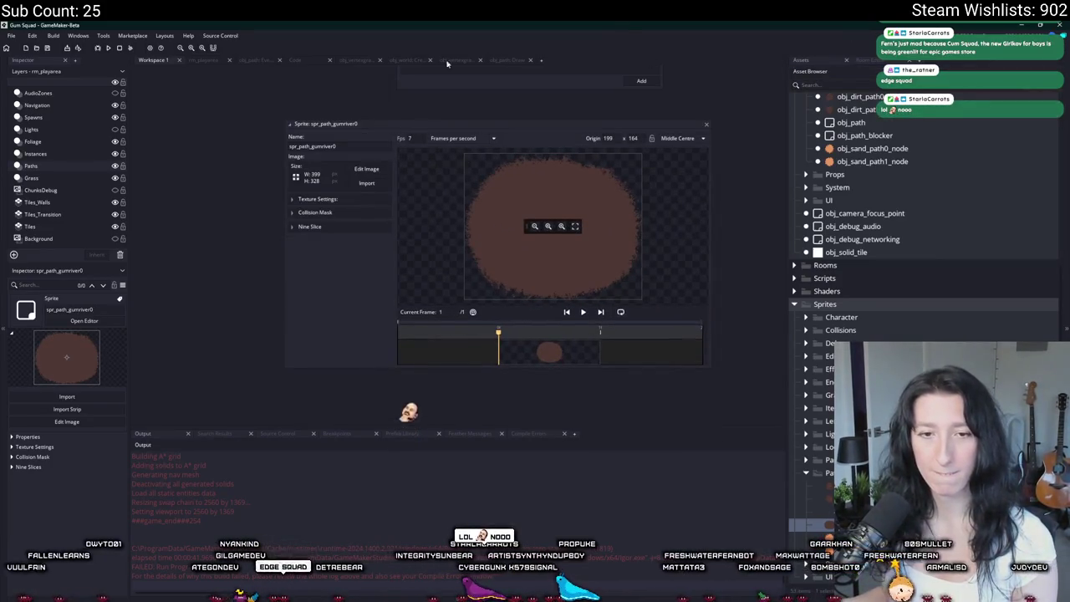
{"action": "left_click", "coordinate": [366, 183]}
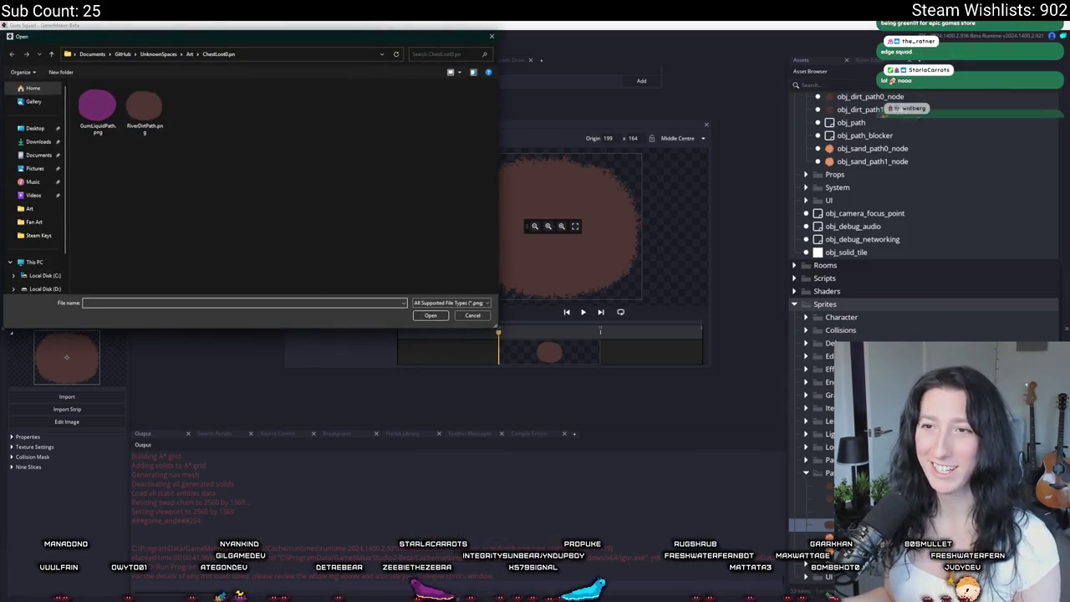
{"action": "left_click", "coordinate": [143, 107]}
{"action": "double_click", "coordinate": [94, 111]}
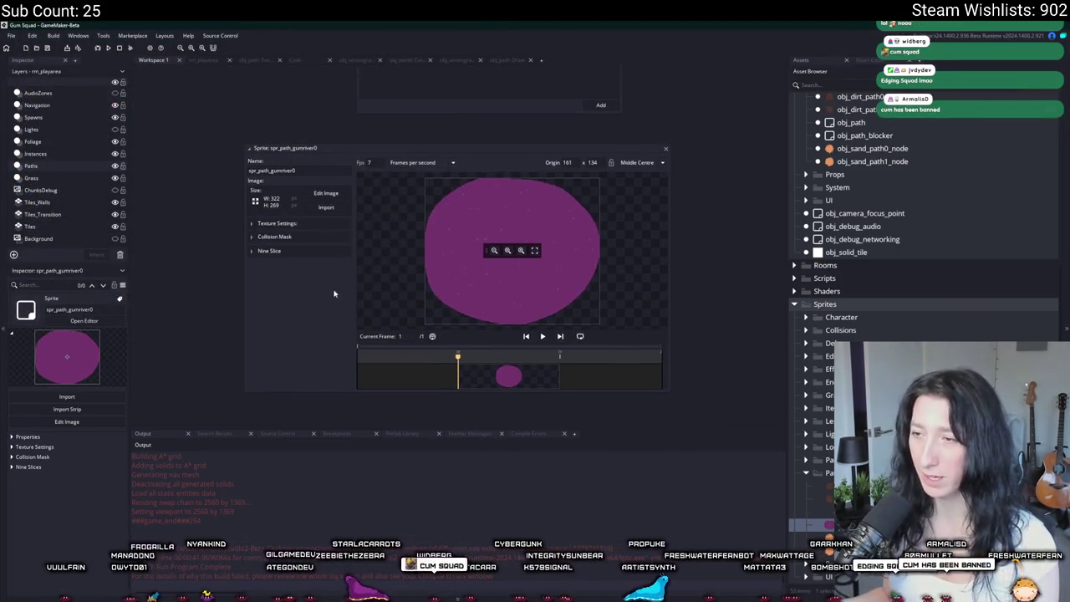
{"action": "left_click", "coordinate": [281, 237]}
{"action": "left_click", "coordinate": [275, 236]}
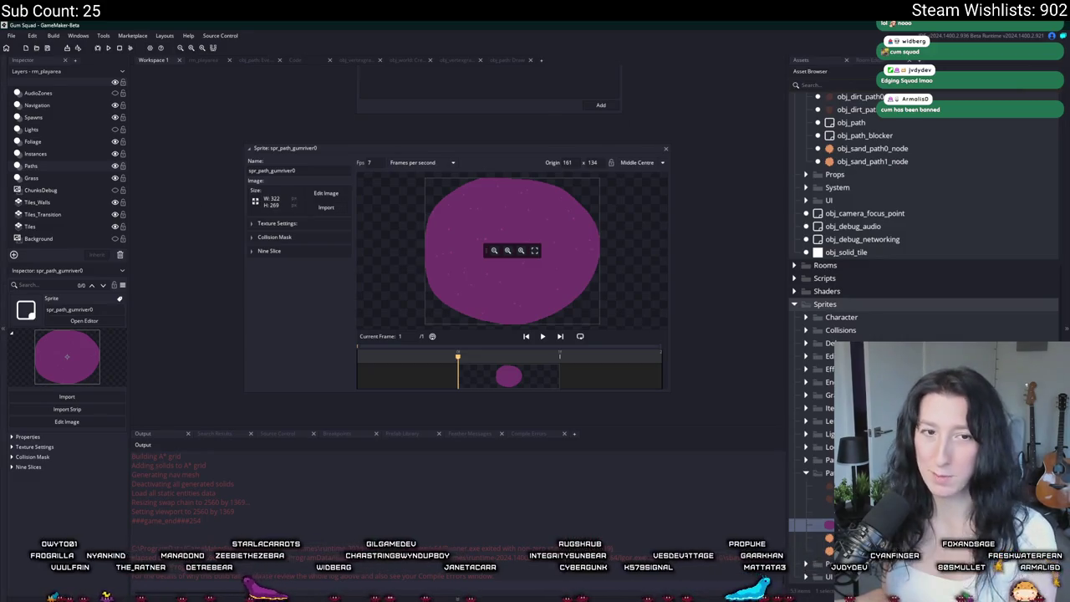
{"action": "left_click", "coordinate": [665, 151]}
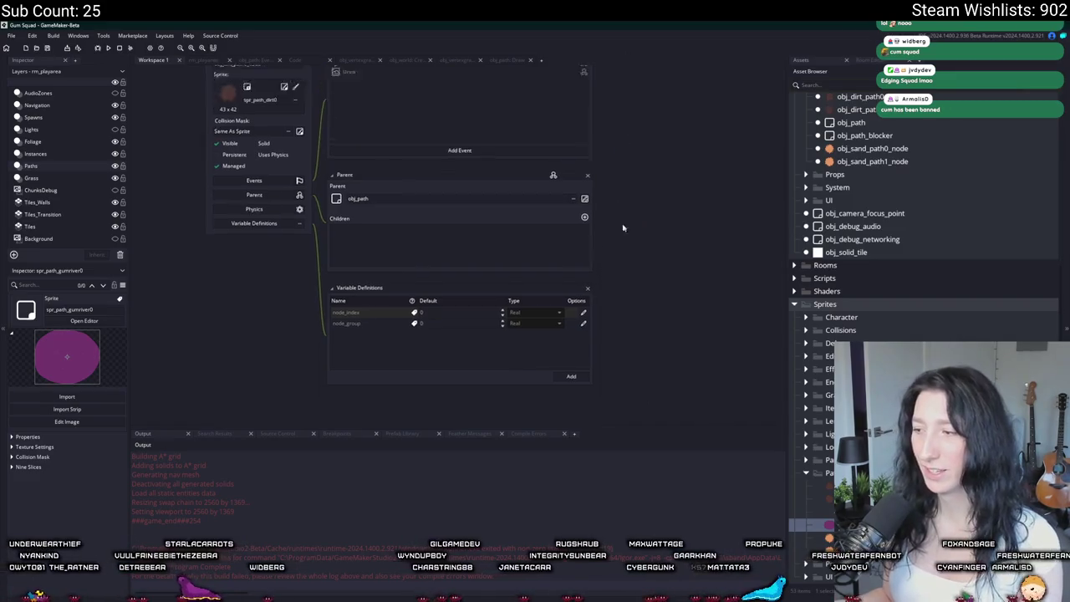
Duplicate obj_dirt_path0_node and name the copy obj_riverdirt_path0_node.
{"action": "scroll", "coordinate": [328, 240], "scroll_direction": "up", "scroll_amount": 5}
{"action": "left_click", "coordinate": [823, 525]}
{"action": "scroll", "coordinate": [924, 301], "scroll_direction": "up", "scroll_amount": 3}
{"action": "scroll", "coordinate": [924, 301], "scroll_direction": "up", "scroll_amount": 3}
{"action": "key", "text": "ctrl+d"}
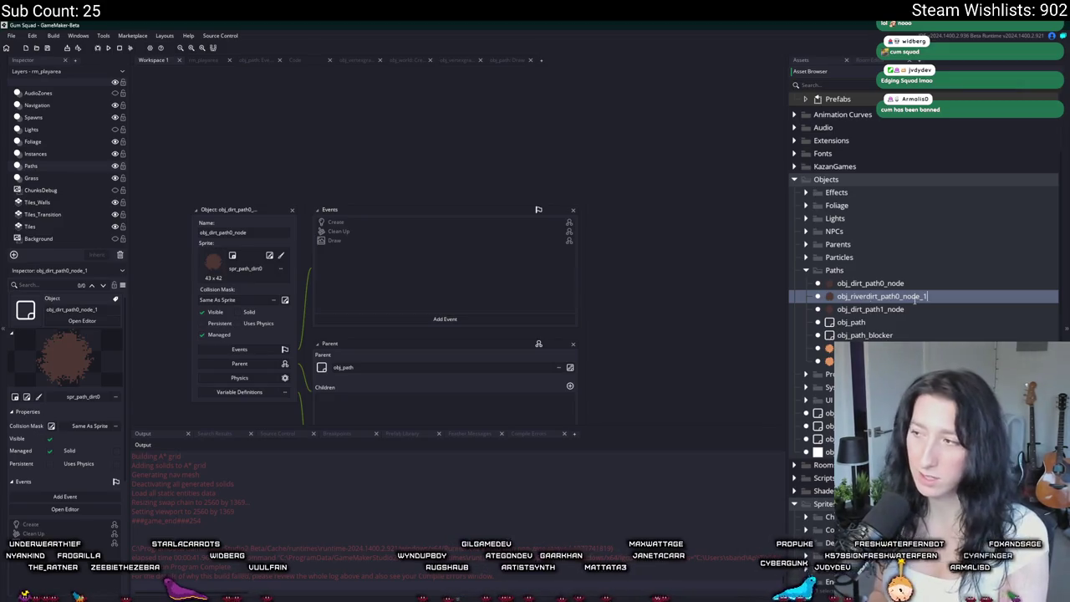
{"action": "key", "text": "Return"}
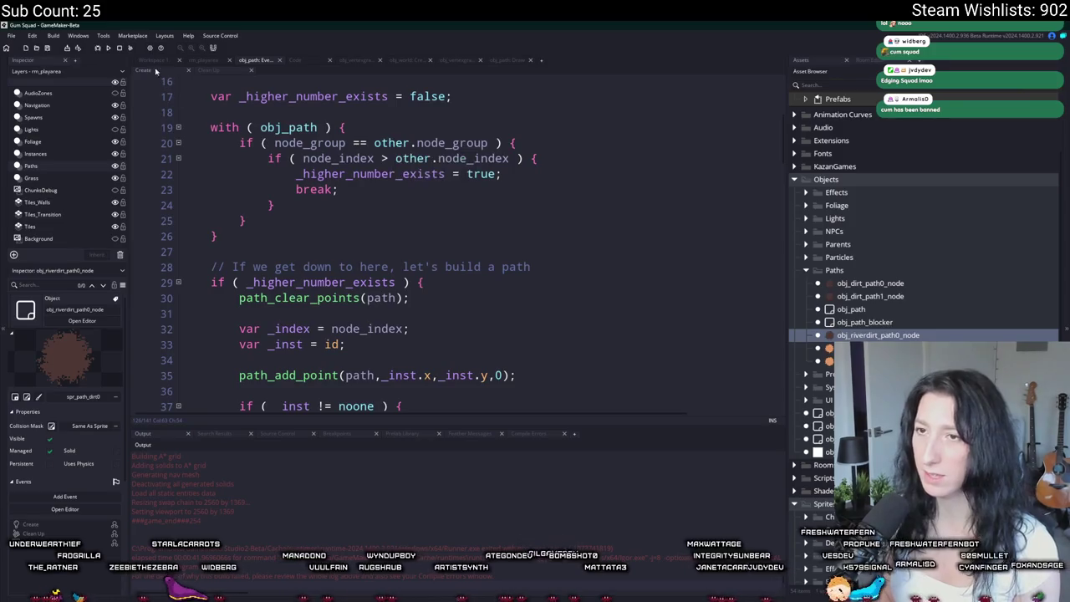
Add a Create event calling event_inherited() and instance_create_depth(x,y,0,...) for obj_rivergum, save, and duplicate the object.
{"action": "left_click", "coordinate": [353, 159]}
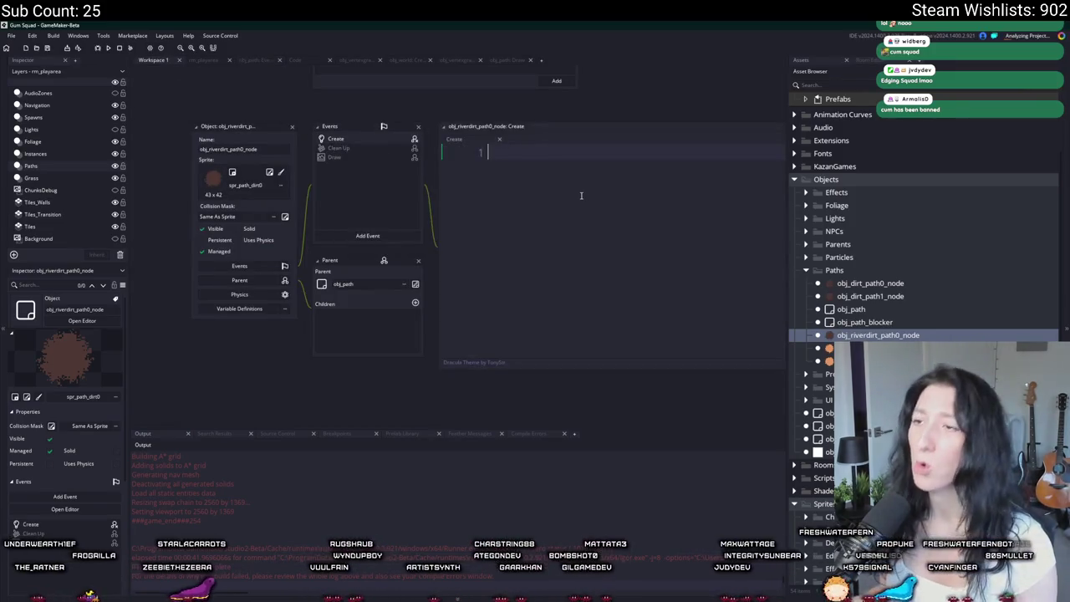
{"action": "type", "text": "event_inherited();  ins"}
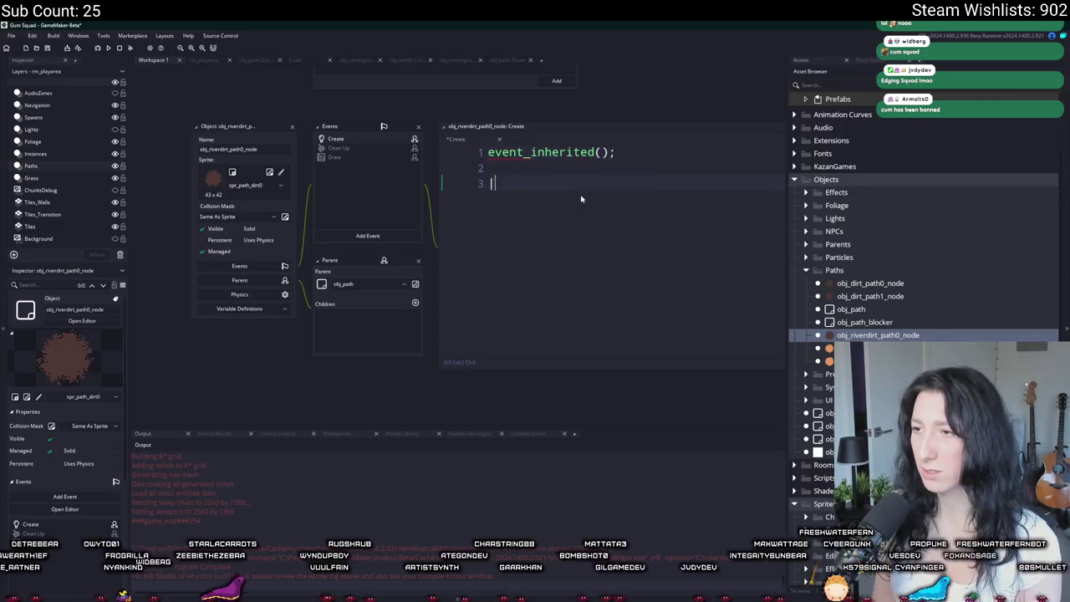
{"action": "type", "text": "tance_create"}
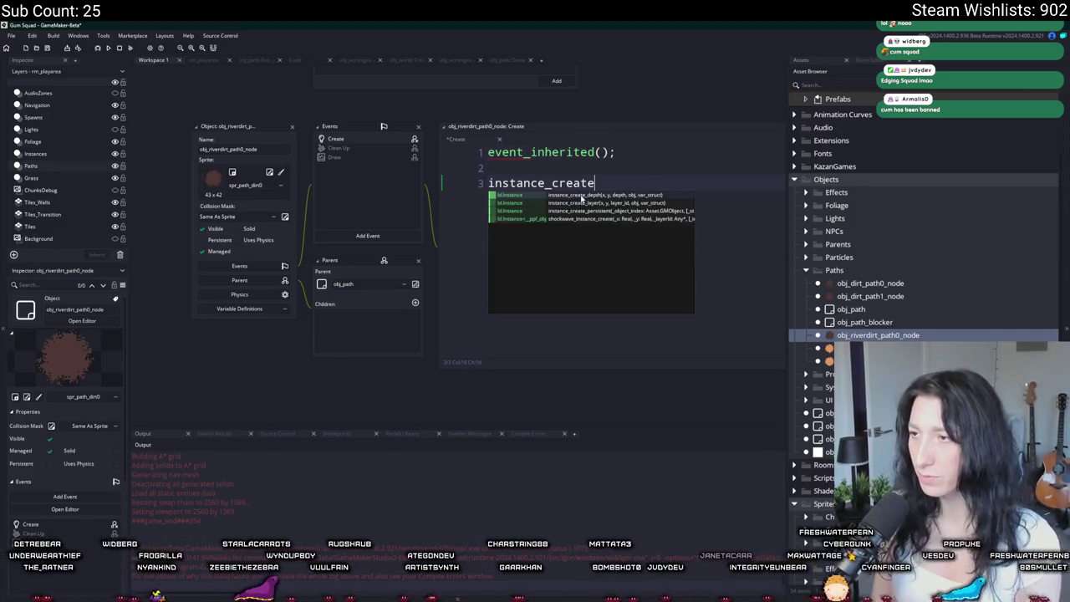
{"action": "type", "text": "_depth"}
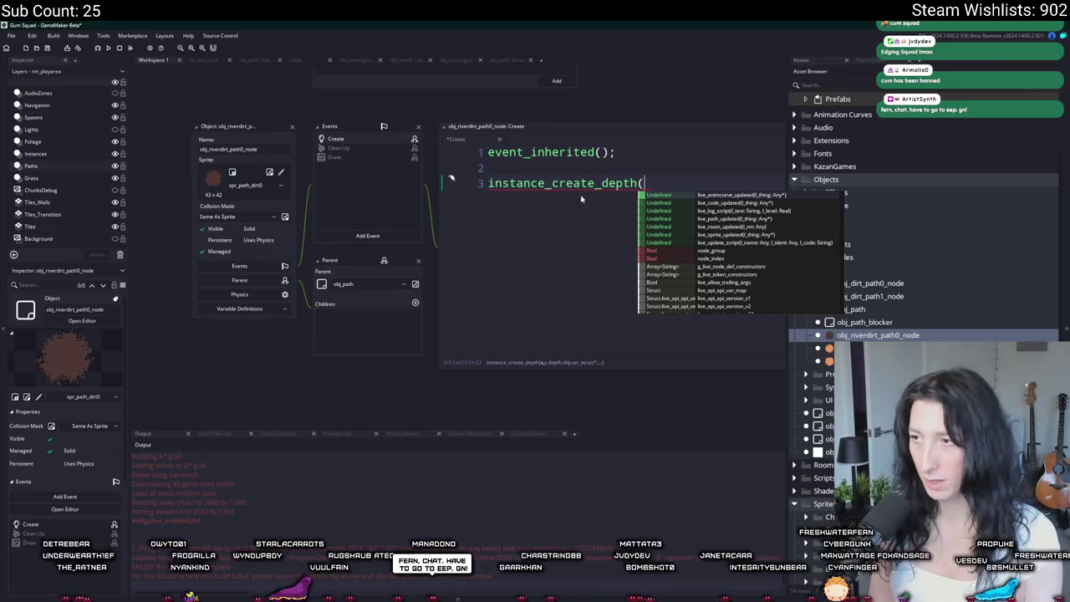
{"action": "type", "text": "(x,y,0,obj_river"}
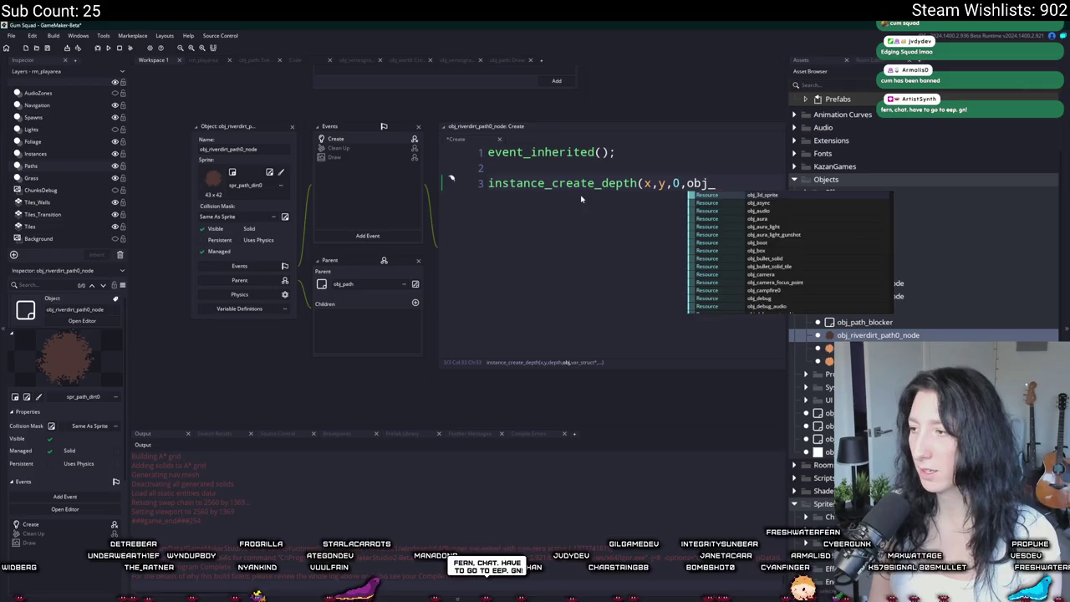
{"action": "type", "text": "rivergum"}
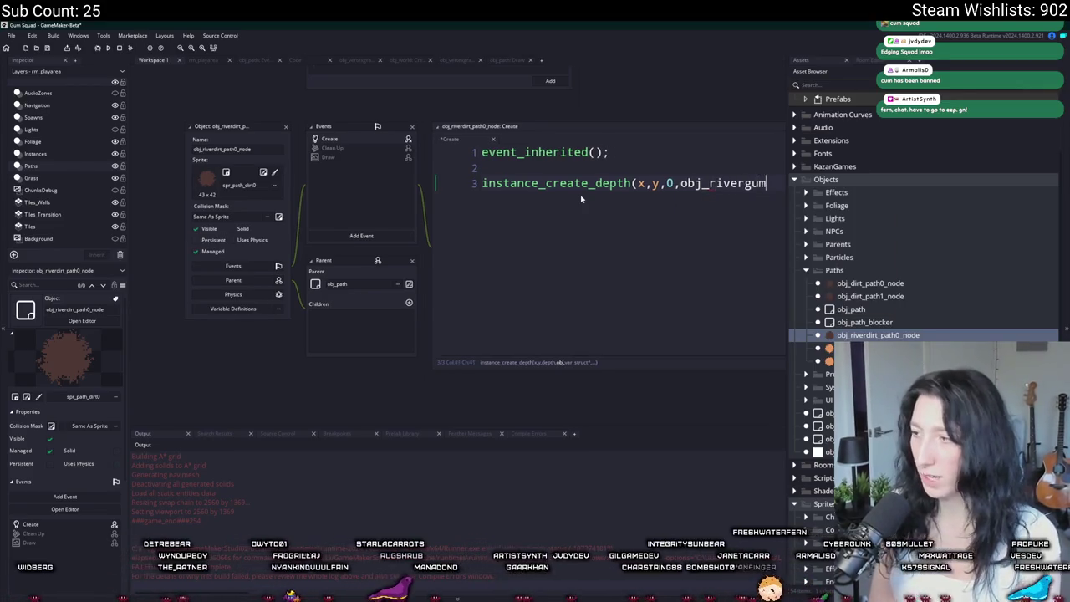
{"action": "type", "text": ",path0_node);"}
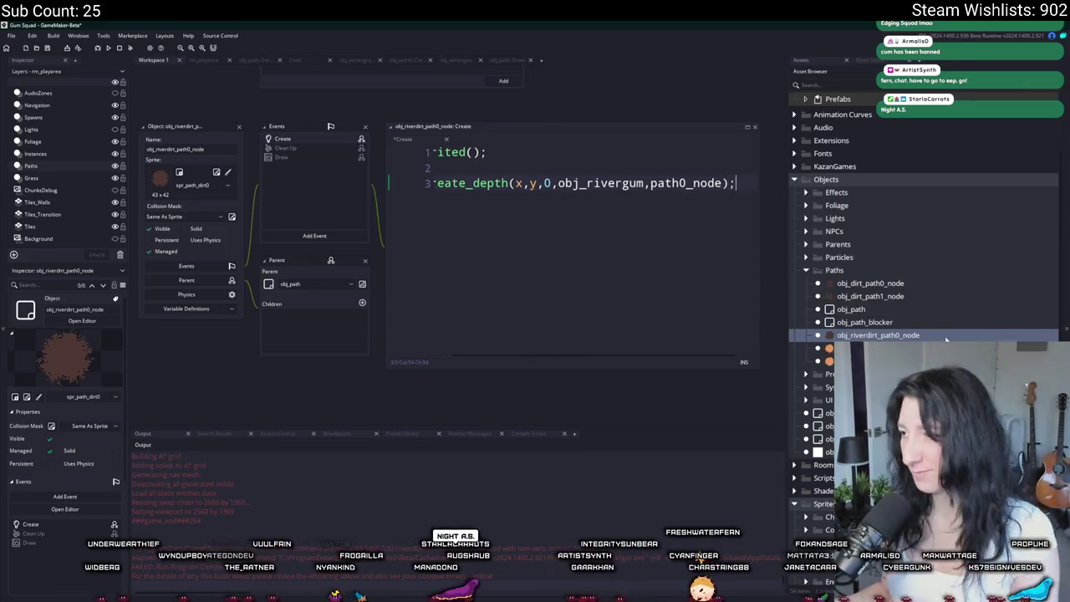
{"action": "key", "text": "ctrl+s"}
{"action": "key", "text": "ctrl+d"}
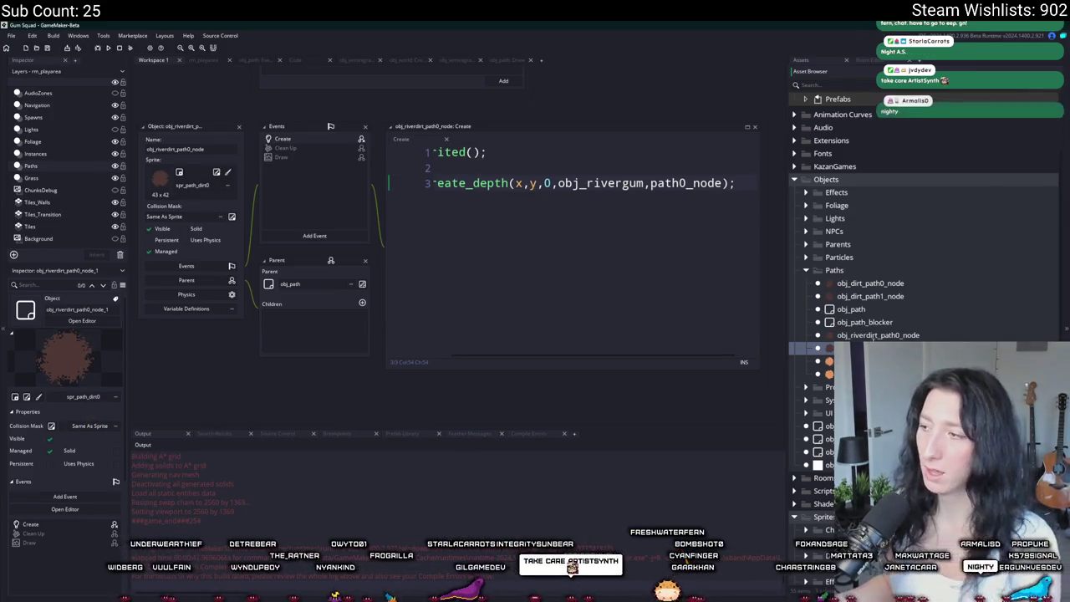
{"action": "left_click", "coordinate": [811, 361]}
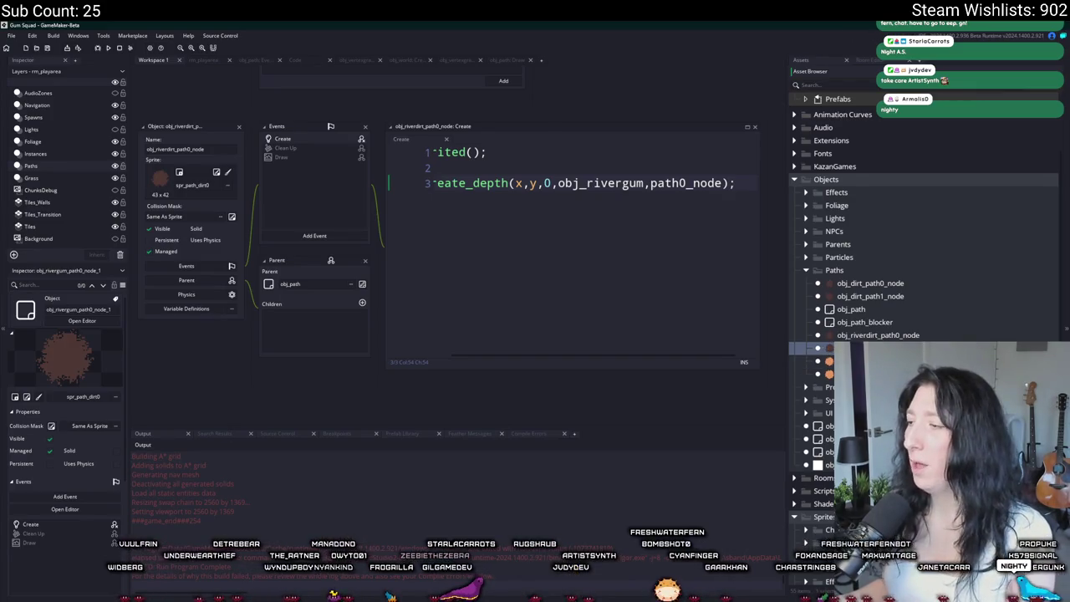
Assign spr_path_gumriver0 to obj_rivergum_path0_node, delete its Create event, and reopen the dirt node's spawn code.
{"action": "double_click", "coordinate": [811, 347]}
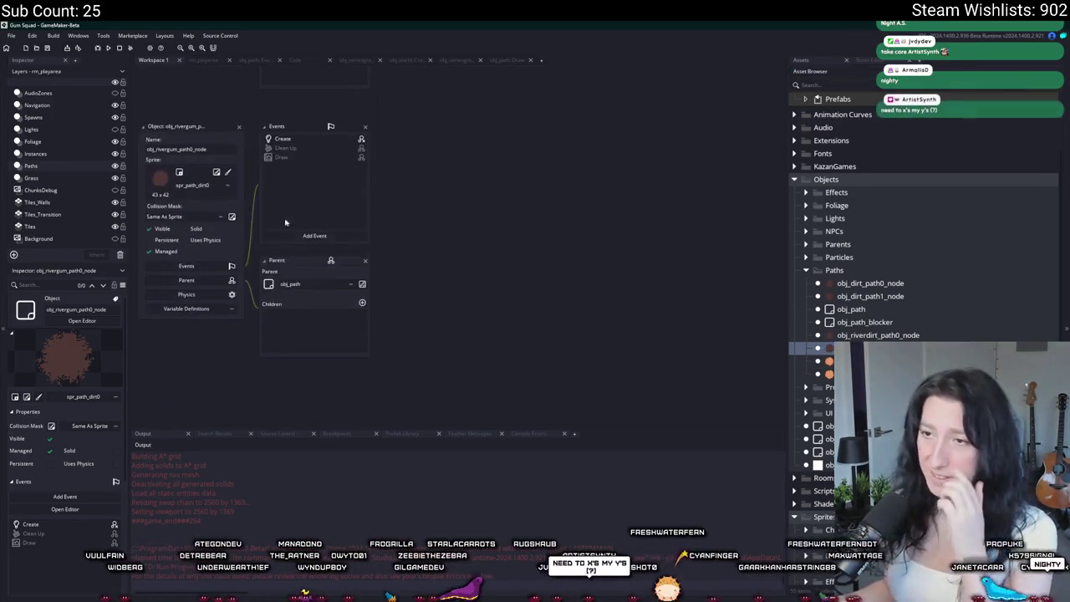
{"action": "left_click", "coordinate": [212, 188]}
{"action": "type", "text": "gum"}
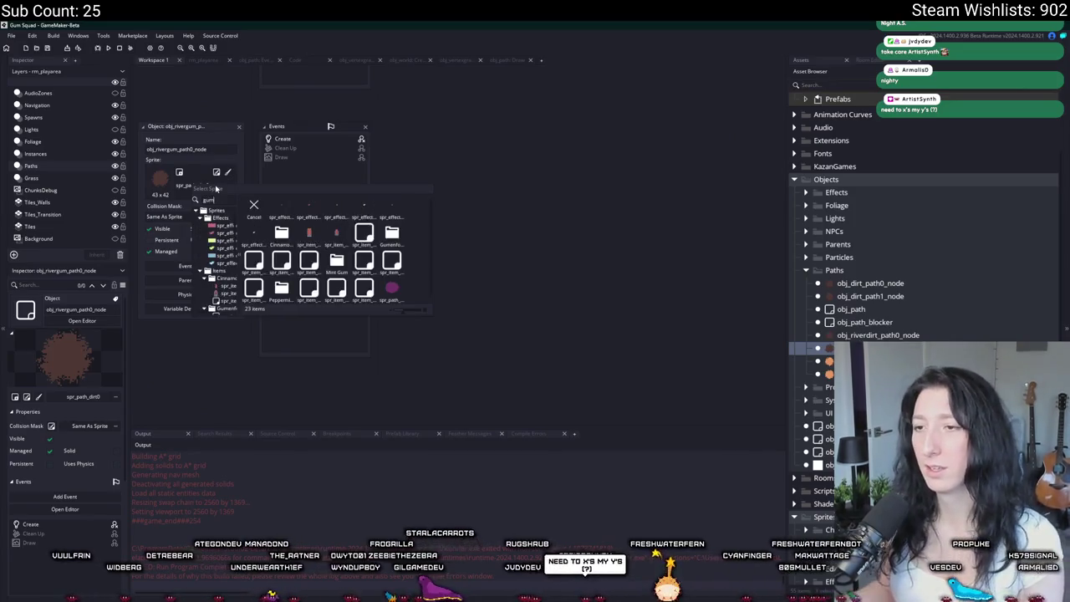
{"action": "left_click", "coordinate": [389, 286]}
{"action": "right_click", "coordinate": [326, 142]}
{"action": "left_click", "coordinate": [355, 220]}
{"action": "left_click", "coordinate": [566, 330]}
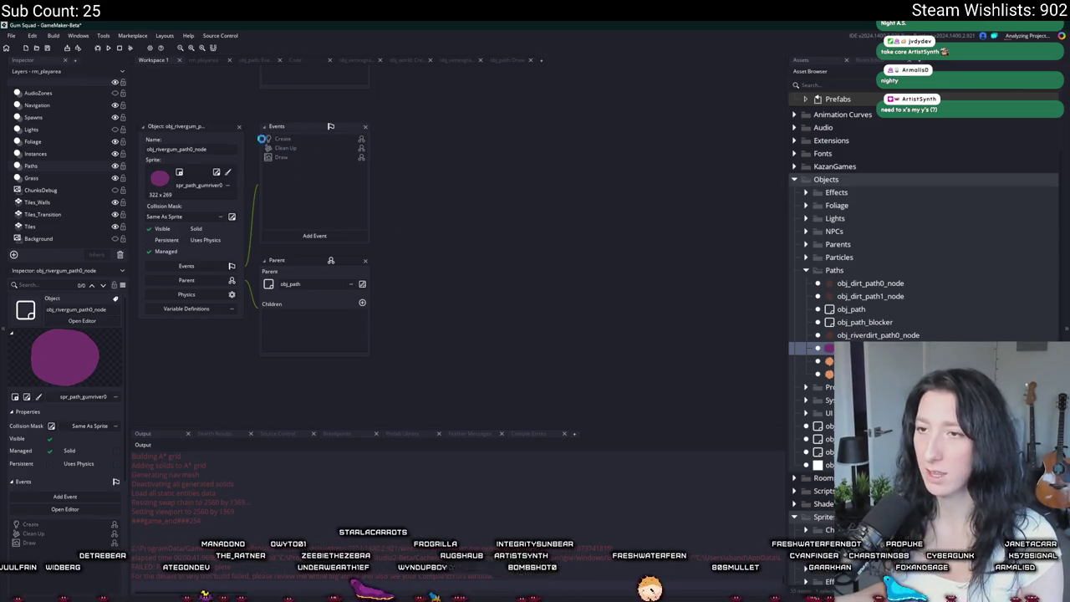
{"action": "double_click", "coordinate": [878, 335]}
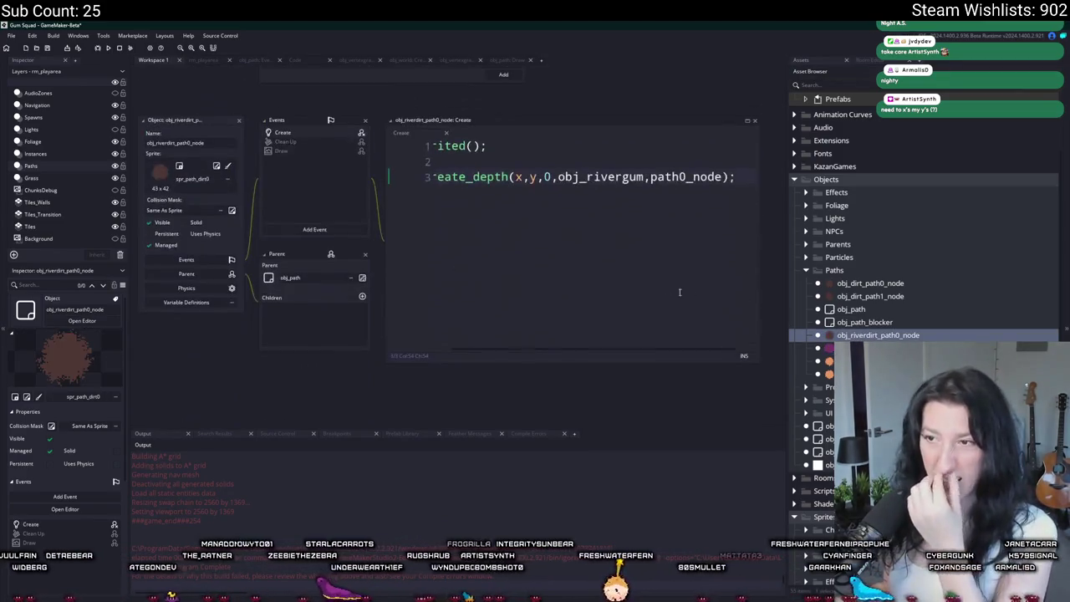
{"action": "left_click", "coordinate": [623, 176]}
Have the Create call pass node_group + 100 and node_index to the spawned gum node, then show Variable Definitions.
{"action": "key", "text": "BackSpace"}
{"action": "type", "text": "_"}
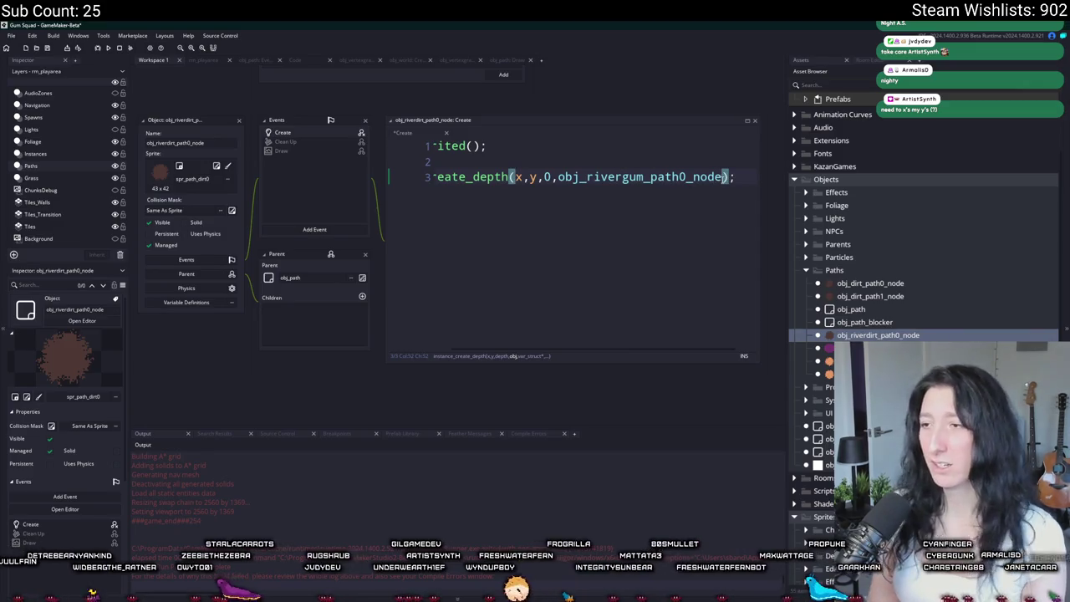
{"action": "type", "text": "noide"}
{"action": "key", "text": "BackSpace"}
{"action": "key", "text": "BackSpace"}
{"action": "key", "text": "BackSpace"}
{"action": "type", "text": "de"}
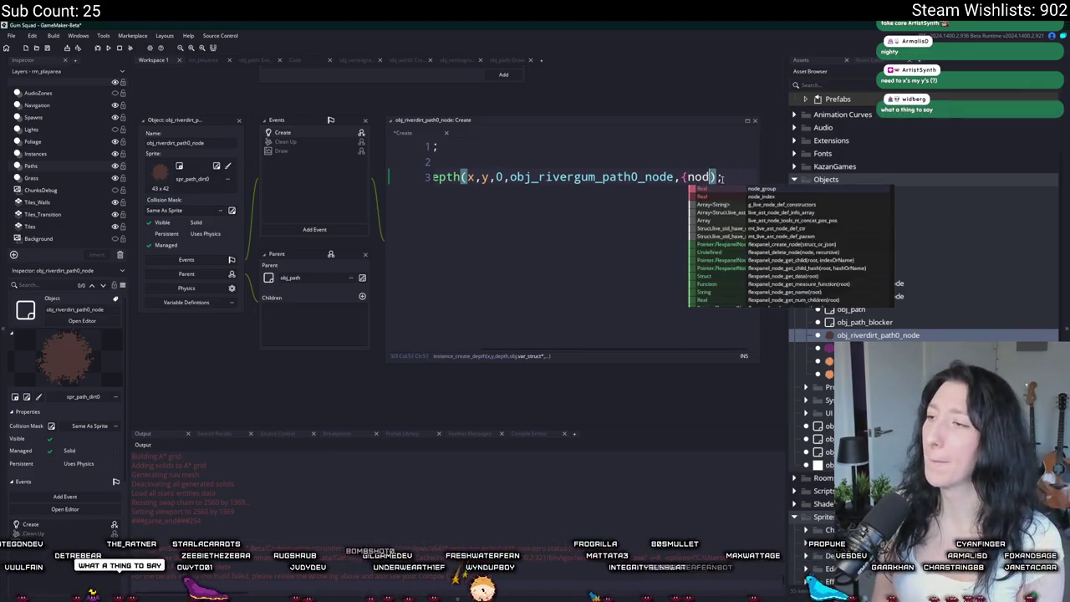
{"action": "type", "text": "_group : nod"}
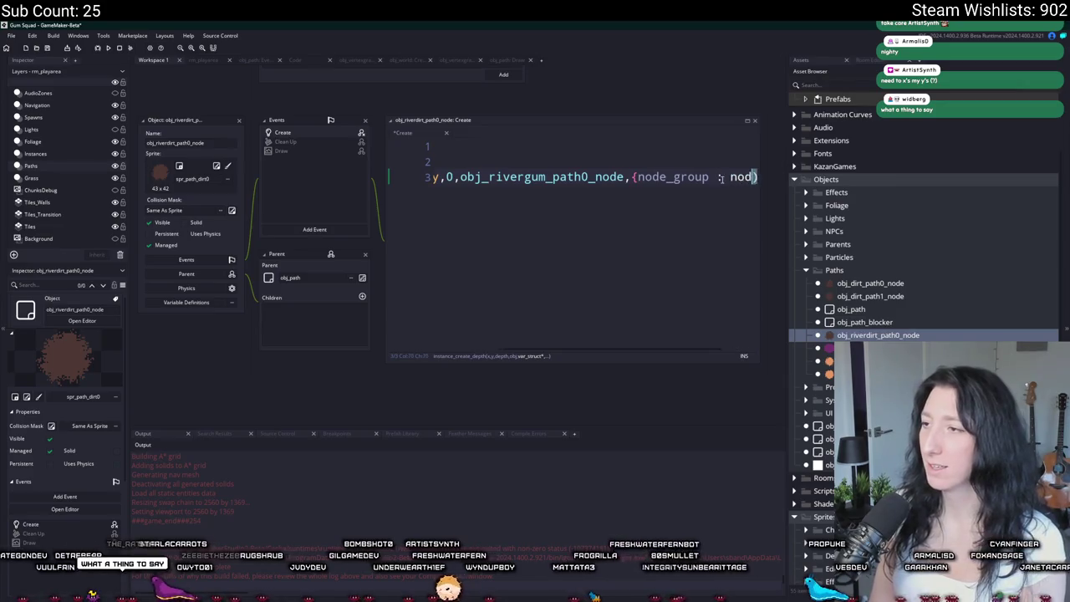
{"action": "type", "text": "e_gruop"}
{"action": "type", "text": "oup"}
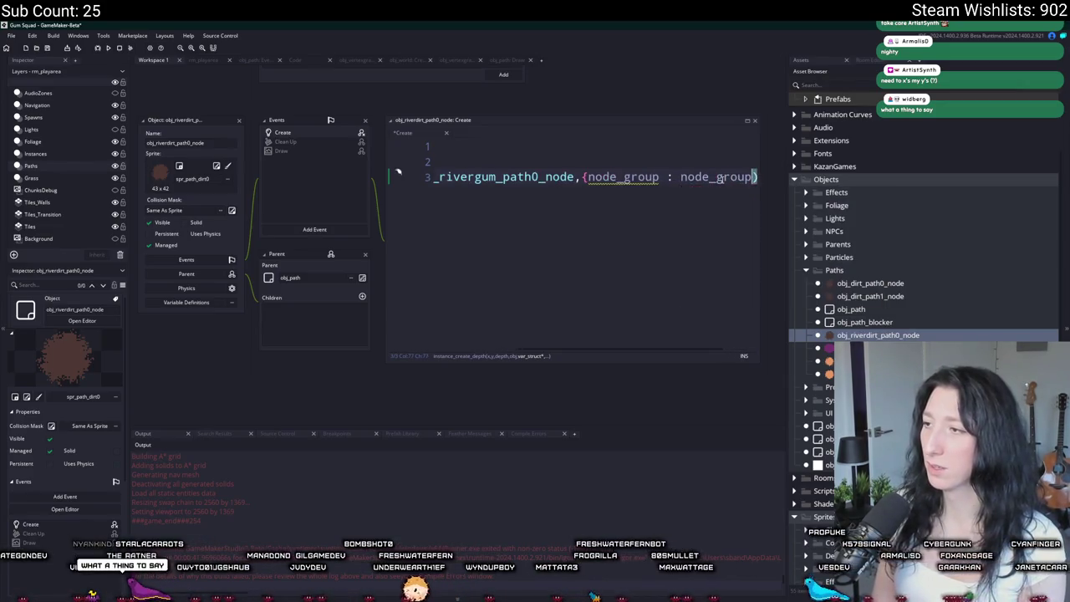
{"action": "type", "text": " +1"}
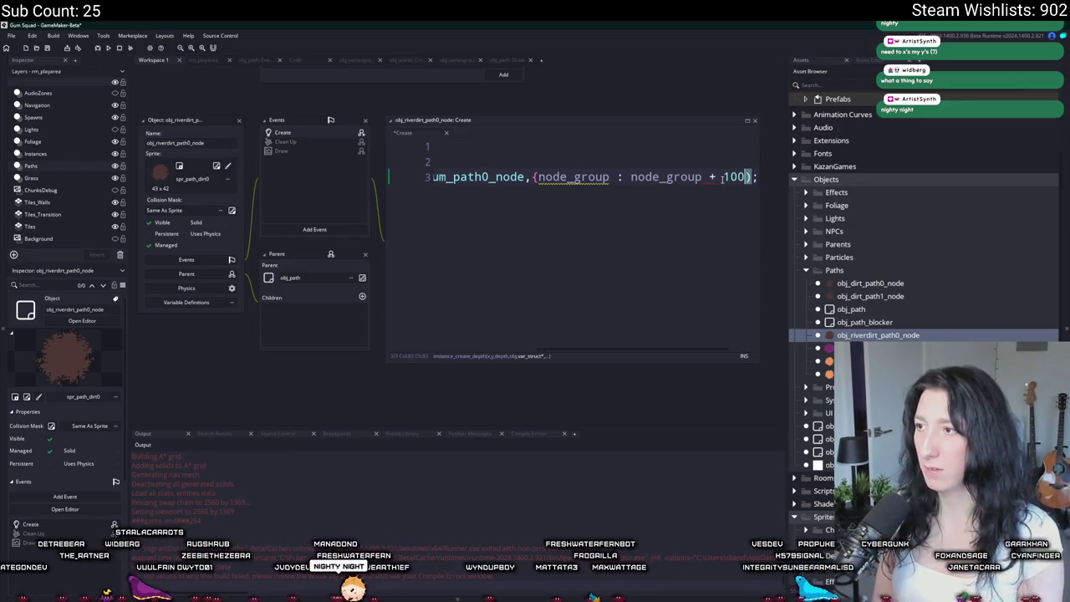
{"action": "type", "text": "node_index : nod"}
{"action": "type", "text": "_index"}
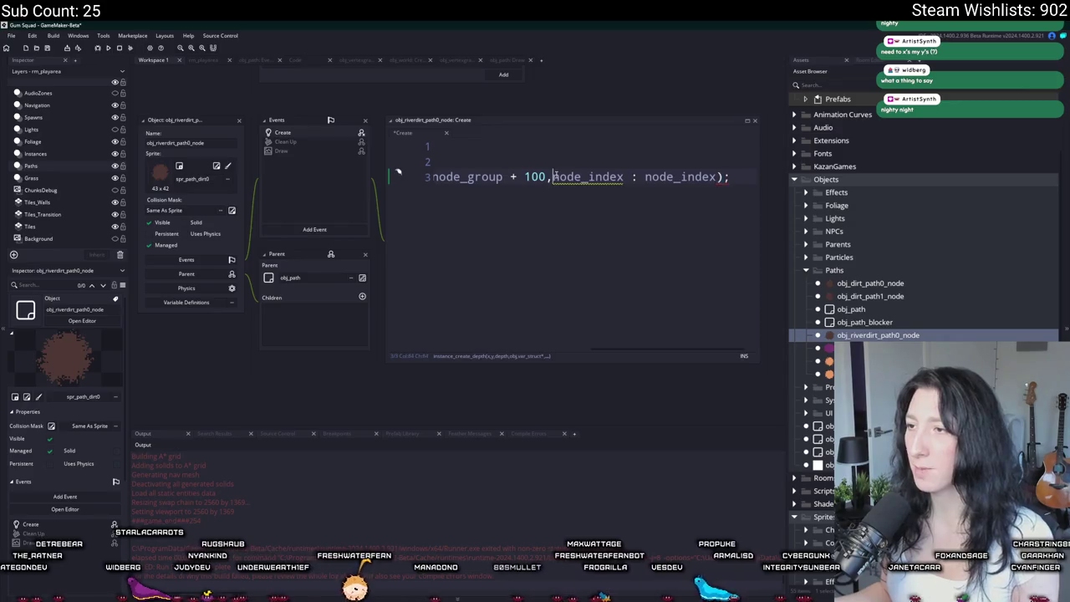
{"action": "left_click", "coordinate": [182, 301]}
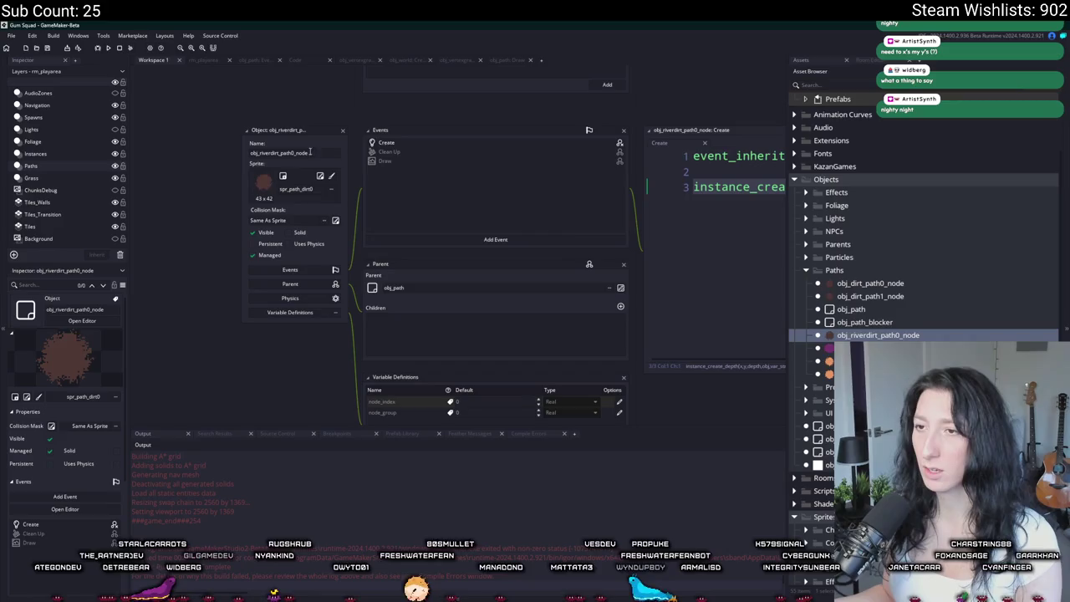
Assign spr_path_riverdirt0 as the riverdirt node's sprite and return to rm_playarea.
{"action": "left_click", "coordinate": [295, 190]}
{"action": "type", "text": "riverdi"}
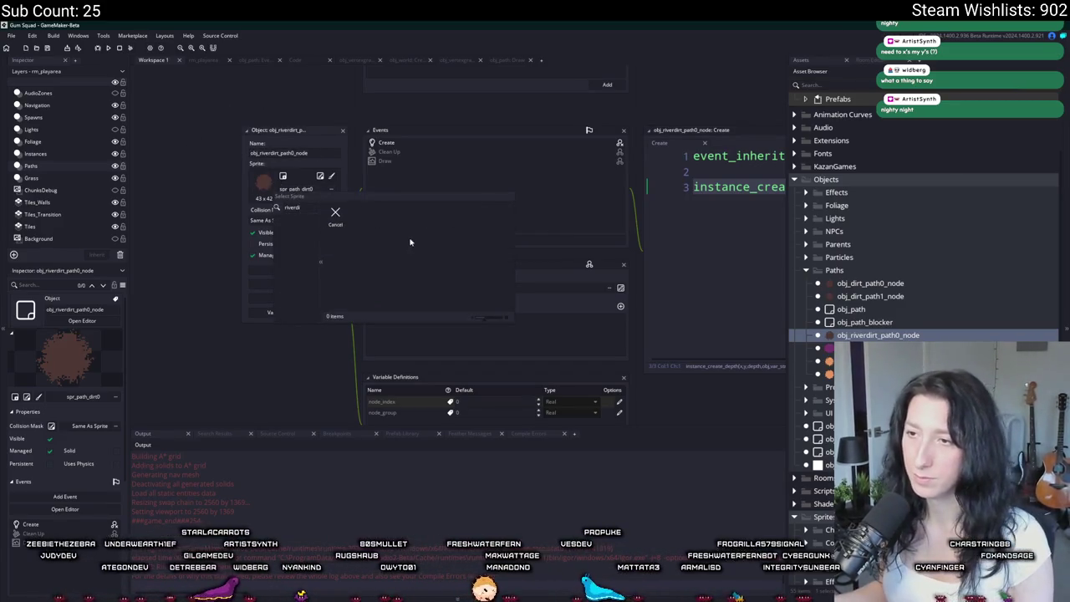
{"action": "scroll", "coordinate": [870, 334], "scroll_direction": "down", "scroll_amount": 5}
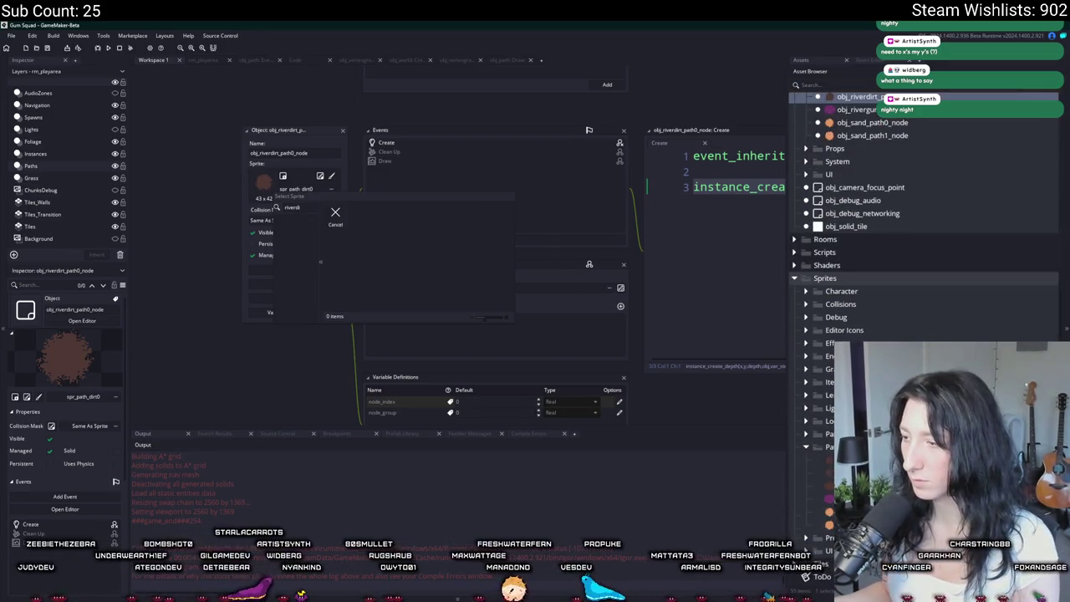
{"action": "left_click", "coordinate": [869, 486]}
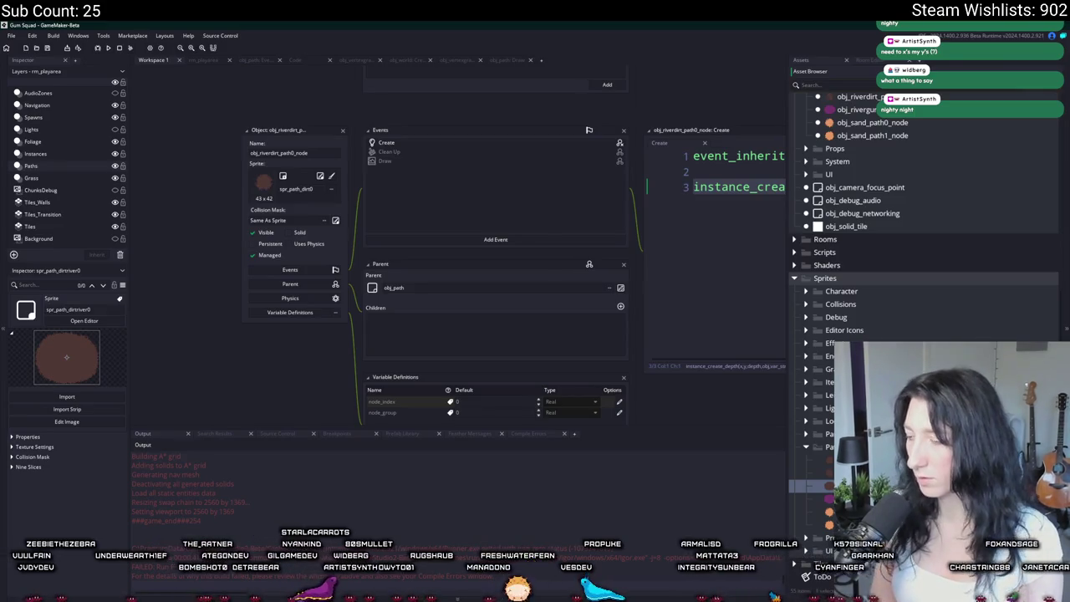
{"action": "left_click", "coordinate": [869, 499]}
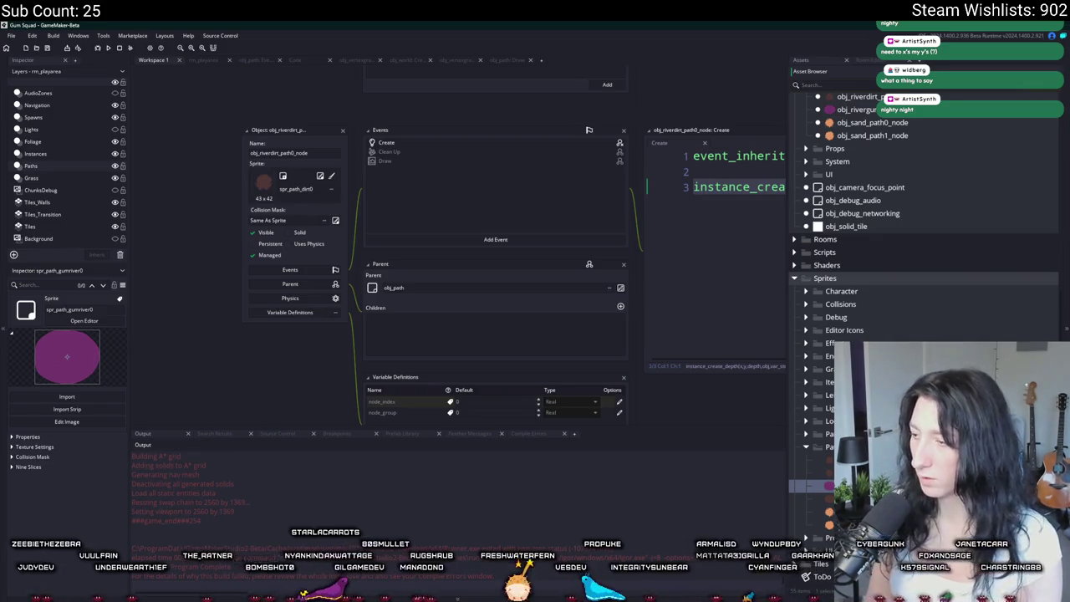
{"action": "left_click", "coordinate": [827, 498]}
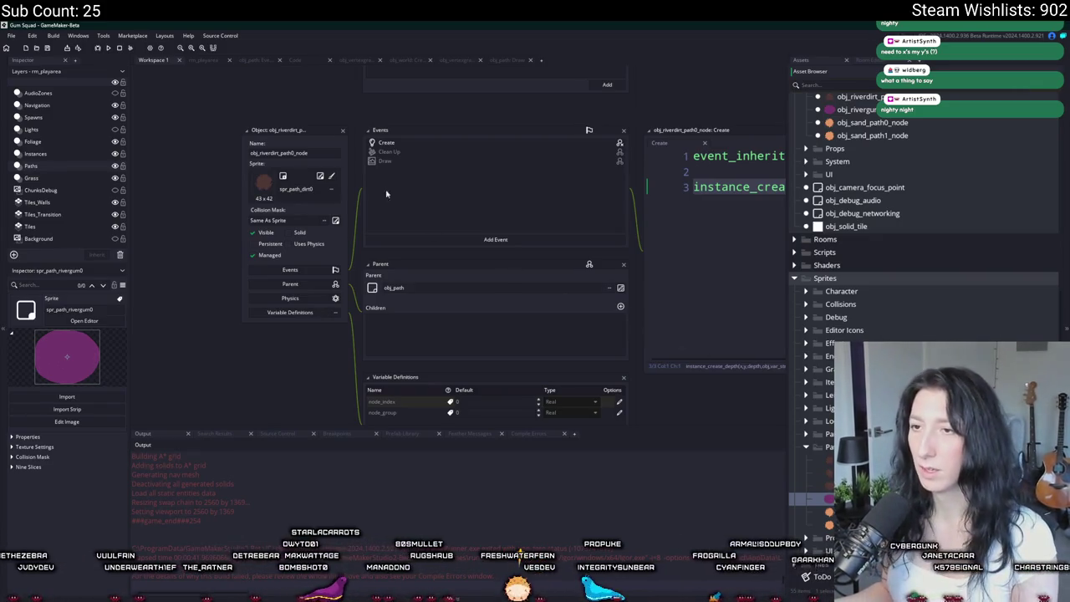
{"action": "left_click", "coordinate": [291, 189]}
{"action": "type", "text": "river"}
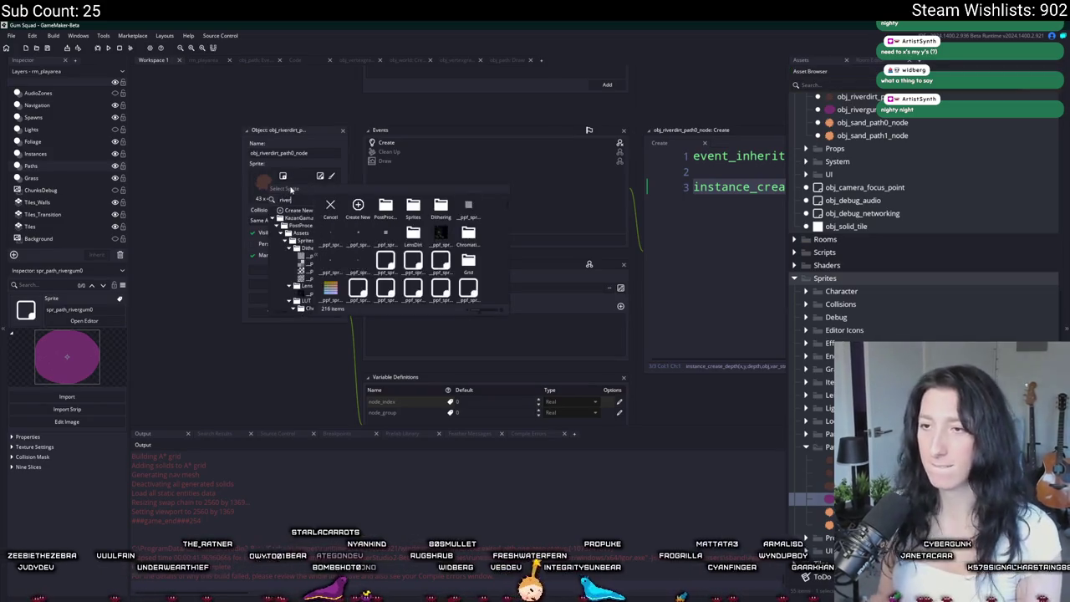
{"action": "double_click", "coordinate": [330, 206]}
{"action": "left_click", "coordinate": [212, 61]}
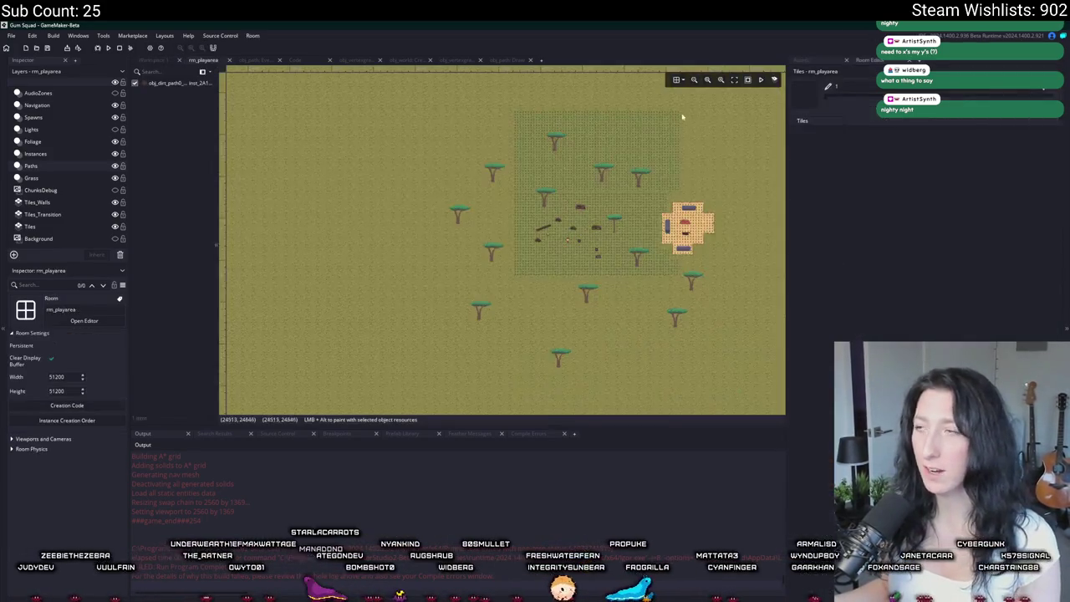
Pick obj_riverdirt_path0_node and place several brown riverdirt blobs around the trees.
{"action": "left_click", "coordinate": [819, 63]}
{"action": "scroll", "coordinate": [883, 192], "scroll_direction": "up", "scroll_amount": 2}
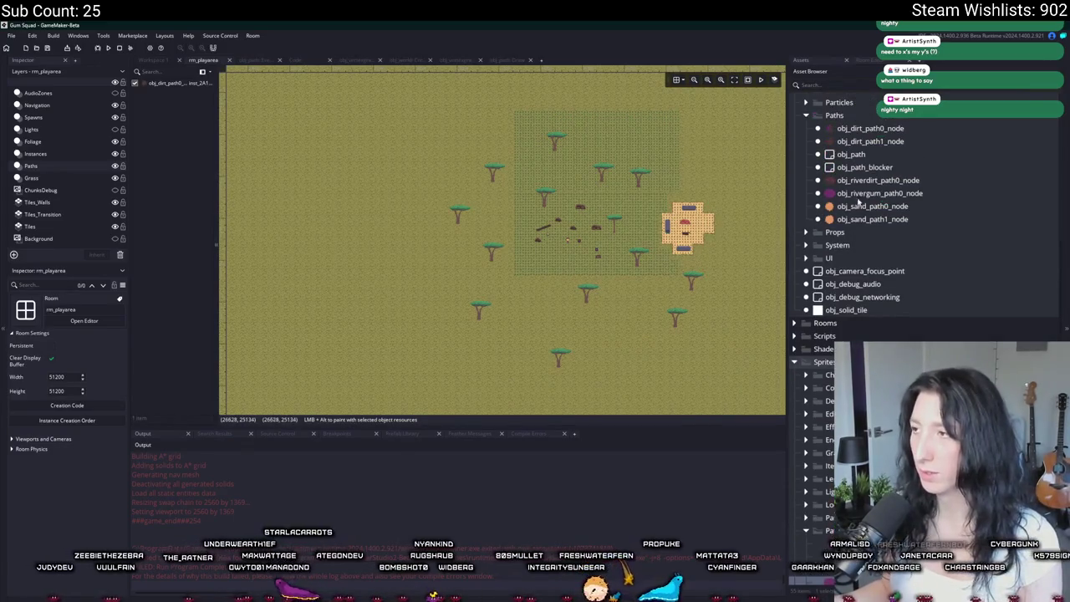
{"action": "left_click", "coordinate": [883, 193]}
{"action": "left_click", "coordinate": [883, 181]}
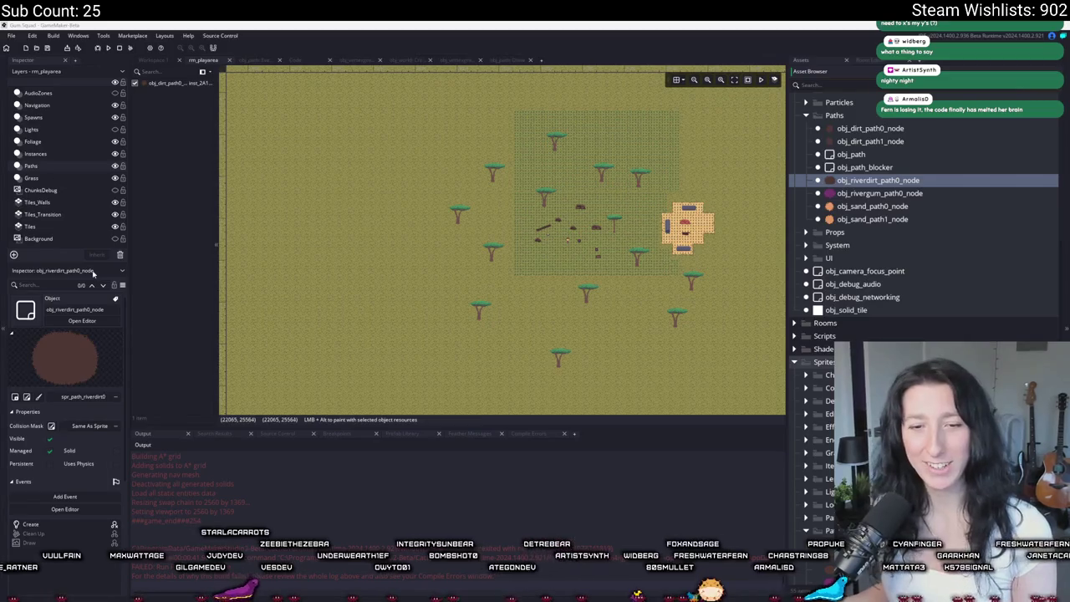
{"action": "mouse_move", "coordinate": [377, 294]}
{"action": "left_mouse_down"}
{"action": "mouse_move", "coordinate": [454, 249]}
{"action": "mouse_move", "coordinate": [375, 344]}
{"action": "mouse_move", "coordinate": [363, 397]}
{"action": "mouse_move", "coordinate": [411, 392]}
{"action": "left_mouse_up"}
{"action": "left_click", "coordinate": [454, 250], "text": "alt"}
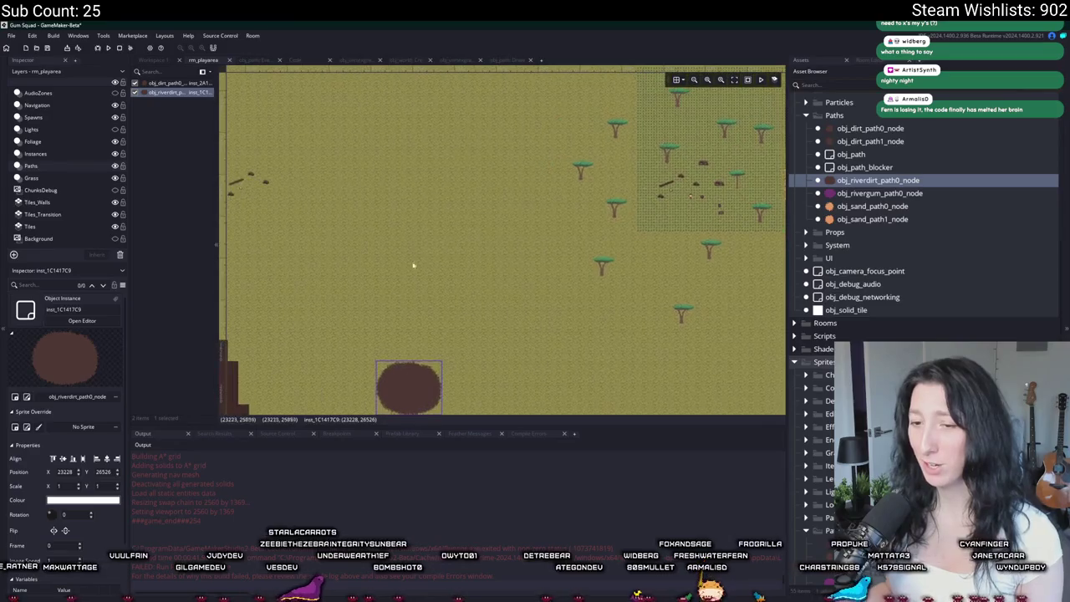
{"action": "mouse_move", "coordinate": [372, 362]}
{"action": "left_mouse_down"}
{"action": "mouse_move", "coordinate": [580, 359]}
{"action": "mouse_move", "coordinate": [377, 194]}
{"action": "left_mouse_up"}
{"action": "left_click", "coordinate": [368, 209]}
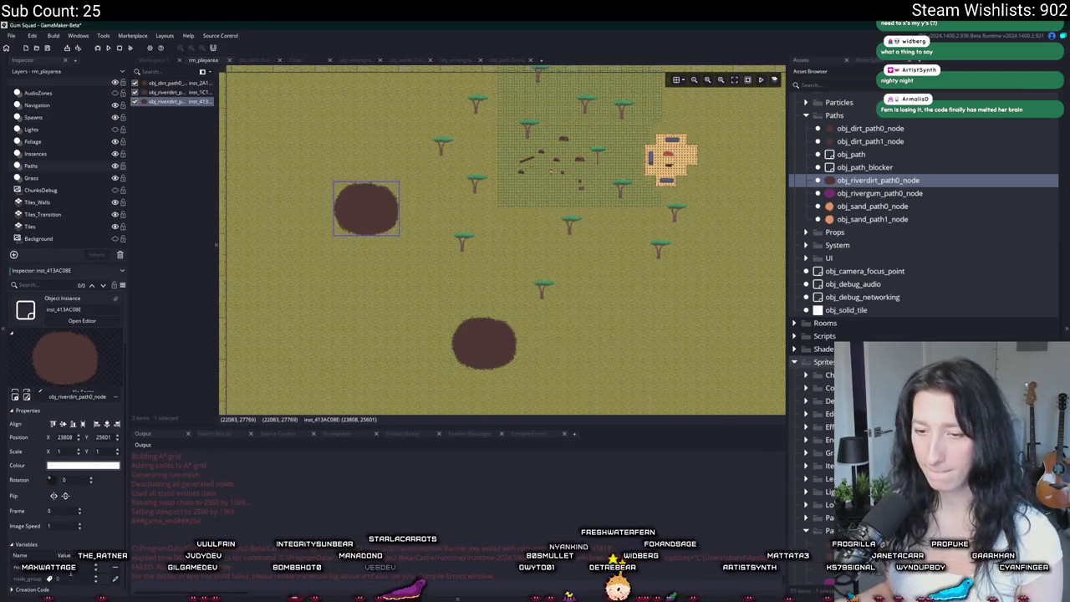
{"action": "left_click_drag", "start_coordinate": [317, 268], "coordinate": [377, 363]}
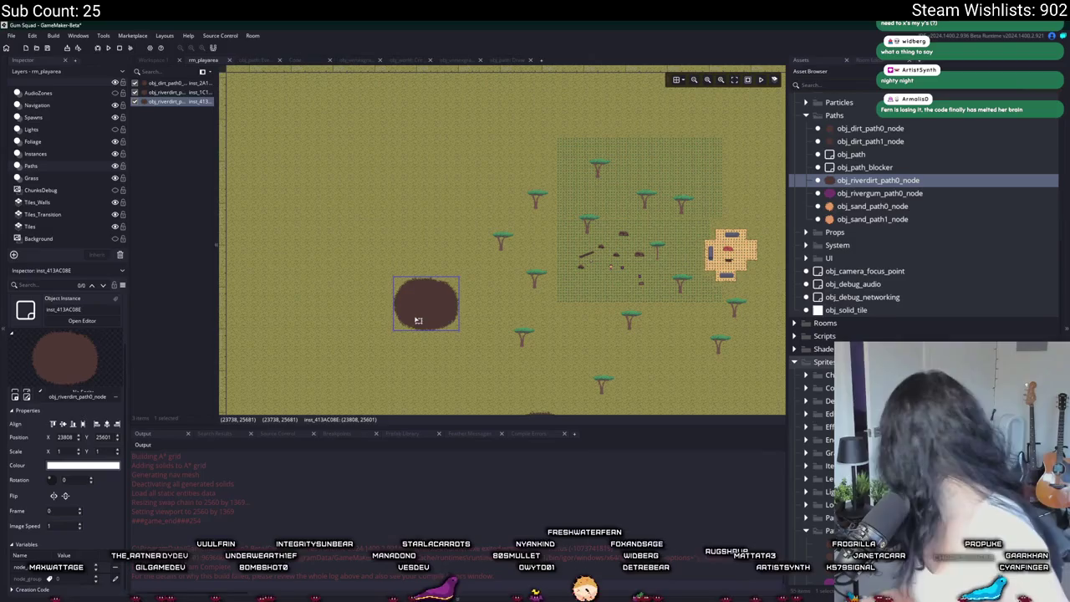
{"action": "left_click", "coordinate": [427, 320]}
{"action": "left_click_drag", "start_coordinate": [427, 321], "coordinate": [437, 170]}
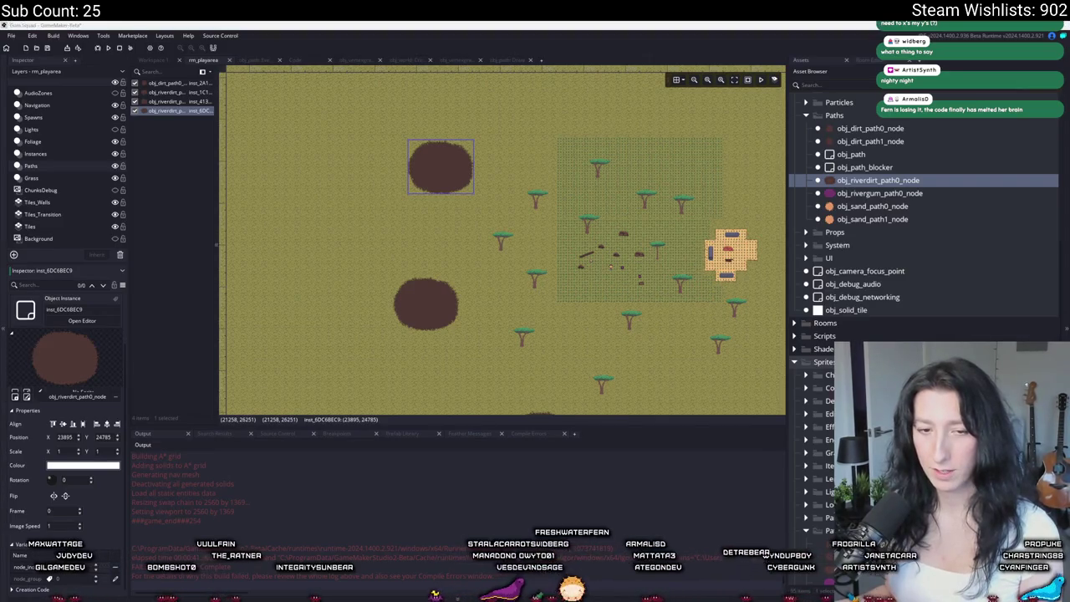
Copy two more blobs to the upper right area, then jump to the line-3 bracket compile error.
{"action": "left_click_drag", "start_coordinate": [397, 239], "coordinate": [379, 266]}
{"action": "mouse_move", "coordinate": [463, 217]}
{"action": "left_mouse_down"}
{"action": "mouse_move", "coordinate": [430, 270]}
{"action": "mouse_move", "coordinate": [520, 184]}
{"action": "mouse_move", "coordinate": [458, 194]}
{"action": "mouse_move", "coordinate": [587, 181]}
{"action": "left_mouse_up"}
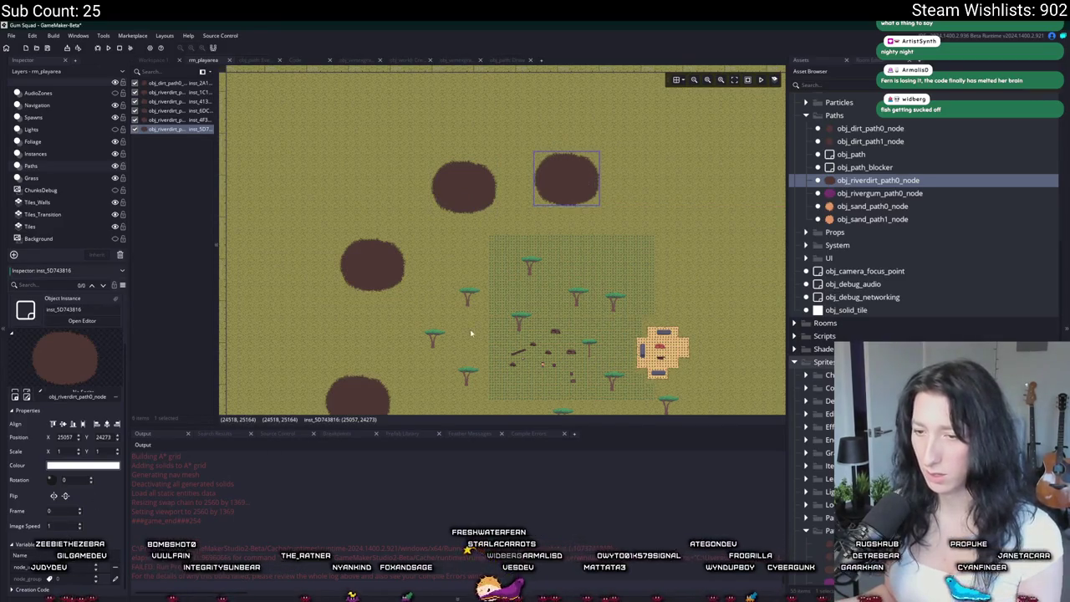
{"action": "left_click_drag", "start_coordinate": [477, 332], "coordinate": [383, 342]}
{"action": "left_click_drag", "start_coordinate": [471, 188], "coordinate": [591, 197]}
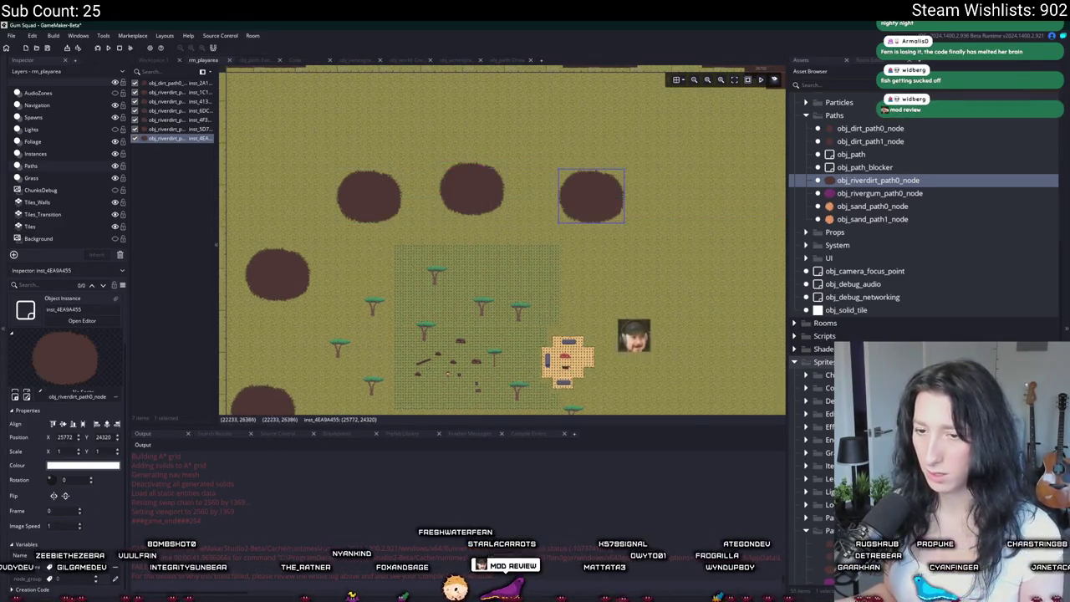
{"action": "left_click_drag", "start_coordinate": [250, 409], "coordinate": [369, 267]}
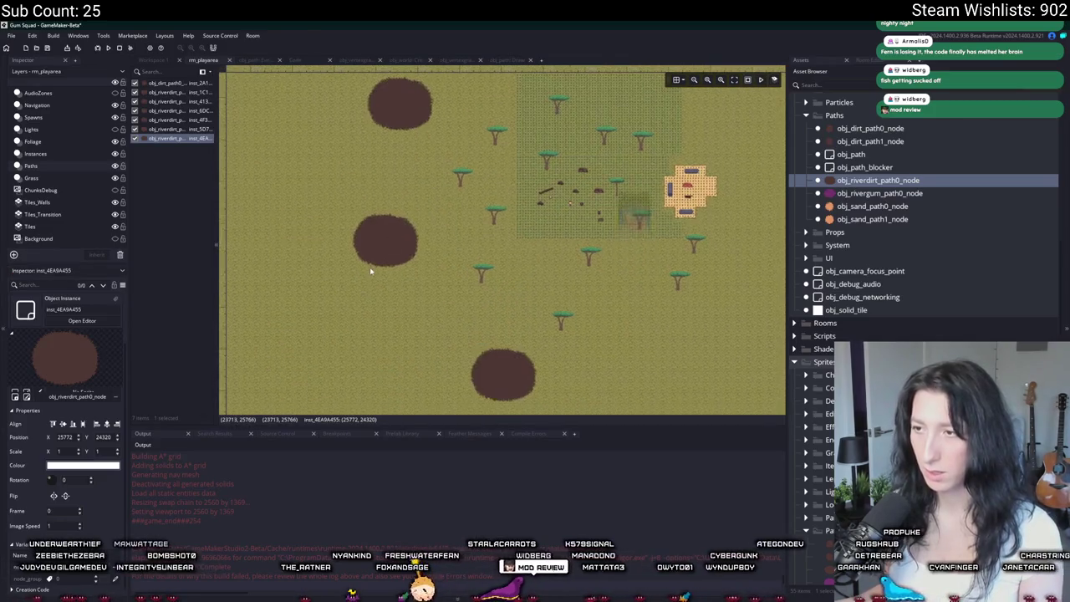
{"action": "scroll", "coordinate": [369, 266], "scroll_direction": "down", "scroll_amount": 1}
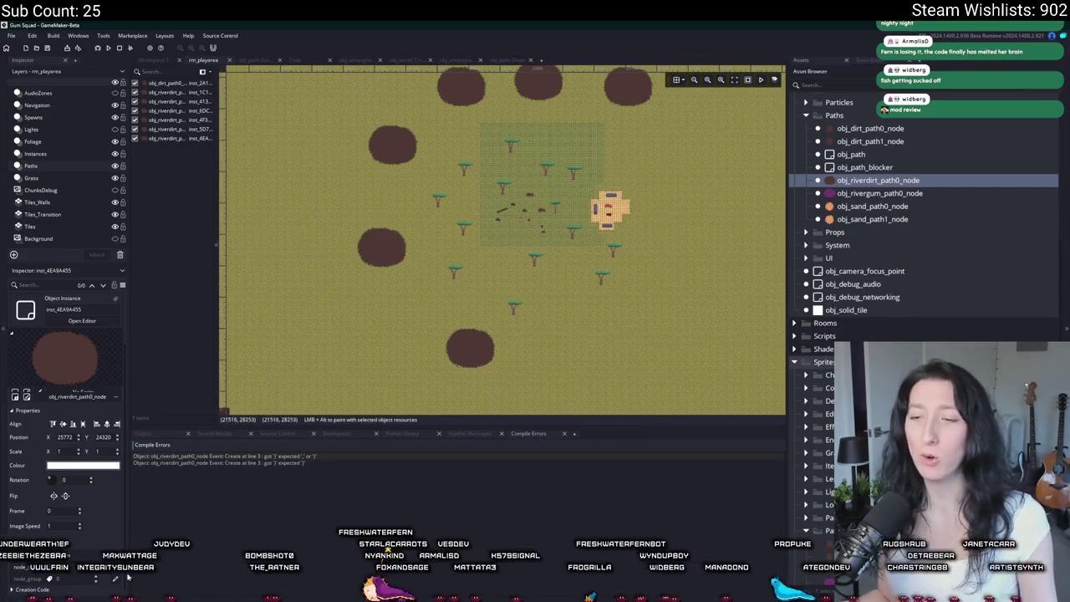
{"action": "double_click", "coordinate": [288, 457]}
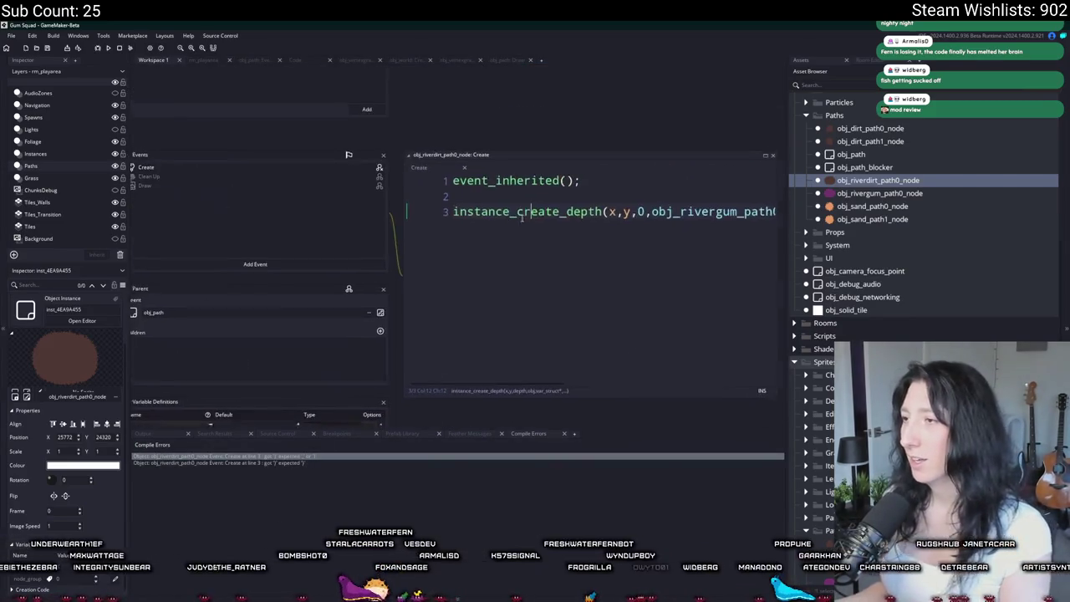
Add the missing ')' at the end of line 3 and run the game.
{"action": "left_click", "coordinate": [716, 213]}
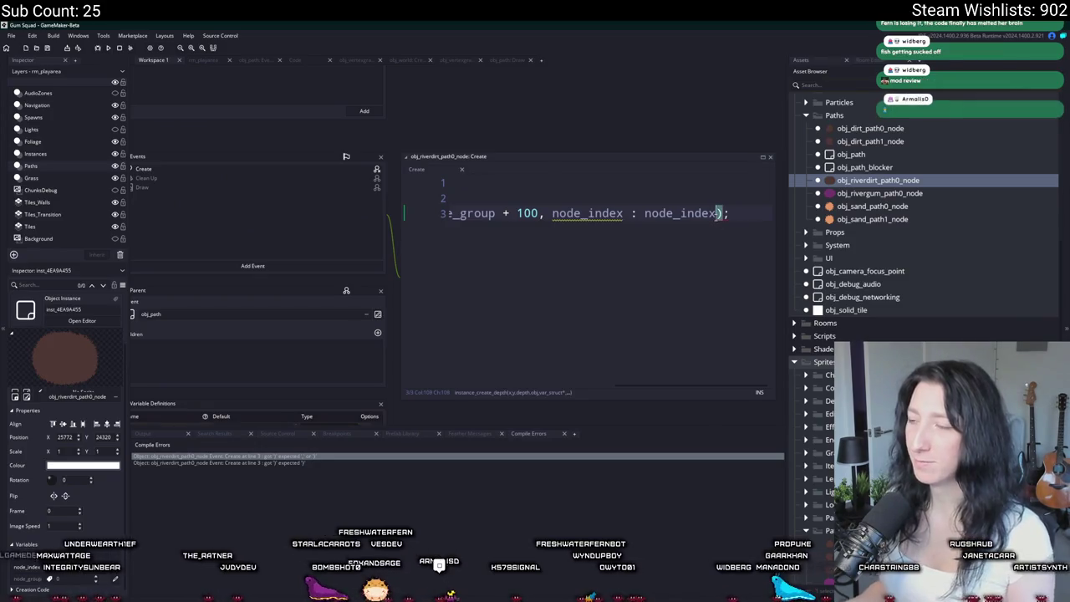
{"action": "type", "text": "}"}
{"action": "key", "text": "F5"}
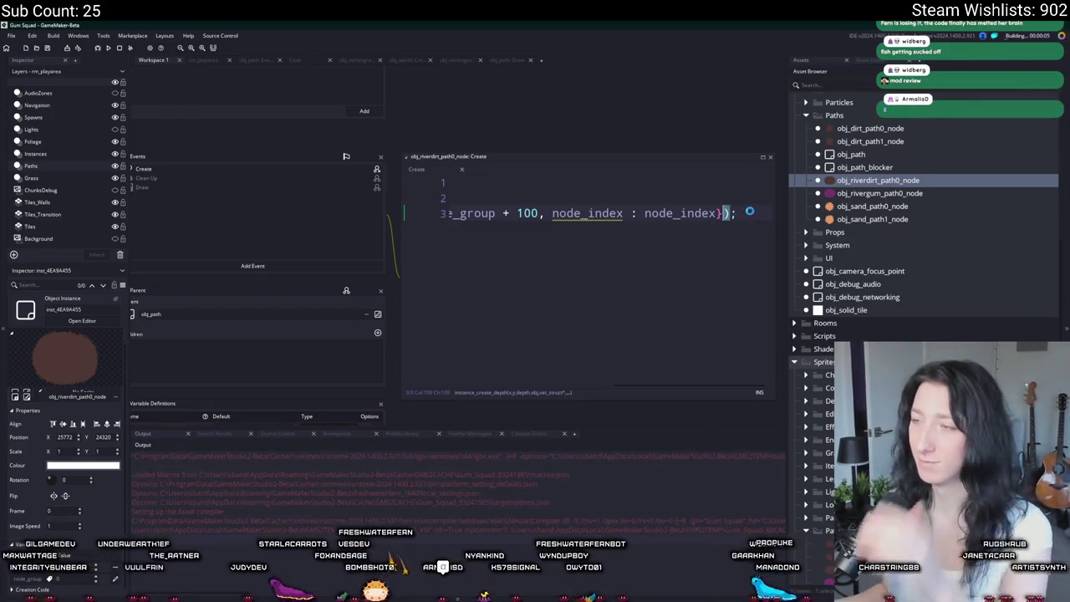
{"action": "left_click", "coordinate": [599, 195]}
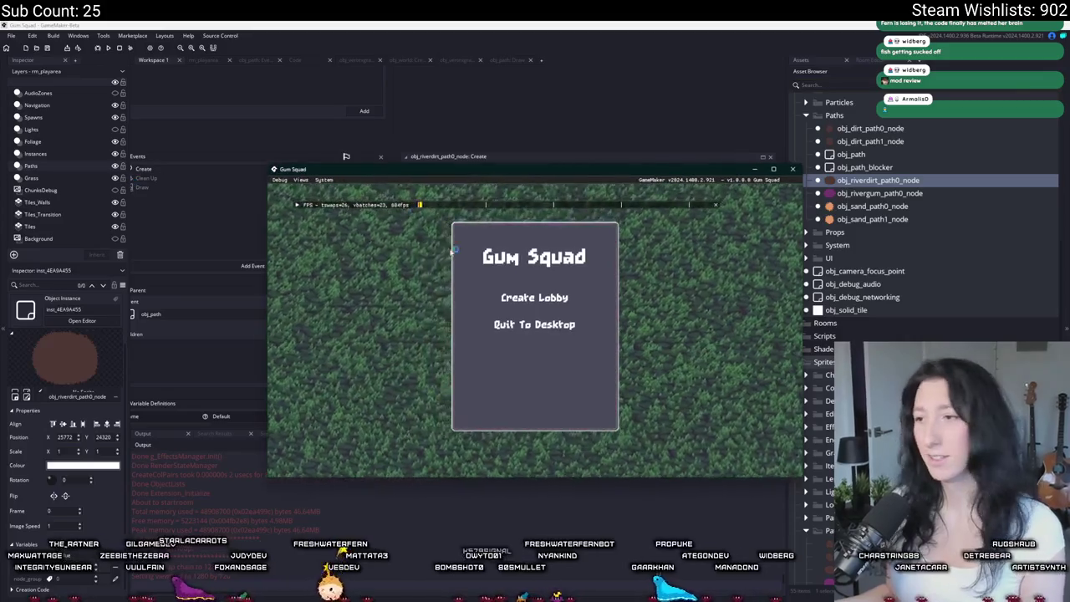
Try Create Lobby in the running game and abort after the code error.
{"action": "left_click", "coordinate": [533, 297]}
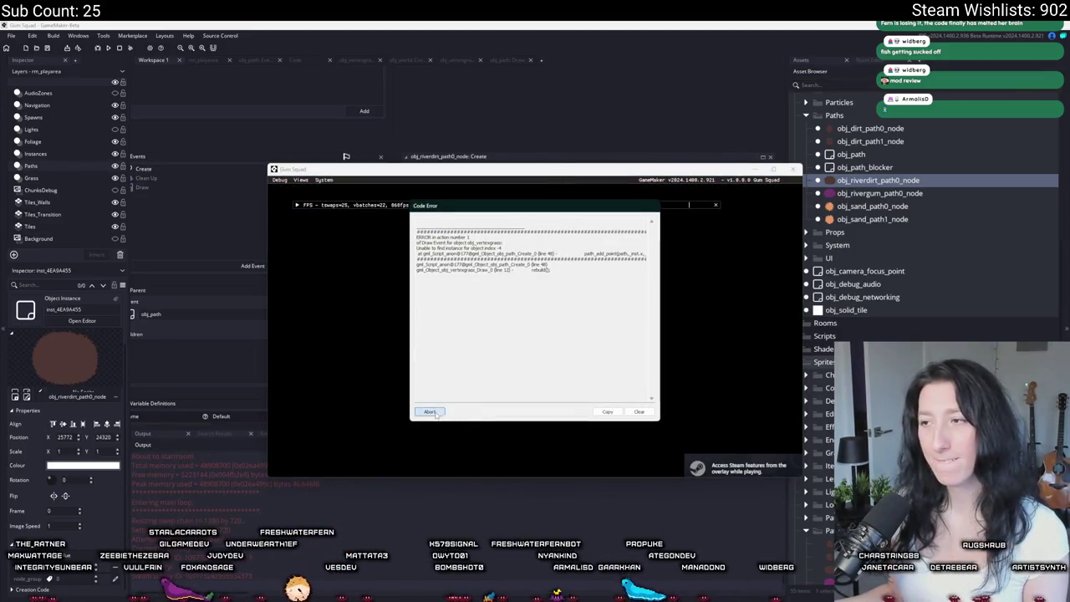
{"action": "left_click", "coordinate": [431, 413]}
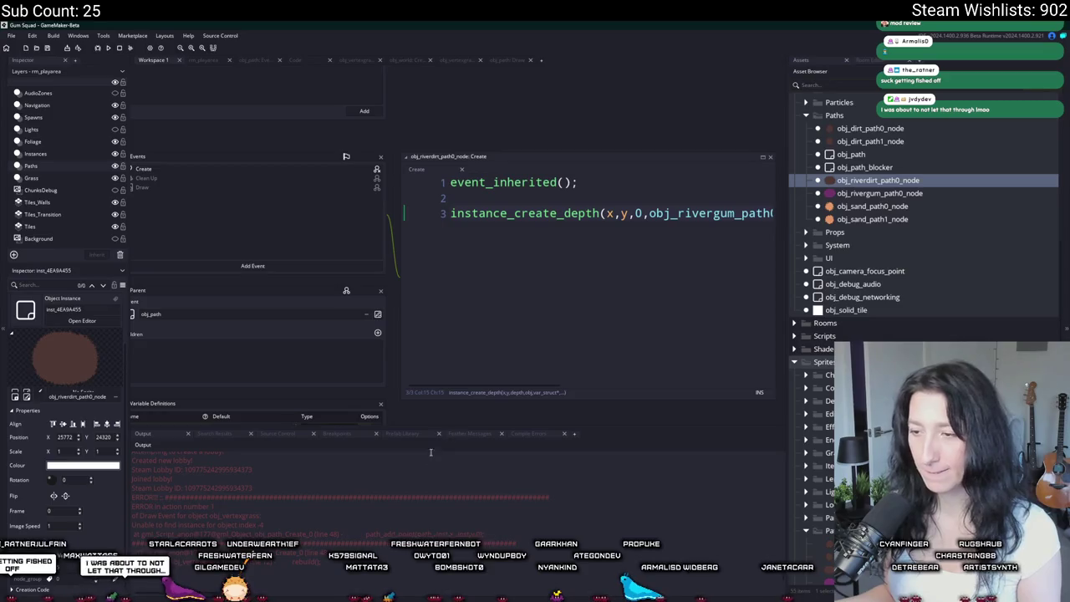
{"action": "scroll", "coordinate": [501, 276], "scroll_direction": "left", "scroll_amount": 4}
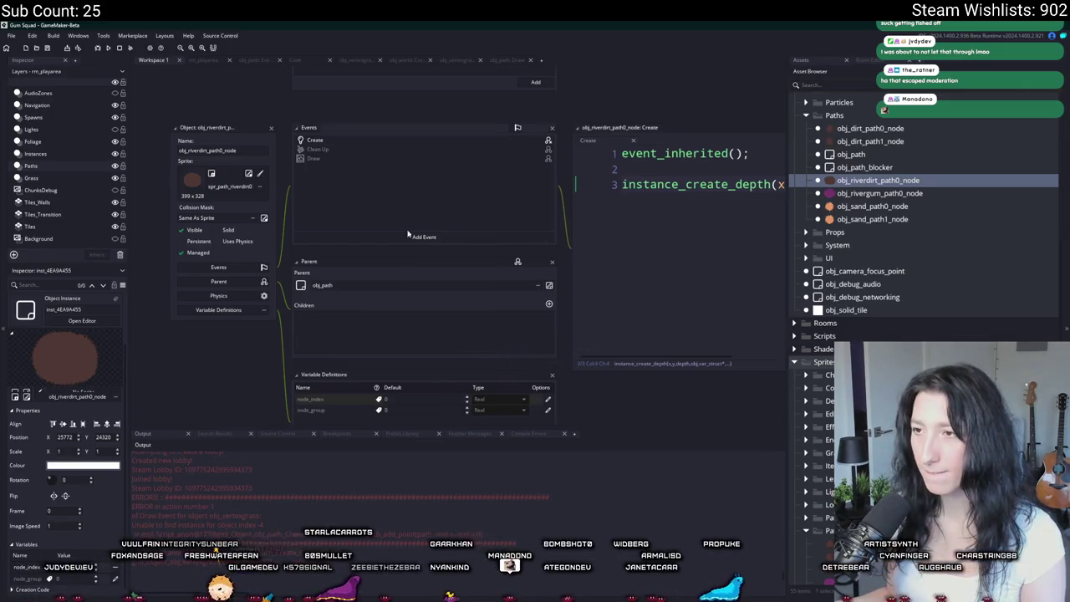
{"action": "scroll", "coordinate": [418, 234], "scroll_direction": "right", "scroll_amount": 3}
{"action": "scroll", "coordinate": [401, 257], "scroll_direction": "right", "scroll_amount": 3}
{"action": "scroll", "coordinate": [401, 256], "scroll_direction": "left", "scroll_amount": 5}
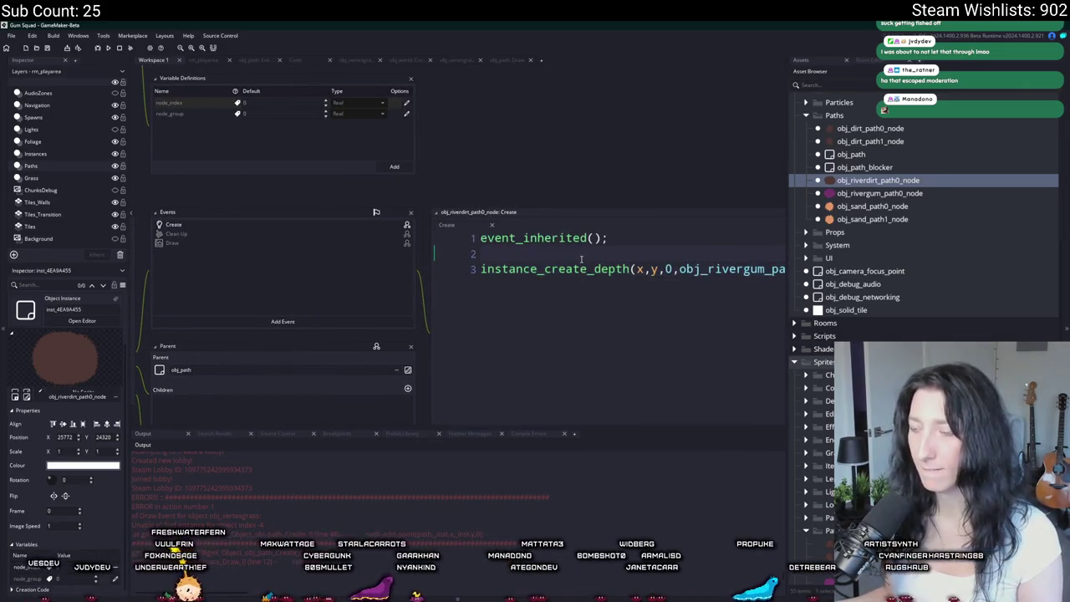
Widen the code window to show line 3, then search assets for obj_path.
{"action": "key", "text": "F12"}
{"action": "left_click_drag", "start_coordinate": [681, 255], "coordinate": [866, 256]}
{"action": "left_click_drag", "start_coordinate": [245, 292], "coordinate": [433, 282]}
{"action": "key", "text": "F12"}
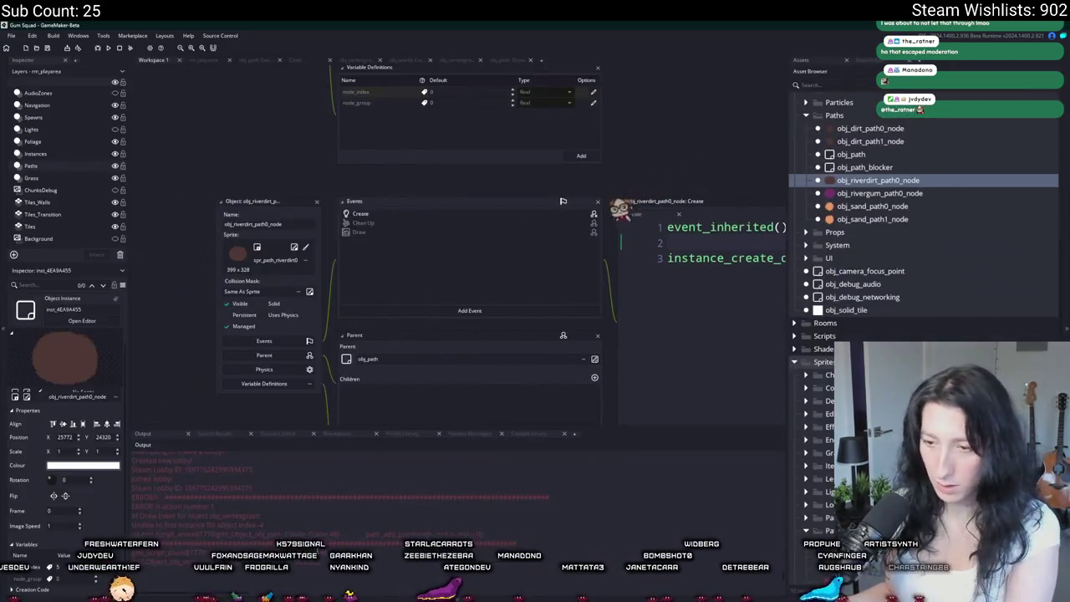
{"action": "key", "text": "ctrl+t"}
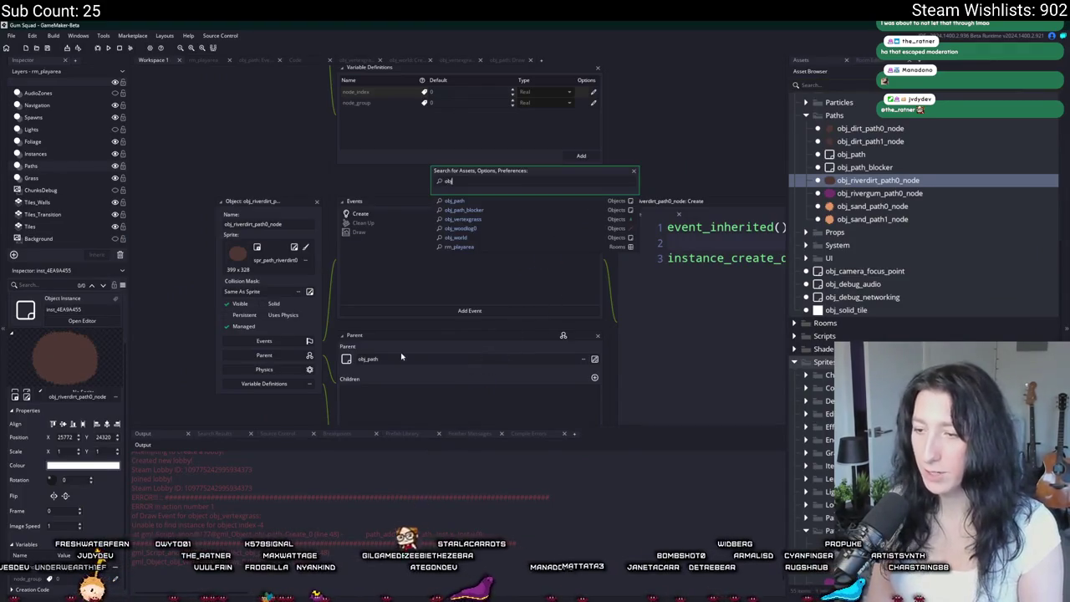
{"action": "type", "text": "obj_path"}
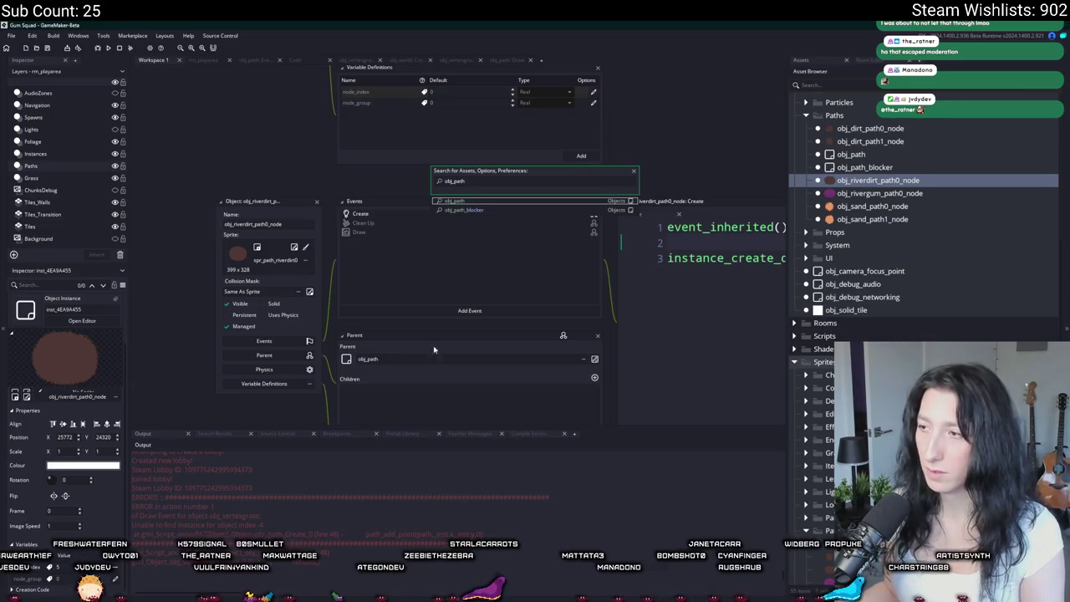
{"action": "key", "text": "Escape"}
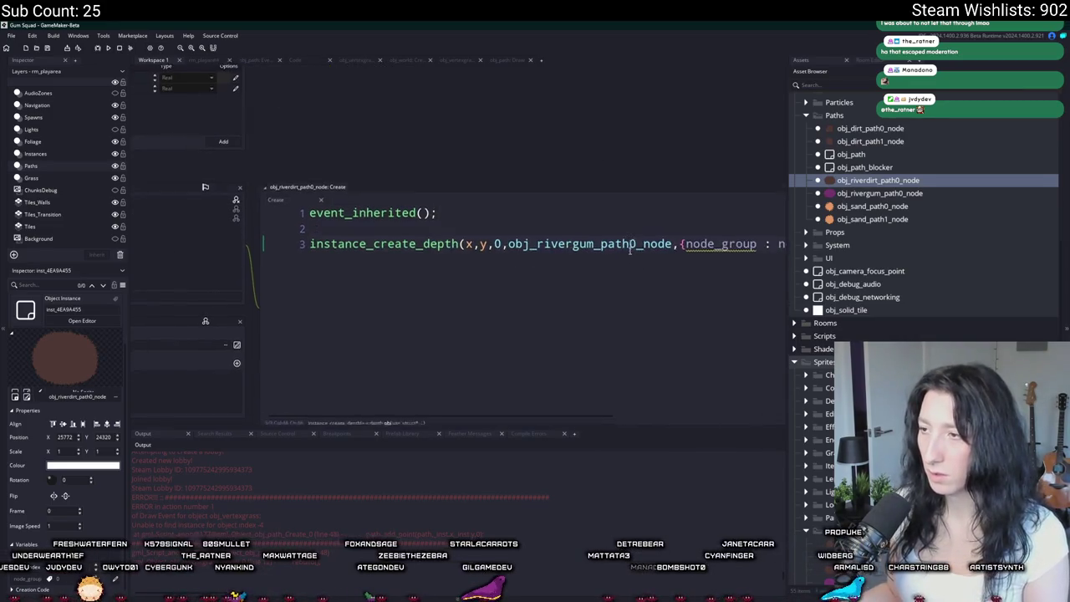
Give obj_rivergum_path0_node a Create event containing event_inherited(); and depth -= 1;.
{"action": "left_click", "coordinate": [255, 60]}
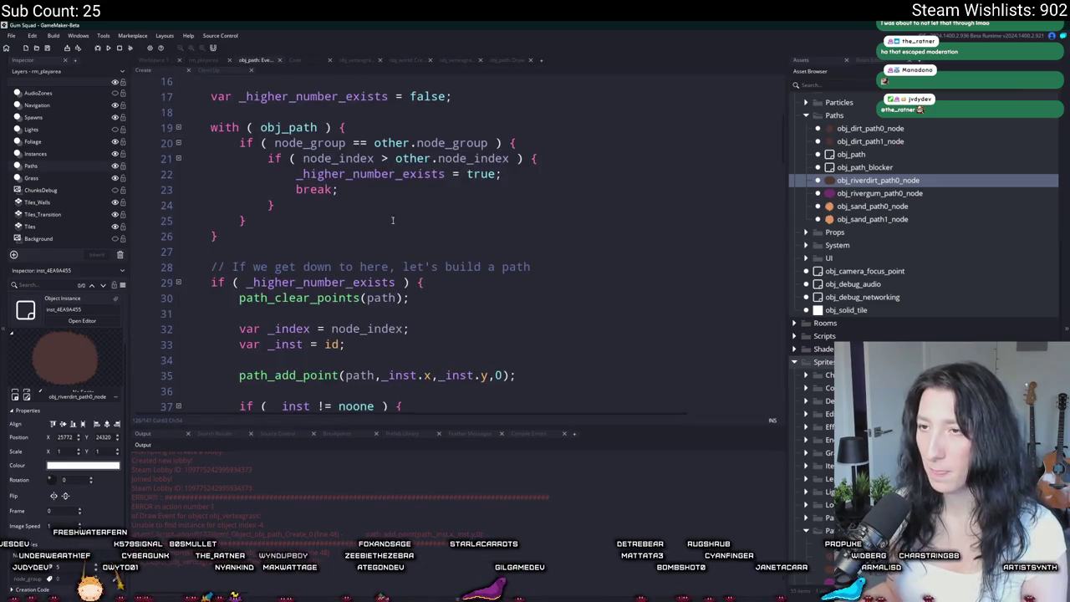
{"action": "scroll", "coordinate": [395, 184], "scroll_direction": "up", "scroll_amount": 5}
{"action": "left_click", "coordinate": [391, 133]}
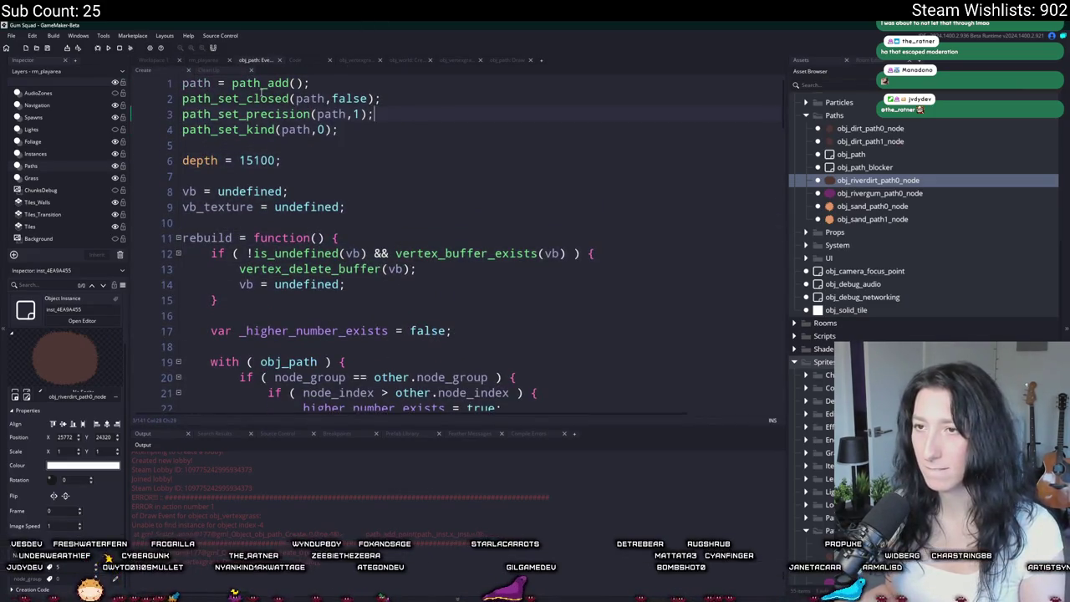
{"action": "key", "text": "ctrl+Tab"}
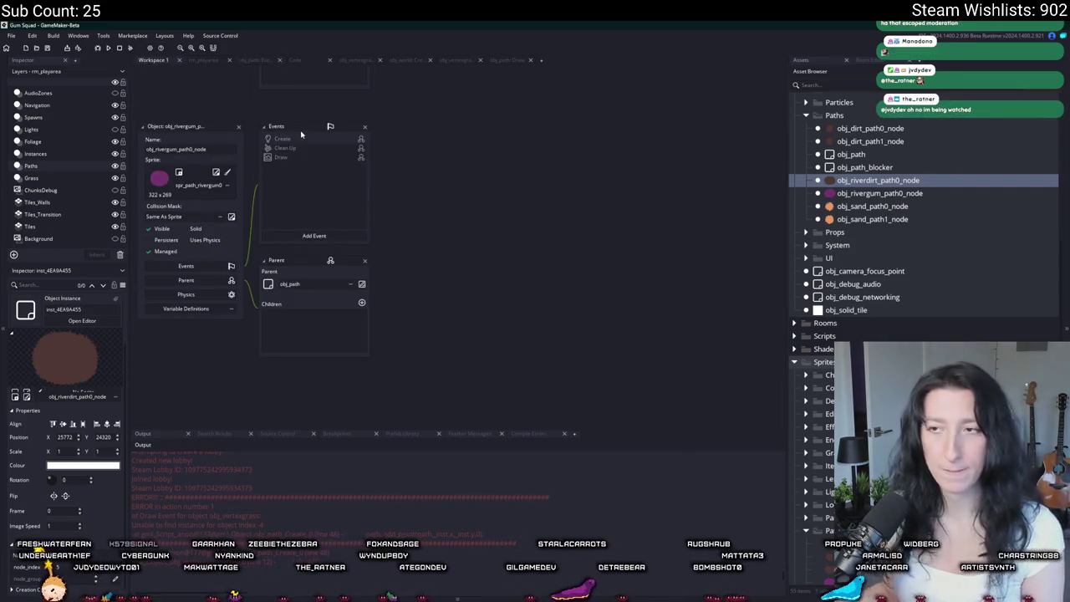
{"action": "double_click", "coordinate": [281, 141]}
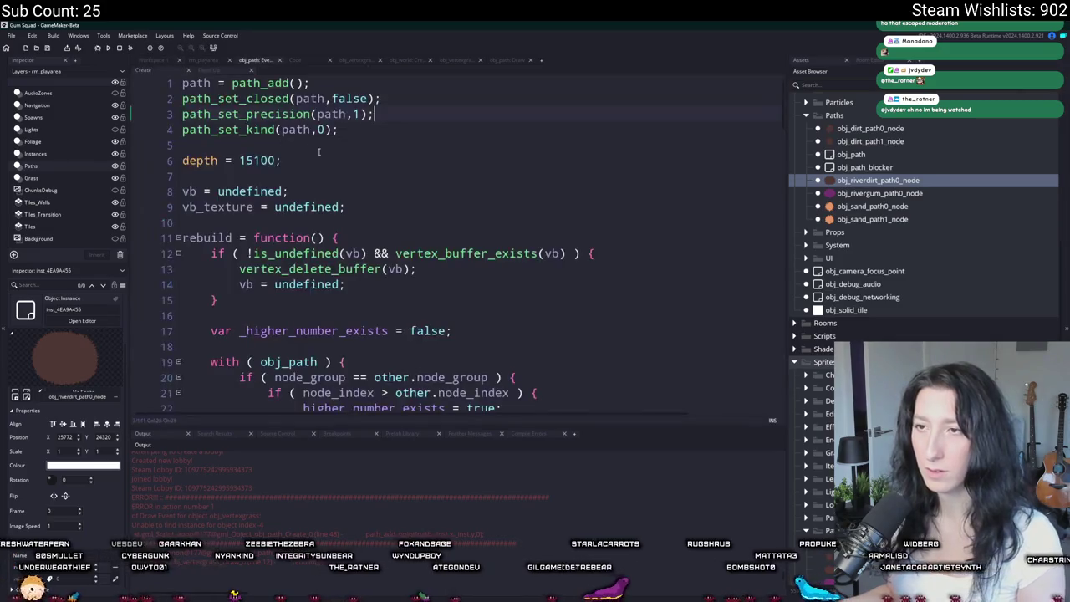
{"action": "left_click", "coordinate": [168, 59]}
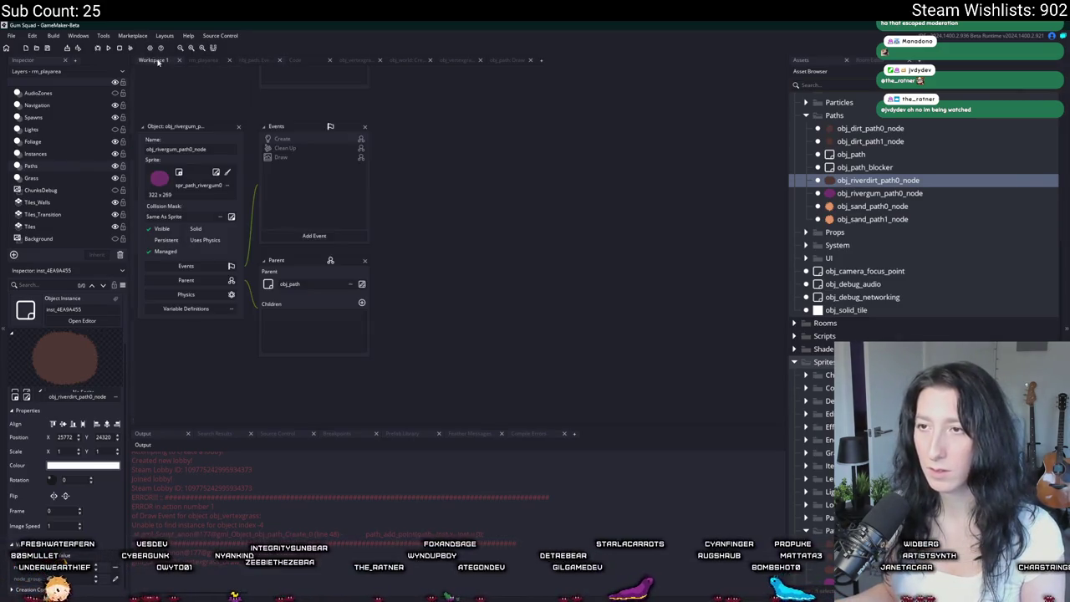
{"action": "double_click", "coordinate": [326, 140]}
{"action": "type", "text": "nt_i"}
{"action": "key", "text": "Return"}
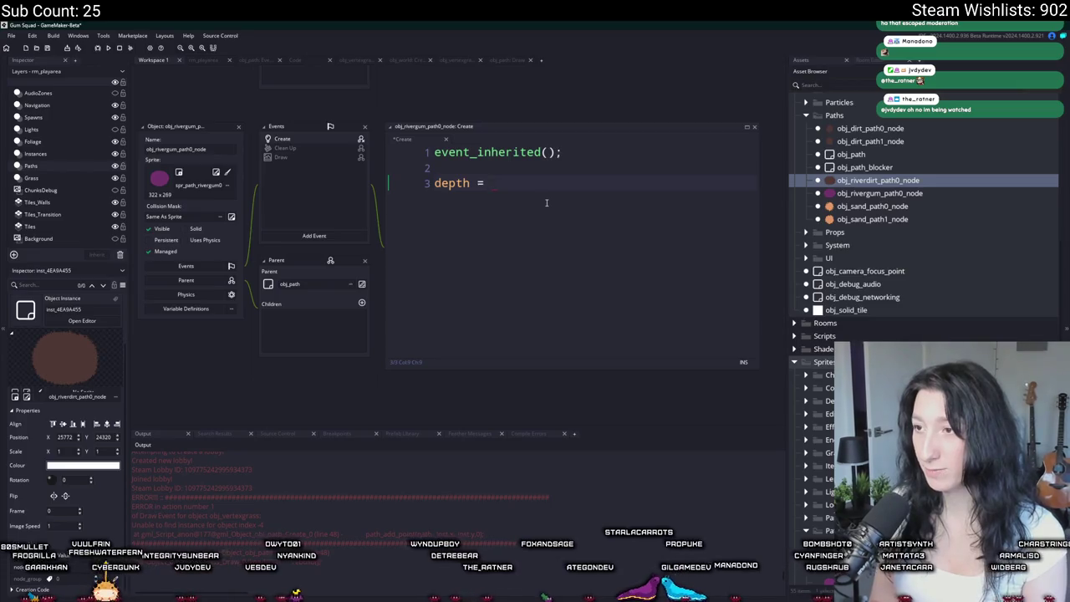
{"action": "type", "text": "= 1;"}
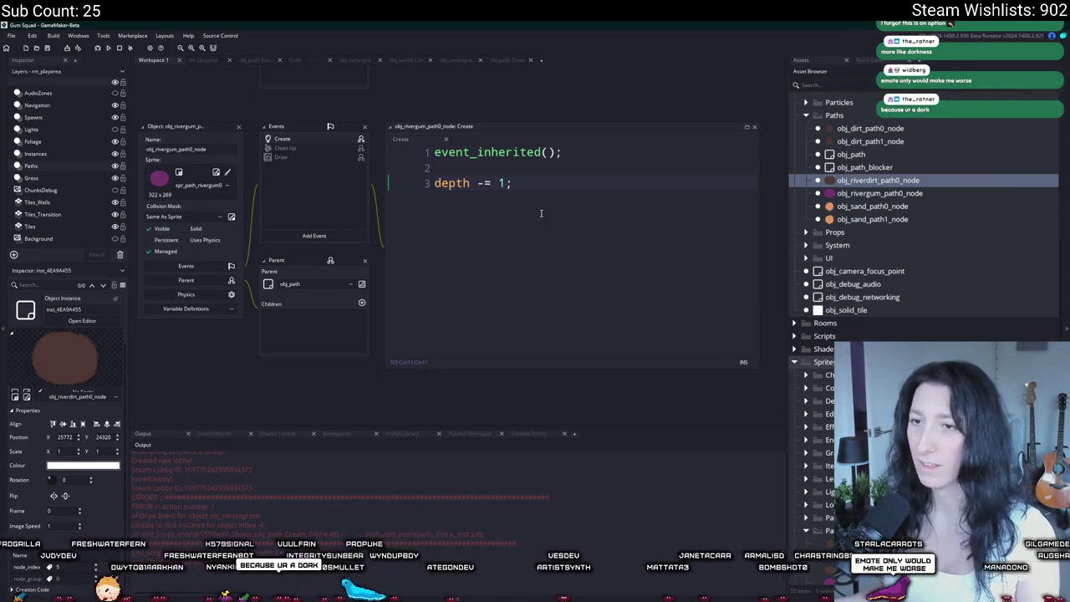
Open the obj_path object through the asset search.
{"action": "key", "text": "ctrl+t"}
{"action": "type", "text": "obj_path"}
{"action": "key", "text": "Return"}
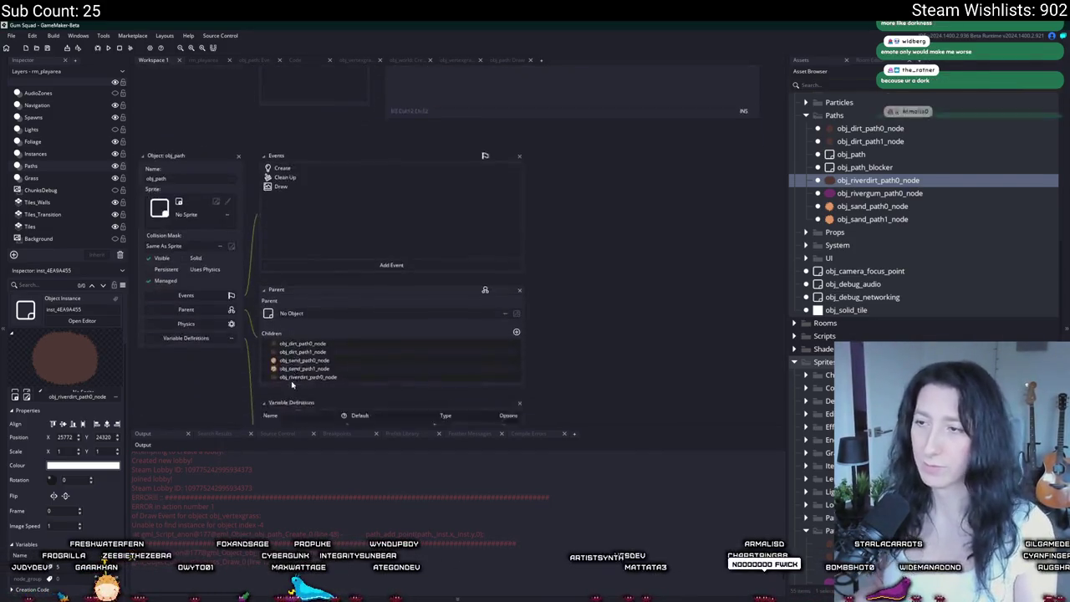
In obj_path's Create code, wrap line 48's path_add_point in if ( _inst != noone ) { }.
{"action": "double_click", "coordinate": [319, 82]}
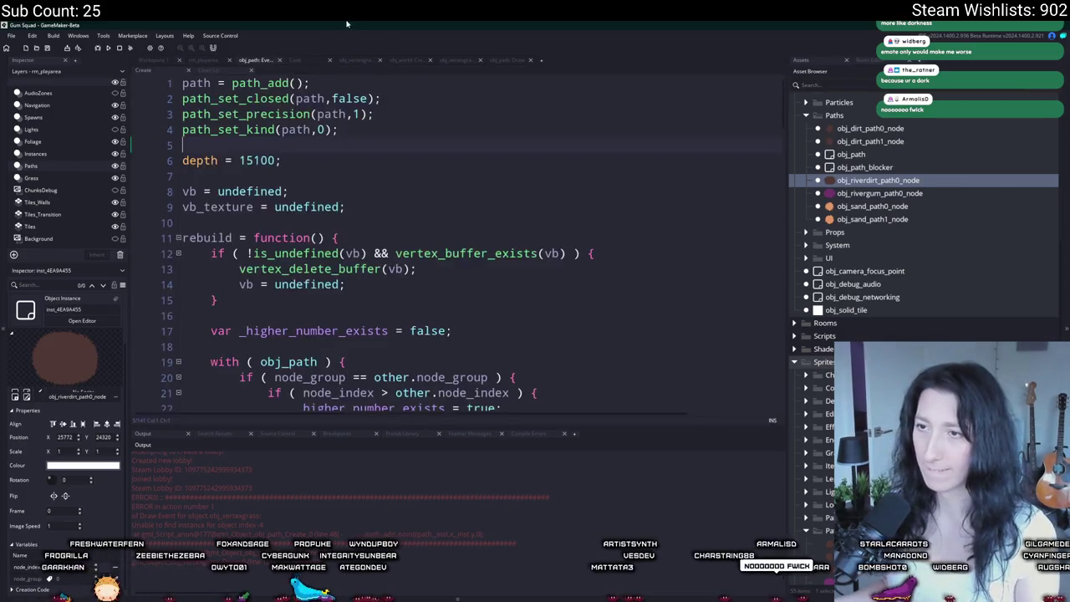
{"action": "type", "text": "8"}
{"action": "key", "text": "Return"}
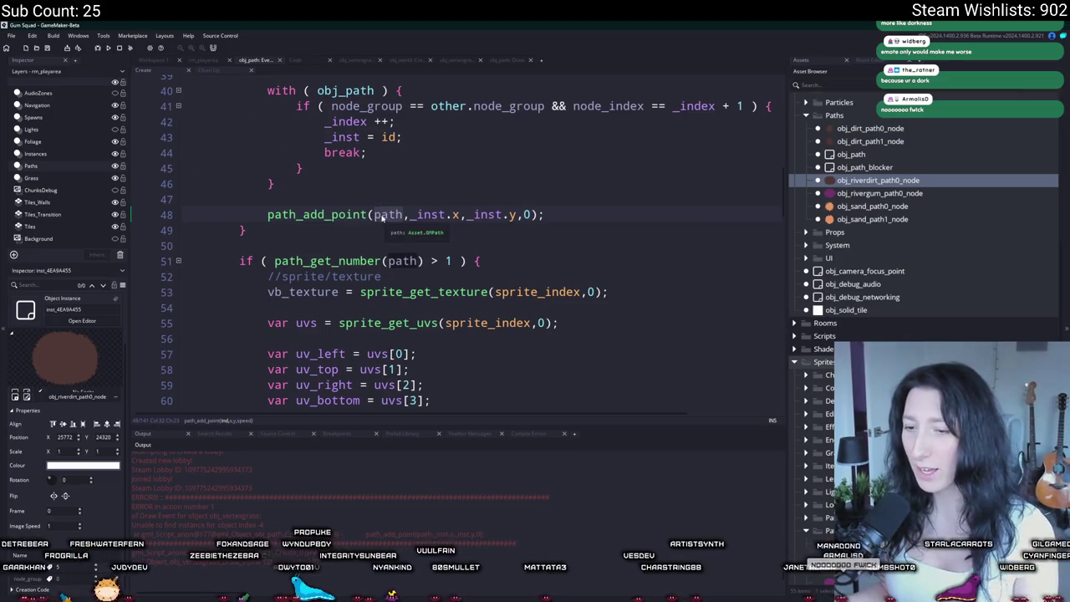
{"action": "scroll", "coordinate": [448, 357], "scroll_direction": "up", "scroll_amount": 3}
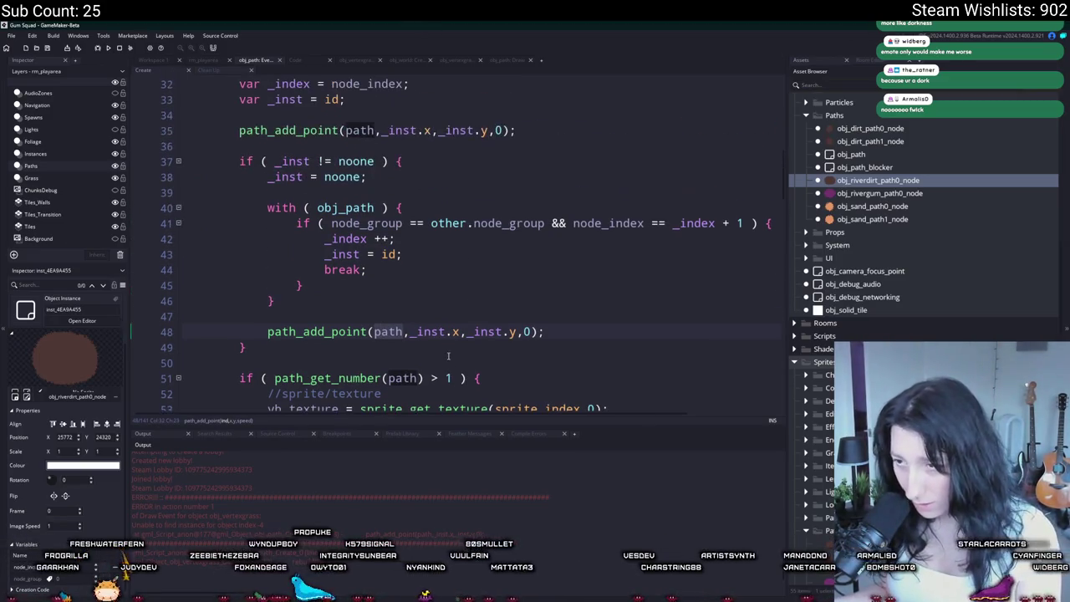
{"action": "double_click", "coordinate": [435, 332]}
{"action": "left_click", "coordinate": [364, 316]}
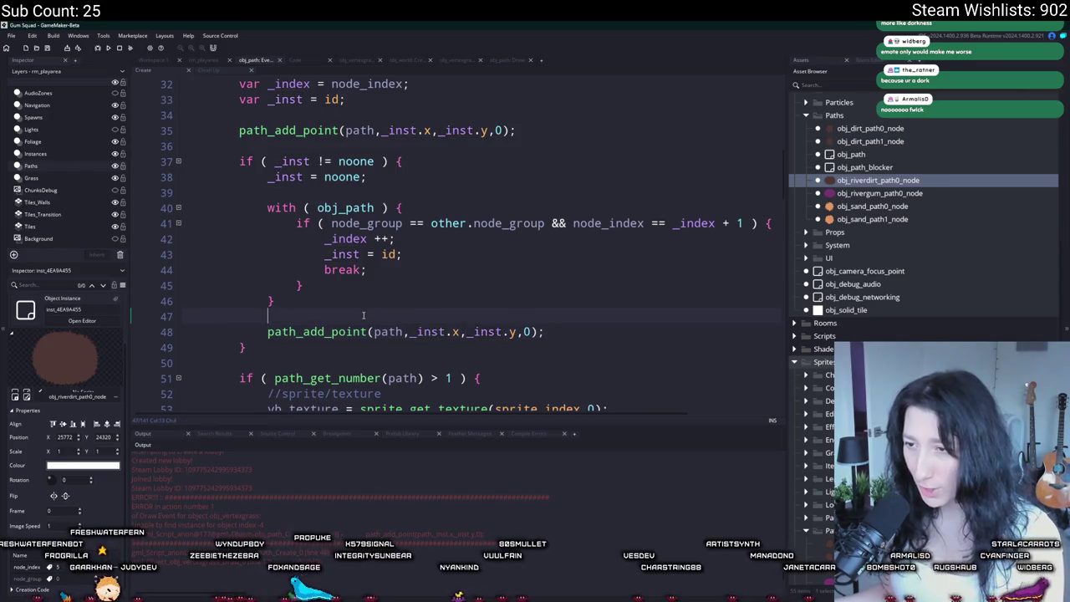
{"action": "key", "text": "Return"}
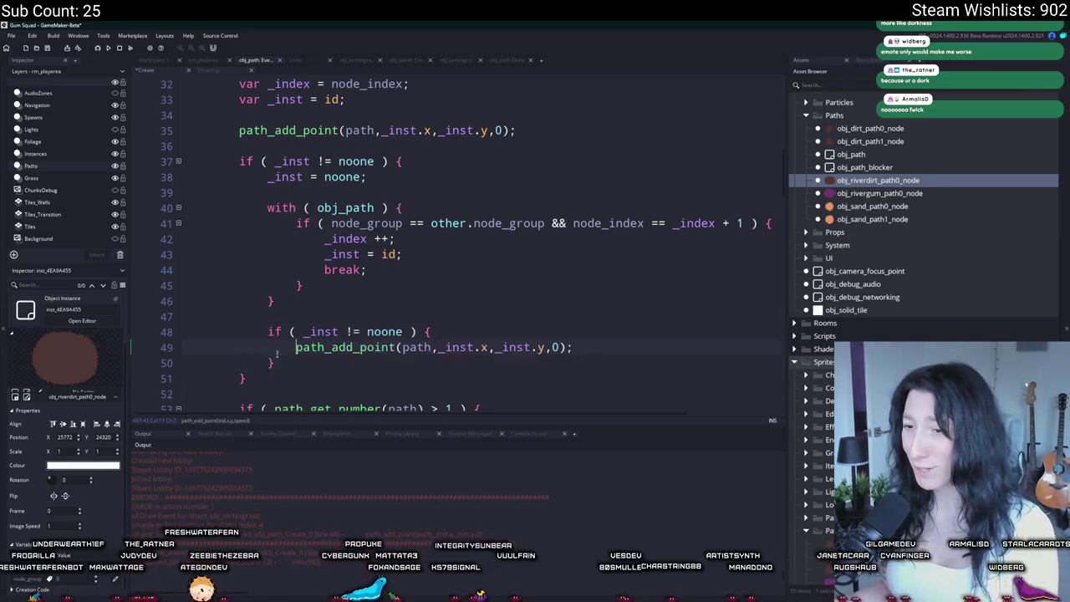
Build and run the game, then maximize the game window.
{"action": "scroll", "coordinate": [273, 351], "scroll_direction": "down", "scroll_amount": 2}
{"action": "key", "text": "F5"}
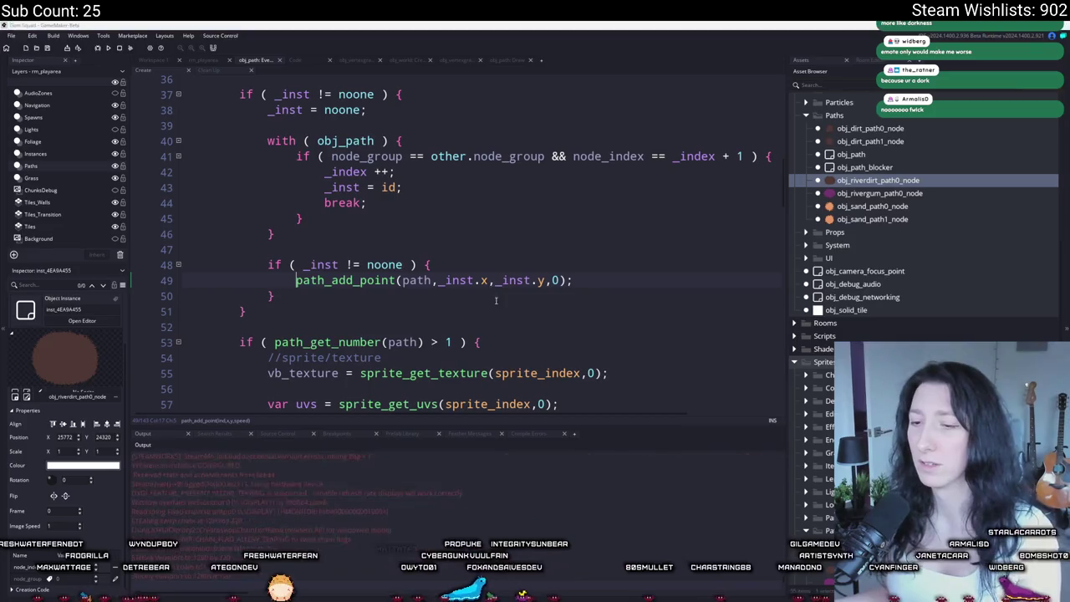
{"action": "double_click", "coordinate": [558, 172]}
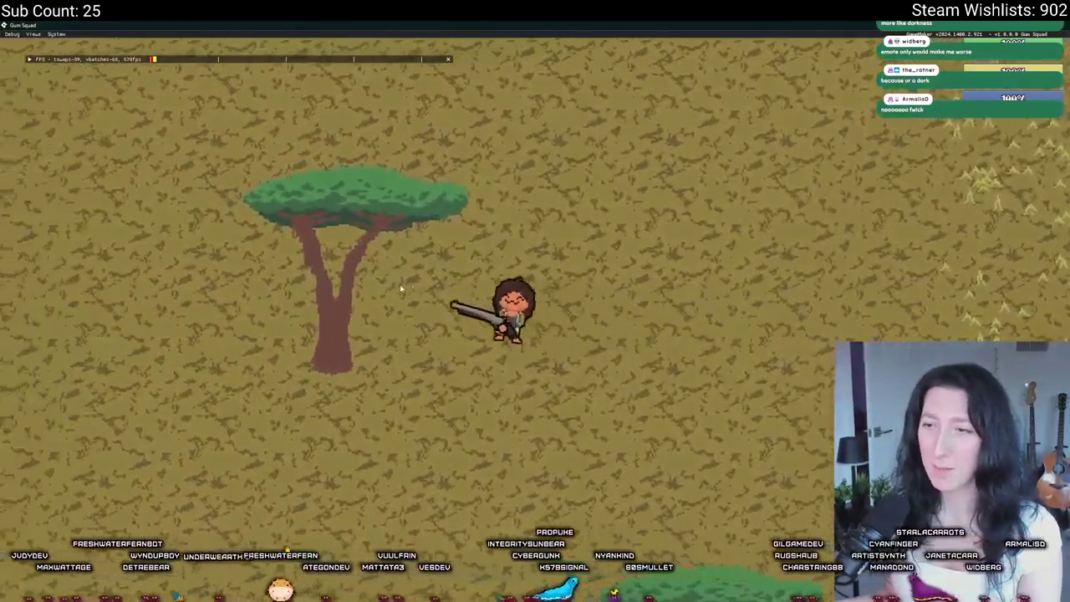
Walk the player left, down, up and right along the purple gum river, then leave the game.
{"action": "key", "text": "a"}
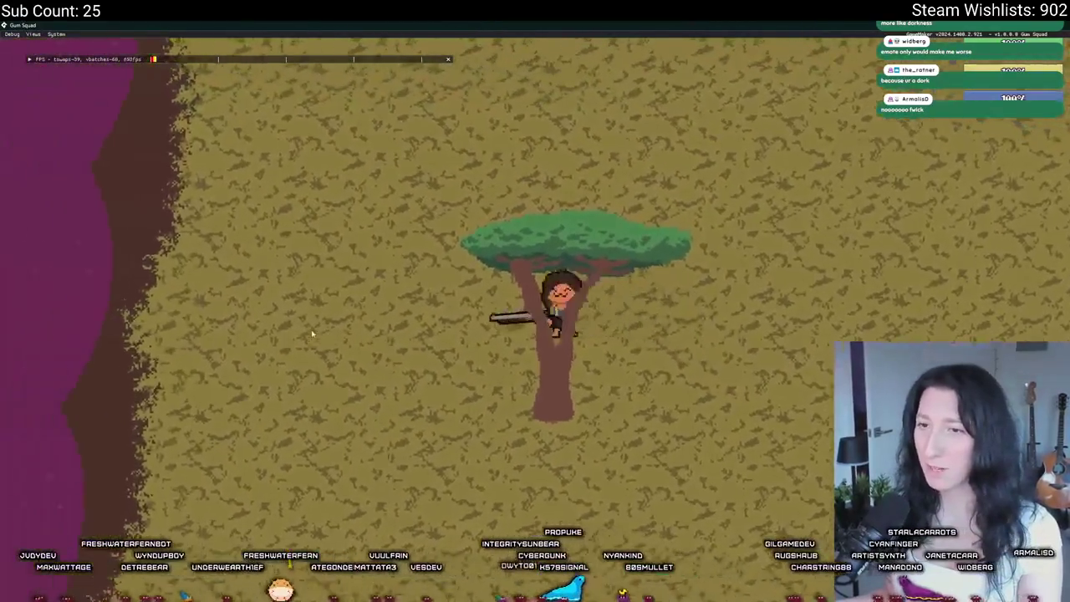
{"action": "key", "text": "s"}
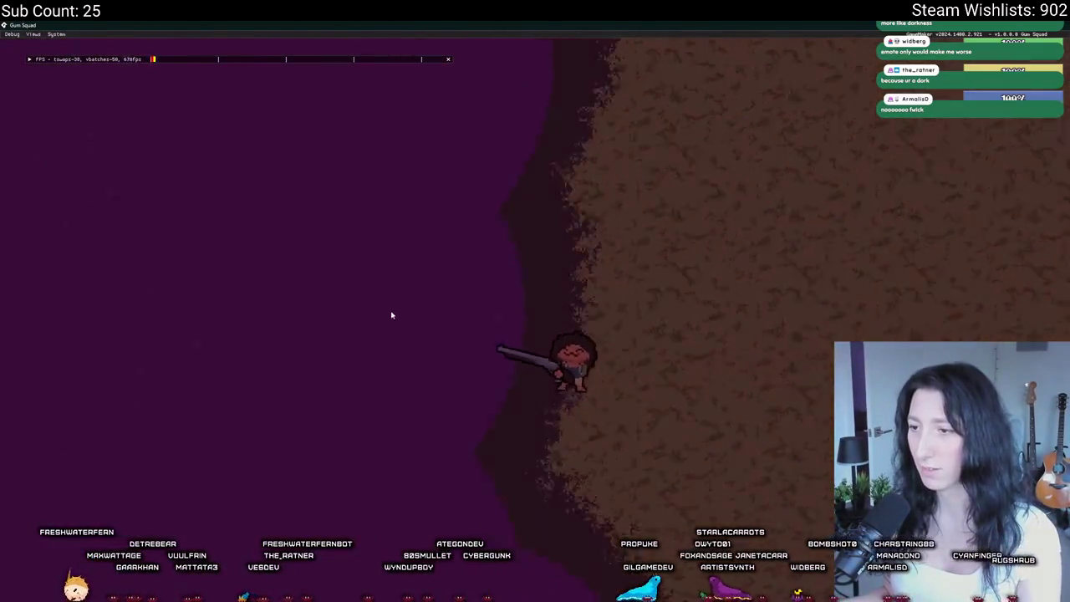
{"action": "key", "text": "w"}
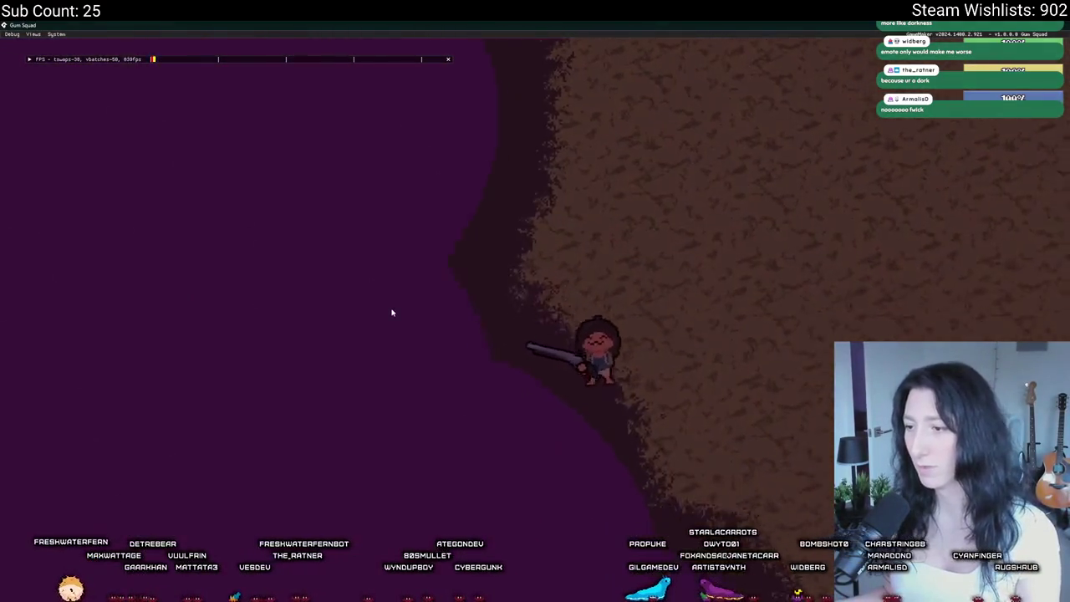
{"action": "key", "text": "d"}
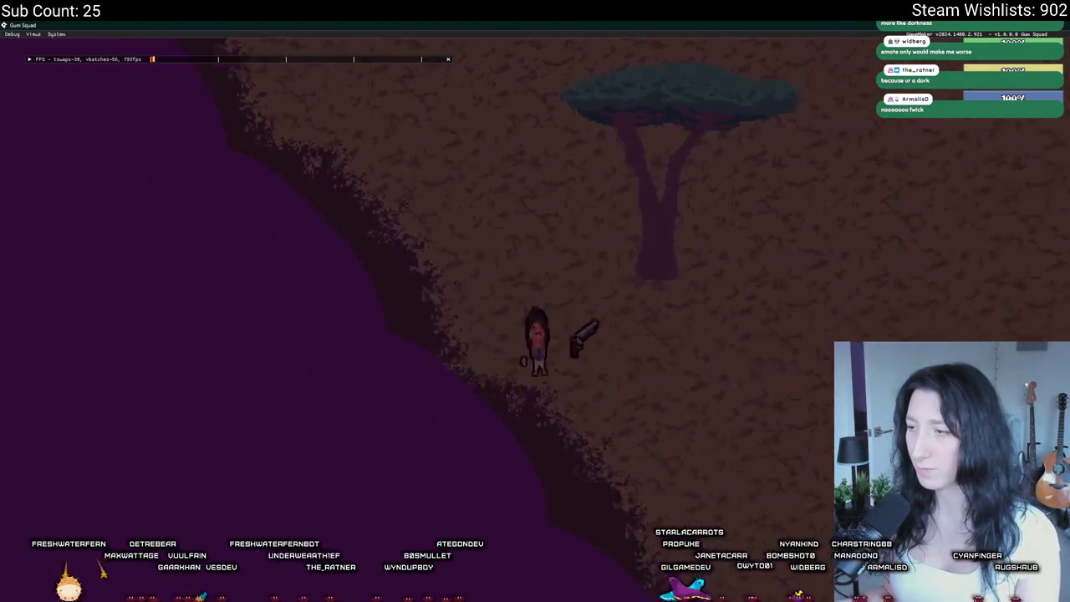
{"action": "key", "text": "alt+Tab"}
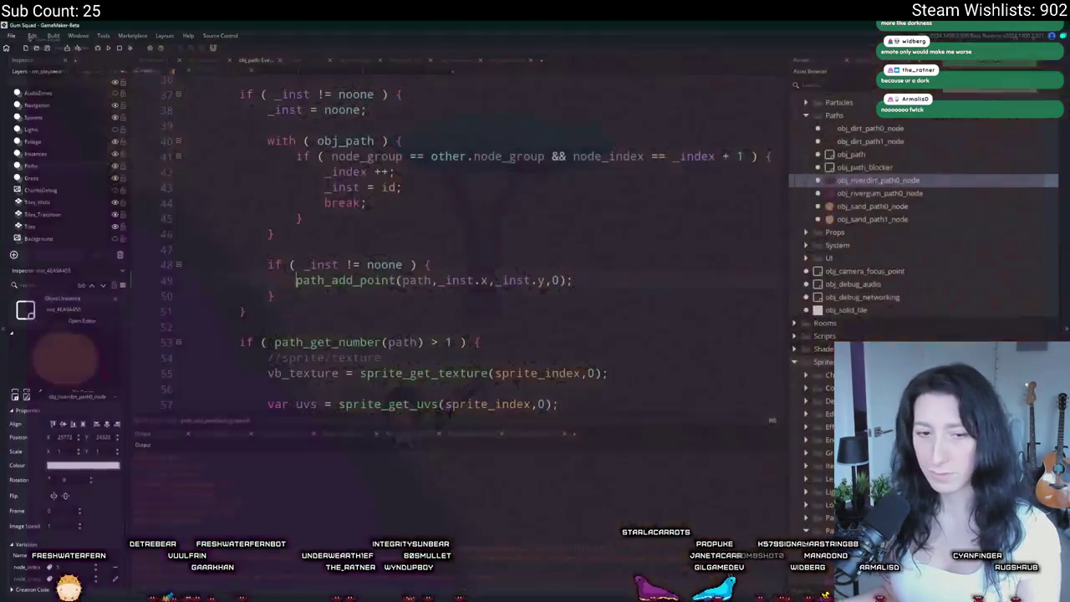
Shrink the purple ellipse twice and erase ragged gaps along its edge.
{"action": "key", "text": "alt+Tab"}
{"action": "scroll", "coordinate": [523, 382], "scroll_direction": "up", "scroll_amount": 5}
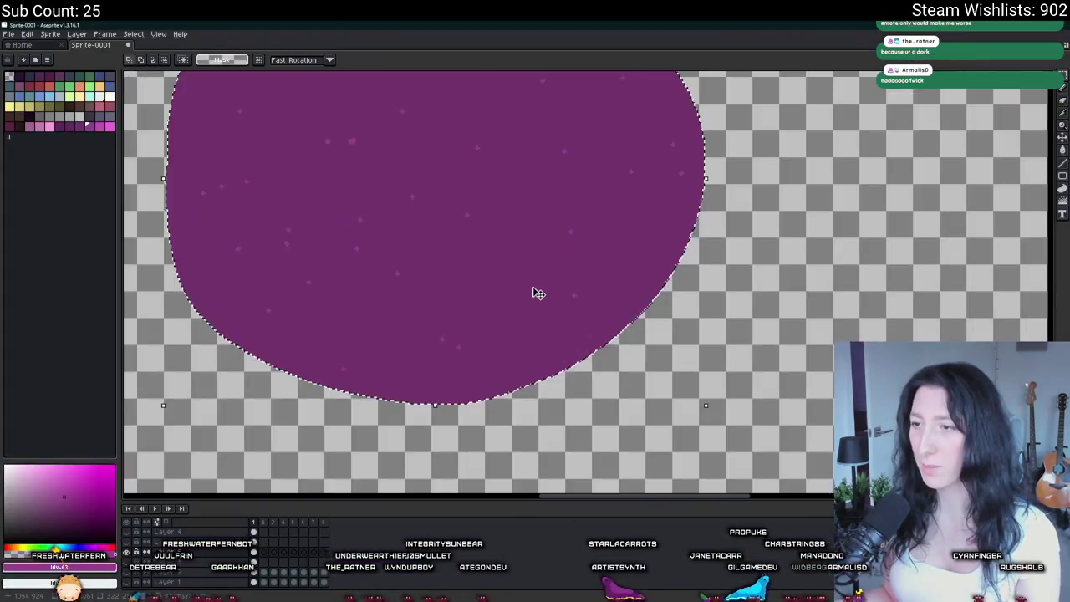
{"action": "mouse_move", "coordinate": [704, 405]}
{"action": "left_mouse_down"}
{"action": "mouse_move", "coordinate": [637, 351]}
{"action": "mouse_move", "coordinate": [666, 387]}
{"action": "left_mouse_up"}
{"action": "scroll", "coordinate": [626, 352], "scroll_direction": "down", "scroll_amount": 4}
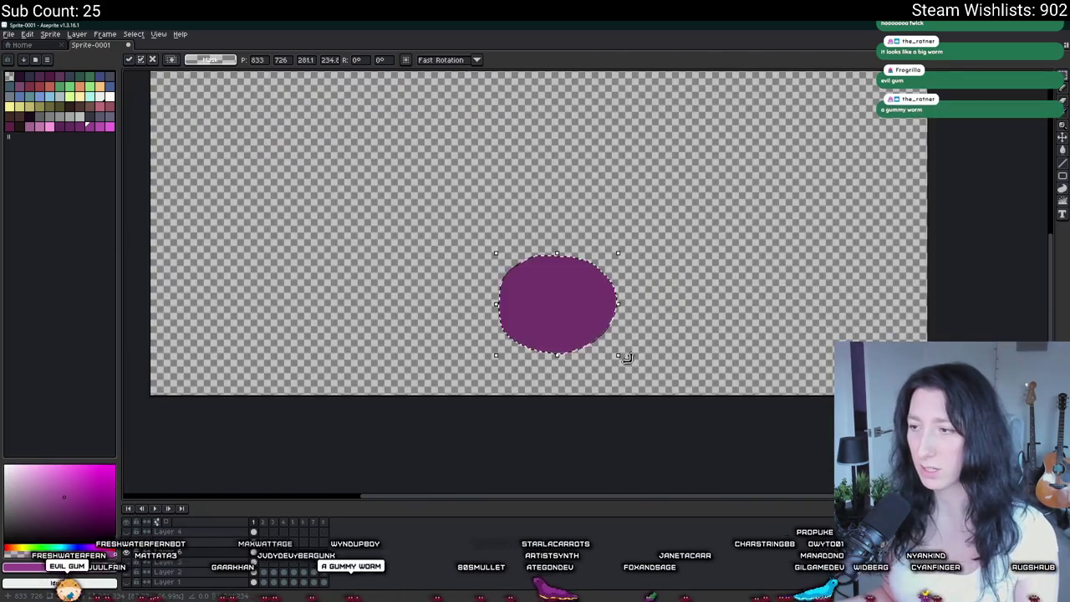
{"action": "scroll", "coordinate": [626, 349], "scroll_direction": "up", "scroll_amount": 2}
{"action": "left_click_drag", "start_coordinate": [608, 357], "coordinate": [590, 342]}
{"action": "key", "text": "e"}
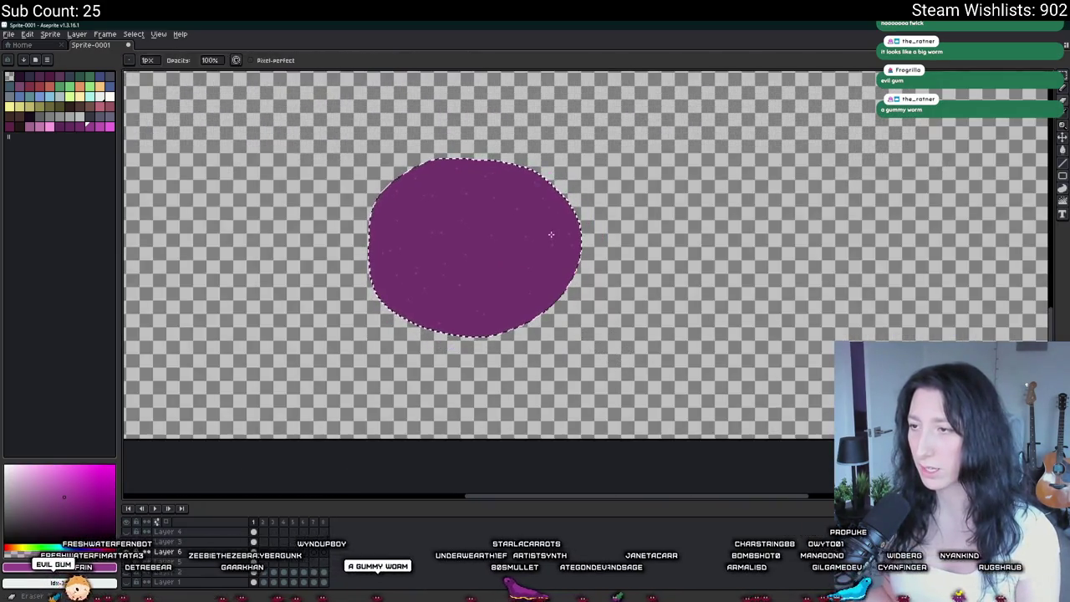
{"action": "scroll", "coordinate": [562, 208], "scroll_direction": "up", "scroll_amount": 2}
{"action": "left_click_drag", "start_coordinate": [573, 210], "coordinate": [575, 418]}
{"action": "scroll", "coordinate": [560, 409], "scroll_direction": "down", "scroll_amount": 2}
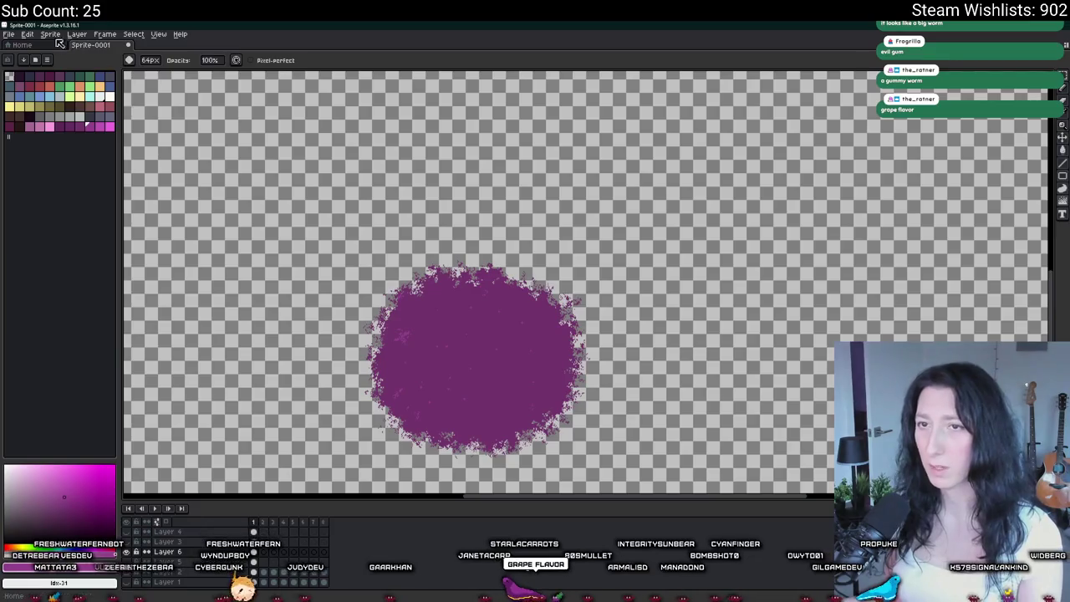
Trim the sprite to the blob and export it as GumLiquidPath.png.
{"action": "left_click", "coordinate": [50, 34]}
{"action": "left_click", "coordinate": [75, 122]}
{"action": "key", "text": "ctrl+alt+shift+s"}
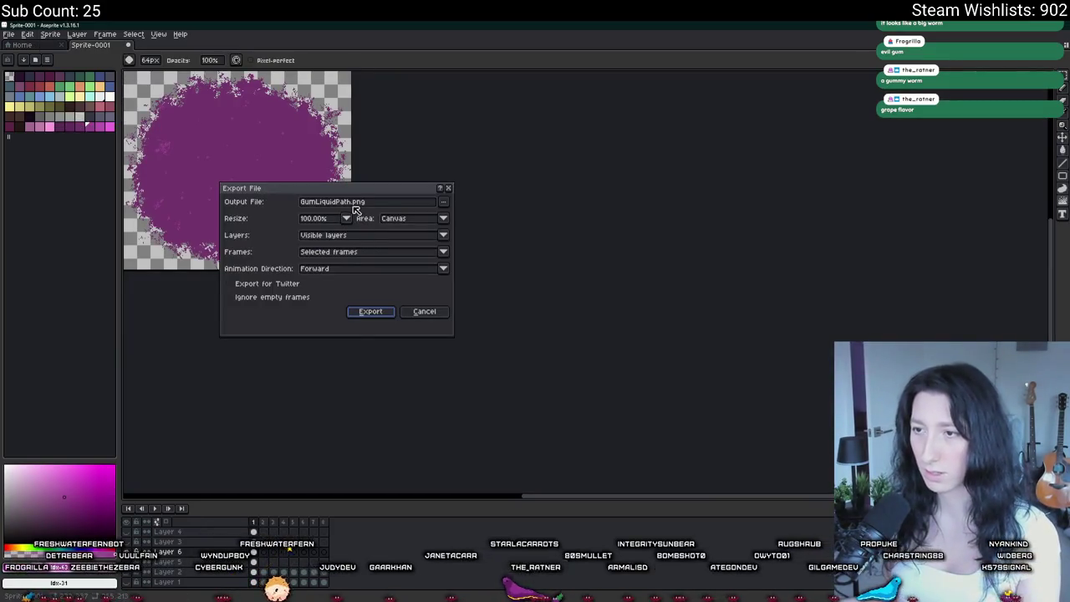
{"action": "key", "text": "Return"}
{"action": "key", "text": "alt+Tab"}
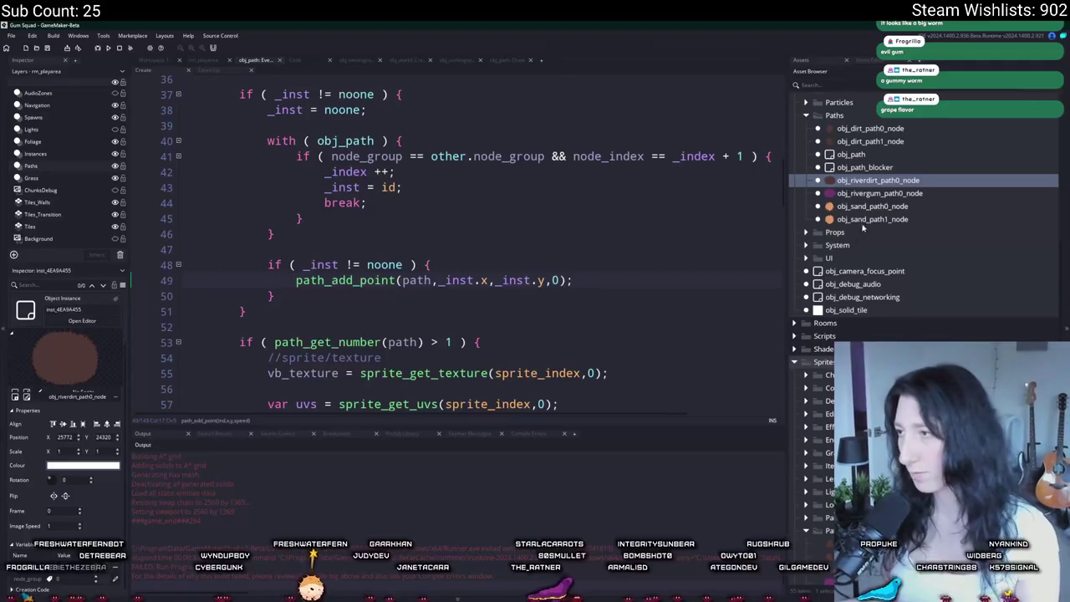
Re-import GumLiquidPath.png into spr_path_rivergum0, rebuild, and enter the game world.
{"action": "double_click", "coordinate": [879, 193]}
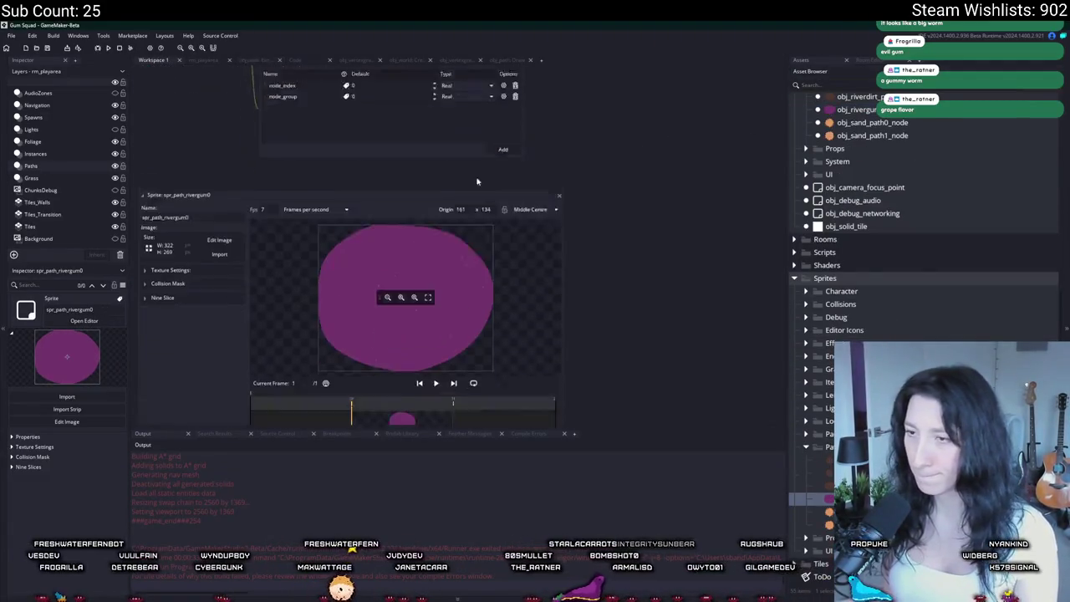
{"action": "scroll", "coordinate": [491, 184], "scroll_direction": "down", "scroll_amount": 3}
{"action": "left_click", "coordinate": [220, 178]}
{"action": "double_click", "coordinate": [98, 107]}
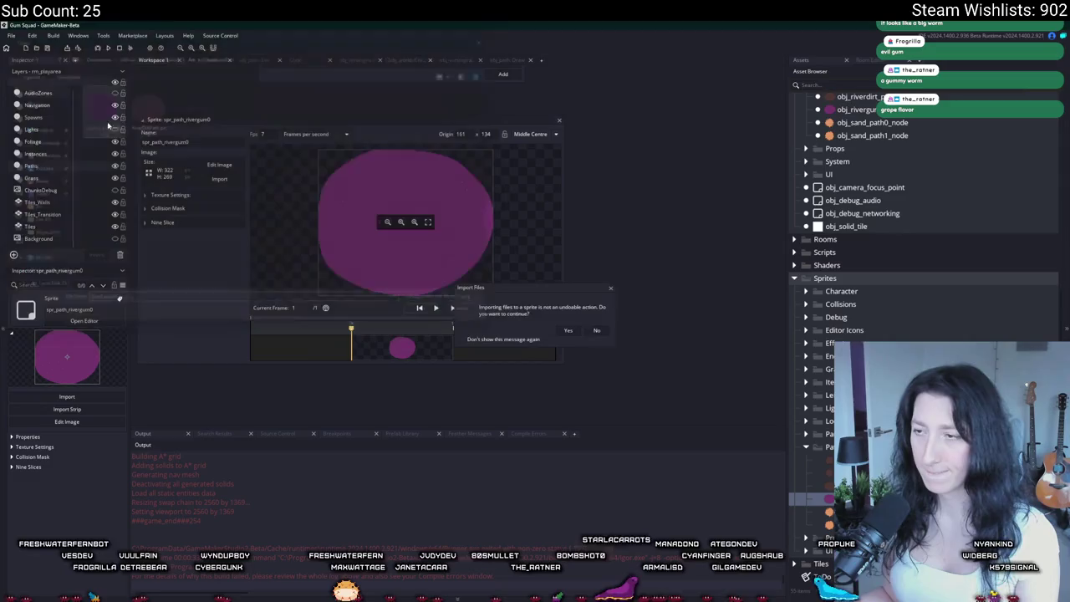
{"action": "left_click", "coordinate": [567, 330]}
{"action": "key", "text": "F5"}
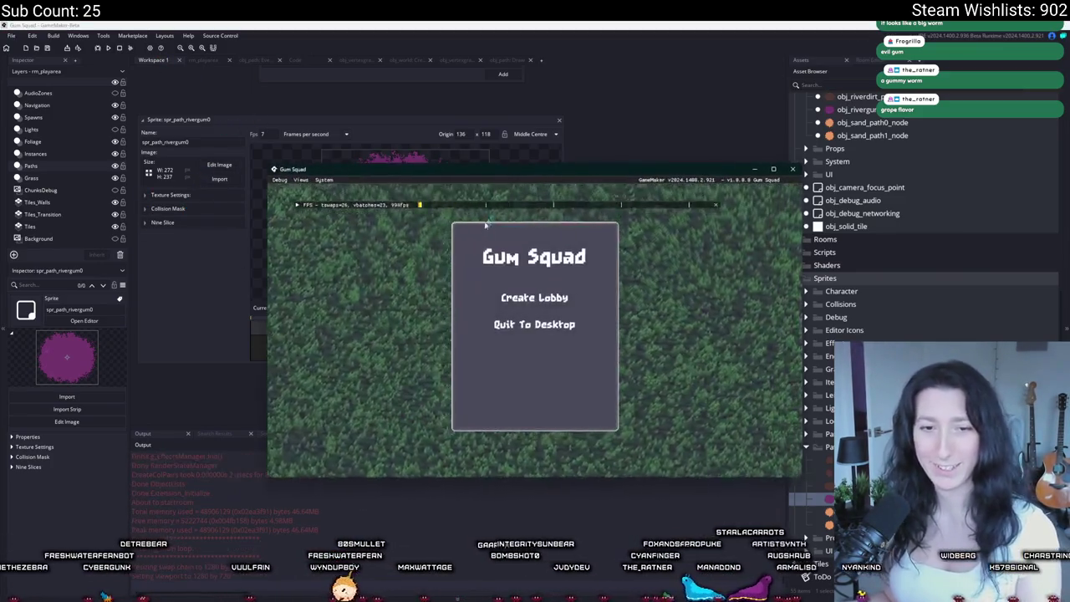
{"action": "left_click", "coordinate": [521, 296]}
Play the game full screen and walk left and up along the purple river edge.
{"action": "double_click", "coordinate": [570, 177]}
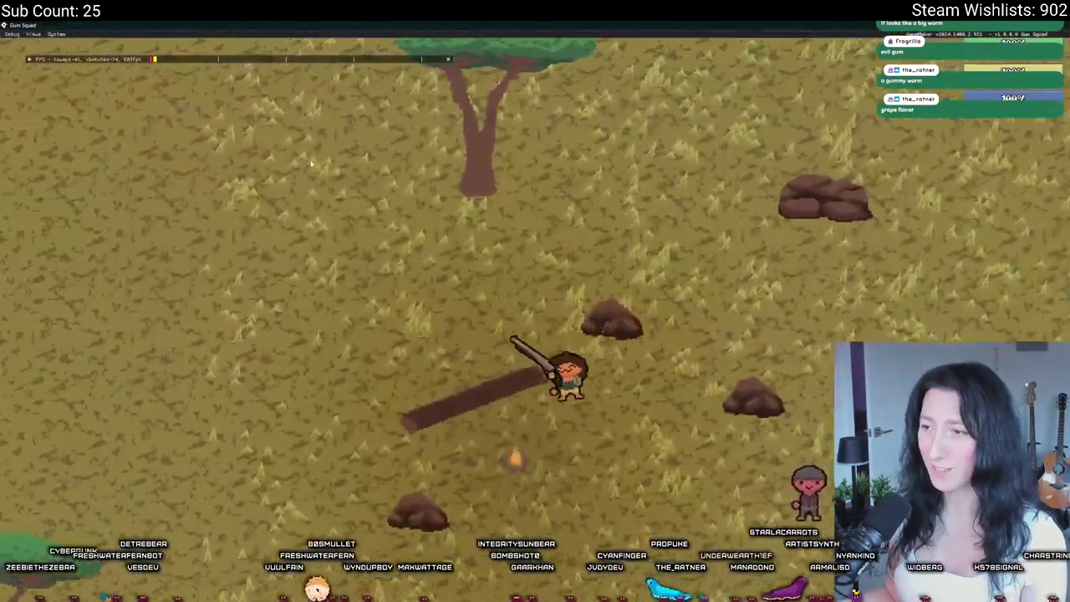
{"action": "key", "text": "a"}
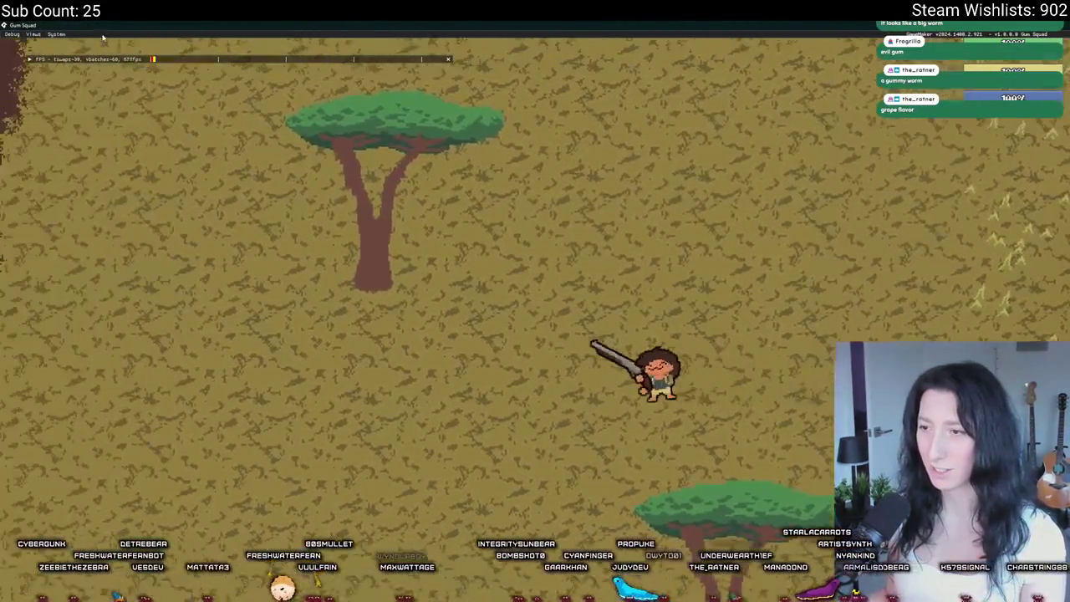
{"action": "key", "text": "a"}
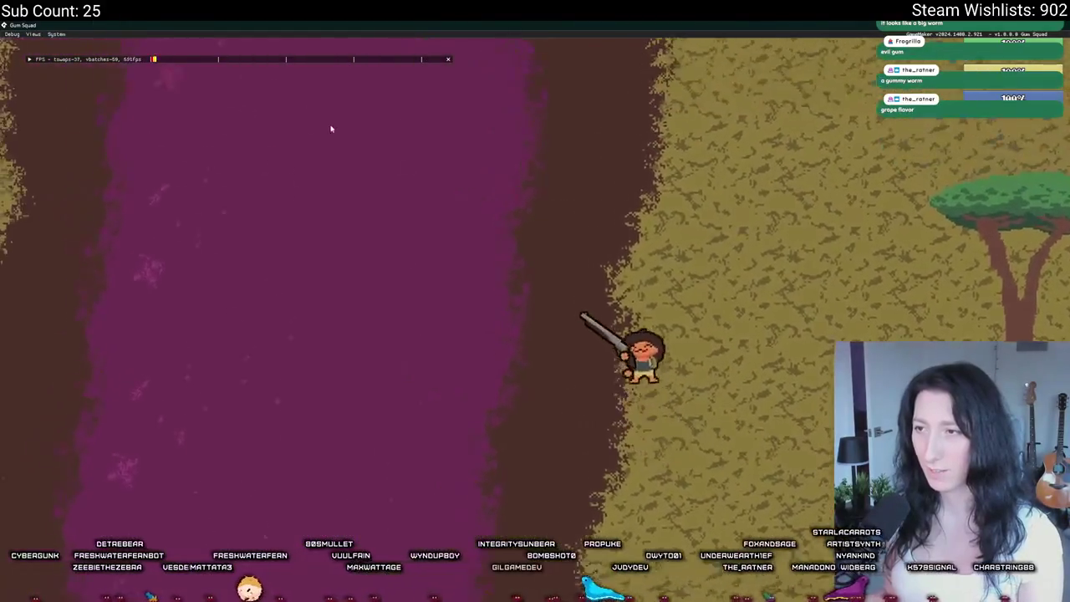
{"action": "key", "text": "w"}
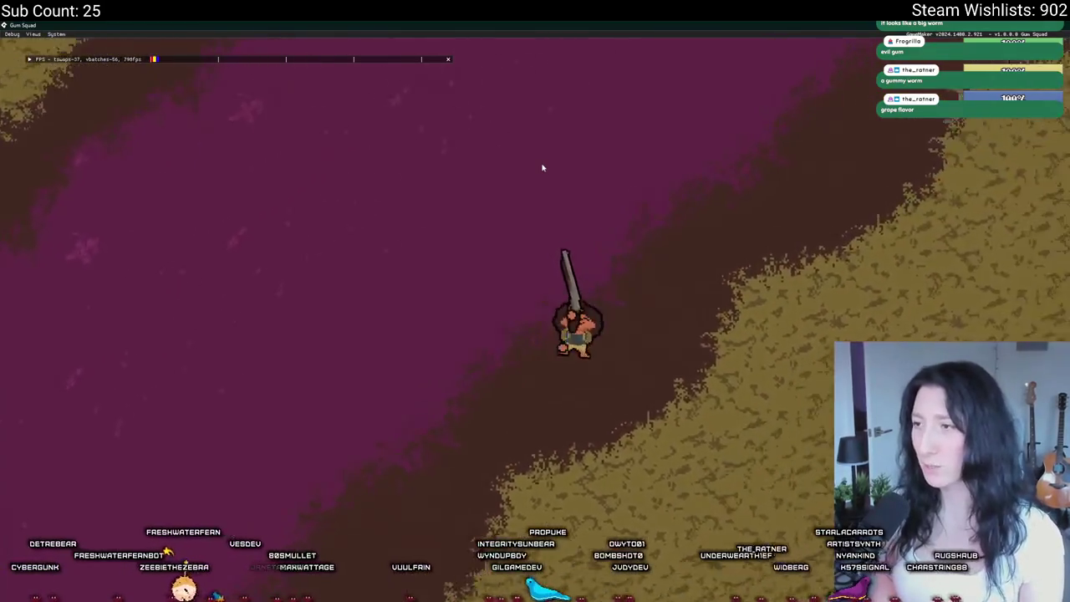
Cycle maps with R to the wide view of the curving purple worm tunnel, then leave the game.
{"action": "key", "text": "r"}
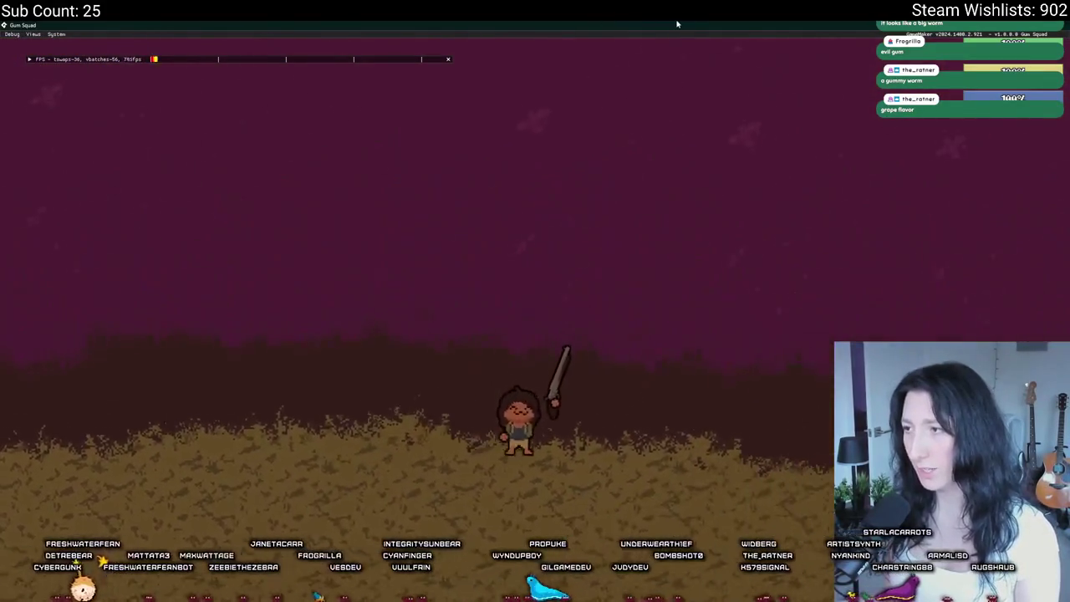
{"action": "key", "text": "r"}
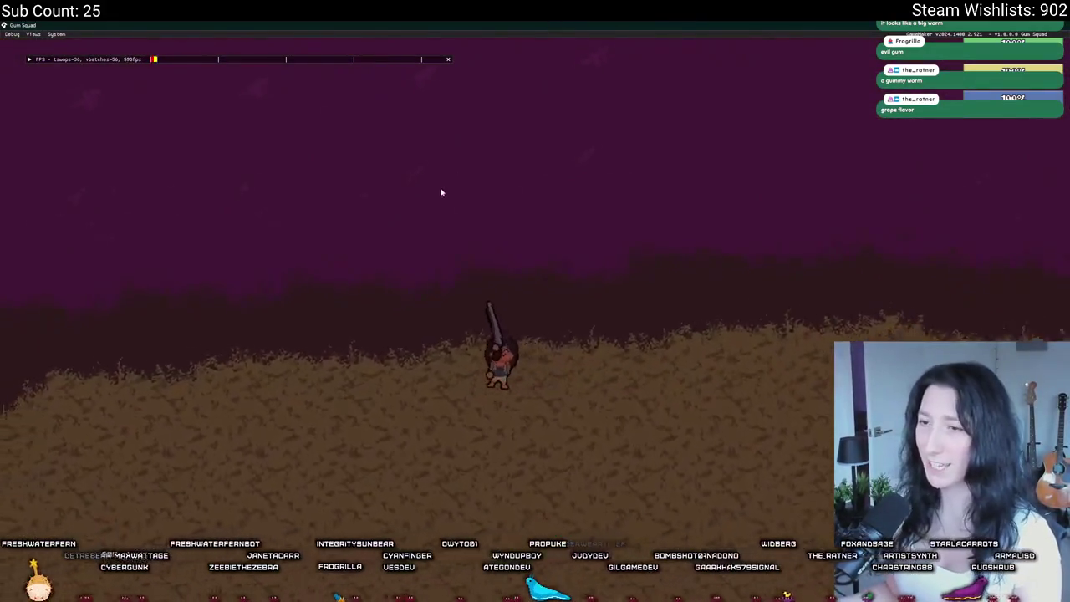
{"action": "key", "text": "r"}
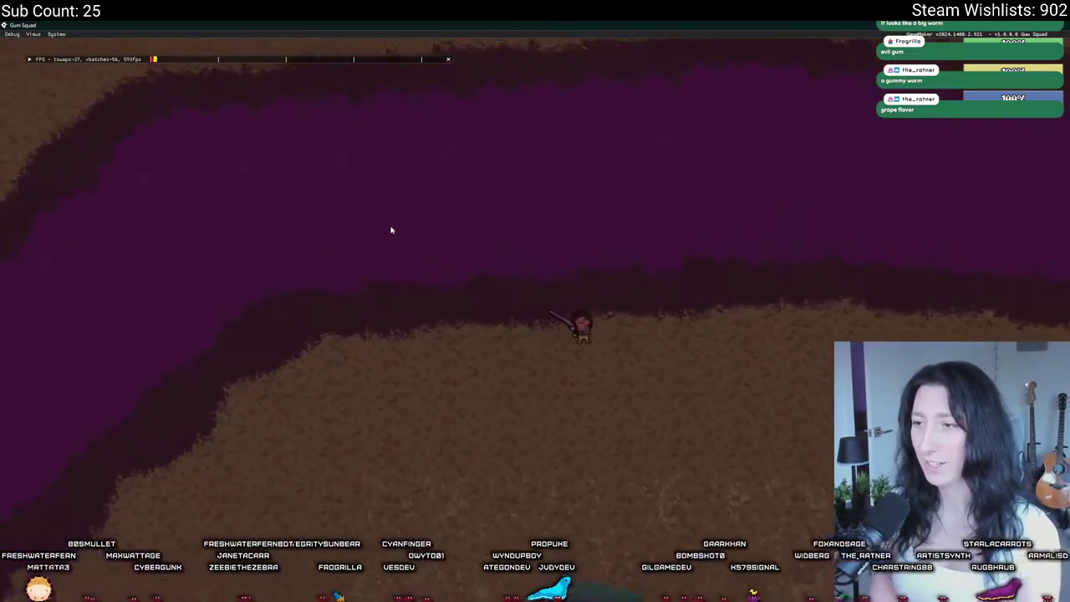
{"action": "key", "text": "r"}
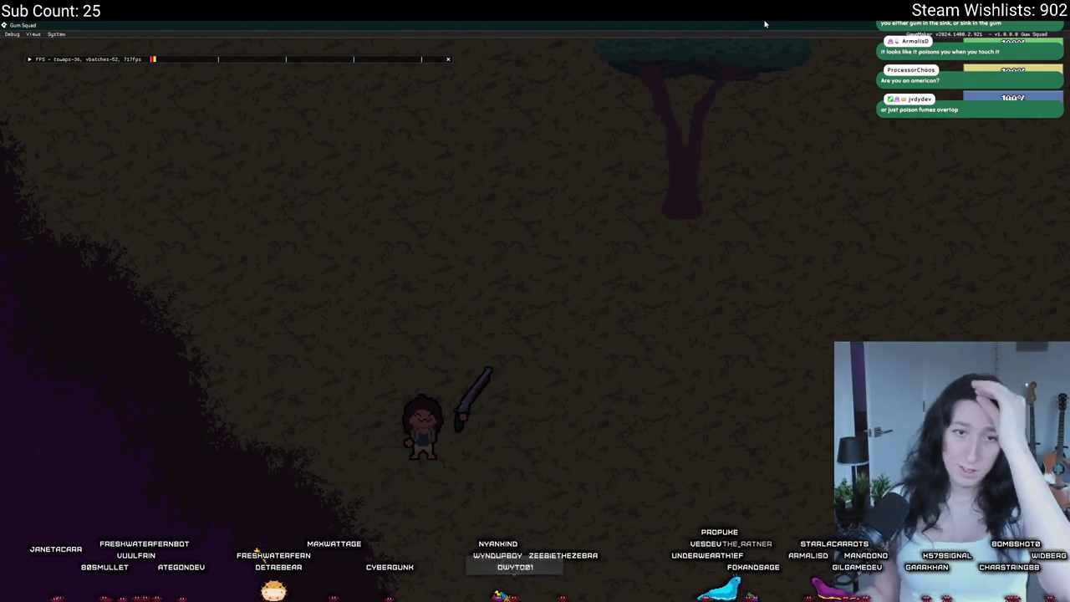
{"action": "key", "text": "alt+Tab"}
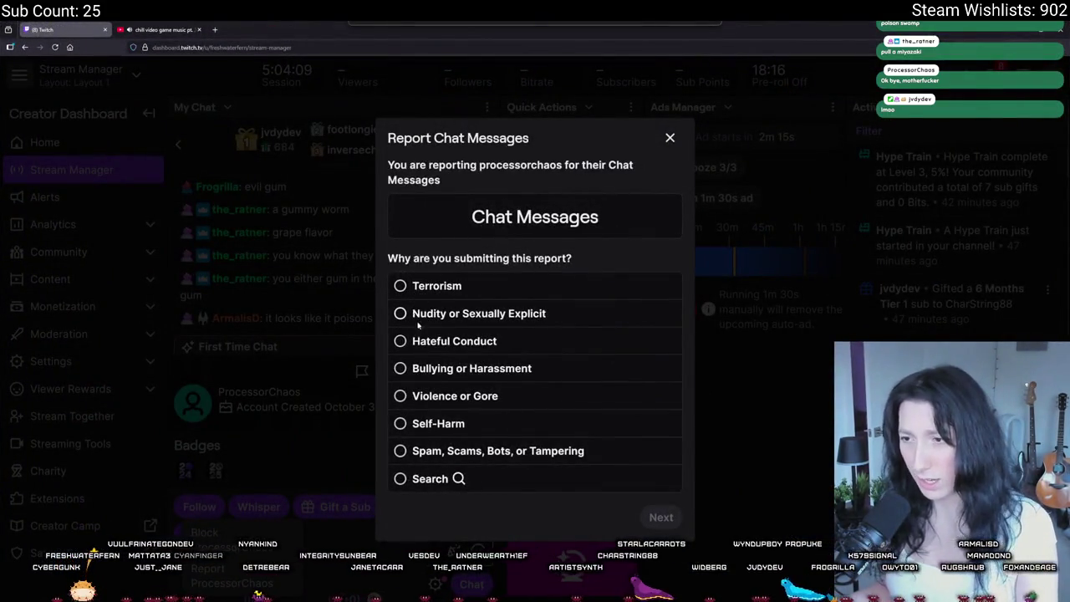
Compare report reasons, browsing Hateful Conduct details like Slurs, Threatening Violence and Mocking Trauma.
{"action": "left_click", "coordinate": [432, 369]}
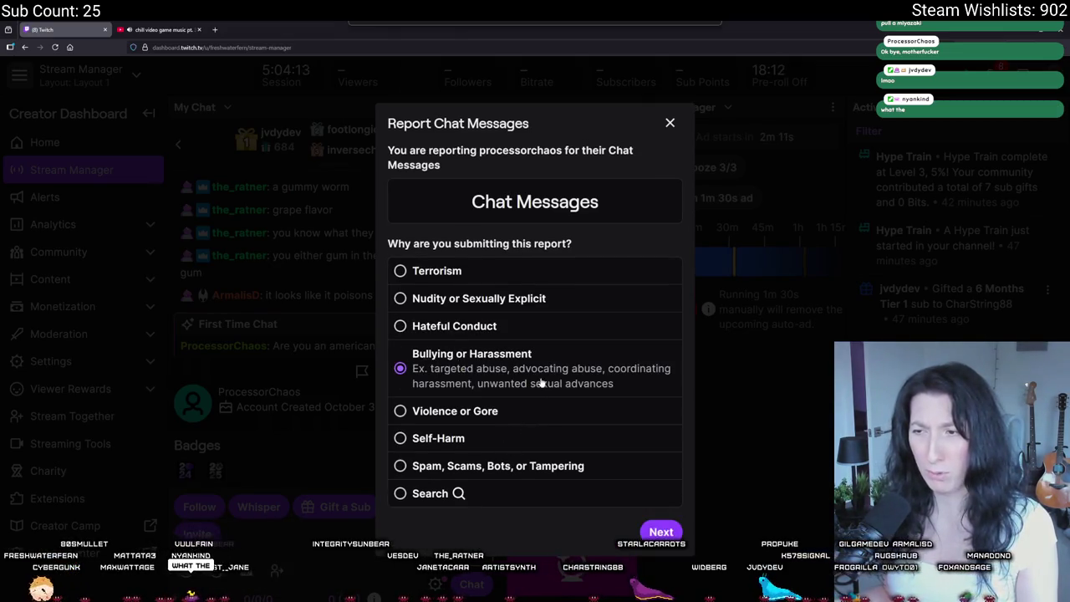
{"action": "left_click", "coordinate": [455, 327]}
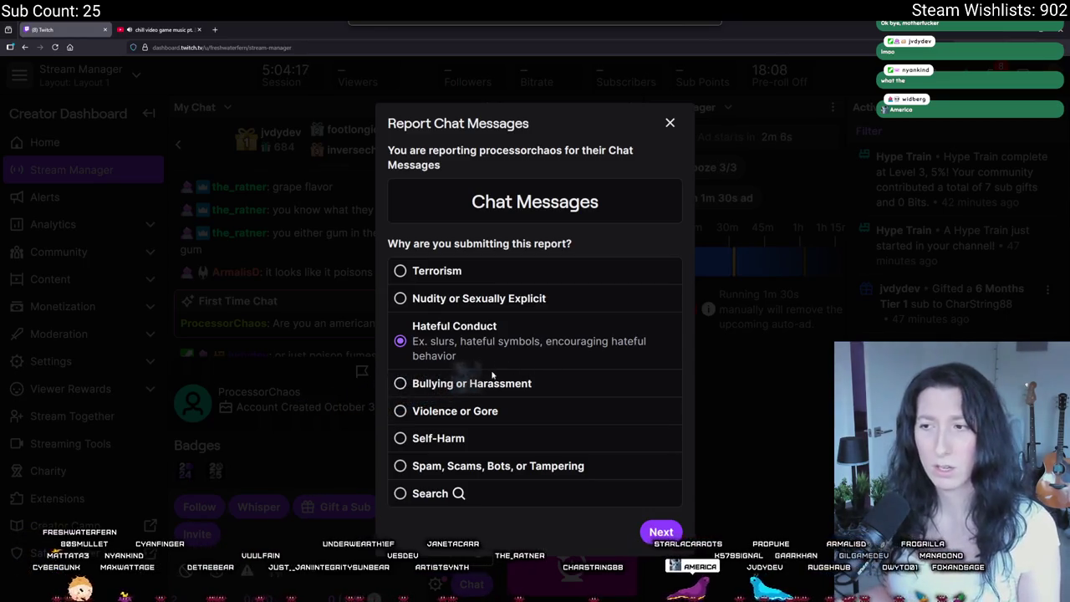
{"action": "left_click", "coordinate": [492, 380]}
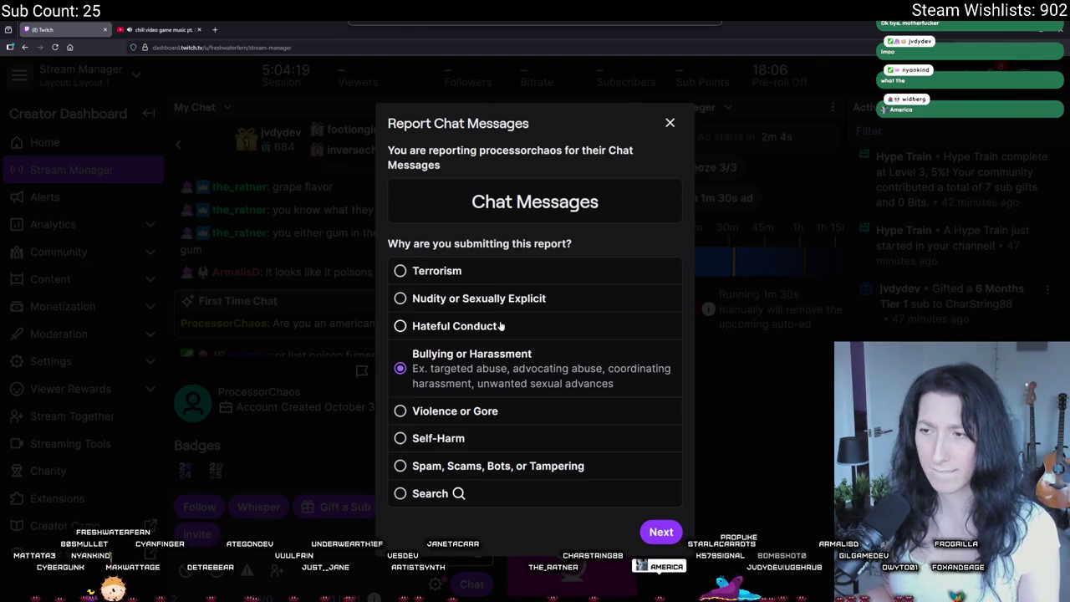
{"action": "left_click", "coordinate": [502, 326]}
{"action": "left_click", "coordinate": [660, 530]}
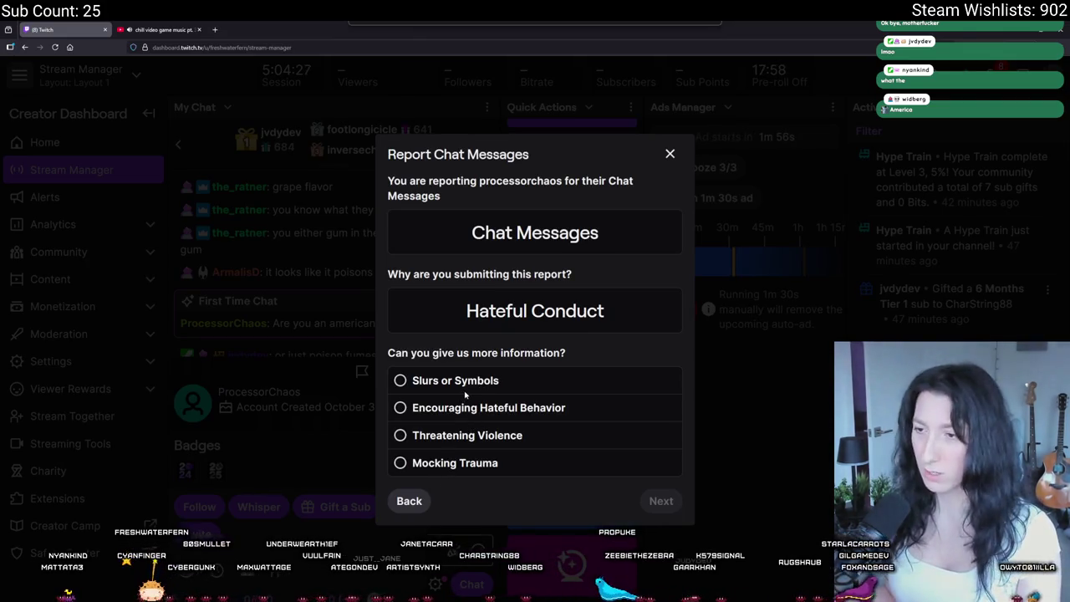
{"action": "left_click", "coordinate": [470, 386]}
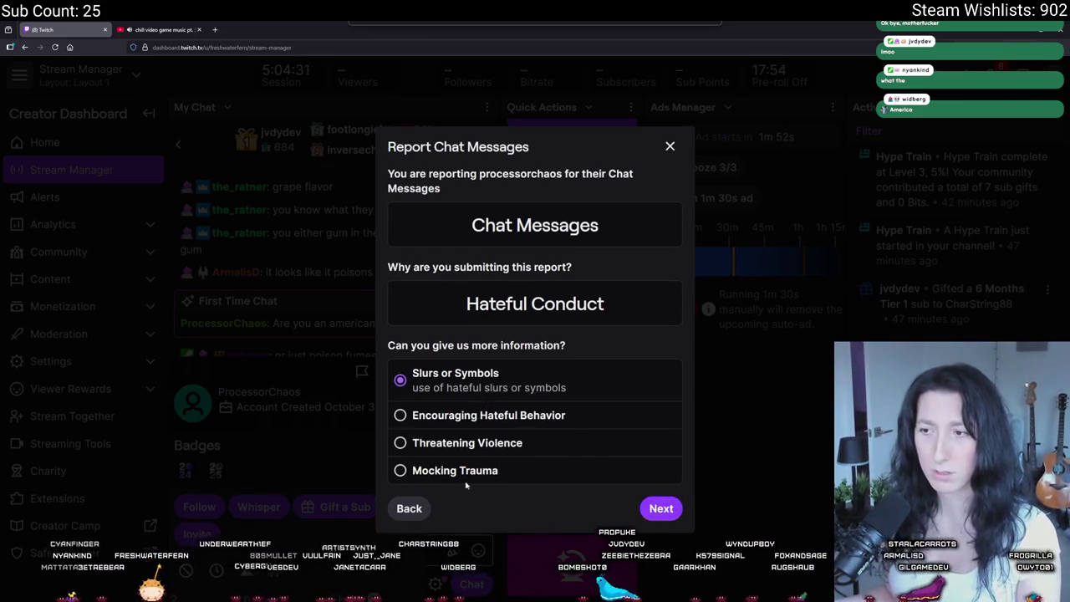
{"action": "left_click", "coordinate": [485, 418]}
{"action": "left_click", "coordinate": [468, 451]}
{"action": "left_click", "coordinate": [455, 478]}
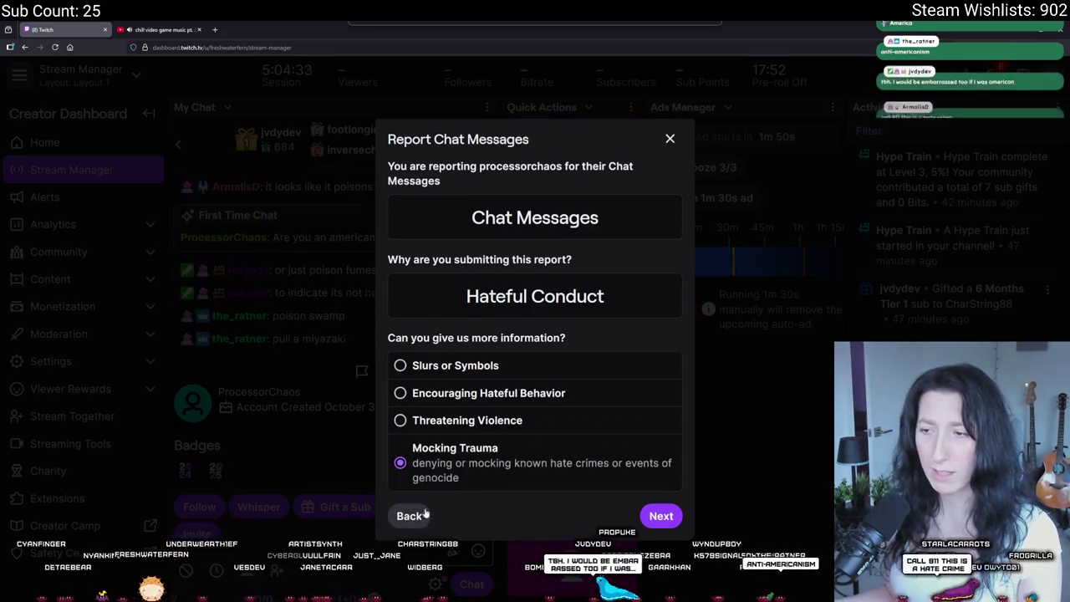
Go back and report as Bullying or Harassment, Targeted Abuse, reaching the details step.
{"action": "left_click", "coordinate": [409, 514]}
{"action": "left_click", "coordinate": [449, 372]}
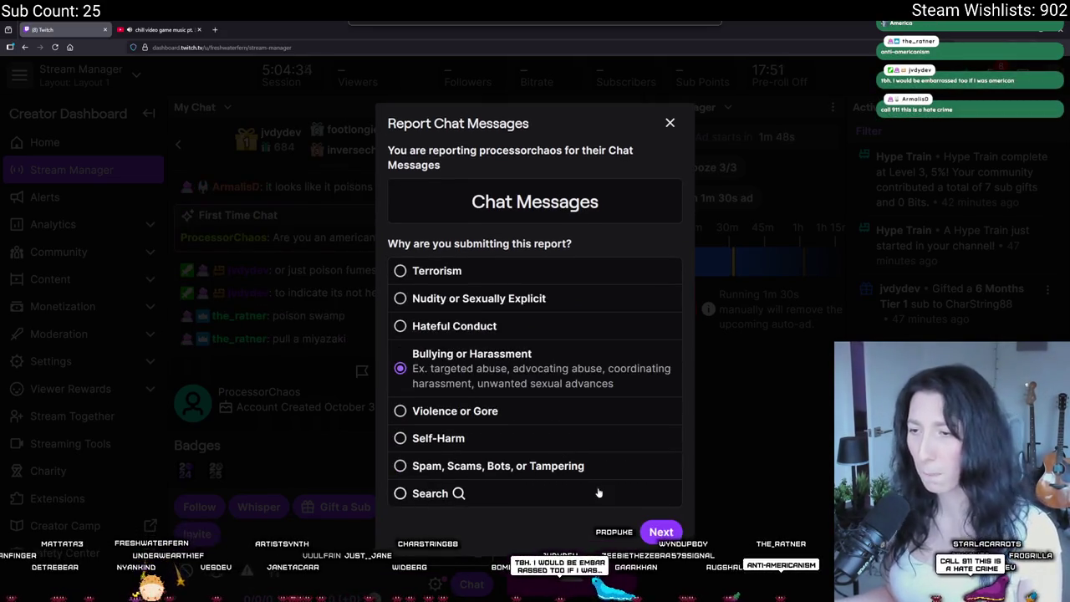
{"action": "left_click", "coordinate": [657, 530]}
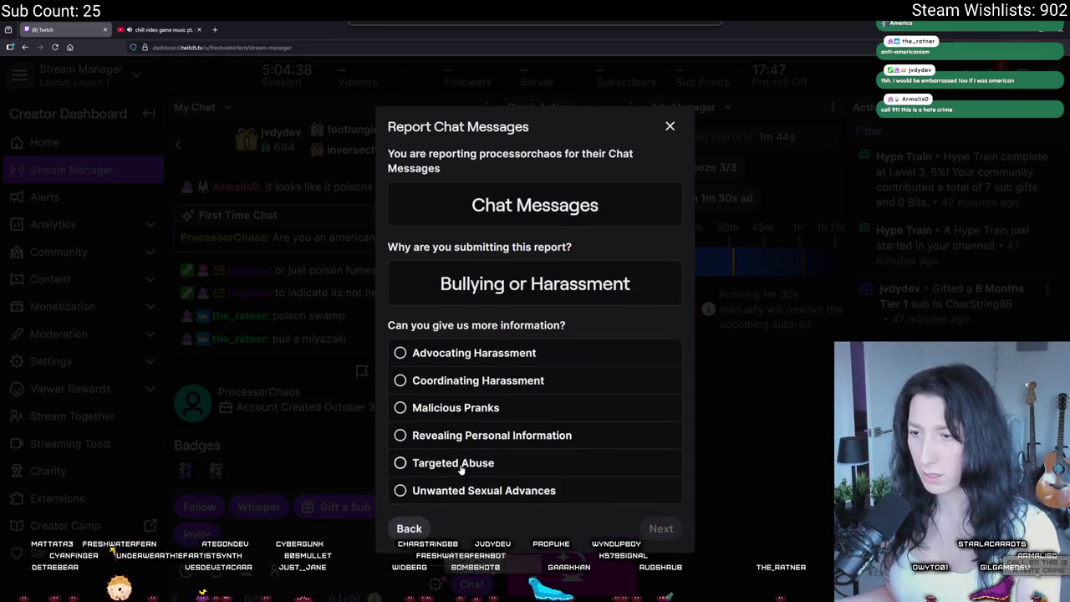
{"action": "left_click", "coordinate": [460, 468]}
{"action": "left_click", "coordinate": [661, 544]}
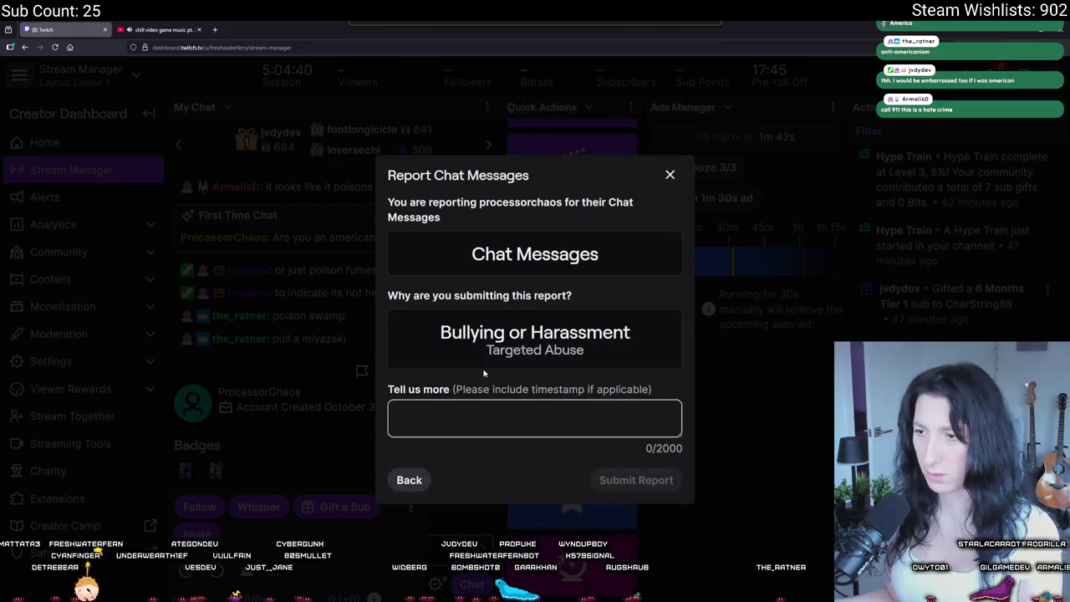
Write the note citing anti-American remarks and bad words, correcting 'americans' to 'Americans'.
{"action": "left_click", "coordinate": [485, 416]}
{"action": "type", "text": "Is "}
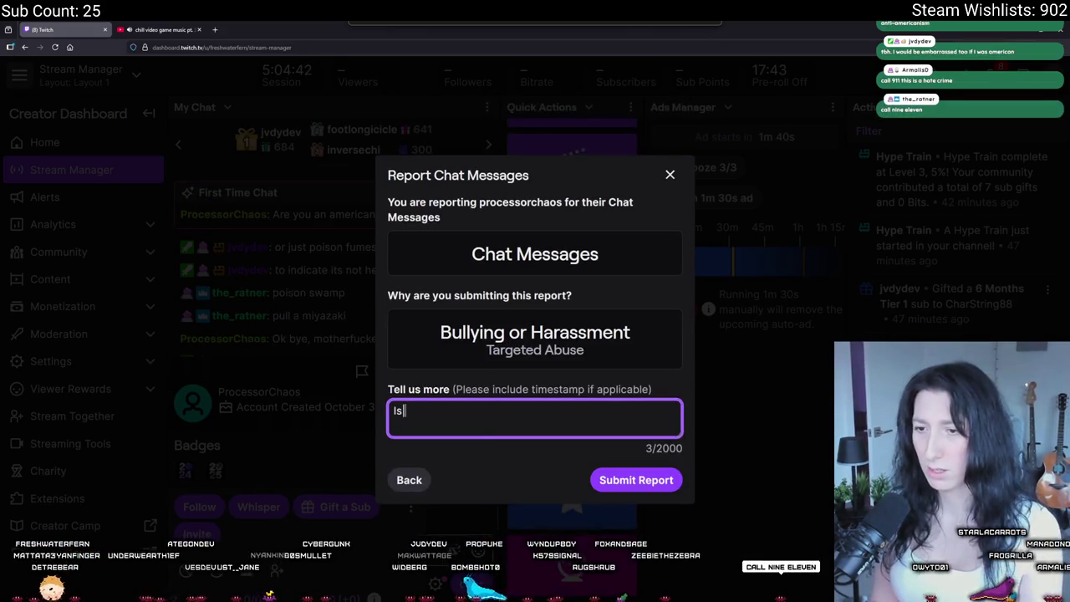
{"action": "type", "text": "being "}
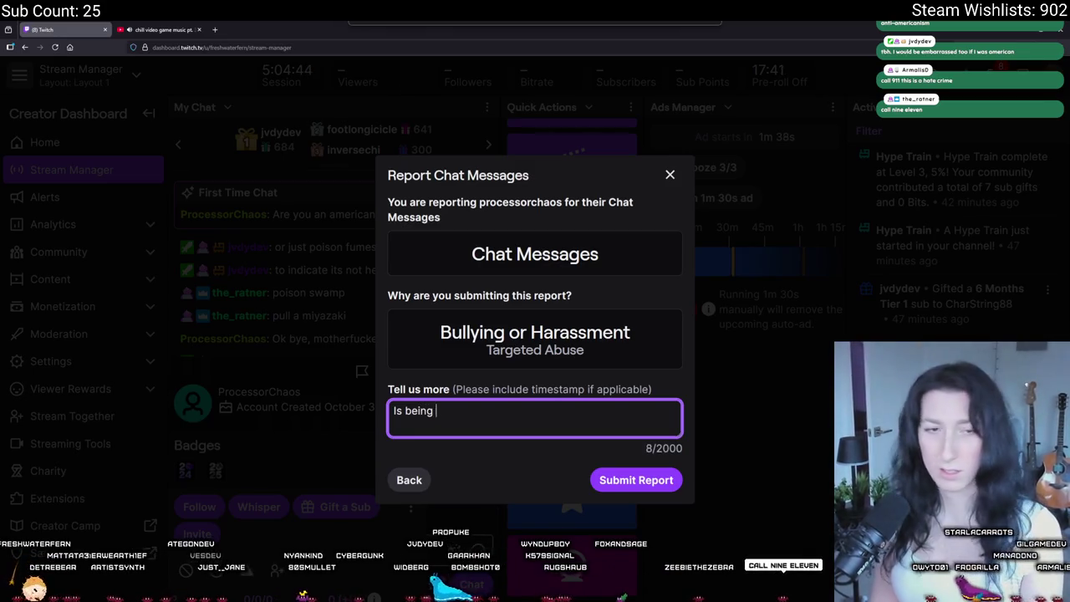
{"action": "type", "text": "phobic "}
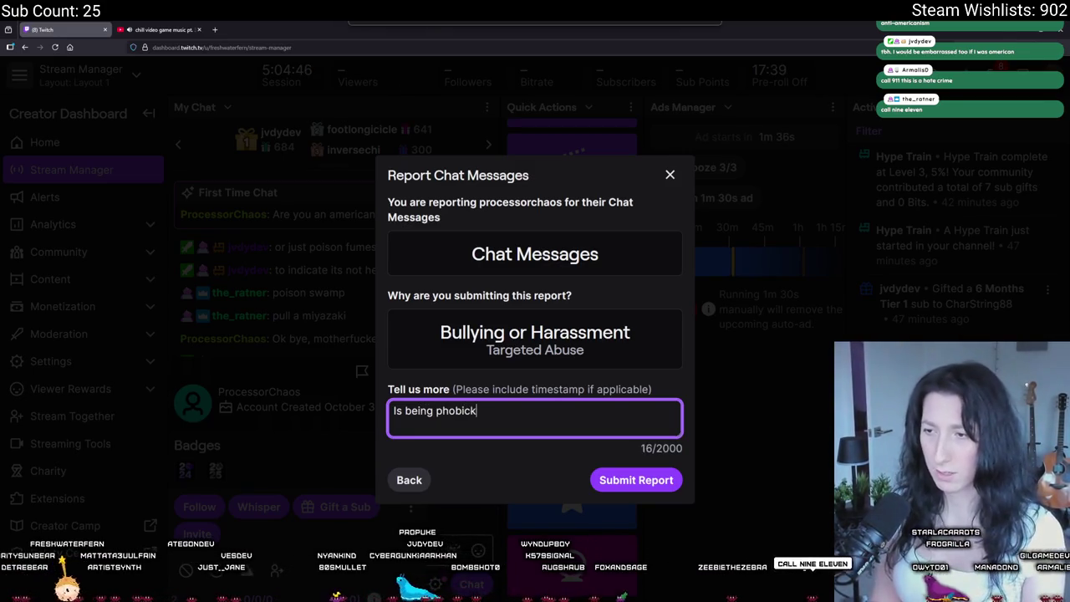
{"action": "type", "text": "towards americans"}
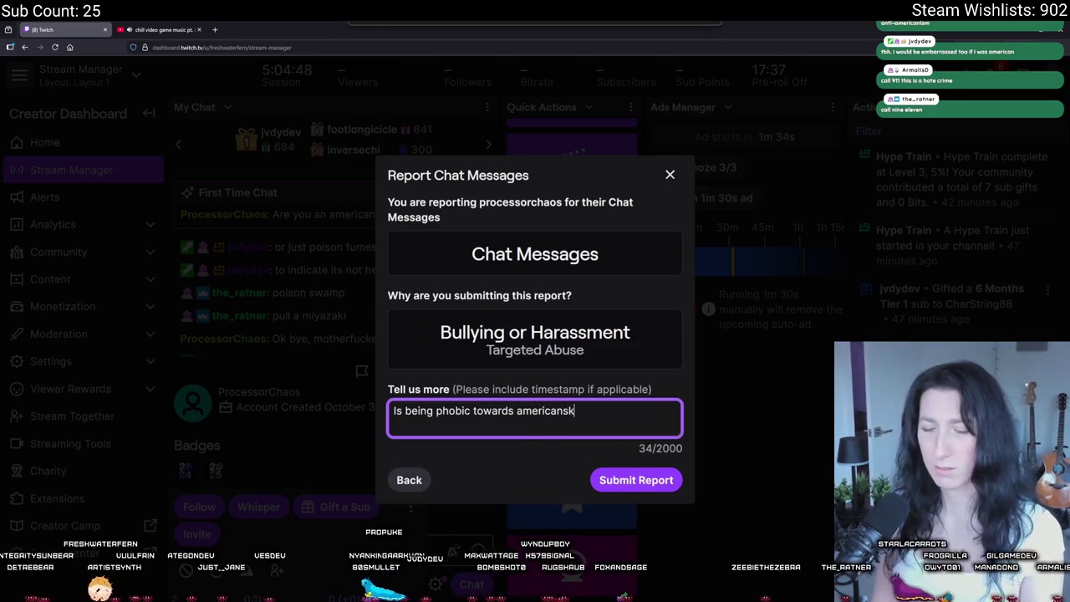
{"action": "key", "text": "BackSpace"}
{"action": "type", "text": "and using bad words."}
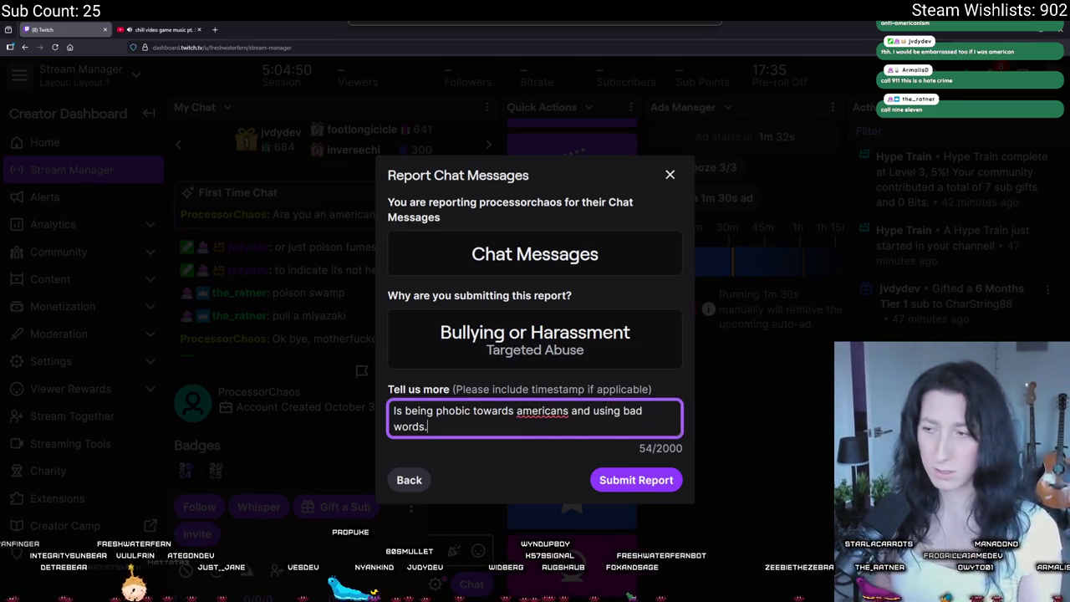
{"action": "right_click", "coordinate": [552, 411]}
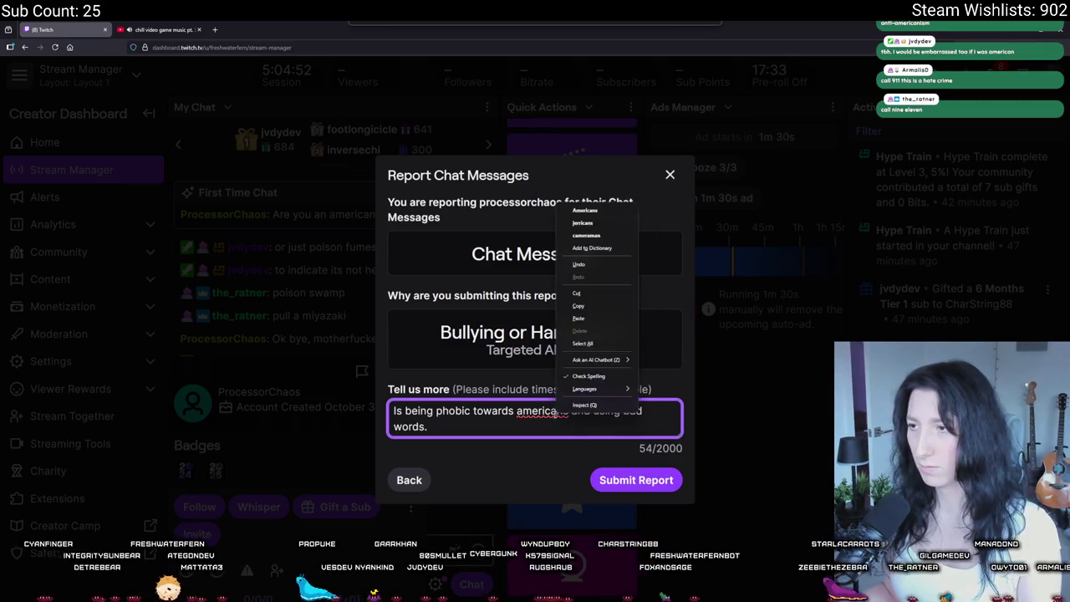
{"action": "left_click", "coordinate": [615, 219]}
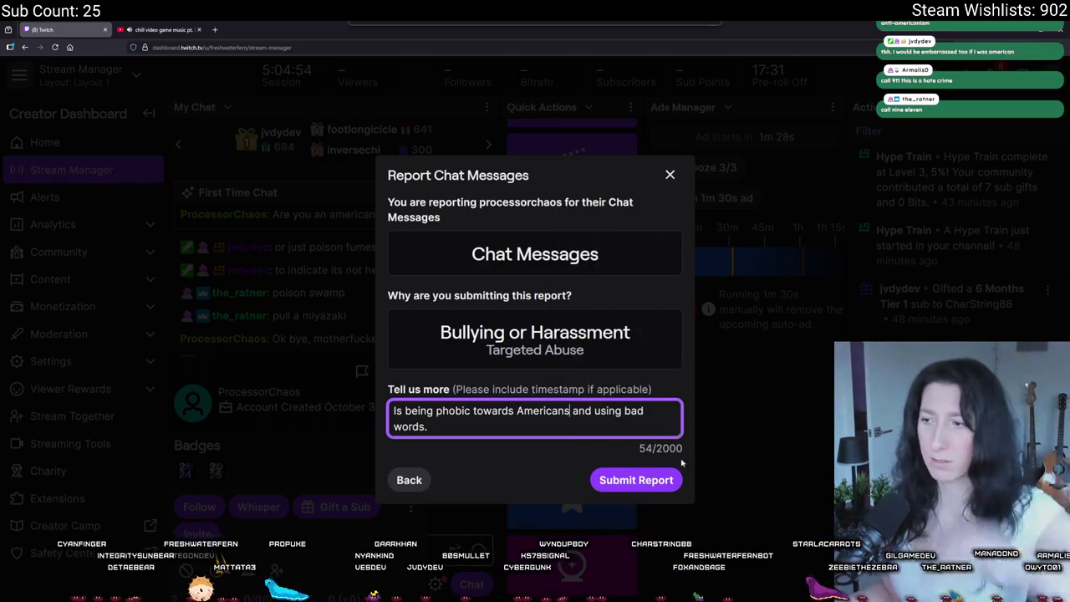
Submit the report, dismiss the thank-you message and close the user card.
{"action": "left_click", "coordinate": [640, 479]}
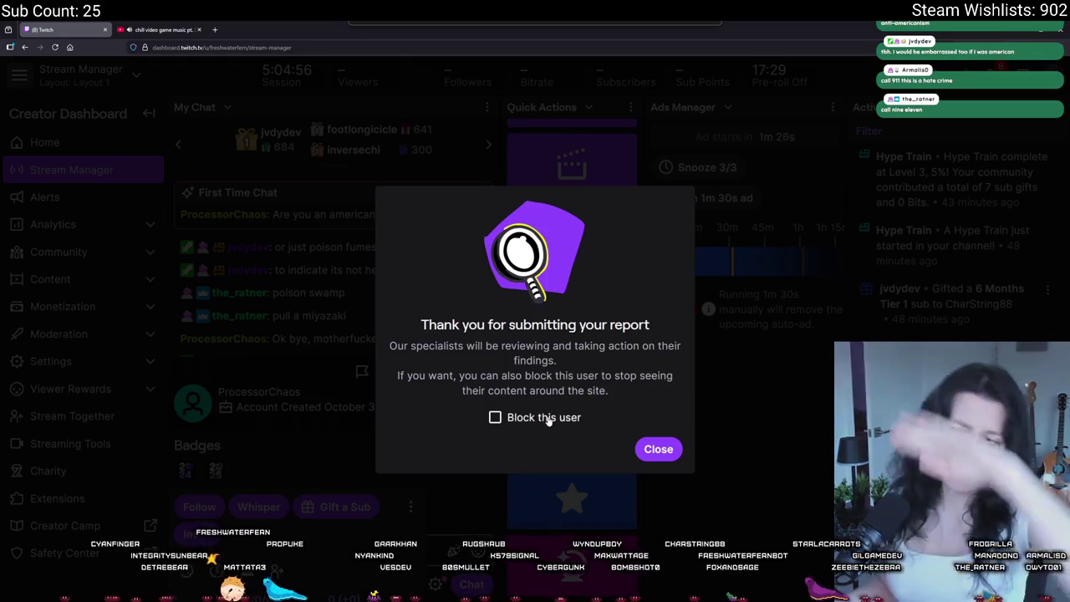
{"action": "left_click", "coordinate": [650, 449]}
{"action": "left_click", "coordinate": [410, 371]}
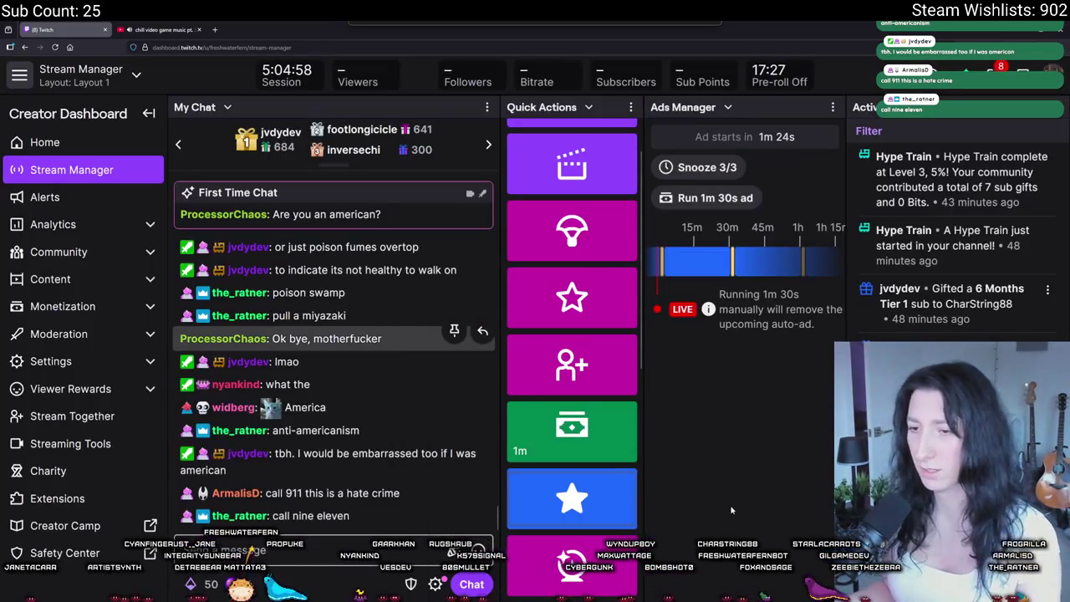
Return to GameMaker, hide the dashboard window, and open the rivergum sprite in Aseprite.
{"action": "key", "text": "super+Down"}
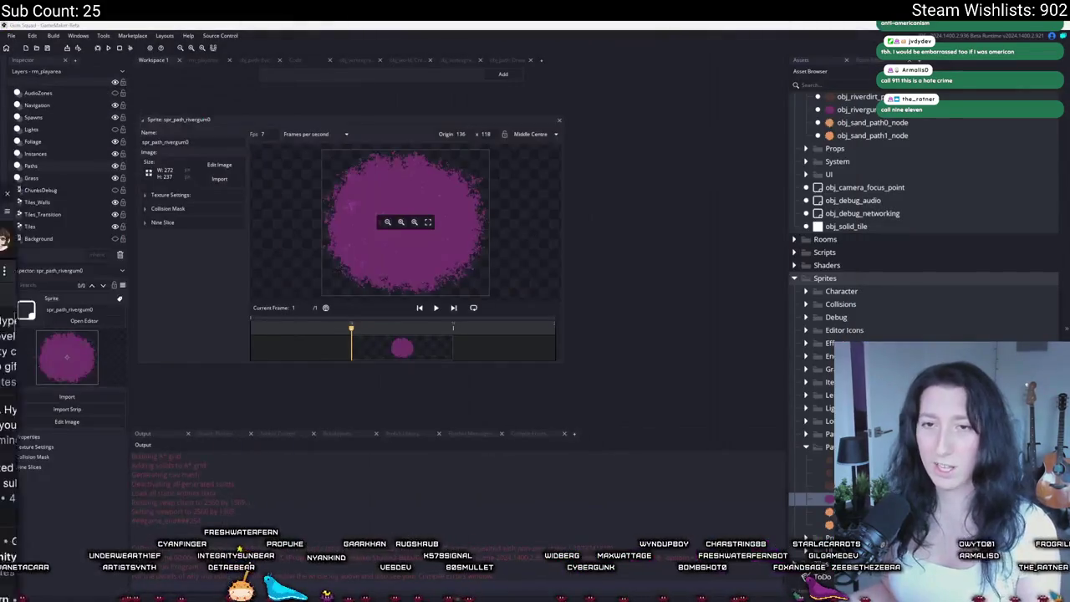
{"action": "key", "text": "super+Down"}
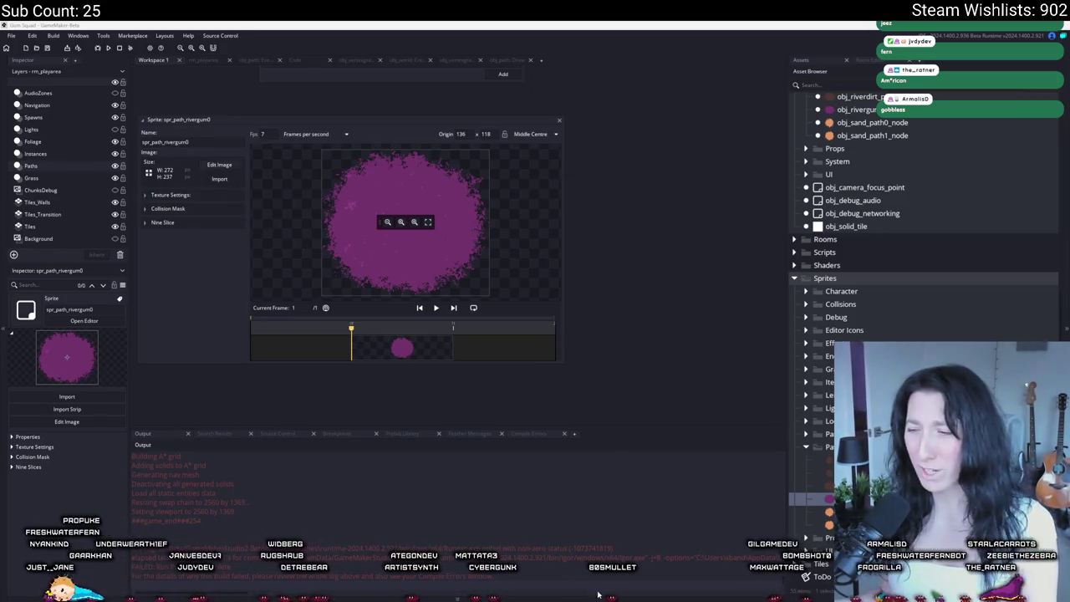
{"action": "double_click", "coordinate": [350, 205]}
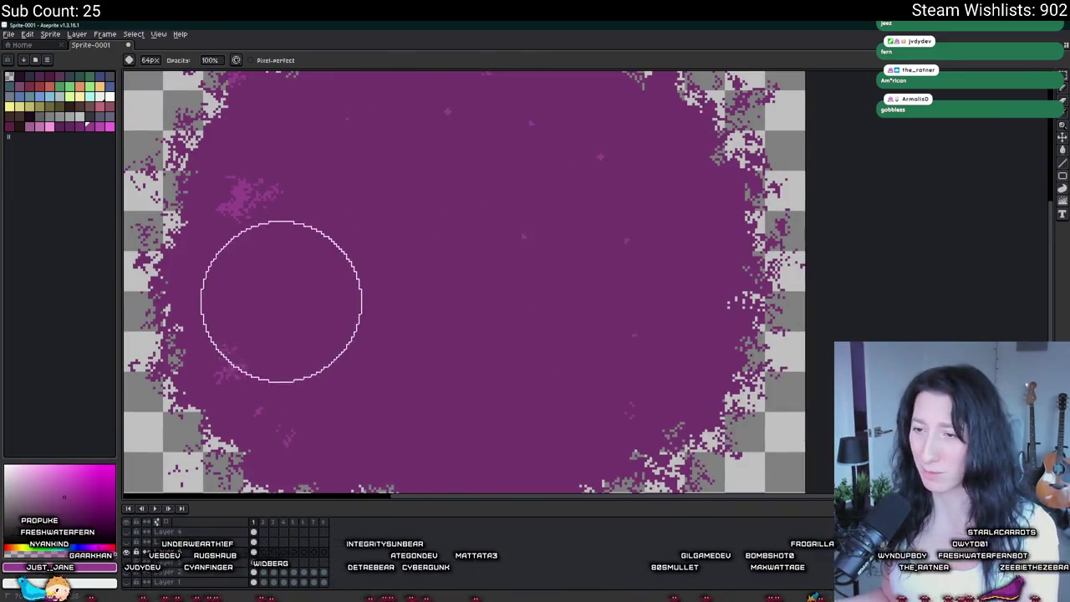
With the pencil selected, eyedrop a darker purple from the gum blob.
{"action": "key", "text": "v"}
{"action": "key", "text": "b"}
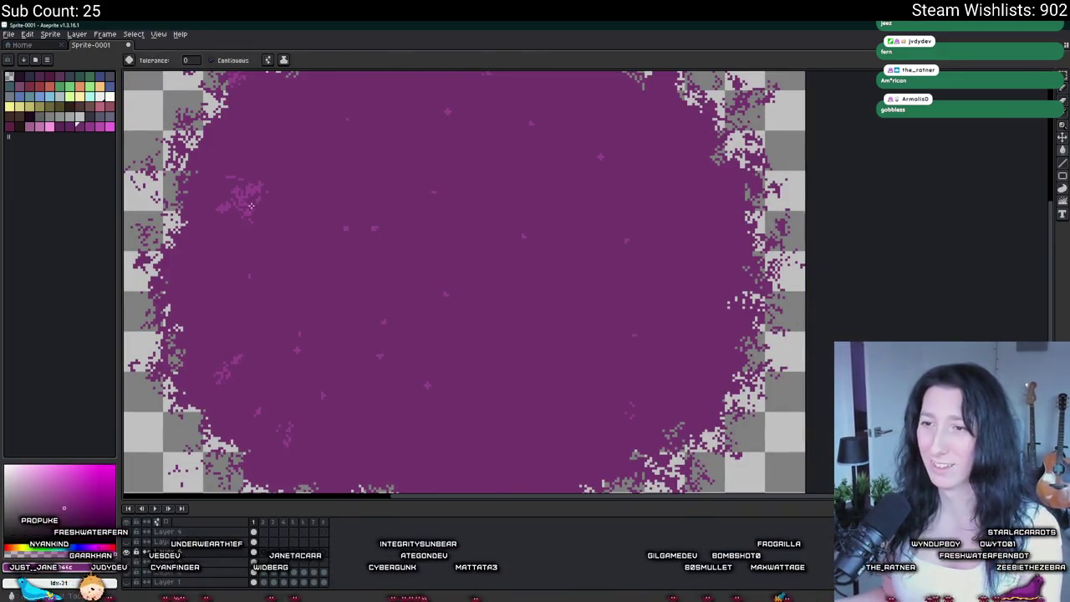
{"action": "scroll", "coordinate": [318, 242], "scroll_direction": "up", "scroll_amount": 1}
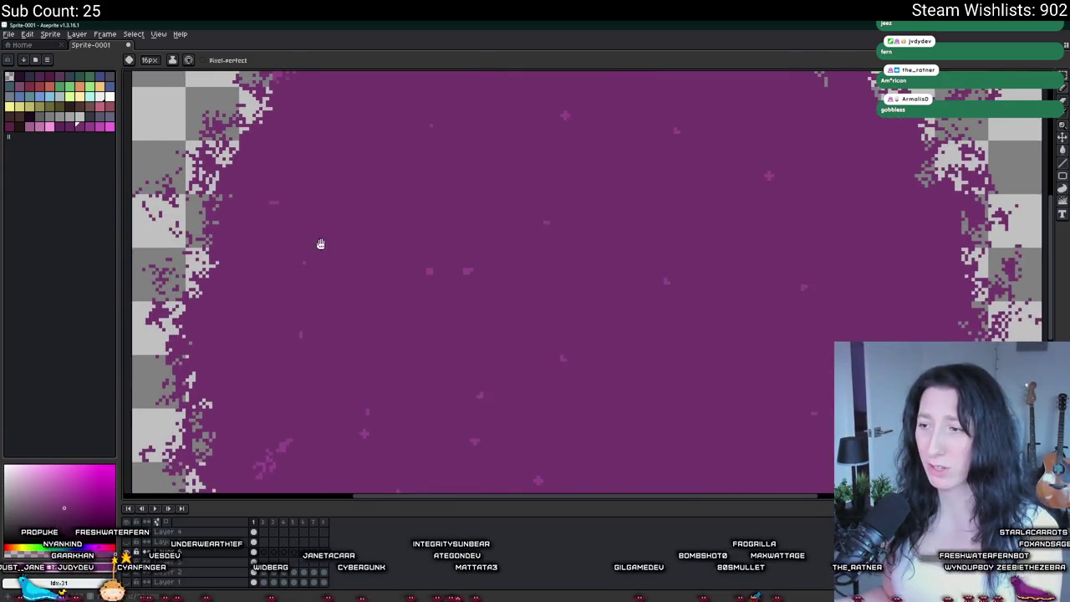
{"action": "key", "text": "i"}
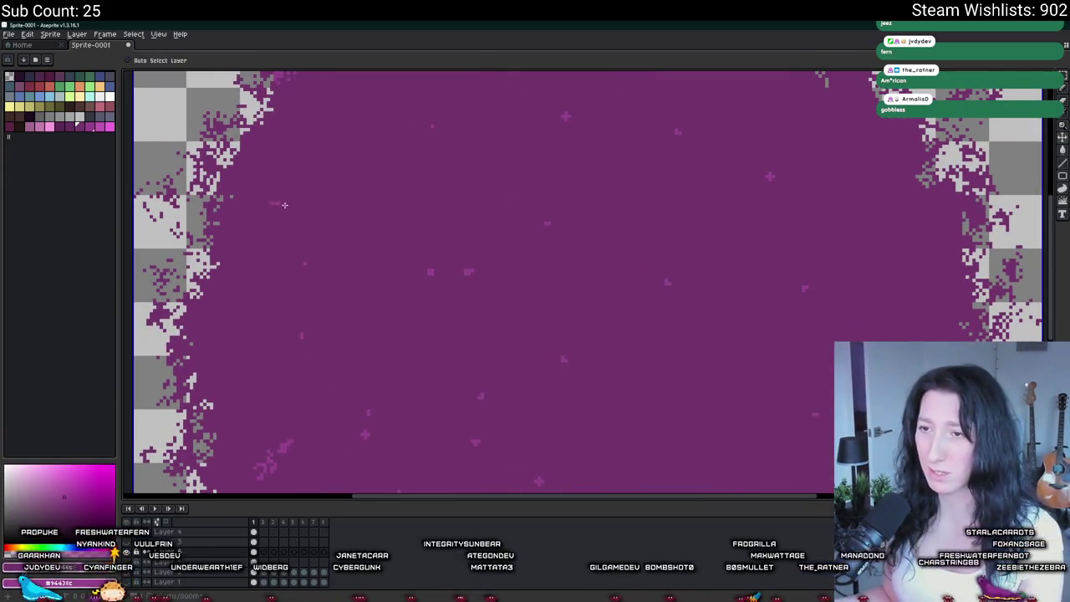
{"action": "scroll", "coordinate": [287, 201], "scroll_direction": "up", "scroll_amount": 1}
{"action": "scroll", "coordinate": [288, 201], "scroll_direction": "up", "scroll_amount": 1}
{"action": "key", "text": "b"}
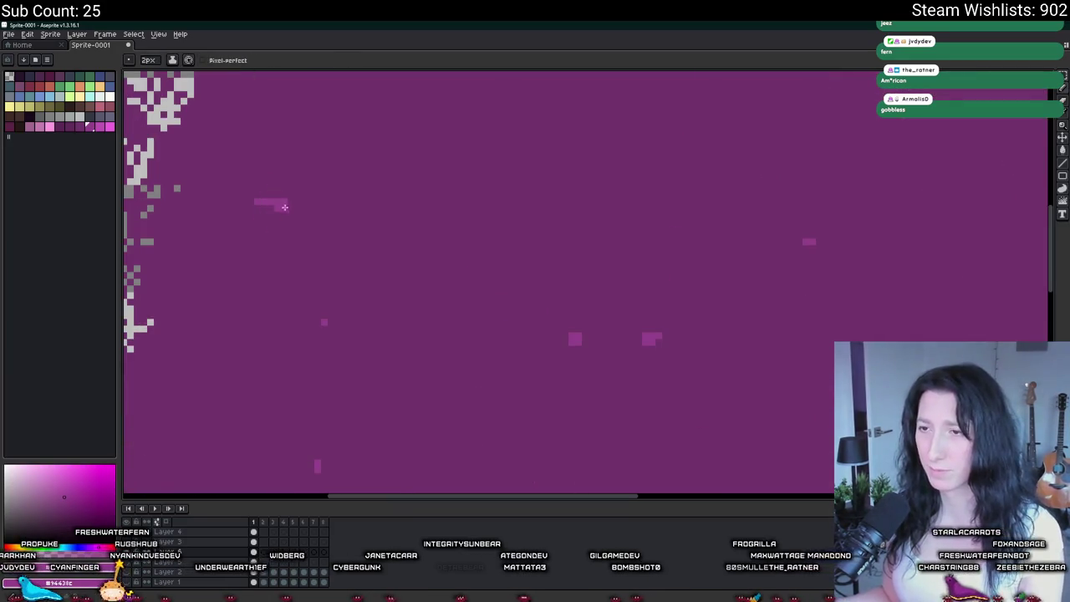
{"action": "left_click", "coordinate": [277, 205], "text": "alt"}
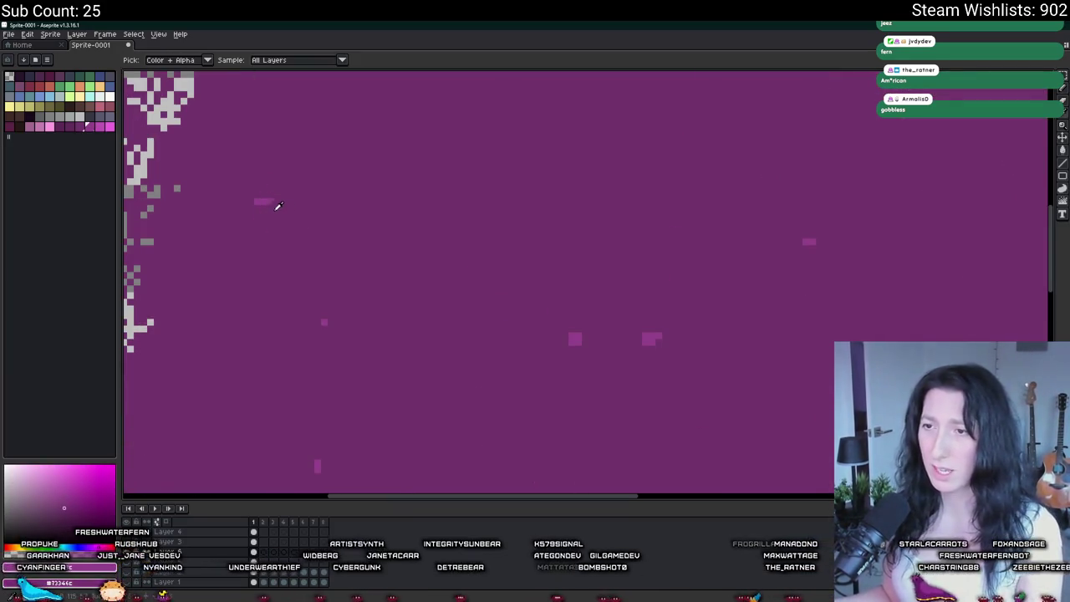
Try pencil sizes 1 and 7, settling on a 3-pixel brush.
{"action": "scroll", "coordinate": [368, 213], "scroll_direction": "down", "scroll_amount": 3}
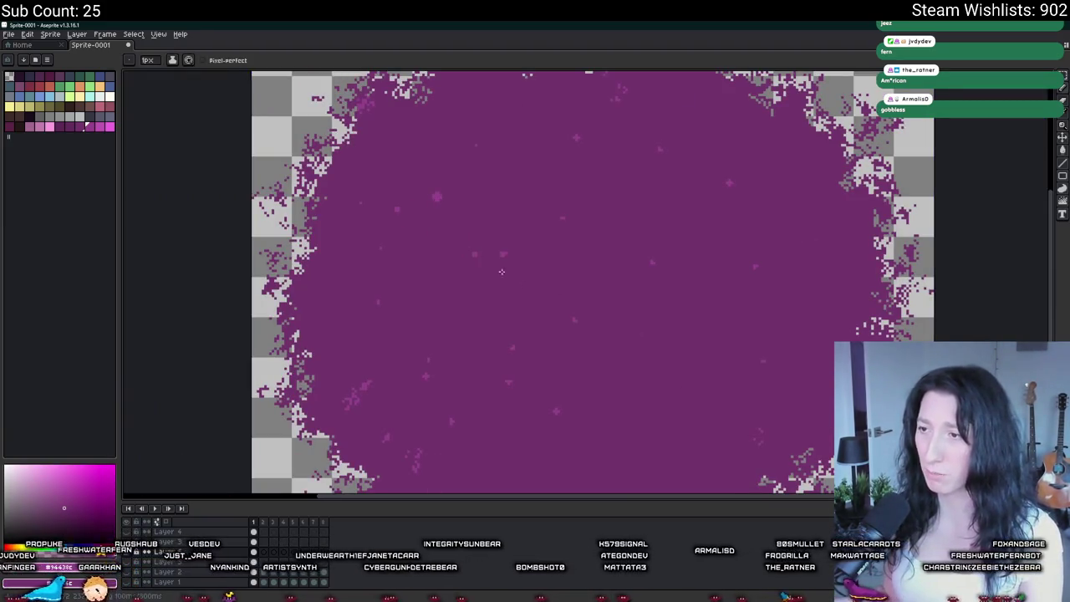
{"action": "key", "text": "minus"}
{"action": "scroll", "coordinate": [426, 200], "scroll_direction": "right", "scroll_amount": 2}
{"action": "key", "text": "plus"}
{"action": "key", "text": "plus"}
{"action": "key", "text": "plus"}
{"action": "scroll", "coordinate": [382, 185], "scroll_direction": "up", "scroll_amount": 2}
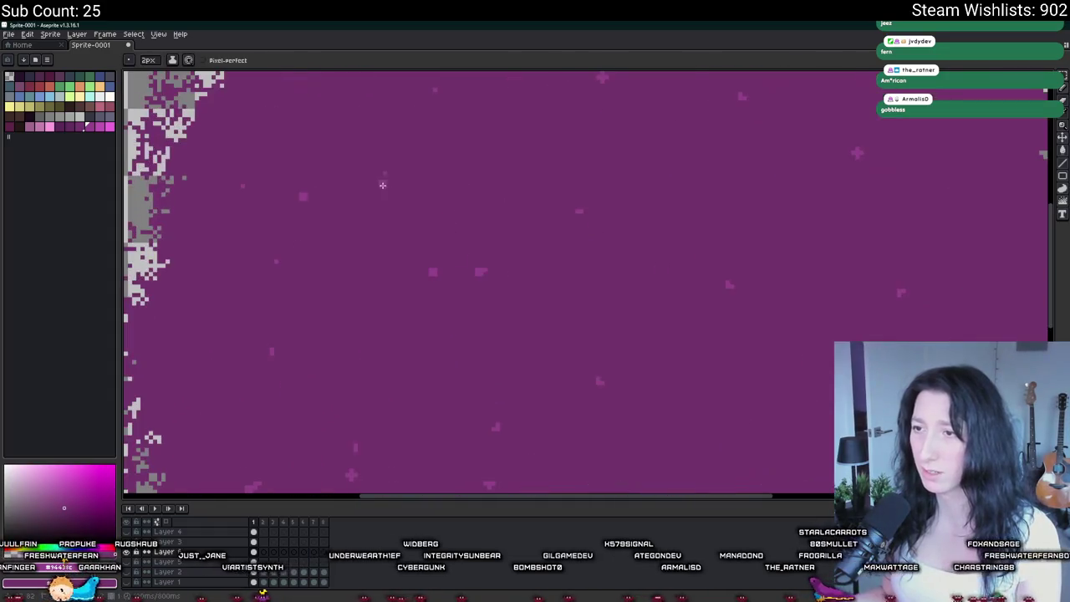
{"action": "key", "text": "minus"}
{"action": "key", "text": "minus"}
{"action": "key", "text": "minus"}
{"action": "scroll", "coordinate": [389, 176], "scroll_direction": "down", "scroll_amount": 3}
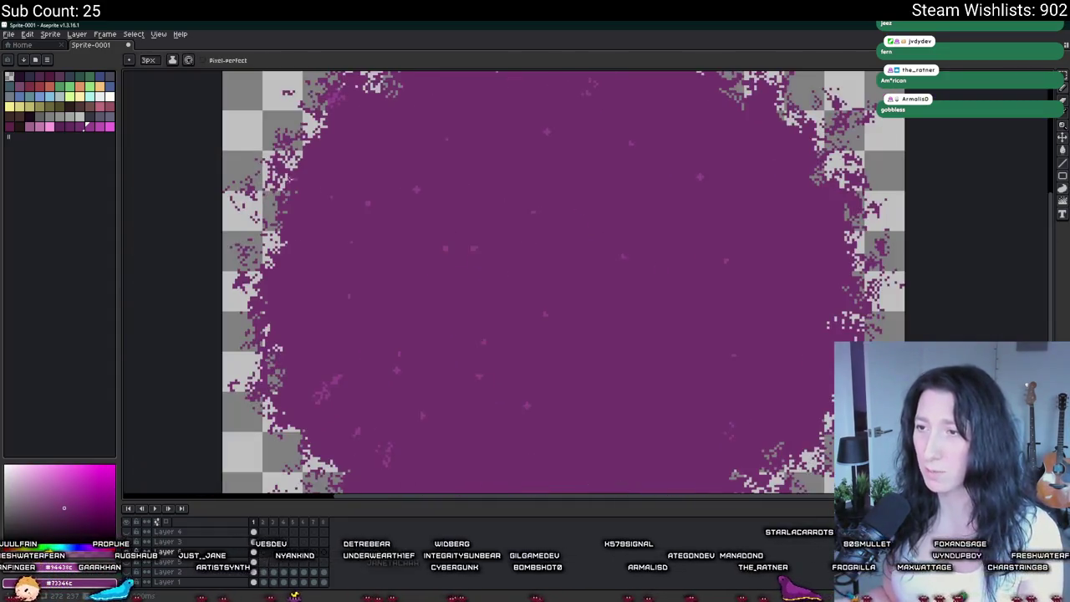
{"action": "scroll", "coordinate": [401, 192], "scroll_direction": "up", "scroll_amount": 2}
{"action": "scroll", "coordinate": [415, 206], "scroll_direction": "up", "scroll_amount": 1}
{"action": "scroll", "coordinate": [406, 206], "scroll_direction": "down", "scroll_amount": 1}
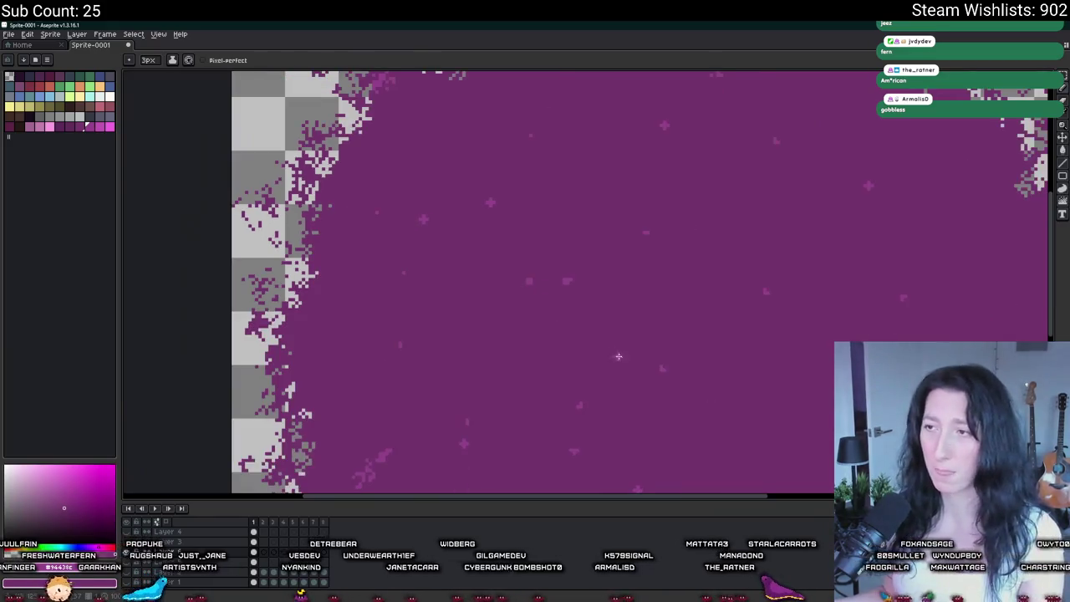
{"action": "scroll", "coordinate": [468, 267], "scroll_direction": "down", "scroll_amount": 1}
{"action": "scroll", "coordinate": [557, 359], "scroll_direction": "up", "scroll_amount": 1}
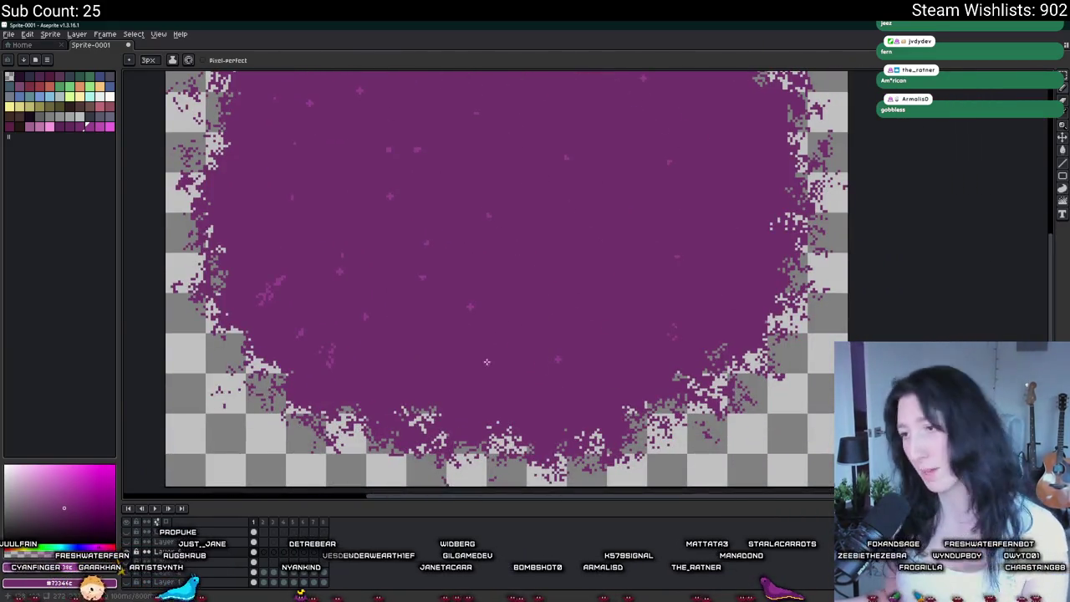
{"action": "scroll", "coordinate": [556, 359], "scroll_direction": "down", "scroll_amount": 1}
Reselect the pencil and bring up Save As for the purple gum sprite.
{"action": "key", "text": "v"}
{"action": "key", "text": "b"}
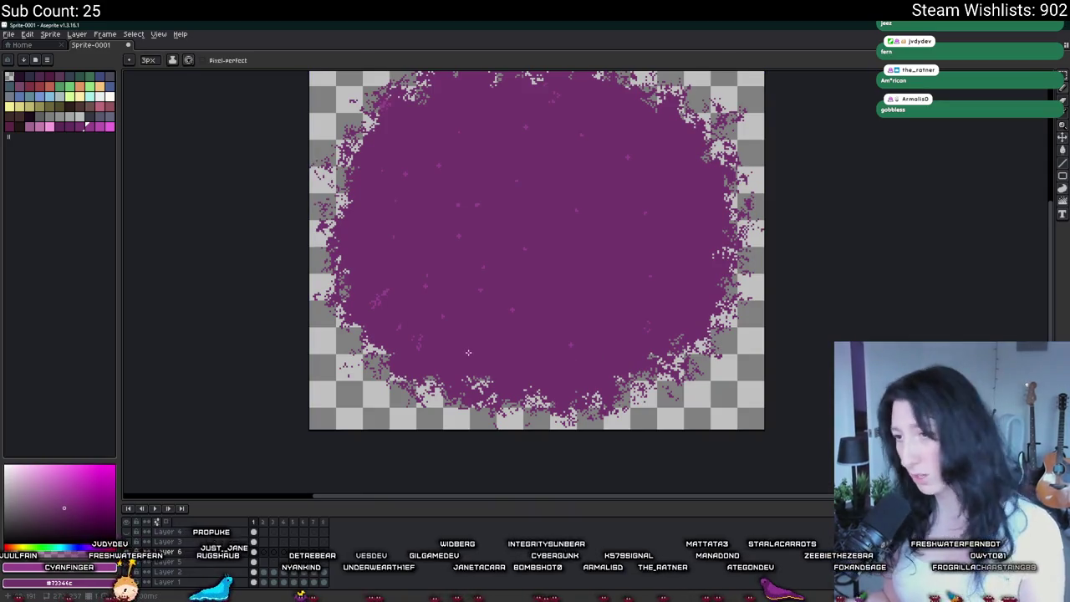
{"action": "scroll", "coordinate": [575, 306], "scroll_direction": "up", "scroll_amount": 1}
{"action": "scroll", "coordinate": [547, 324], "scroll_direction": "down", "scroll_amount": 1}
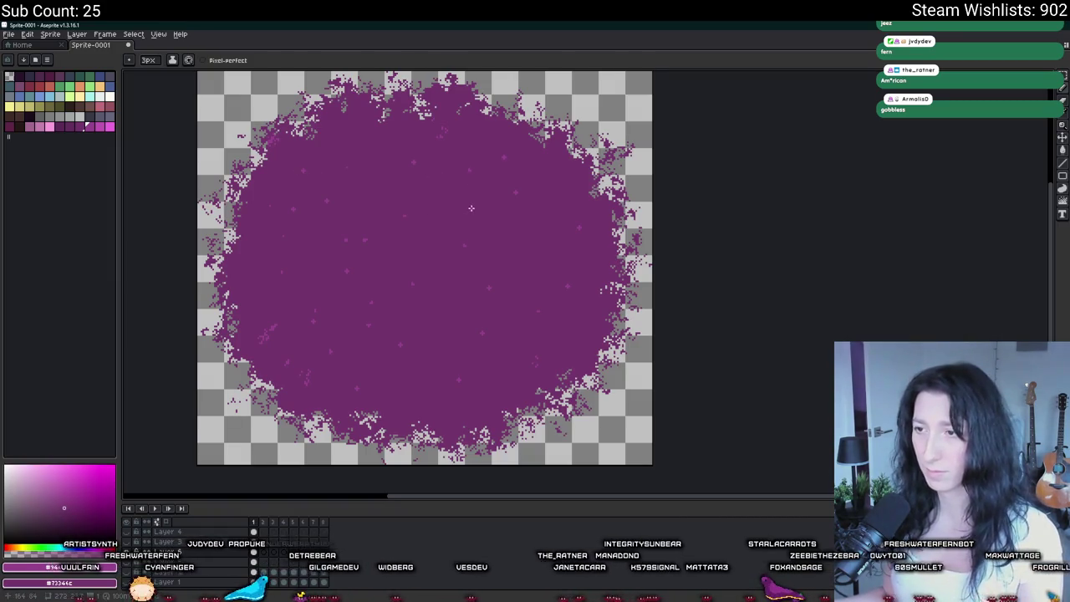
{"action": "scroll", "coordinate": [442, 313], "scroll_direction": "down", "scroll_amount": 1}
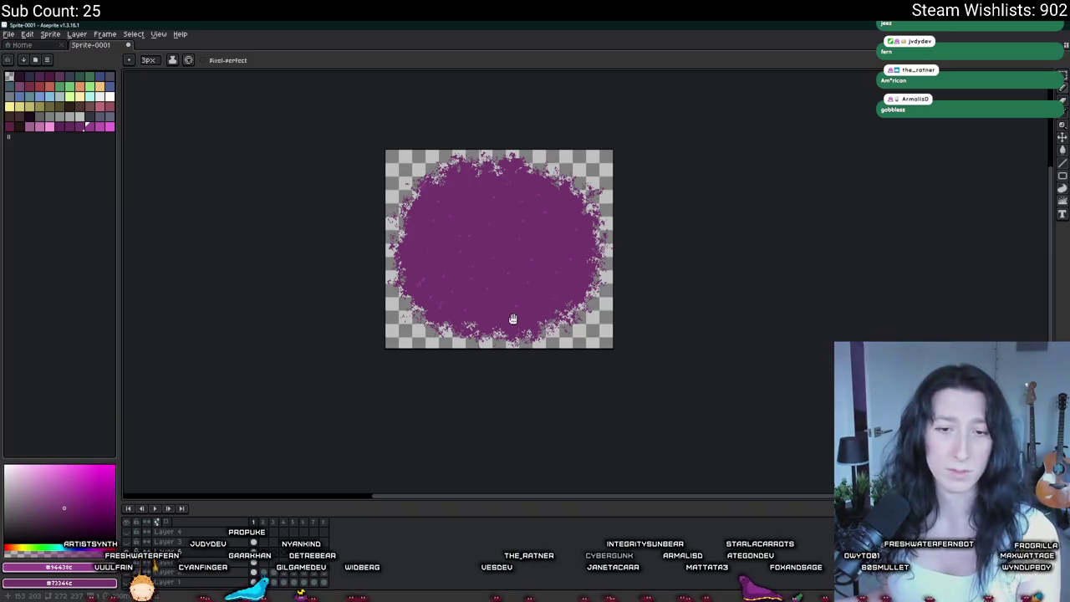
{"action": "scroll", "coordinate": [460, 270], "scroll_direction": "up", "scroll_amount": 1}
{"action": "scroll", "coordinate": [351, 242], "scroll_direction": "up", "scroll_amount": 3}
{"action": "key", "text": "ctrl+s"}
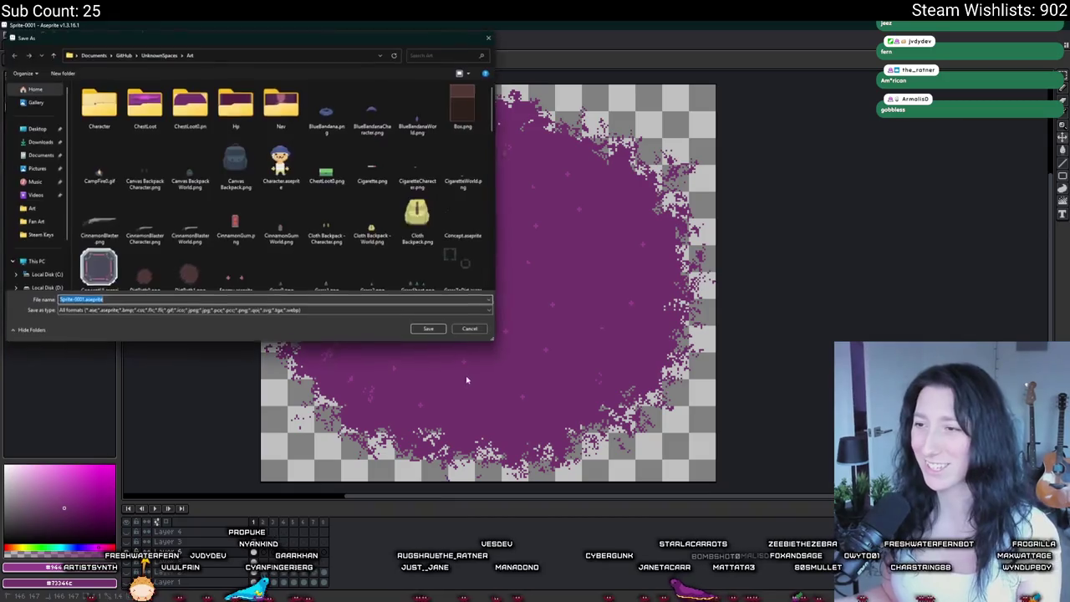
Cancel the Save As and Export dialogs without saving the sprite.
{"action": "key", "text": "Escape"}
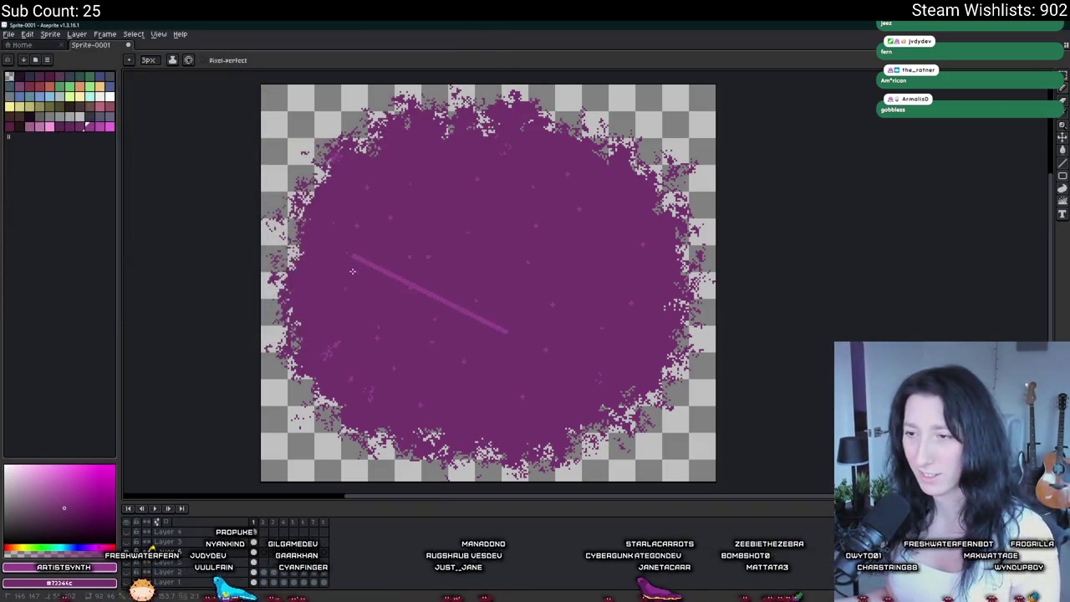
{"action": "key", "text": "ctrl+shift+e"}
{"action": "left_click", "coordinate": [365, 313]}
{"action": "scroll", "coordinate": [353, 272], "scroll_direction": "down", "scroll_amount": 1}
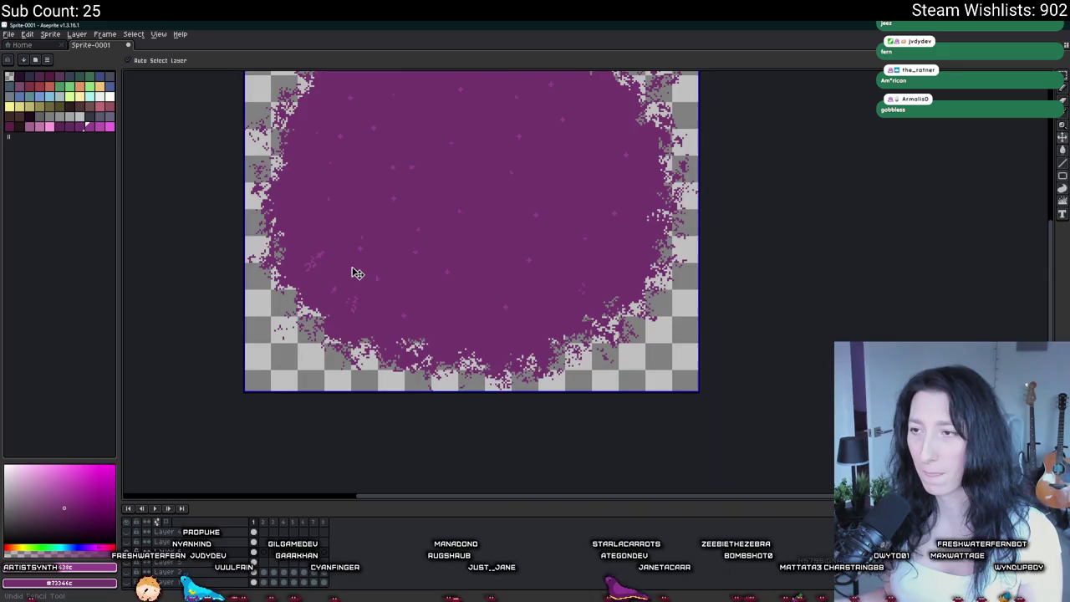
{"action": "scroll", "coordinate": [353, 273], "scroll_direction": "down", "scroll_amount": 2}
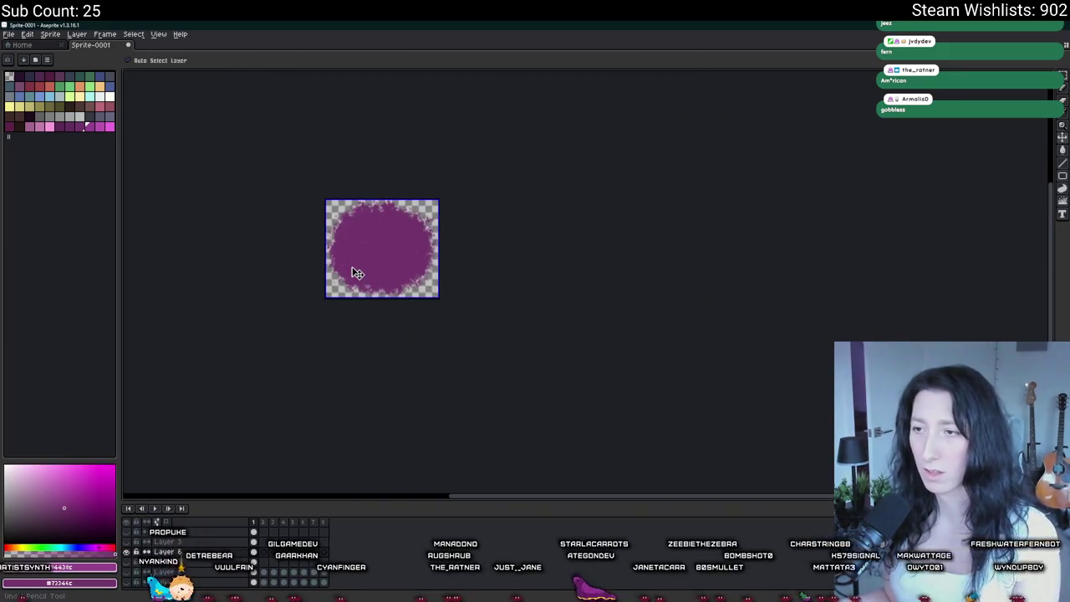
Undo twice to restore the full scene-sized canvas and show the savanna background layers.
{"action": "key", "text": "ctrl+z"}
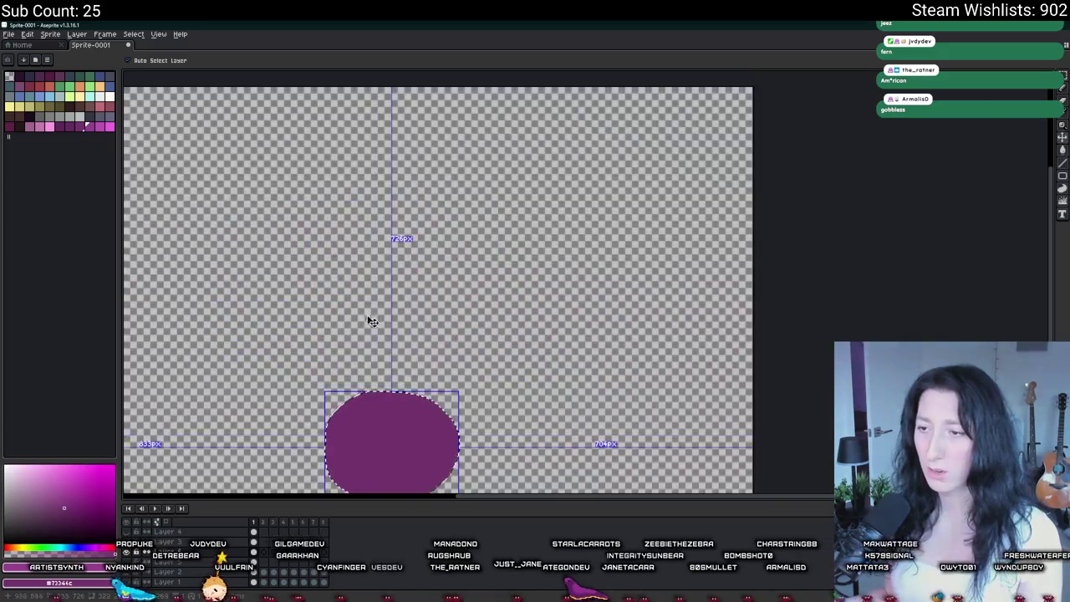
{"action": "key", "text": "ctrl+z"}
{"action": "key", "text": "ctrl+z"}
{"action": "key", "text": "ctrl+z"}
{"action": "key", "text": "ctrl+z"}
{"action": "key", "text": "ctrl+z"}
{"action": "key", "text": "ctrl+z"}
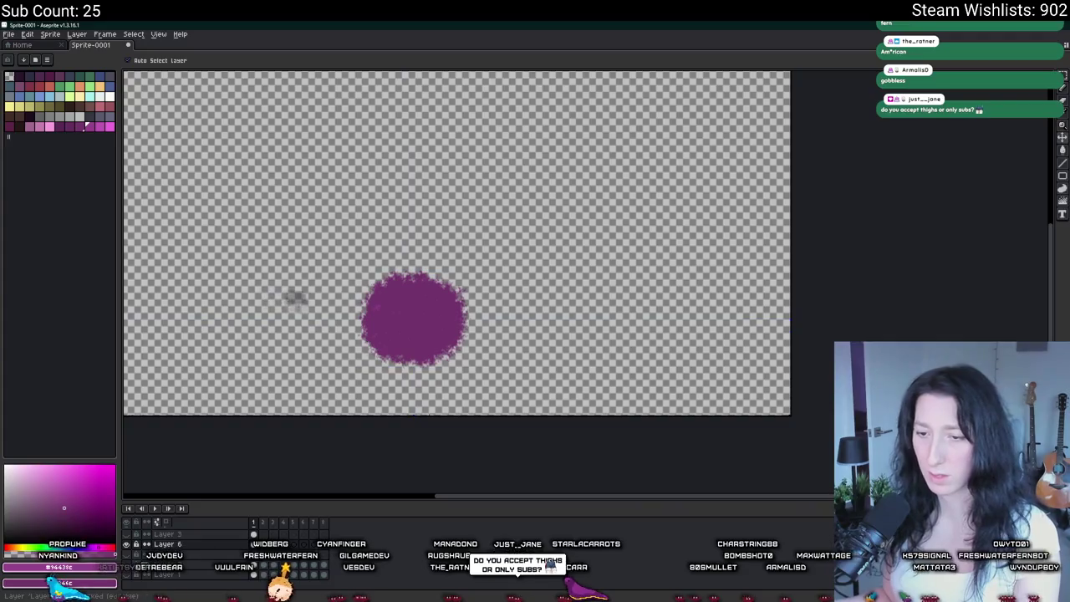
{"action": "left_click", "coordinate": [128, 581]}
{"action": "key", "text": "b"}
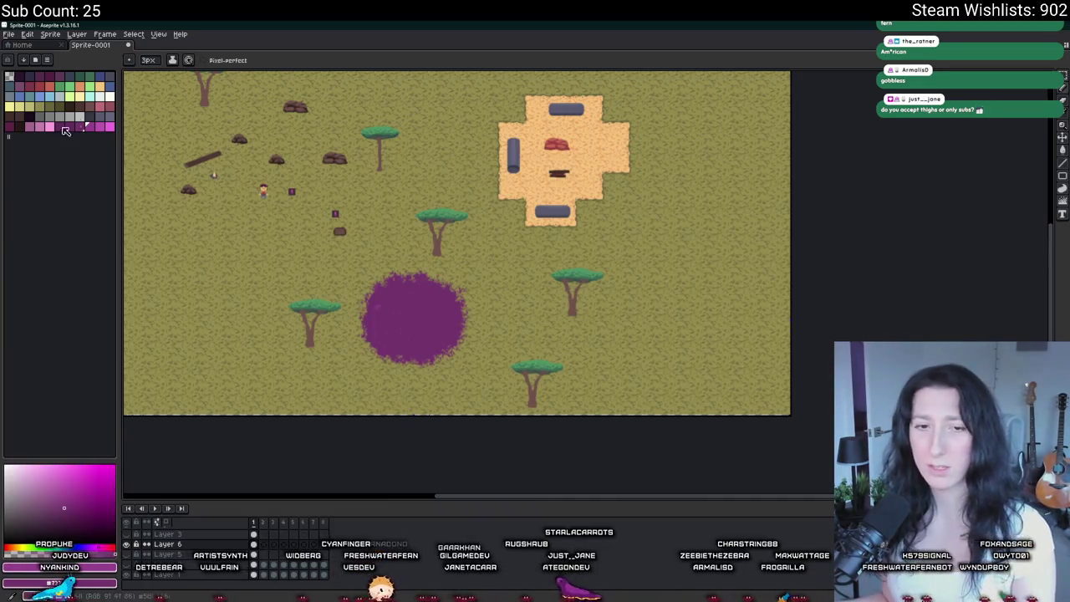
{"action": "scroll", "coordinate": [251, 310], "scroll_direction": "up", "scroll_amount": 2}
{"action": "left_click_drag", "start_coordinate": [501, 301], "coordinate": [351, 329]}
{"action": "key", "text": "v"}
{"action": "key", "text": "ctrl+s"}
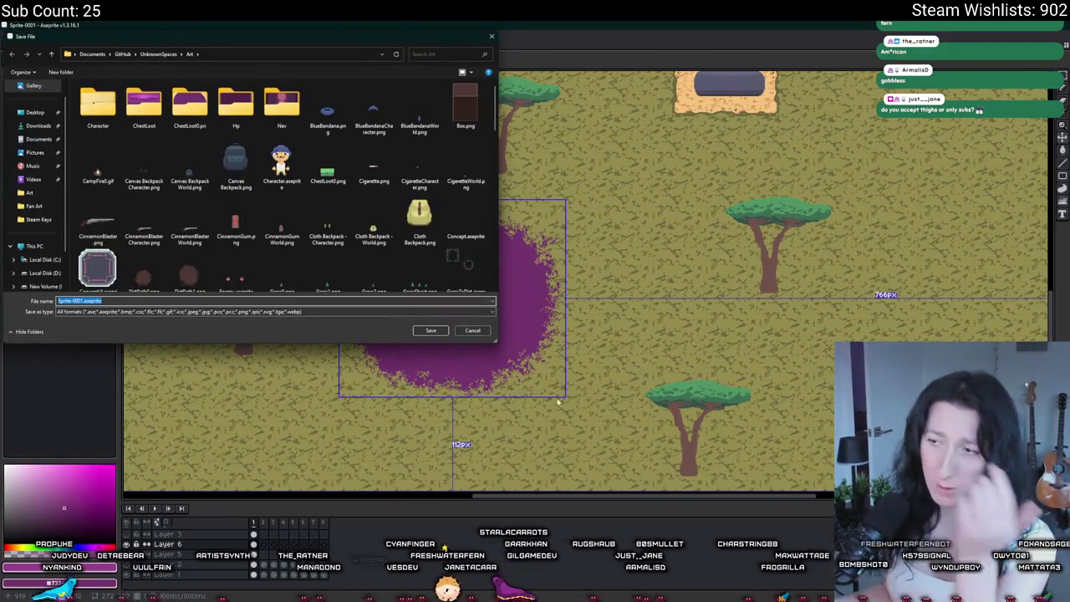
{"action": "left_click", "coordinate": [472, 330]}
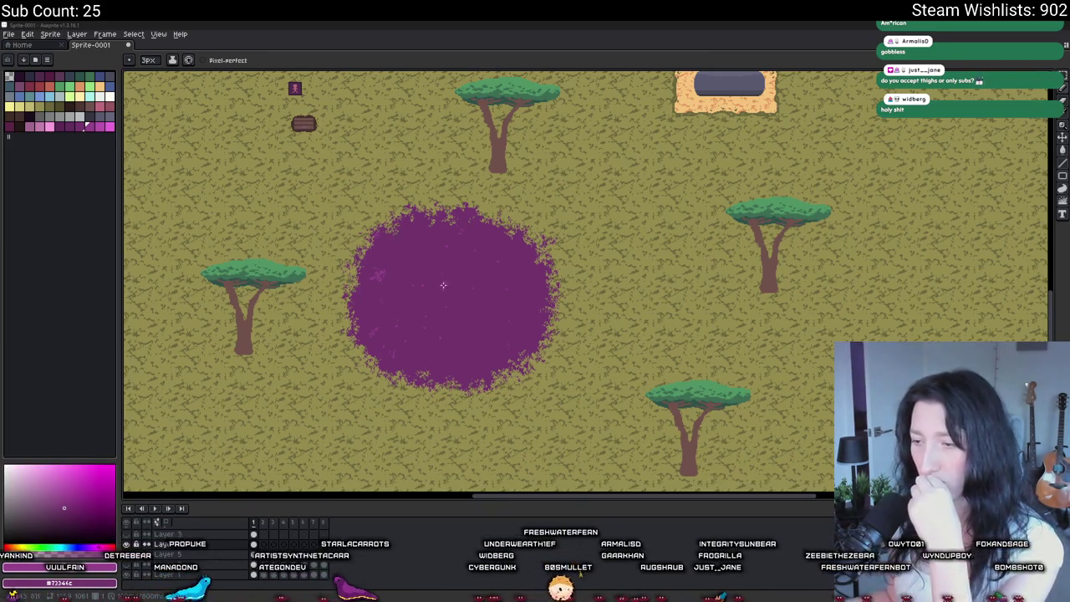
{"action": "key", "text": "alt+Tab"}
{"action": "key", "text": "alt+Tab"}
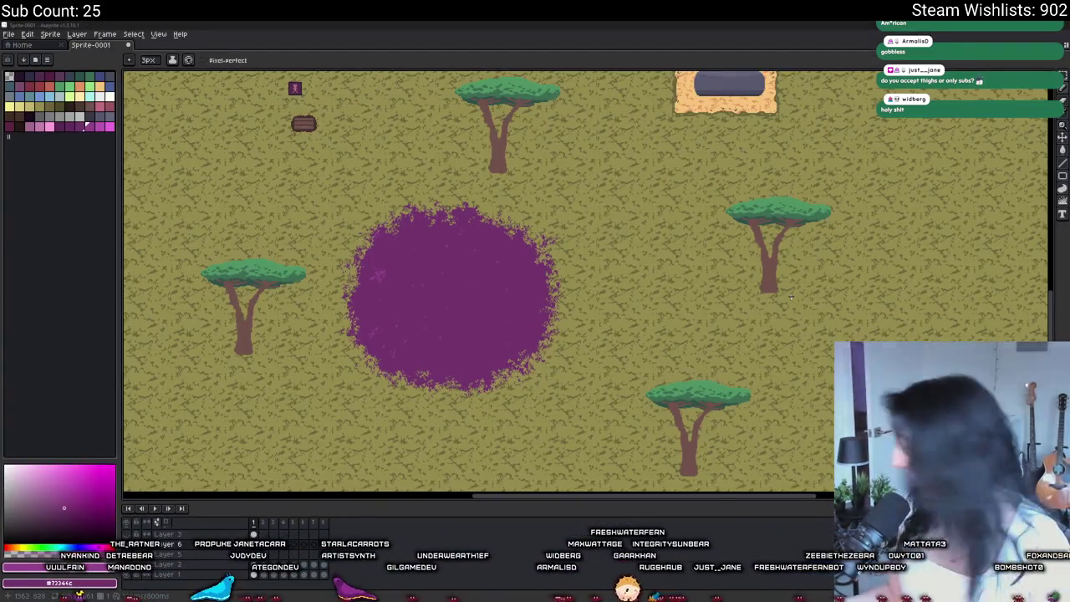
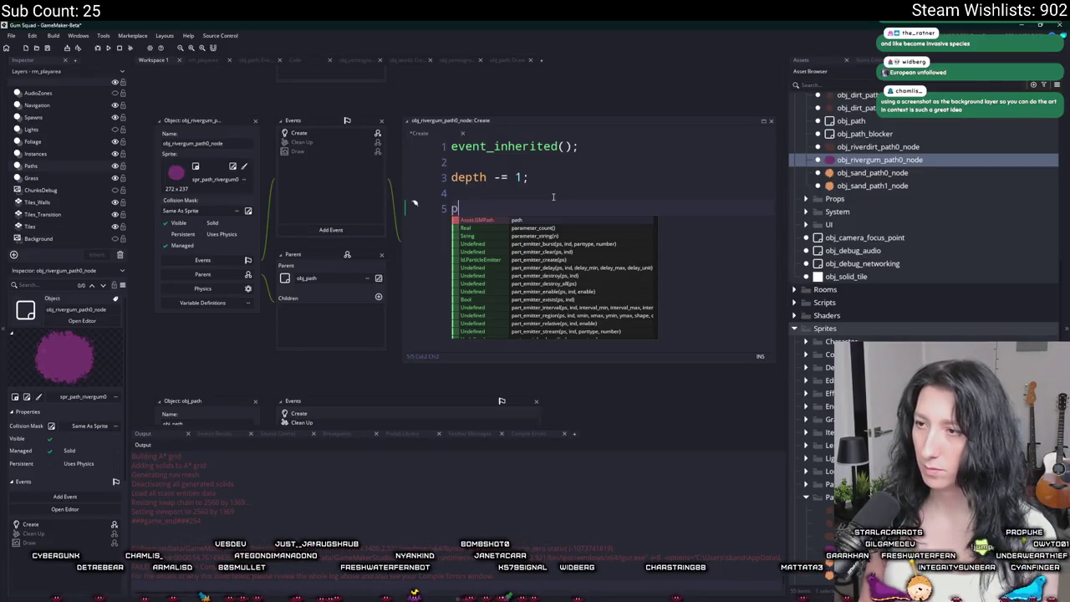
Add 'ps = part_system_create();' to the rivergum path node's Create event and save it.
{"action": "key", "text": "BackSpace"}
{"action": "key", "text": "BackSpace"}
{"action": "key", "text": "BackSpace"}
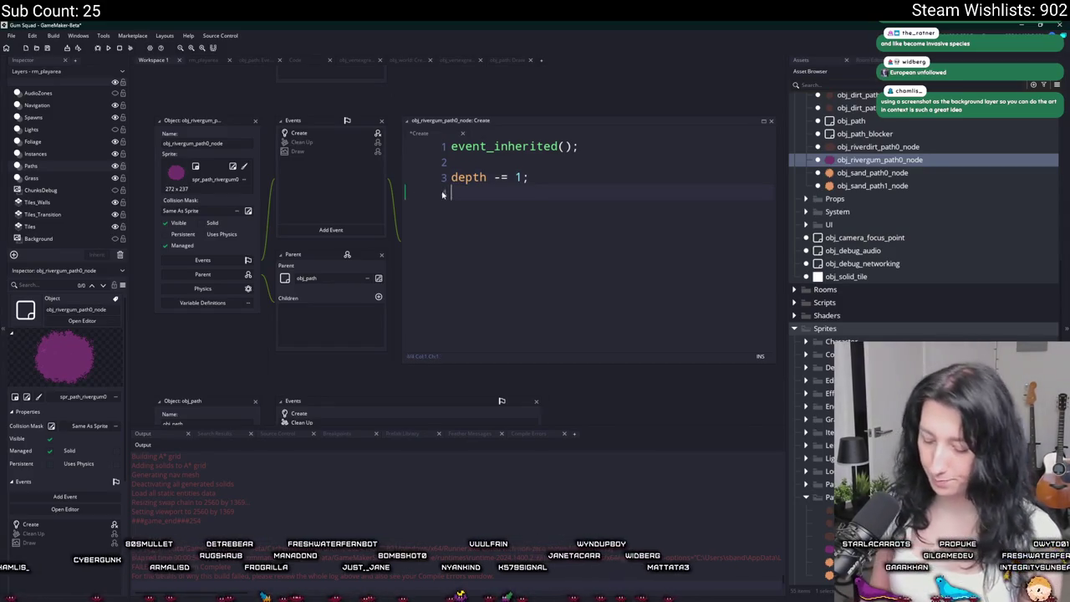
{"action": "type", "text": "ps =part_syste"}
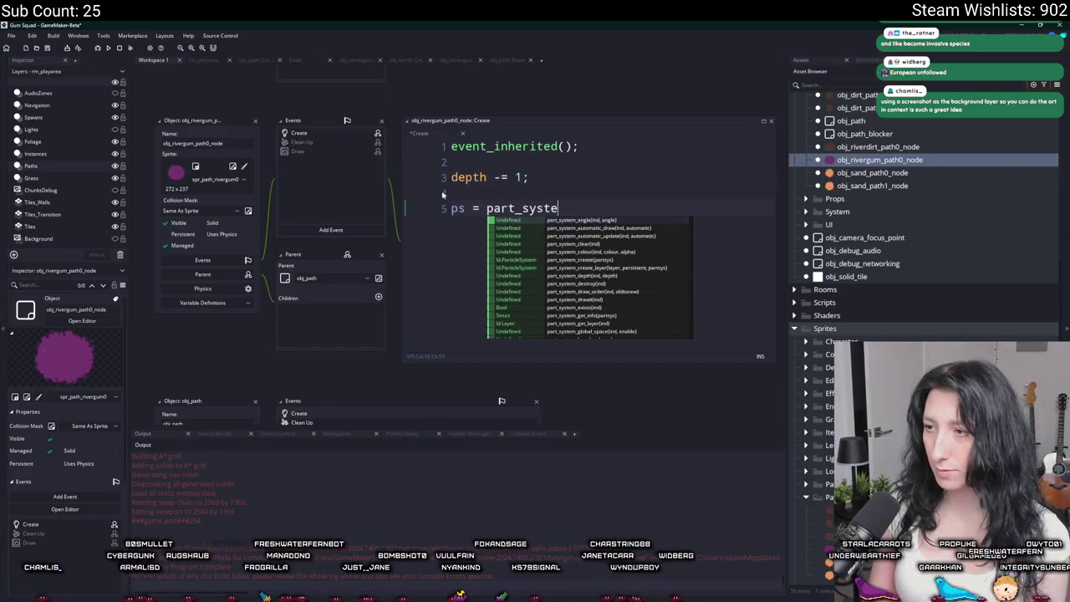
{"action": "type", "text": "m_create();"}
{"action": "key", "text": "ctrl+s"}
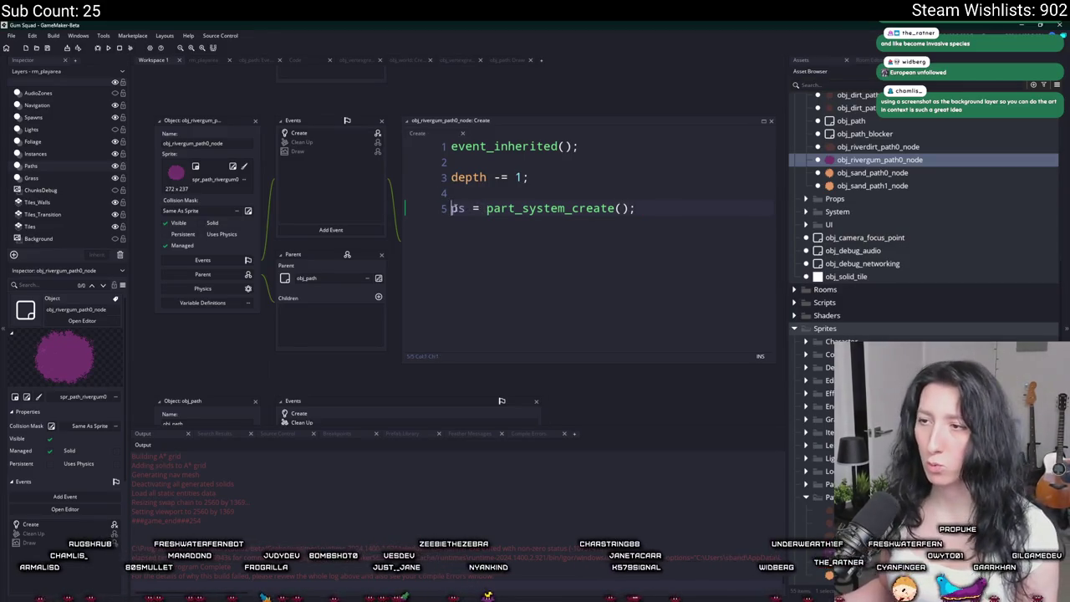
Delete the particle-system line, leaving only the inherited call and depth -= 1.
{"action": "left_click", "coordinate": [294, 60]}
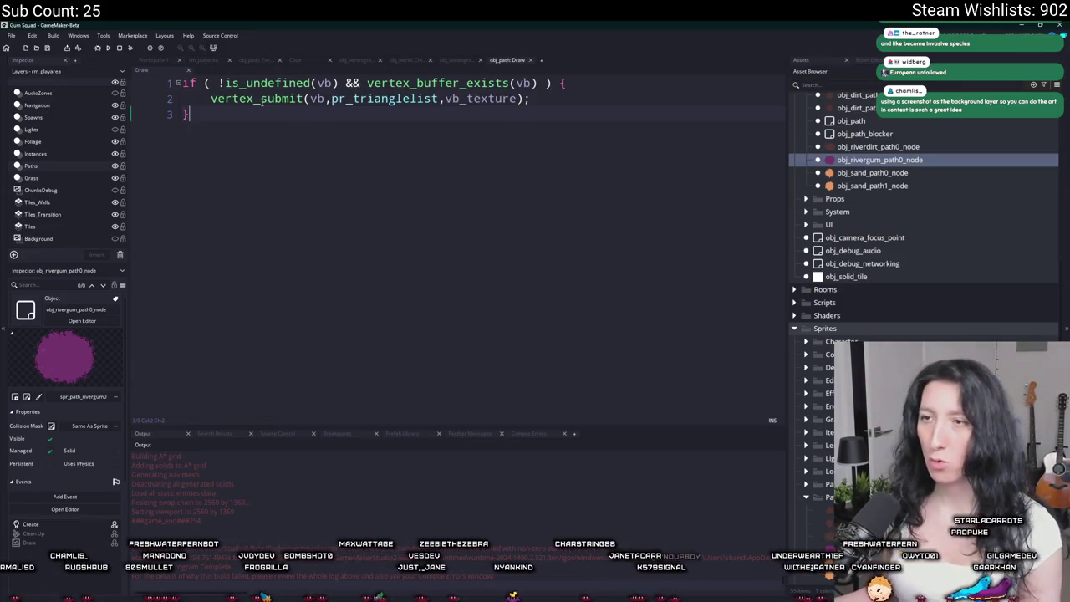
{"action": "left_click", "coordinate": [149, 62]}
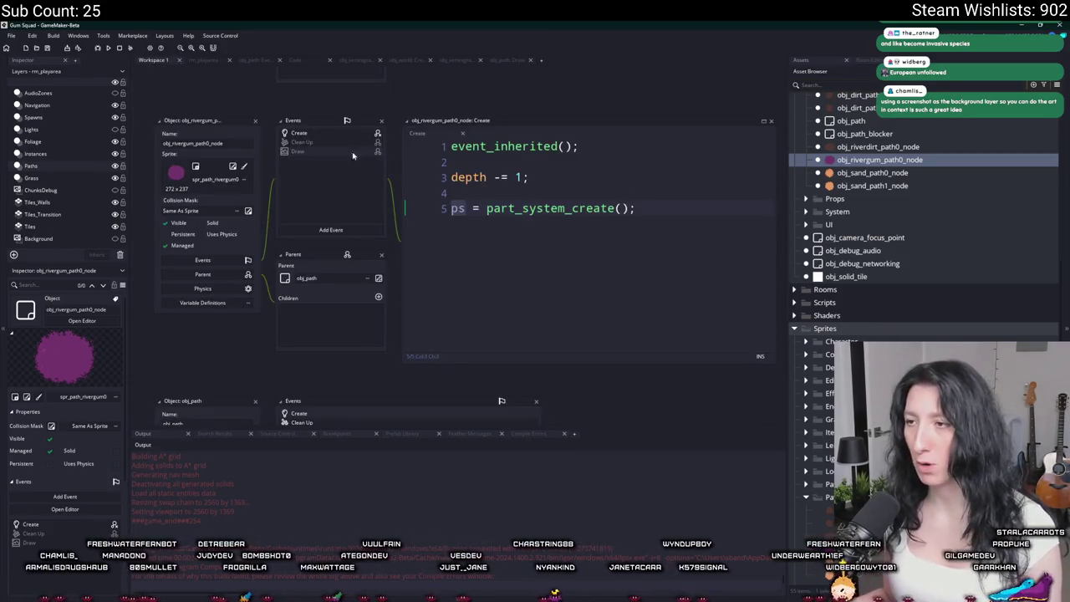
{"action": "left_click", "coordinate": [447, 219]}
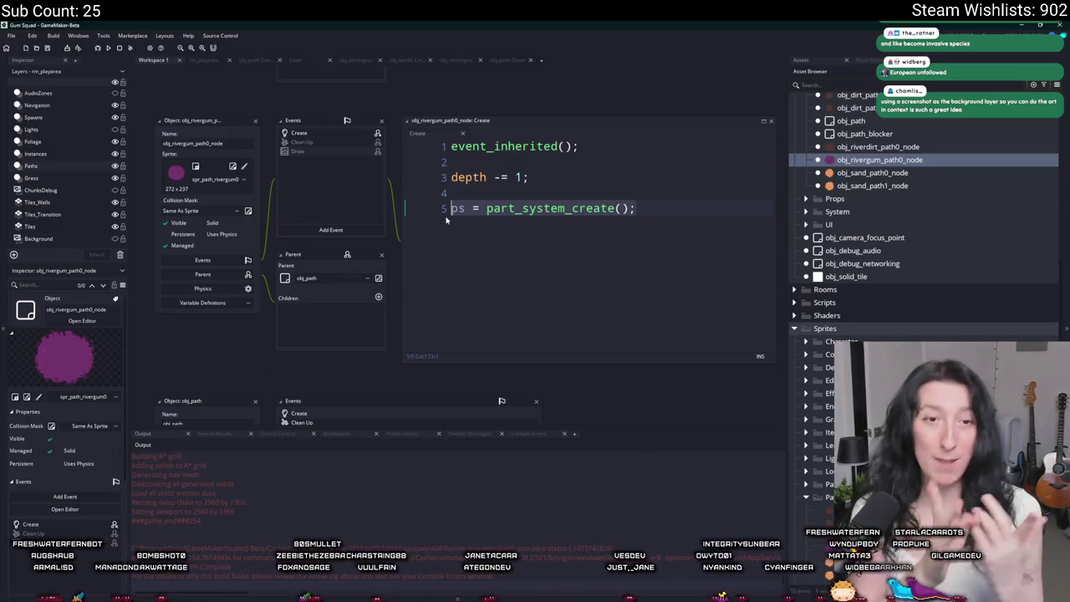
{"action": "key", "text": "End"}
{"action": "key", "text": "shift+Up"}
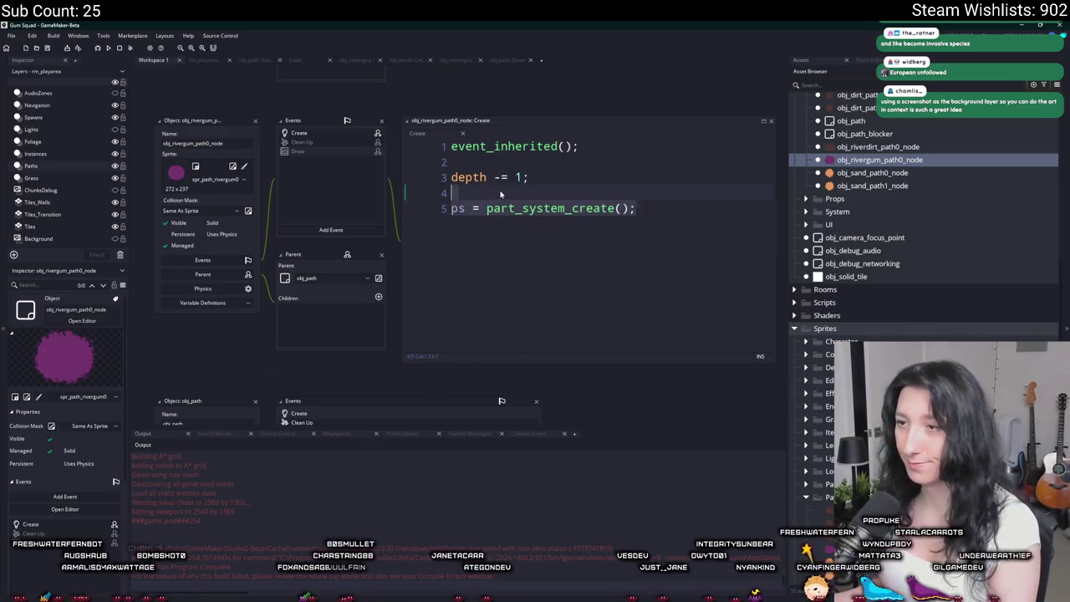
{"action": "key", "text": "shift+Up"}
{"action": "key", "text": "BackSpace"}
{"action": "key", "text": "ctrl+Tab"}
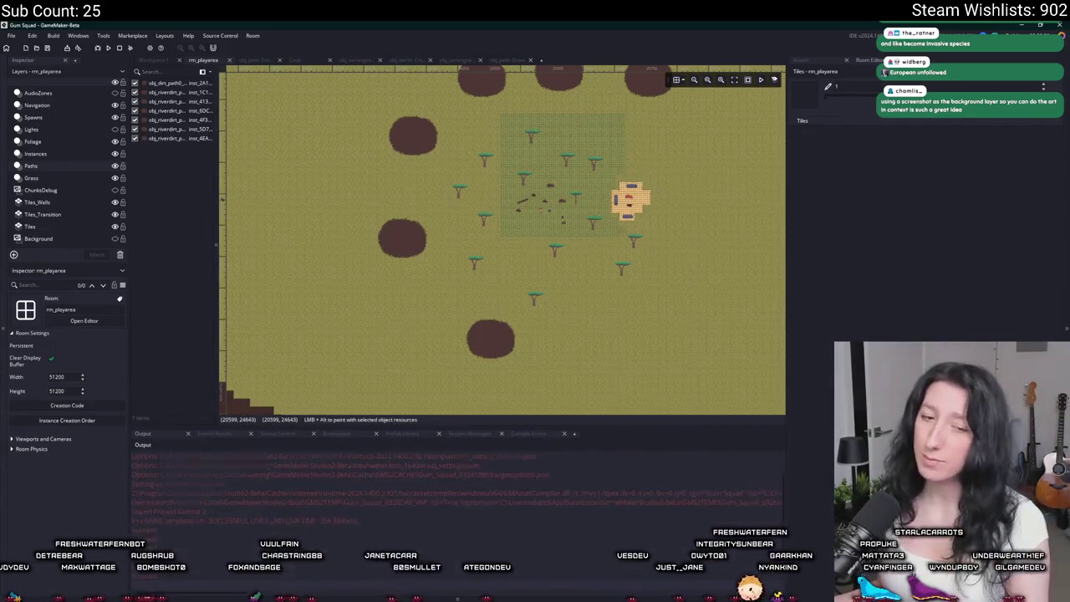
In the running test build, create a lobby and make the game window fullscreen.
{"action": "scroll", "coordinate": [501, 242], "scroll_direction": "up", "scroll_amount": 1}
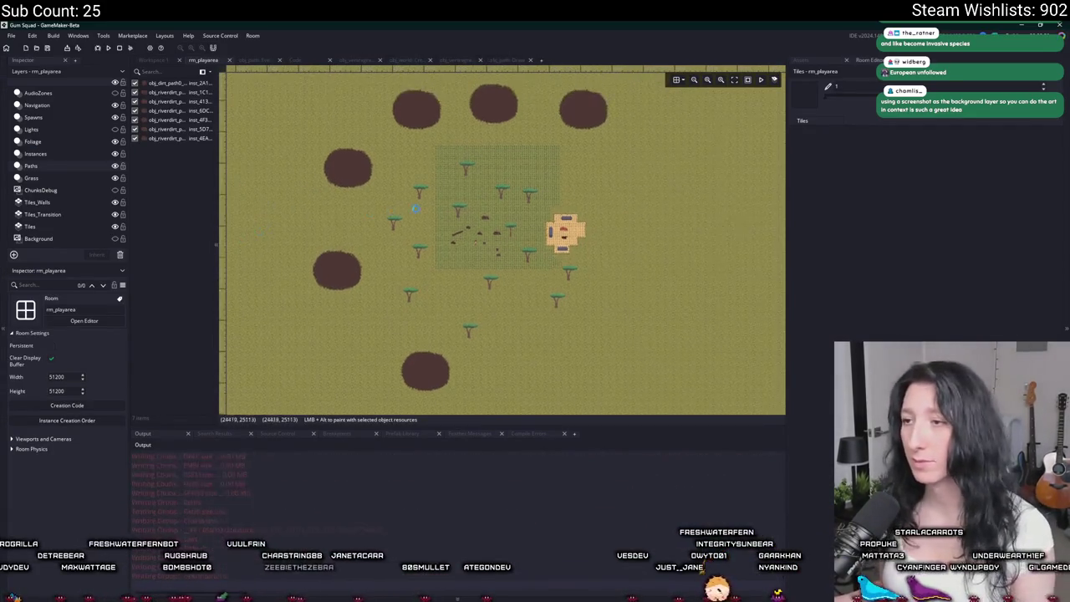
{"action": "scroll", "coordinate": [502, 243], "scroll_direction": "up", "scroll_amount": 2}
{"action": "scroll", "coordinate": [502, 243], "scroll_direction": "up", "scroll_amount": 1}
{"action": "left_click_drag", "start_coordinate": [787, 288], "coordinate": [851, 288]}
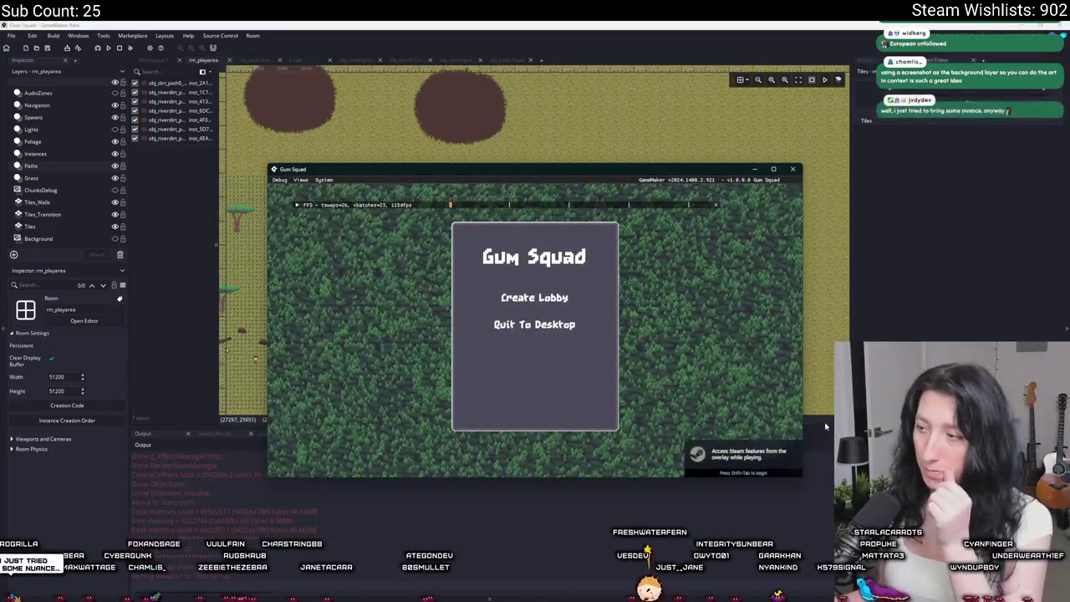
{"action": "left_click_drag", "start_coordinate": [824, 428], "coordinate": [798, 498]}
{"action": "key", "text": "alt+Tab"}
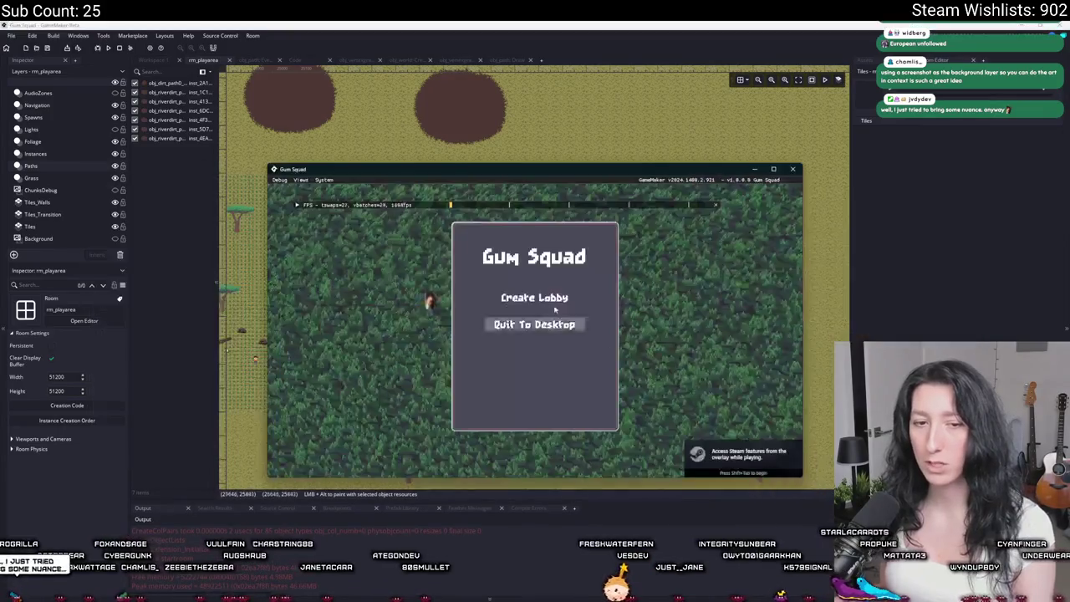
{"action": "left_click", "coordinate": [532, 296]}
{"action": "double_click", "coordinate": [575, 174]}
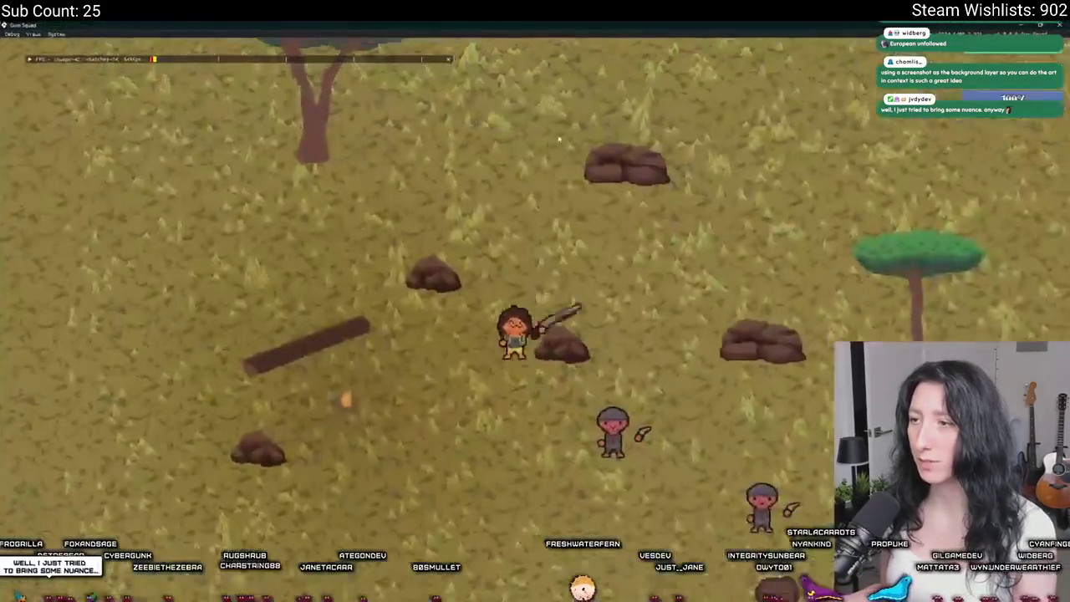
Walk the character left, down, up-right and left along the purple river, then close the game.
{"action": "scroll", "coordinate": [422, 191], "scroll_direction": "down", "scroll_amount": 5}
{"action": "scroll", "coordinate": [421, 191], "scroll_direction": "up", "scroll_amount": 5}
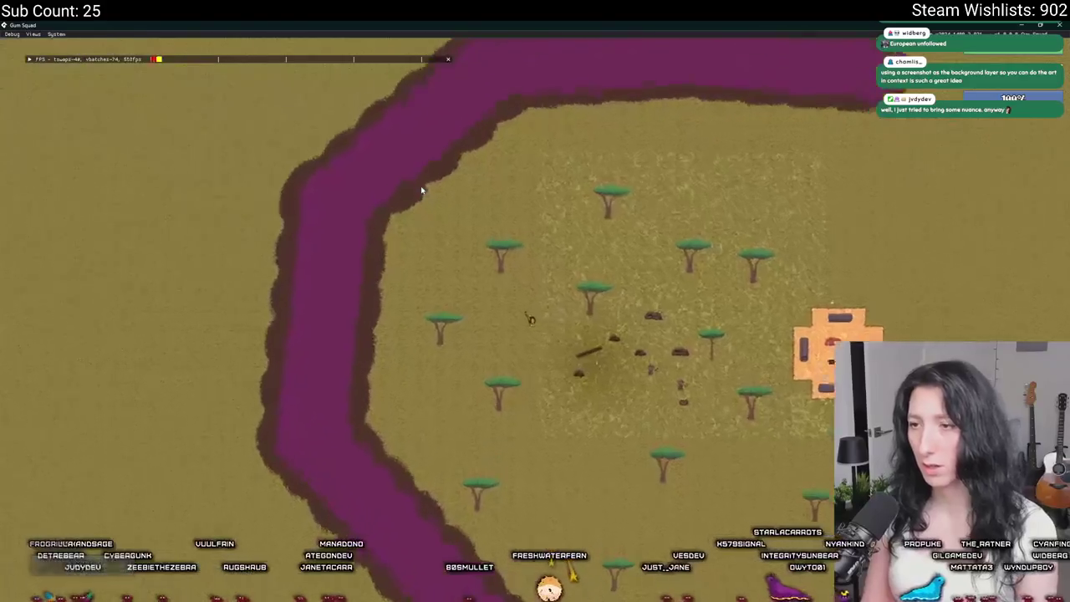
{"action": "key", "text": "a"}
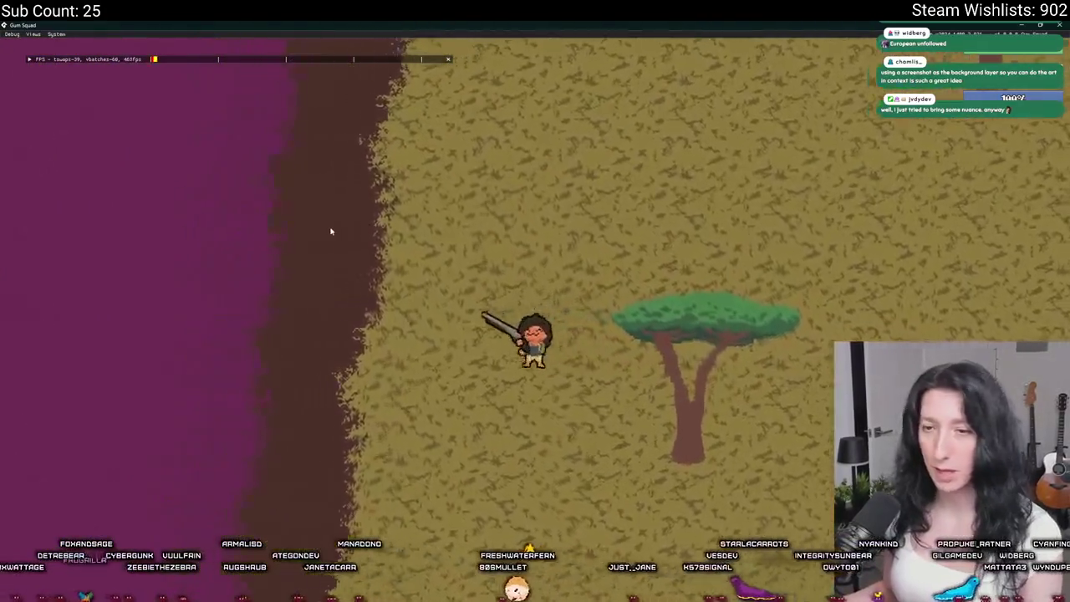
{"action": "key", "text": "s"}
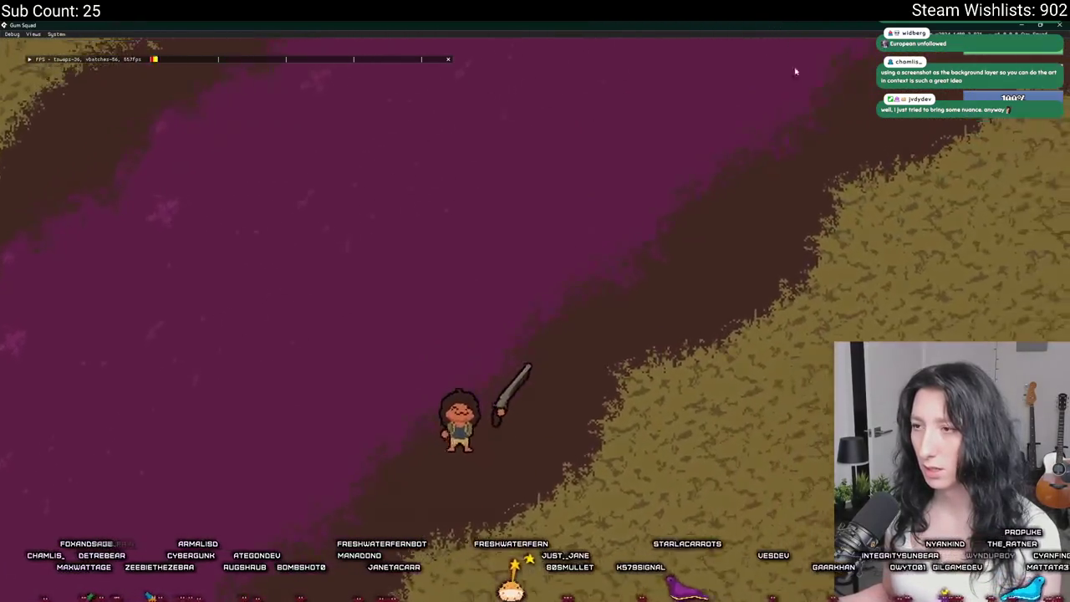
{"action": "key", "text": "d"}
{"action": "key", "text": "d"}
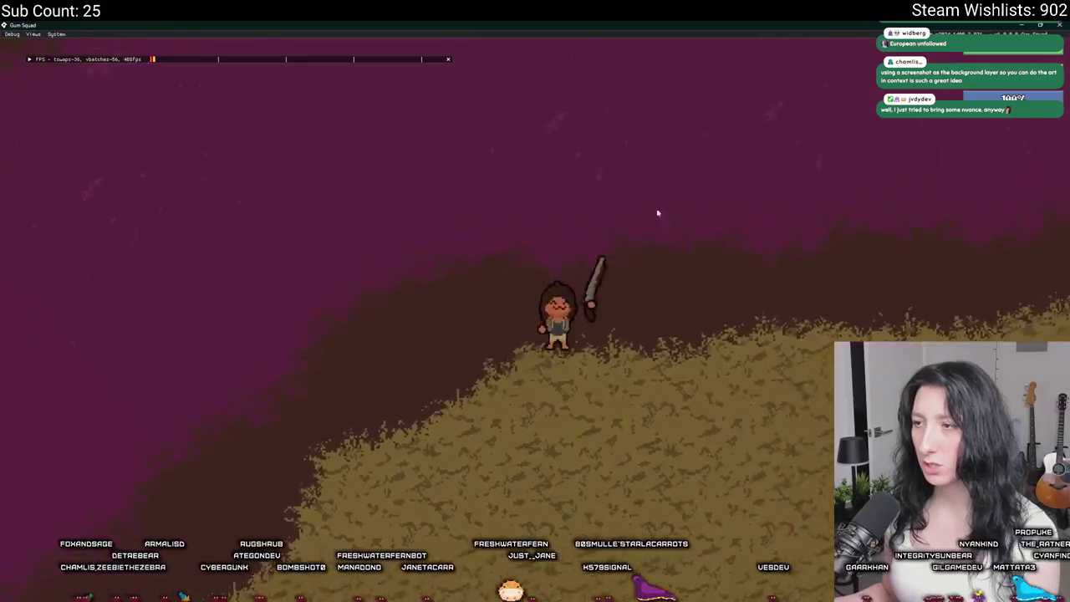
{"action": "key", "text": "a"}
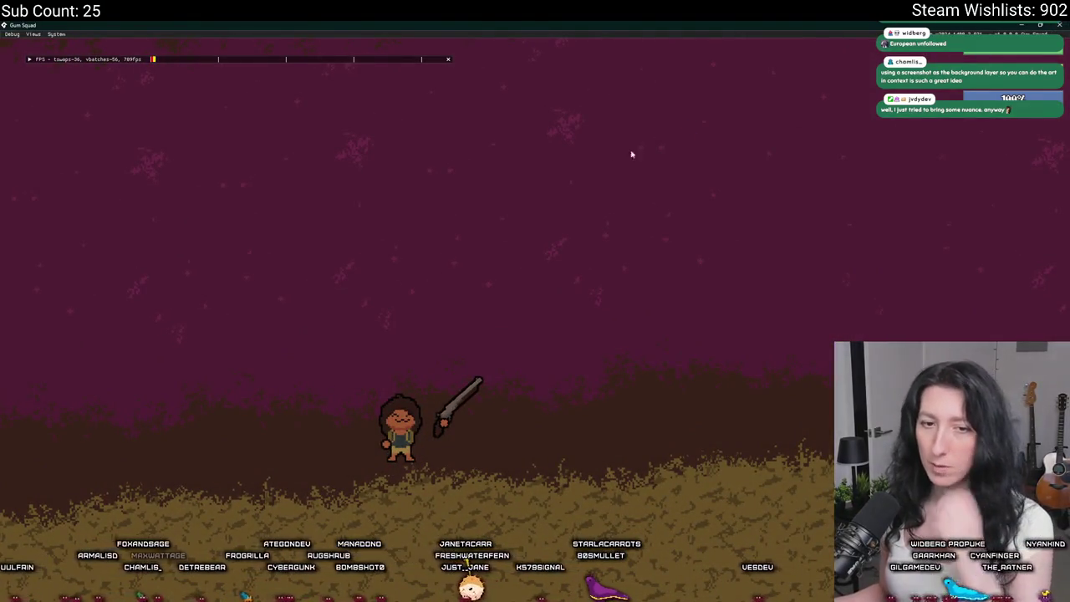
{"action": "key", "text": "Escape"}
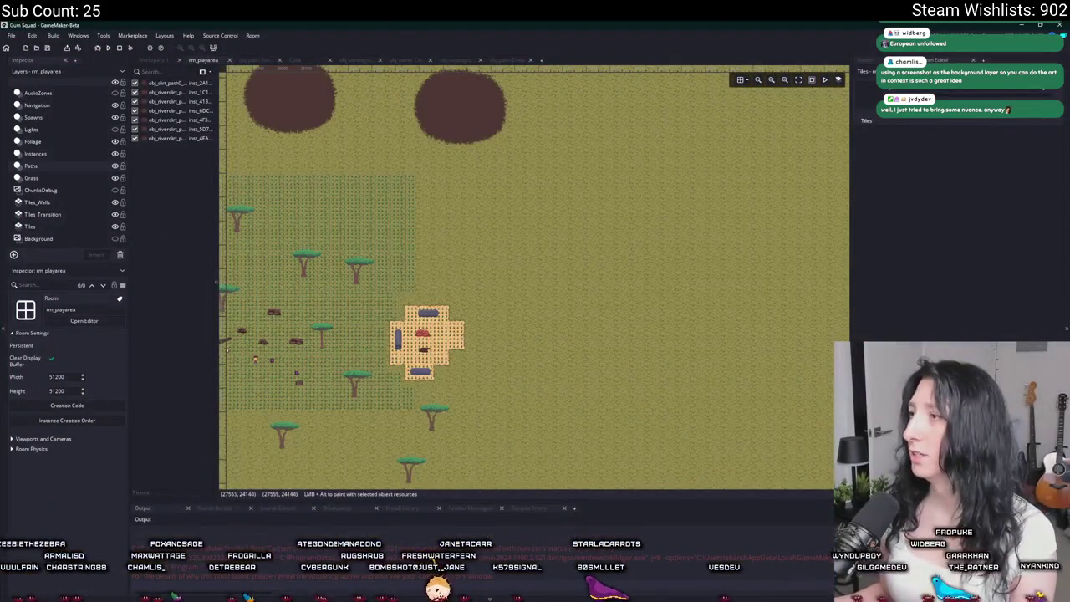
In obj_rivergum_path0_node's sprite spr_path_rivergum0, set collision mask type to Rectangle With Rotation.
{"action": "double_click", "coordinate": [943, 159]}
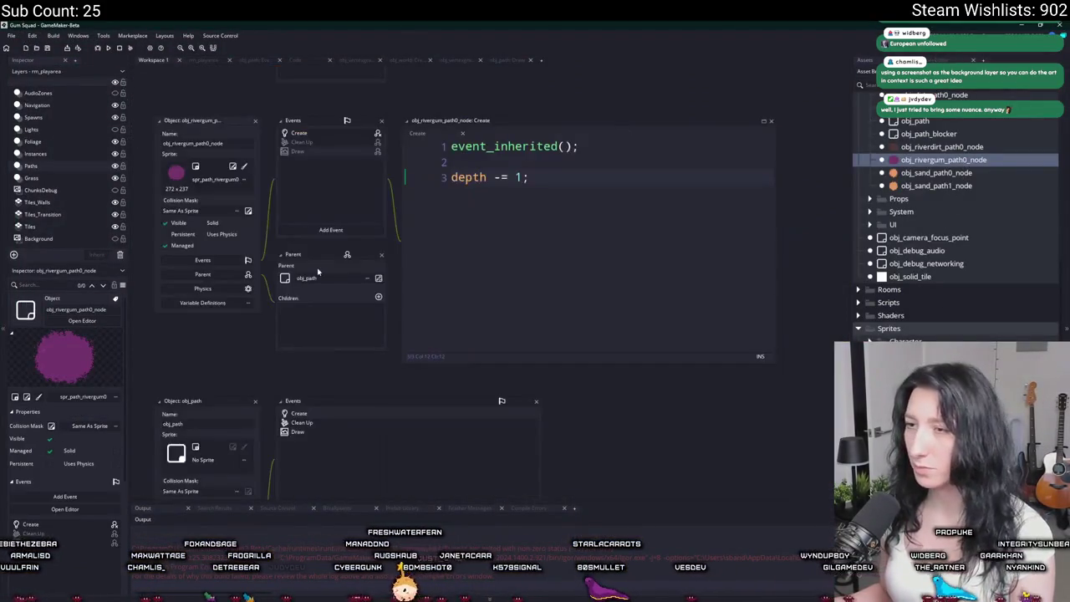
{"action": "left_click", "coordinate": [234, 167]}
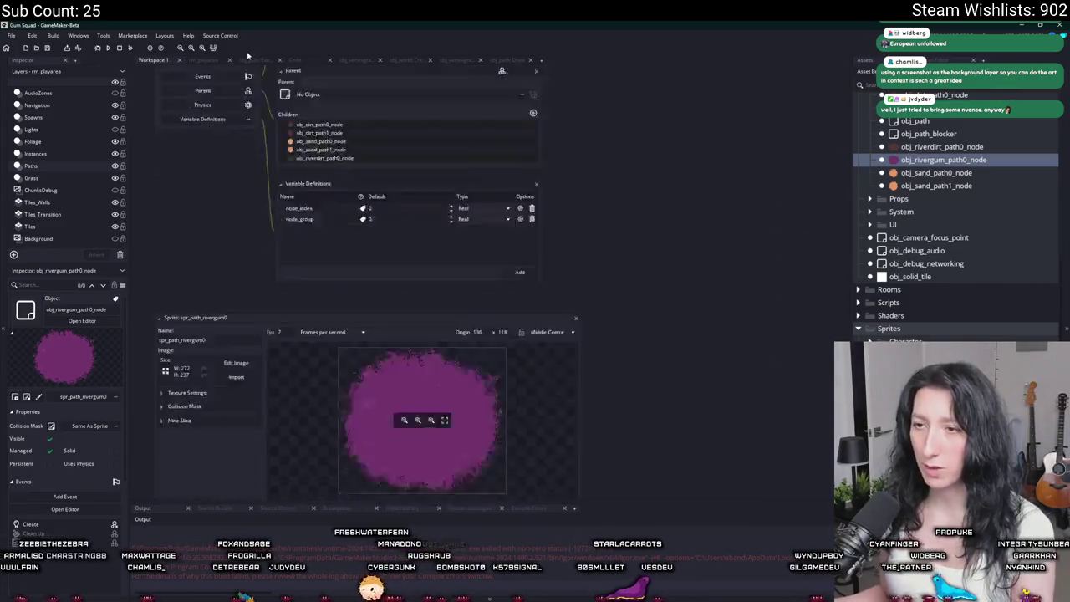
{"action": "left_click", "coordinate": [223, 253]}
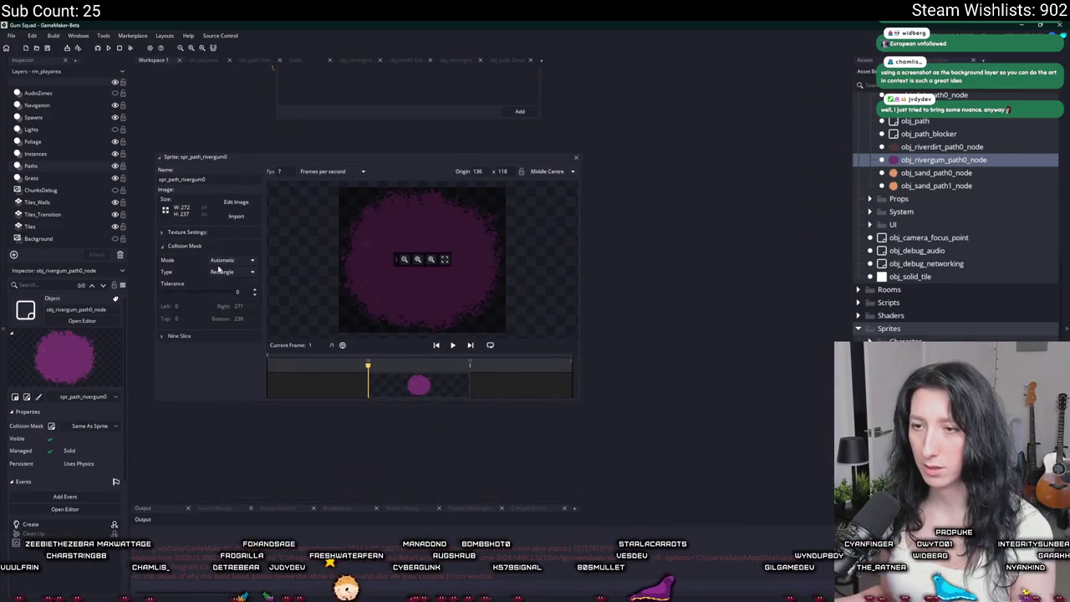
{"action": "left_click", "coordinate": [221, 273]}
{"action": "left_click", "coordinate": [224, 289]}
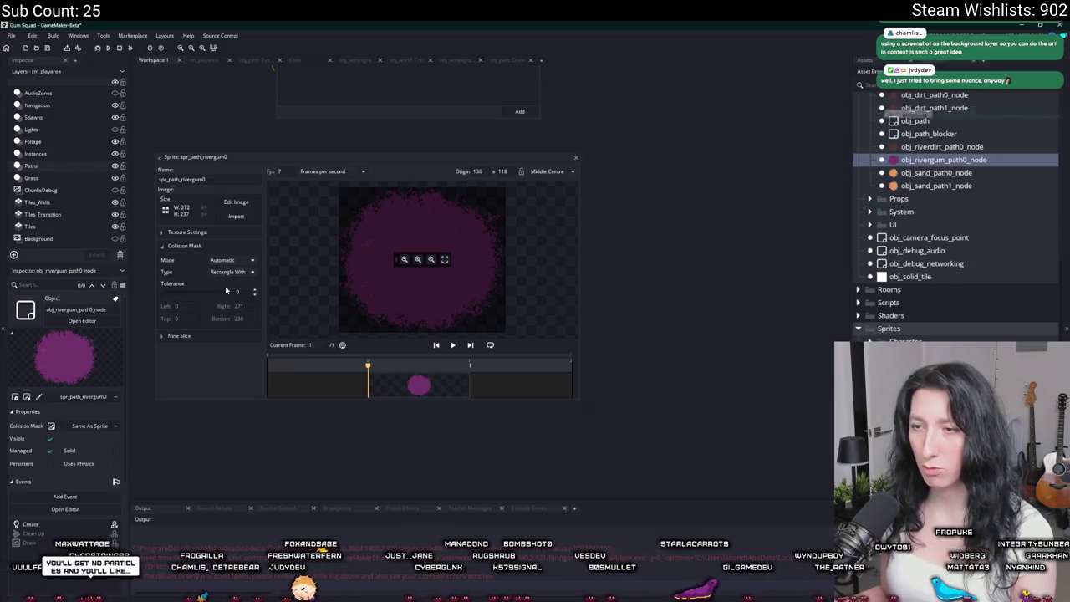
{"action": "left_click", "coordinate": [575, 157]}
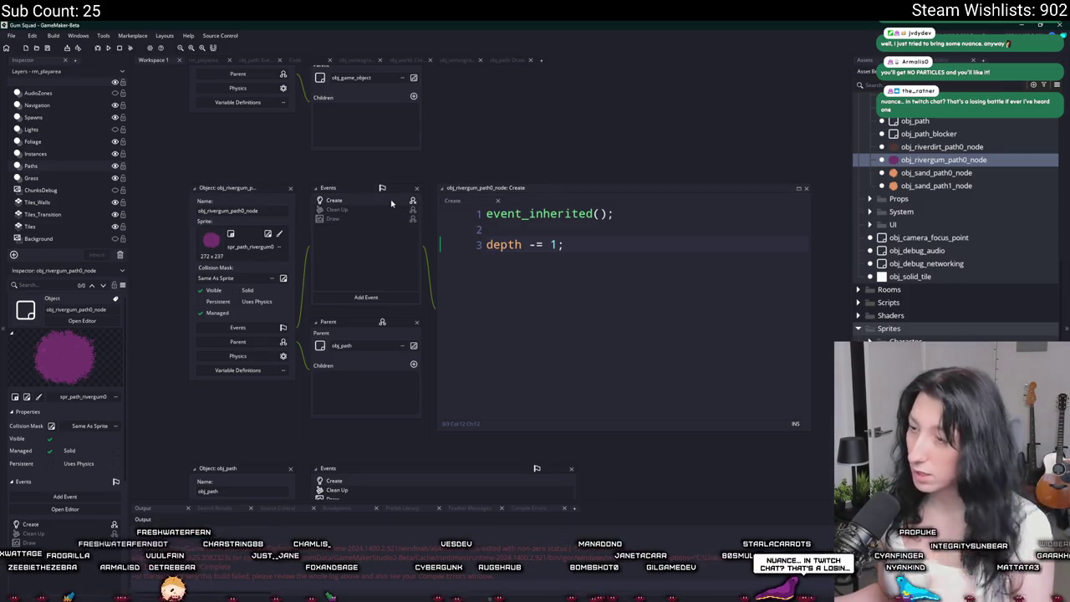
Open obj_path's event script that links nodes and adds path points, after a quick Ctrl+T asset search.
{"action": "left_click_drag", "start_coordinate": [691, 271], "coordinate": [688, 195]}
{"action": "key", "text": "ctrl+t"}
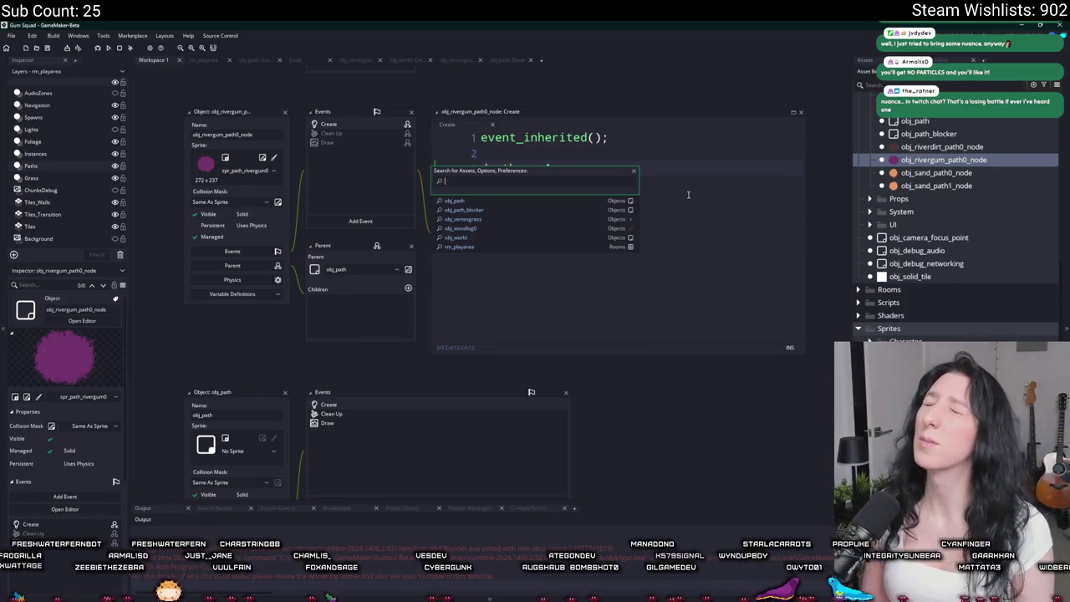
{"action": "type", "text": "path_p"}
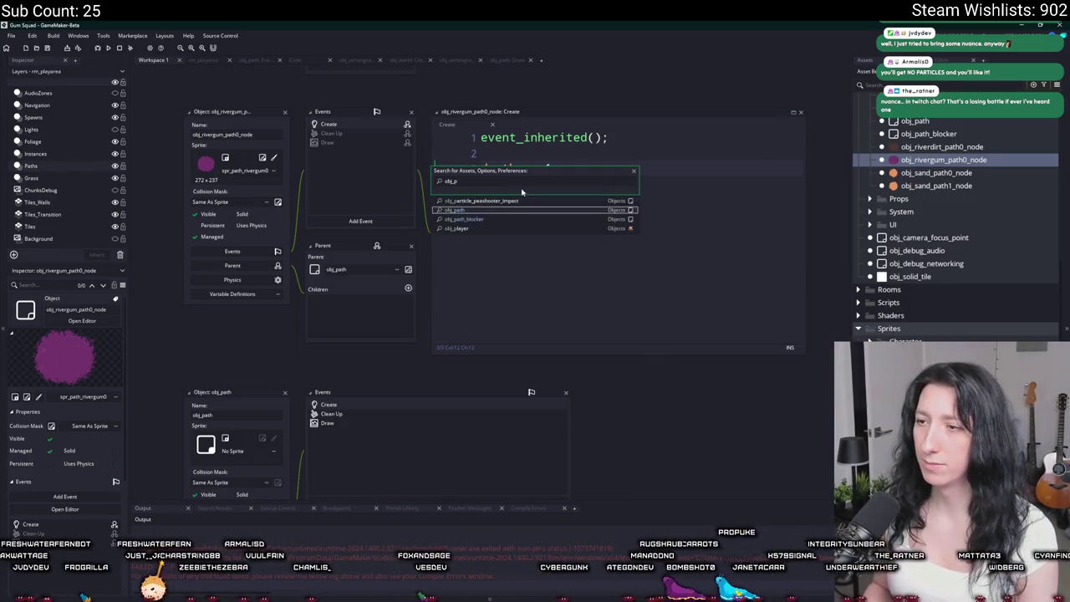
{"action": "key", "text": "Return"}
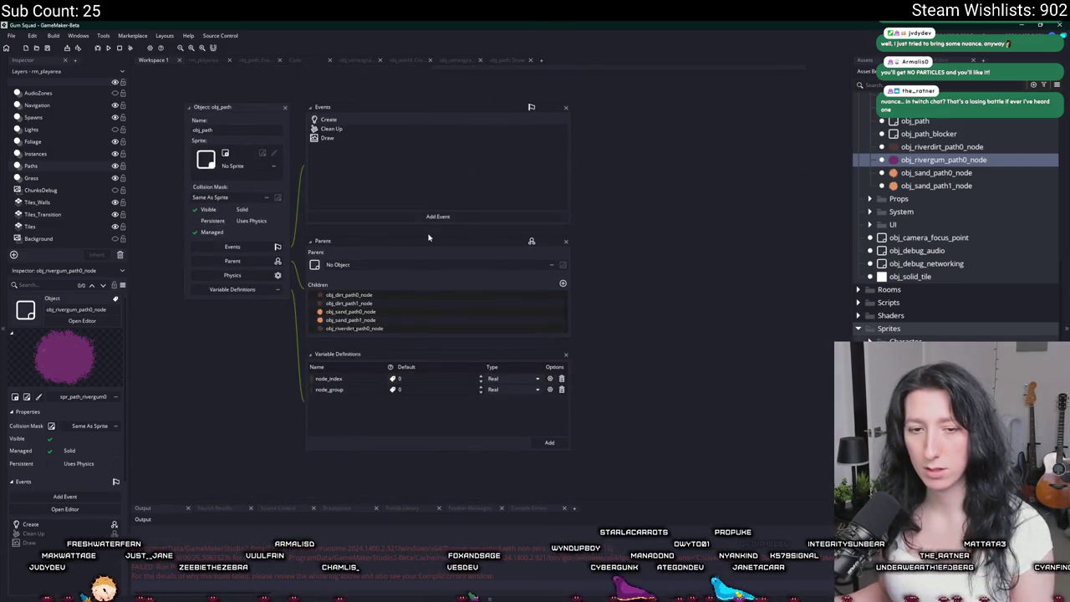
{"action": "double_click", "coordinate": [401, 124]}
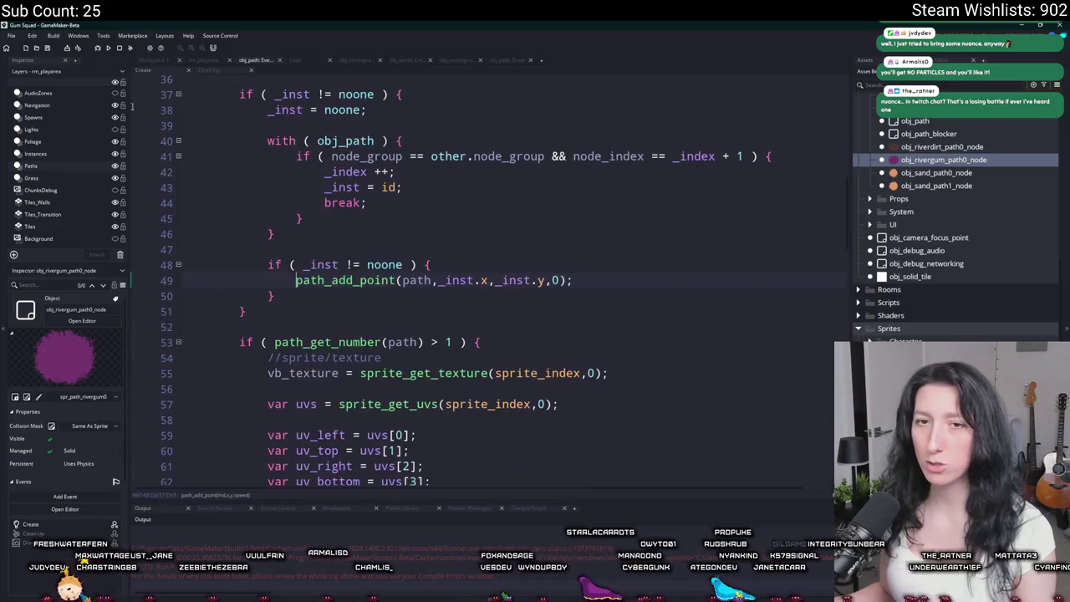
Widen the code editor and inspect the line that creates obj_path_blocker instances, searching assets for obj_path.
{"action": "scroll", "coordinate": [654, 222], "scroll_direction": "down", "scroll_amount": 2}
{"action": "scroll", "coordinate": [635, 201], "scroll_direction": "down", "scroll_amount": 4}
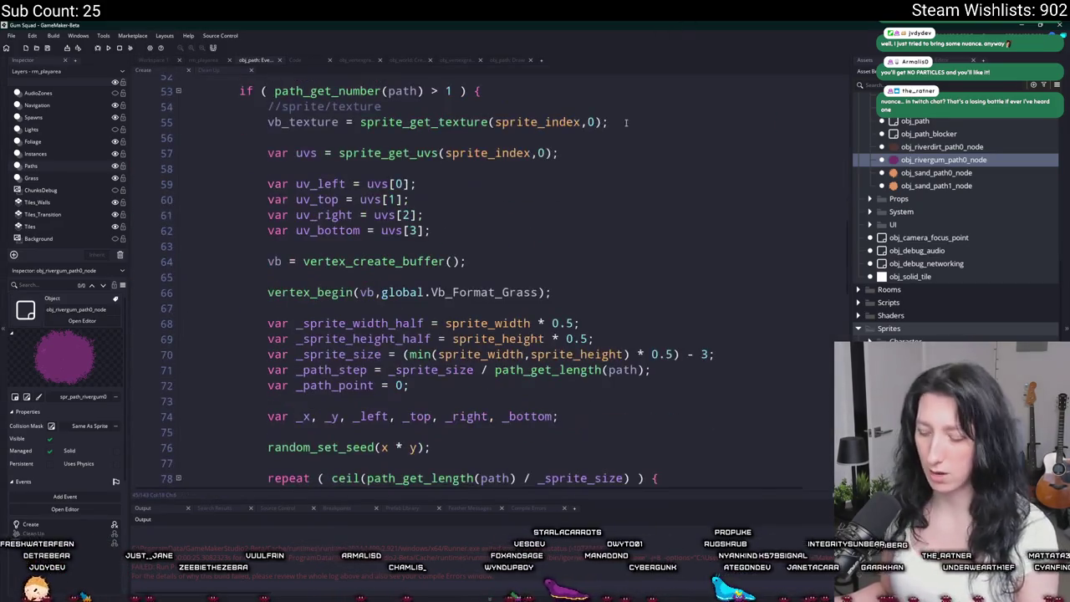
{"action": "scroll", "coordinate": [585, 150], "scroll_direction": "down", "scroll_amount": 3}
{"action": "key", "text": "F12"}
{"action": "scroll", "coordinate": [538, 107], "scroll_direction": "down", "scroll_amount": 4}
{"action": "scroll", "coordinate": [519, 209], "scroll_direction": "down", "scroll_amount": 6}
{"action": "scroll", "coordinate": [493, 335], "scroll_direction": "up", "scroll_amount": 4}
{"action": "scroll", "coordinate": [475, 422], "scroll_direction": "up", "scroll_amount": 3}
{"action": "scroll", "coordinate": [475, 422], "scroll_direction": "up", "scroll_amount": 1}
{"action": "scroll", "coordinate": [473, 251], "scroll_direction": "up", "scroll_amount": 3}
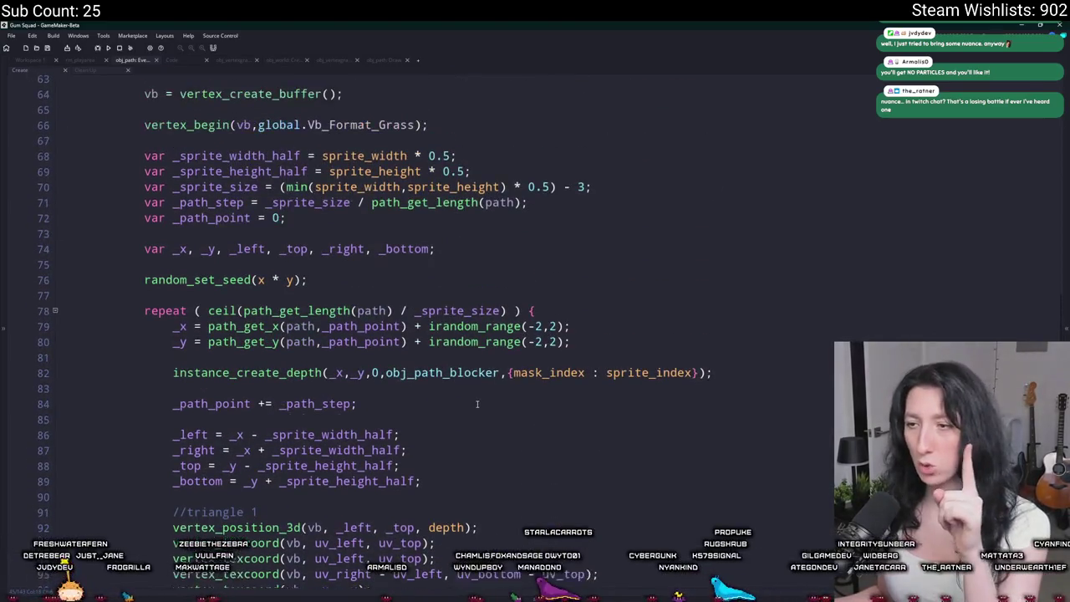
{"action": "left_click", "coordinate": [734, 415]}
{"action": "mouse_move", "coordinate": [218, 373]}
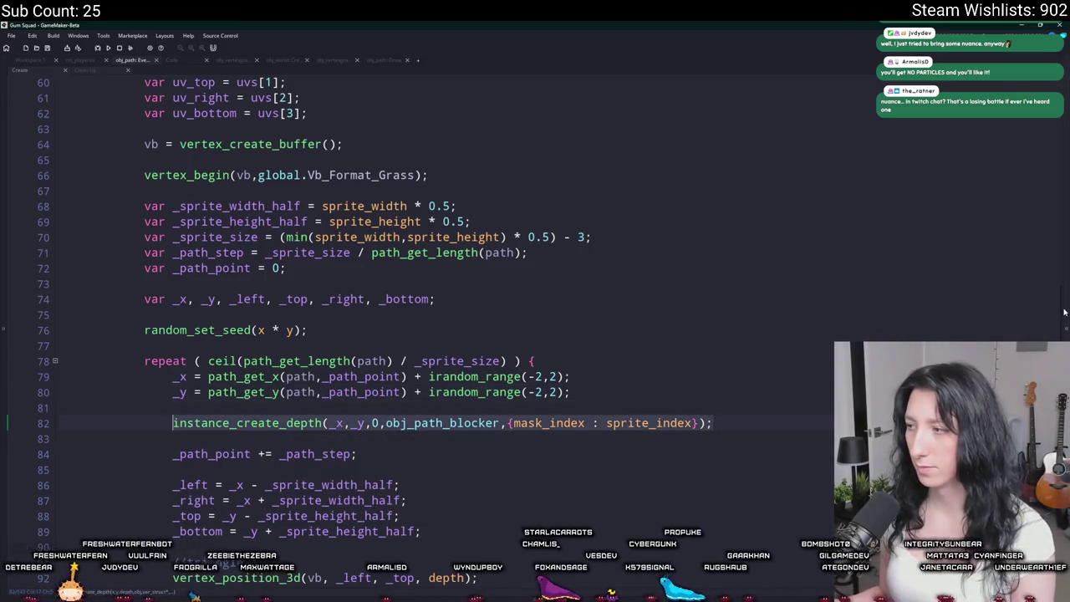
{"action": "left_click", "coordinate": [729, 416]}
{"action": "mouse_move", "coordinate": [1065, 310]}
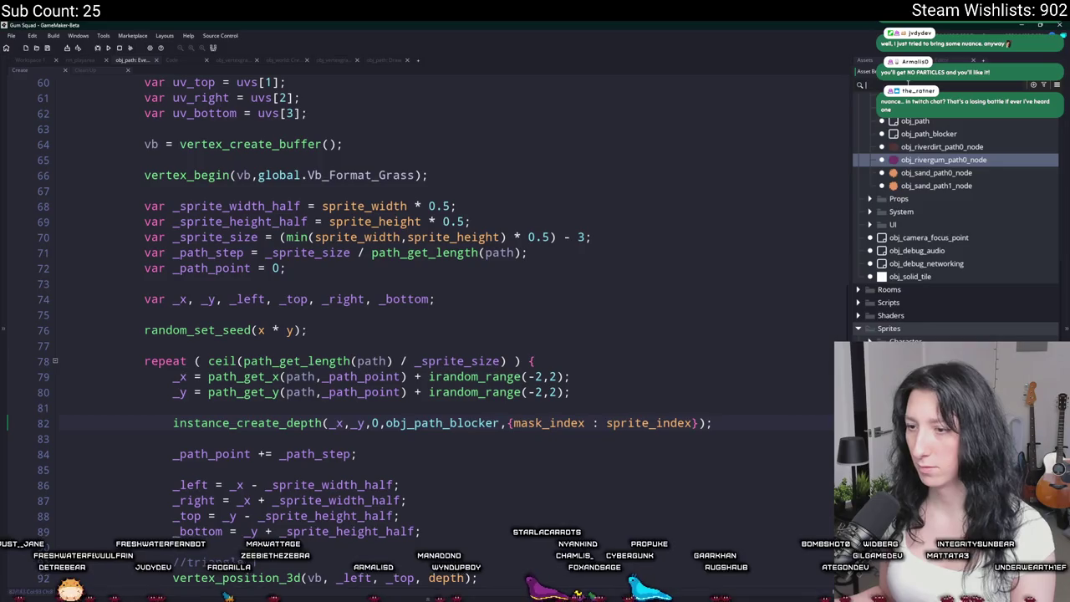
{"action": "type", "text": "obj_pa"}
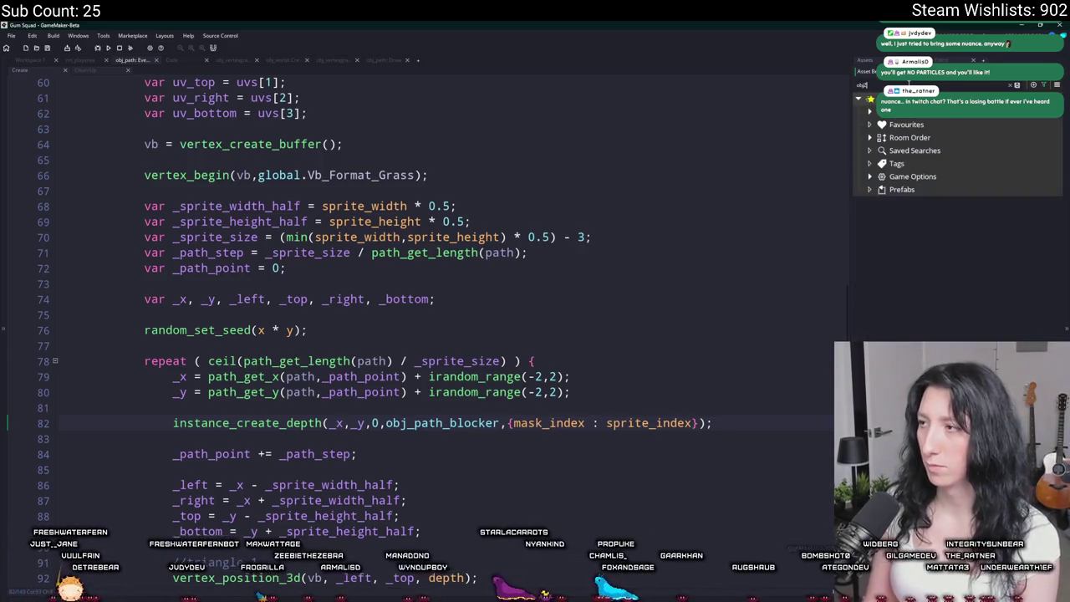
{"action": "type", "text": "th"}
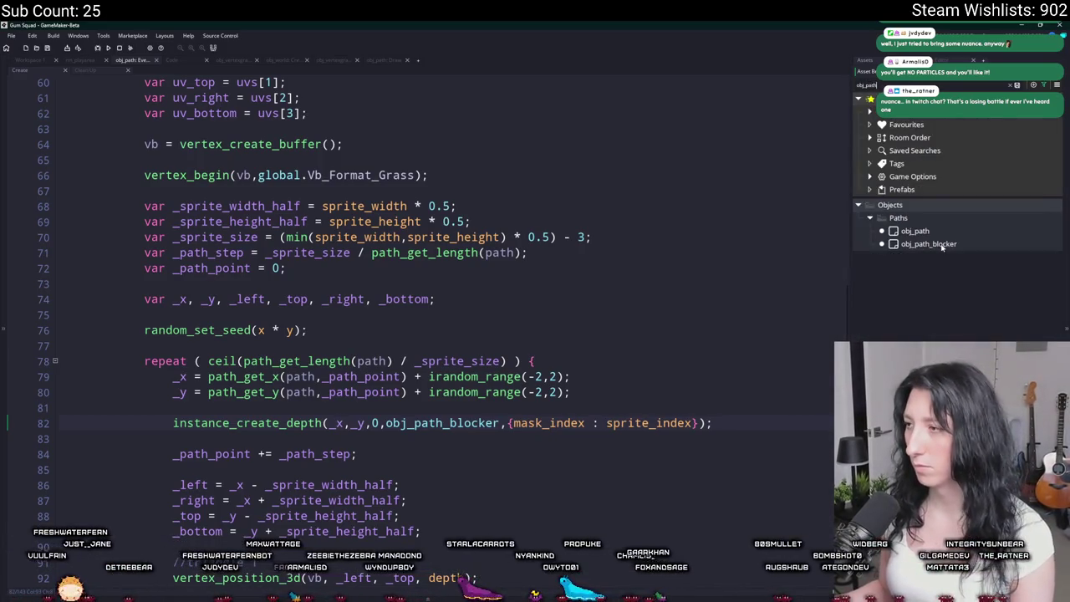
{"action": "left_click", "coordinate": [1016, 84]}
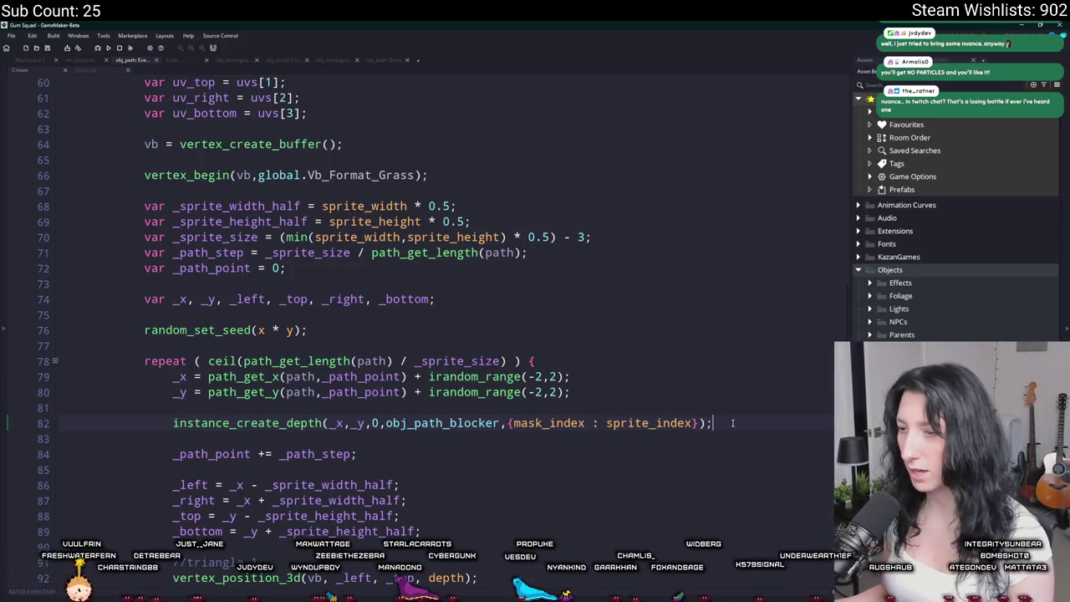
Review the rebuild function's declaration on line 11, then return to the blocker creation code.
{"action": "scroll", "coordinate": [732, 423], "scroll_direction": "up", "scroll_amount": 3}
{"action": "scroll", "coordinate": [732, 423], "scroll_direction": "up", "scroll_amount": 4}
{"action": "scroll", "coordinate": [215, 299], "scroll_direction": "up", "scroll_amount": 4}
{"action": "scroll", "coordinate": [215, 299], "scroll_direction": "up", "scroll_amount": 3}
{"action": "scroll", "coordinate": [215, 299], "scroll_direction": "up", "scroll_amount": 2}
{"action": "scroll", "coordinate": [215, 299], "scroll_direction": "up", "scroll_amount": 3}
{"action": "scroll", "coordinate": [226, 242], "scroll_direction": "down", "scroll_amount": 6}
{"action": "scroll", "coordinate": [209, 247], "scroll_direction": "up", "scroll_amount": 2}
{"action": "scroll", "coordinate": [194, 250], "scroll_direction": "up", "scroll_amount": 3}
{"action": "left_click", "coordinate": [192, 127]}
{"action": "scroll", "coordinate": [244, 234], "scroll_direction": "up", "scroll_amount": 3}
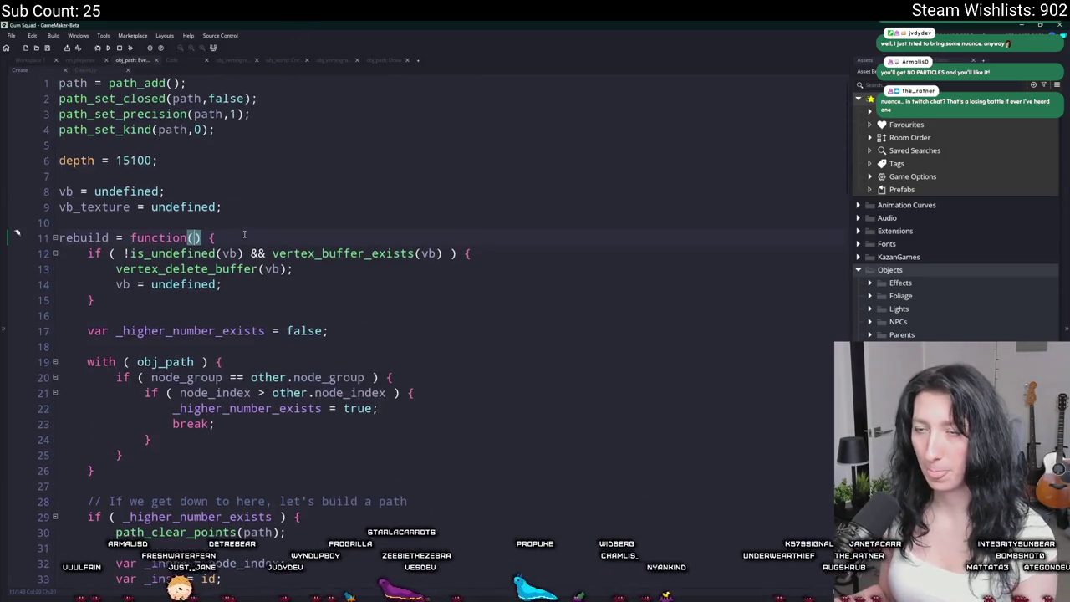
{"action": "scroll", "coordinate": [283, 218], "scroll_direction": "down", "scroll_amount": 1}
{"action": "scroll", "coordinate": [335, 275], "scroll_direction": "down", "scroll_amount": 10}
{"action": "scroll", "coordinate": [384, 334], "scroll_direction": "down", "scroll_amount": 3}
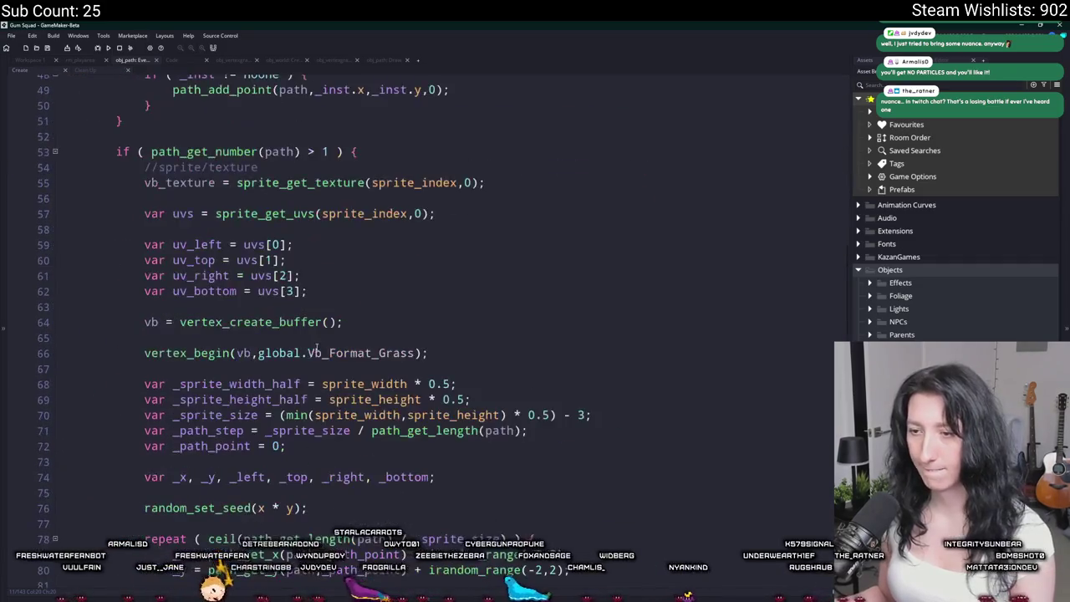
{"action": "scroll", "coordinate": [429, 394], "scroll_direction": "down", "scroll_amount": 6}
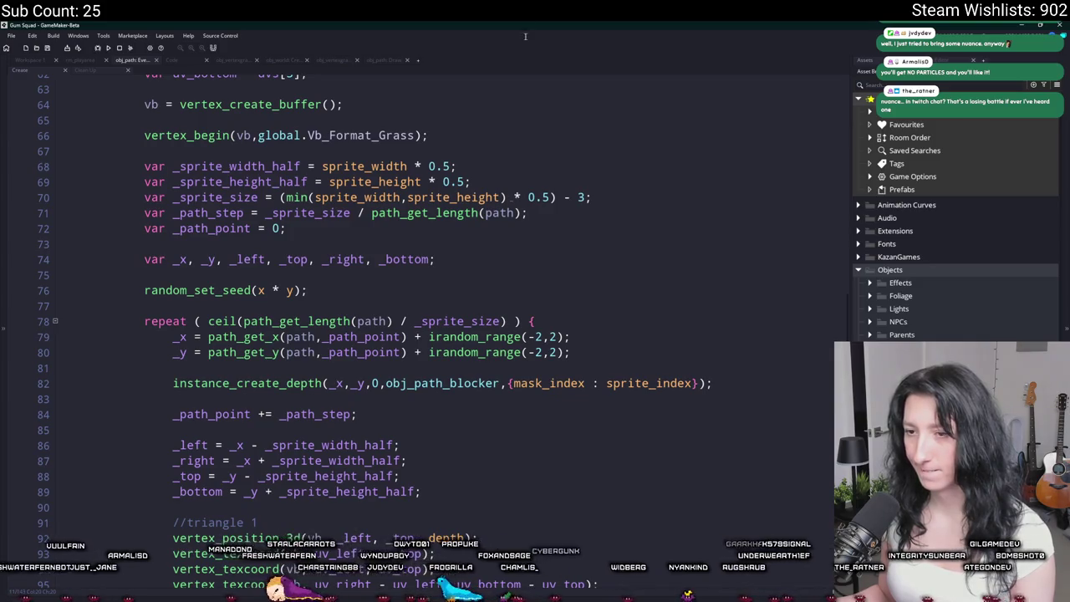
After line 82, add an empty 'if ( object_index == obj_rivergum_path0_node ) { }' block.
{"action": "left_click", "coordinate": [720, 381]}
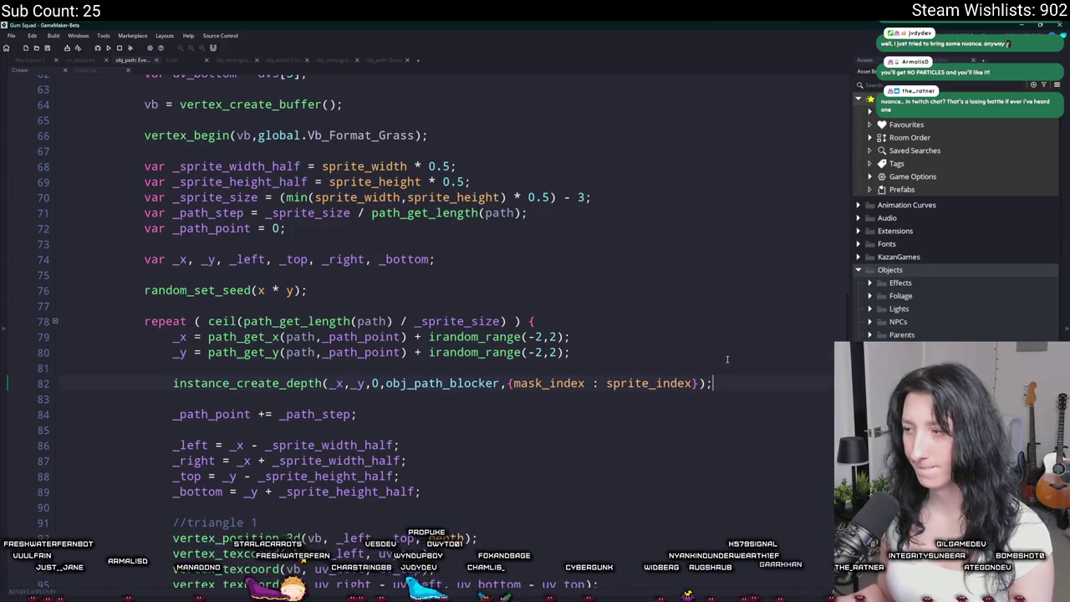
{"action": "key", "text": "Return"}
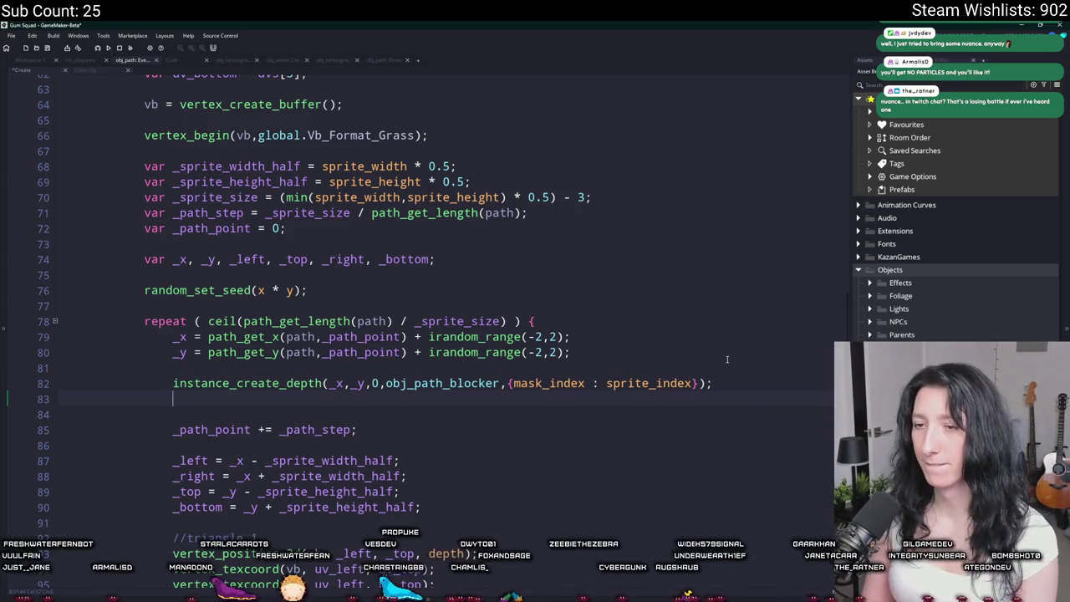
{"action": "type", "text": "if ( object_index"}
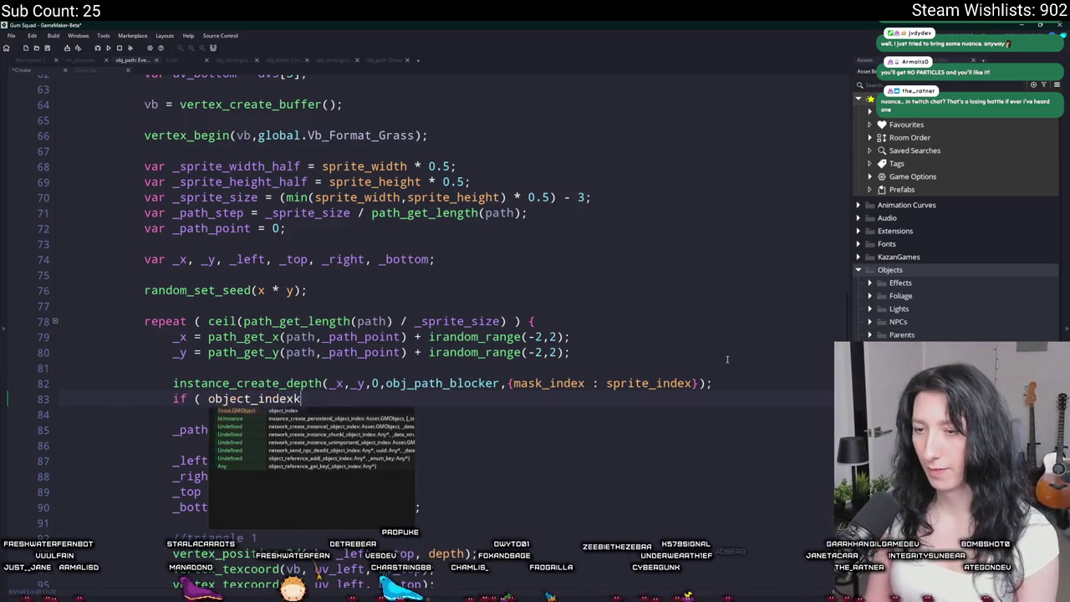
{"action": "type", "text": " == obj_rivergu"}
{"action": "key", "text": "Return"}
{"action": "type", "text": ") {"}
{"action": "key", "text": "Return"}
{"action": "type", "text": "}"}
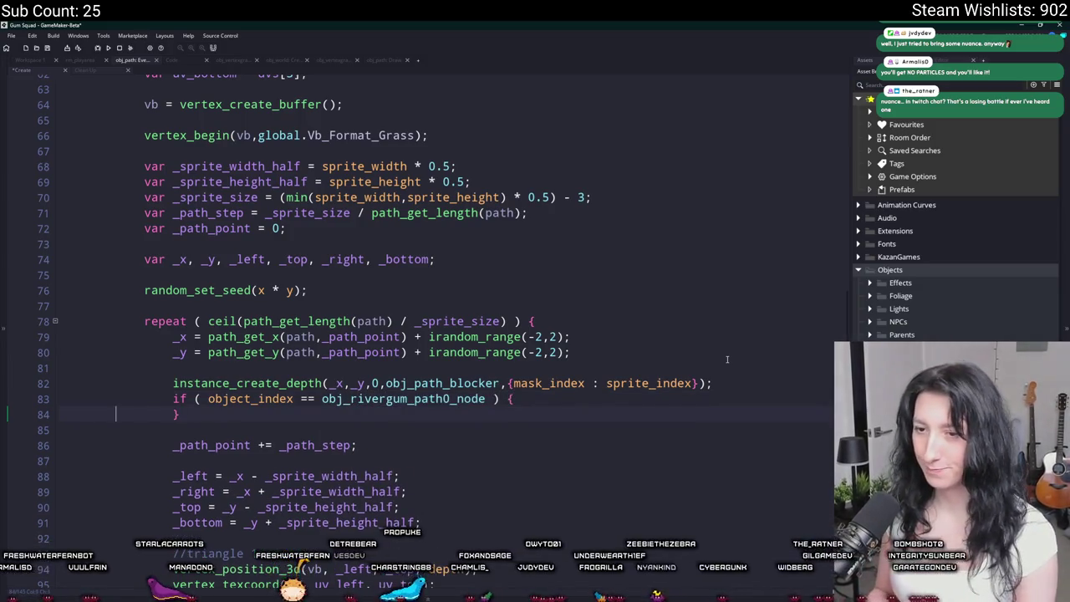
{"action": "key", "text": "Return"}
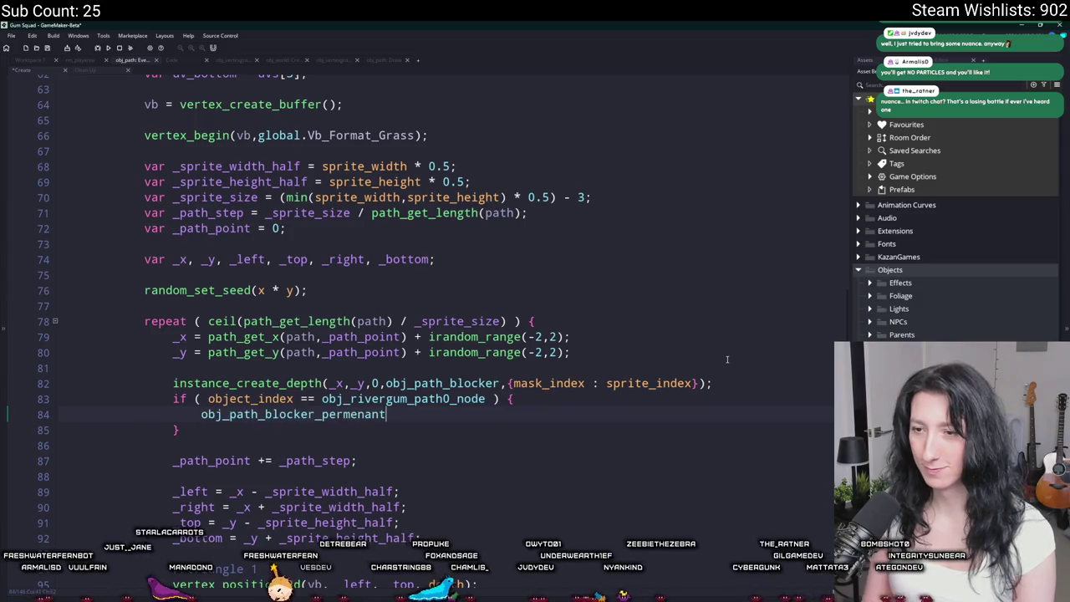
Paste the instance_create_depth call inside the if block and change its object to obj_path_blocker_permenant.
{"action": "left_click", "coordinate": [716, 383]}
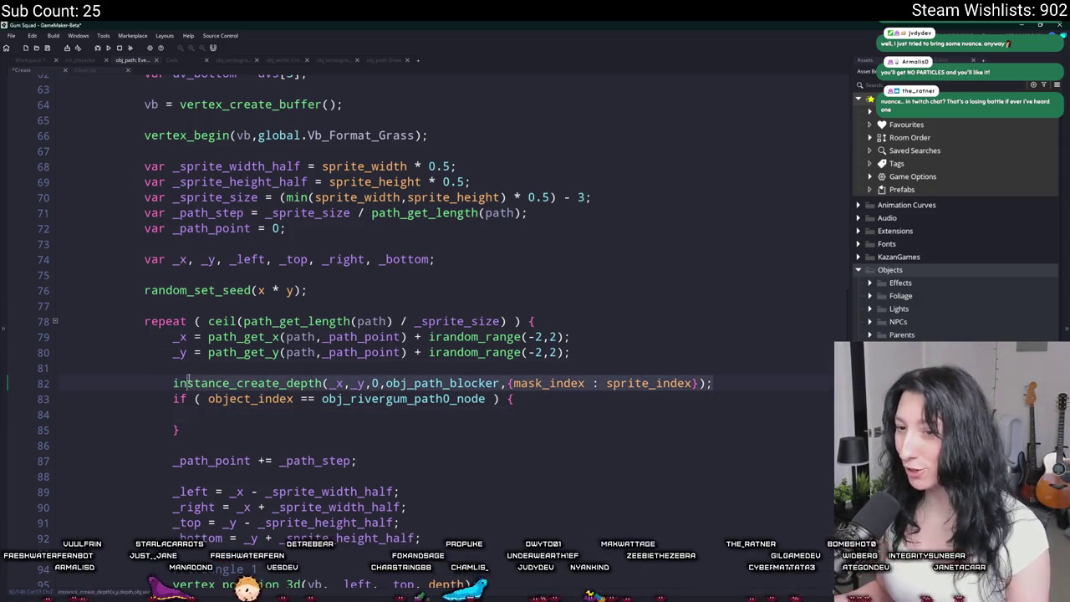
{"action": "left_click", "coordinate": [232, 399]}
{"action": "type", "text": "instance_create_depth(_x,_y,0,obj_path_blocker,{mask_index : sprite_index});"}
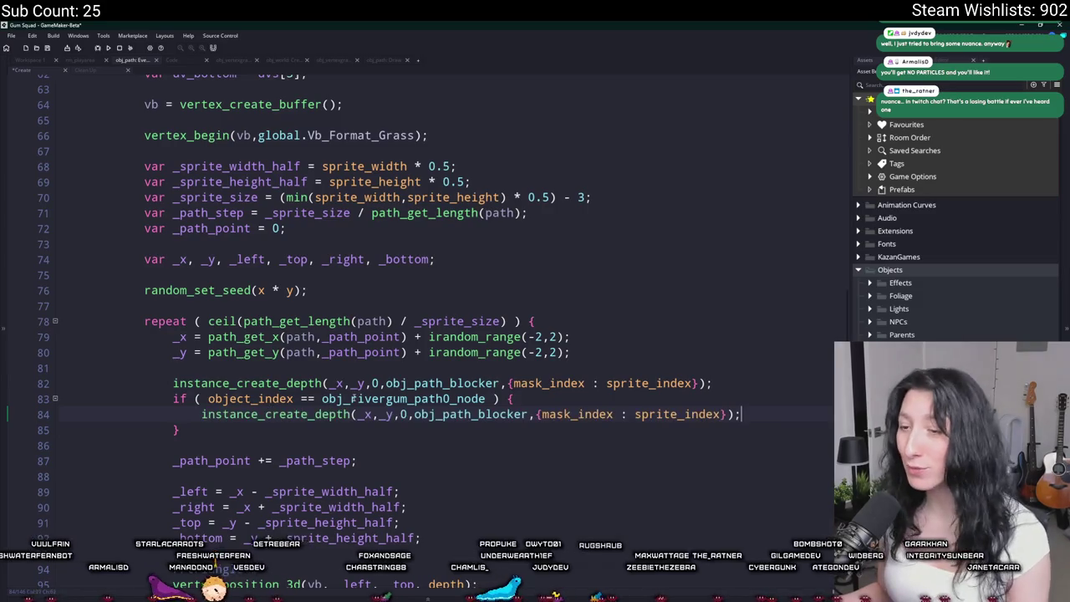
{"action": "double_click", "coordinate": [403, 399]}
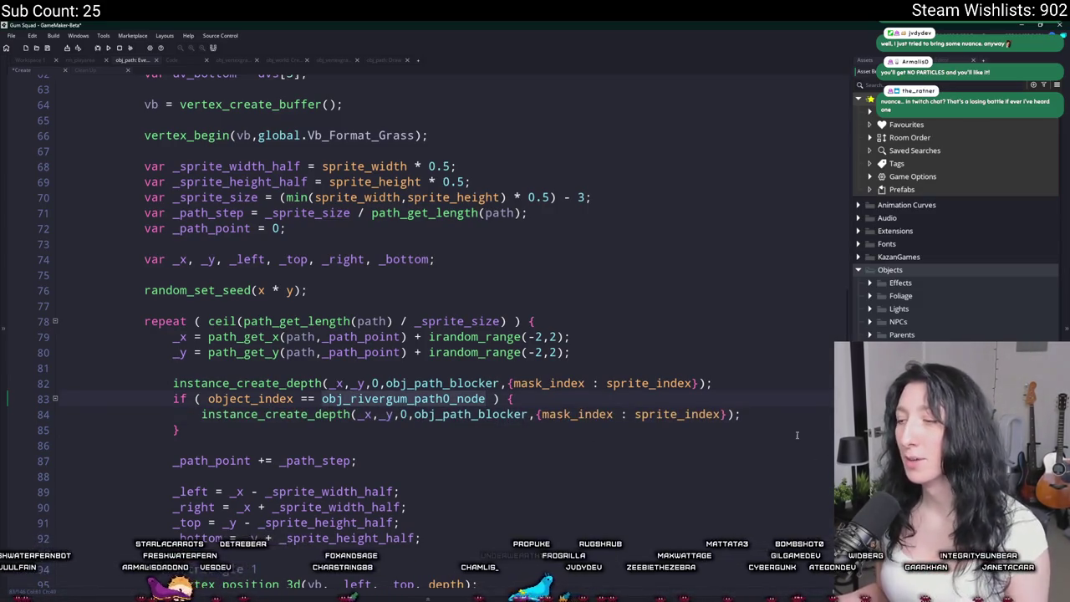
{"action": "double_click", "coordinate": [498, 416]}
{"action": "type", "text": "obj_path_blocker_permenant"}
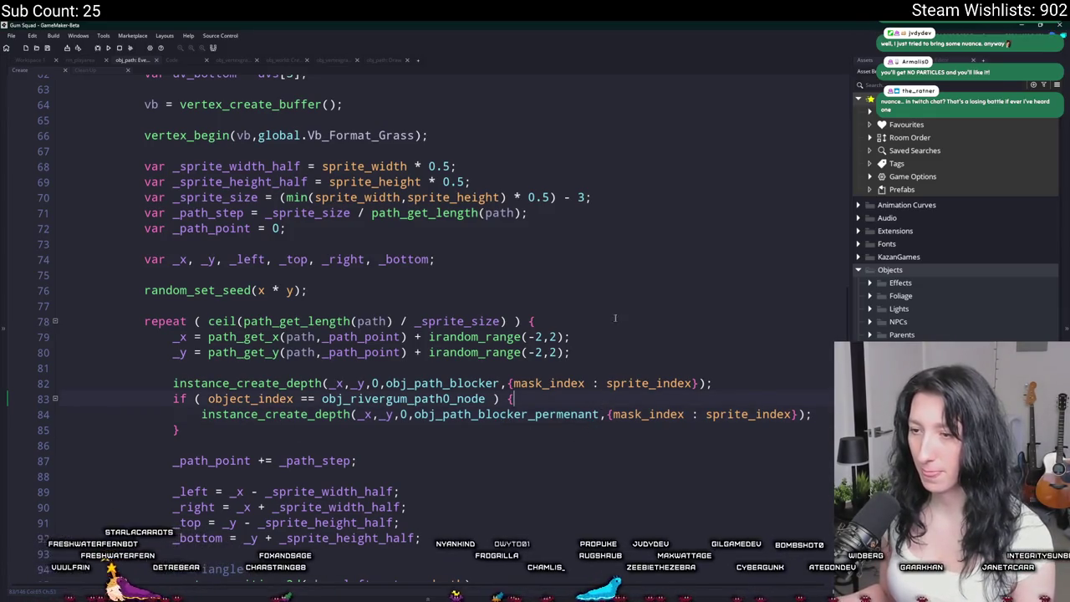
{"action": "scroll", "coordinate": [442, 246], "scroll_direction": "up", "scroll_amount": 4}
{"action": "scroll", "coordinate": [393, 285], "scroll_direction": "up", "scroll_amount": 3}
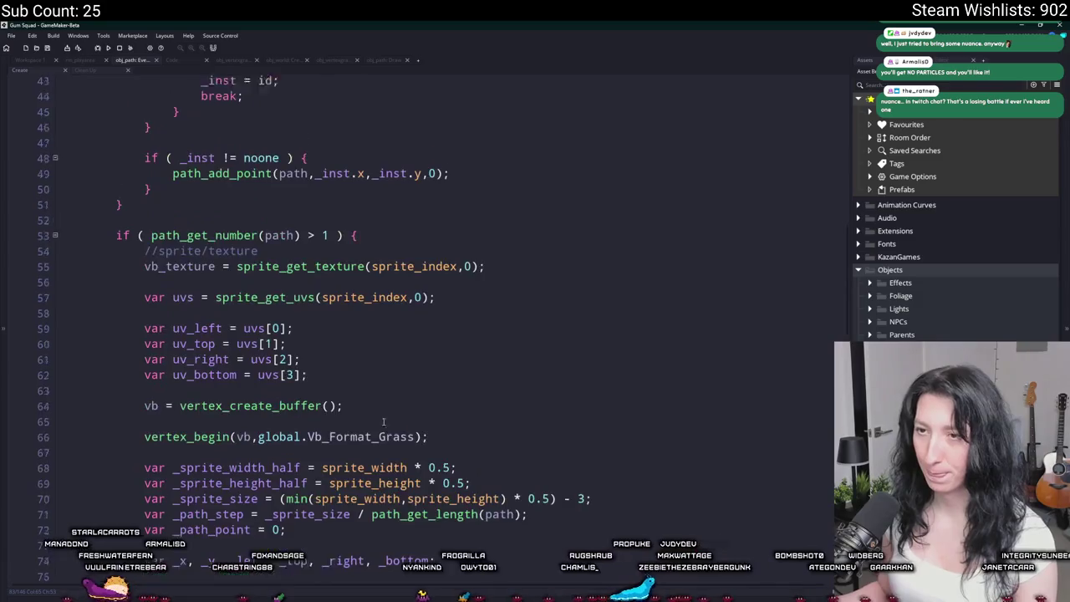
Insert 'permenant_blocker_built = false;' on line 11 after vb_texture.
{"action": "scroll", "coordinate": [335, 326], "scroll_direction": "up", "scroll_amount": 4}
{"action": "scroll", "coordinate": [270, 367], "scroll_direction": "up", "scroll_amount": 6}
{"action": "scroll", "coordinate": [318, 318], "scroll_direction": "up", "scroll_amount": 4}
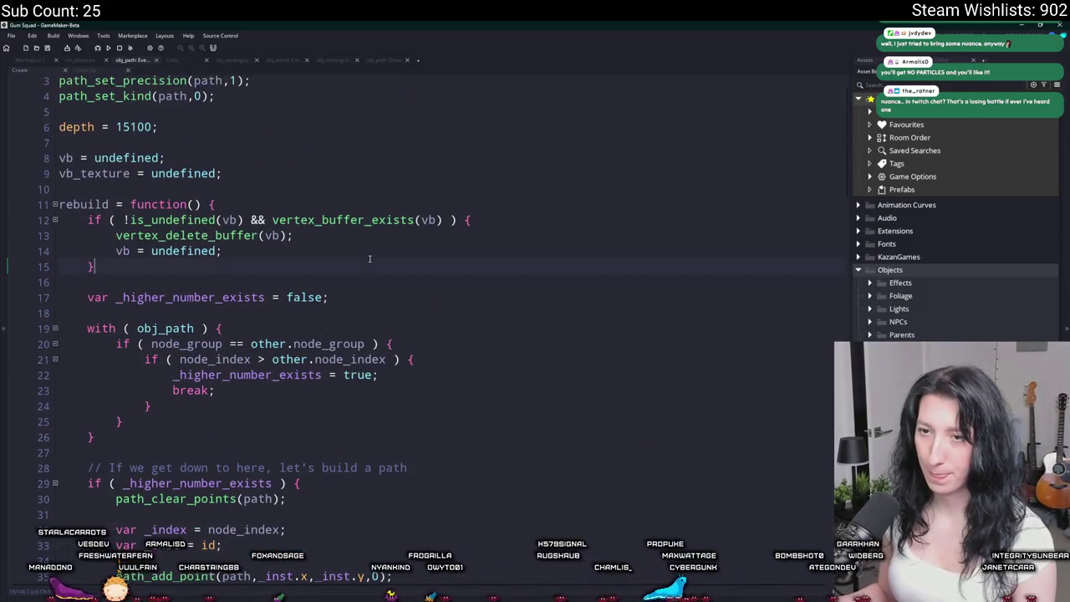
{"action": "scroll", "coordinate": [364, 265], "scroll_direction": "up", "scroll_amount": 1}
{"action": "scroll", "coordinate": [364, 265], "scroll_direction": "up", "scroll_amount": 1}
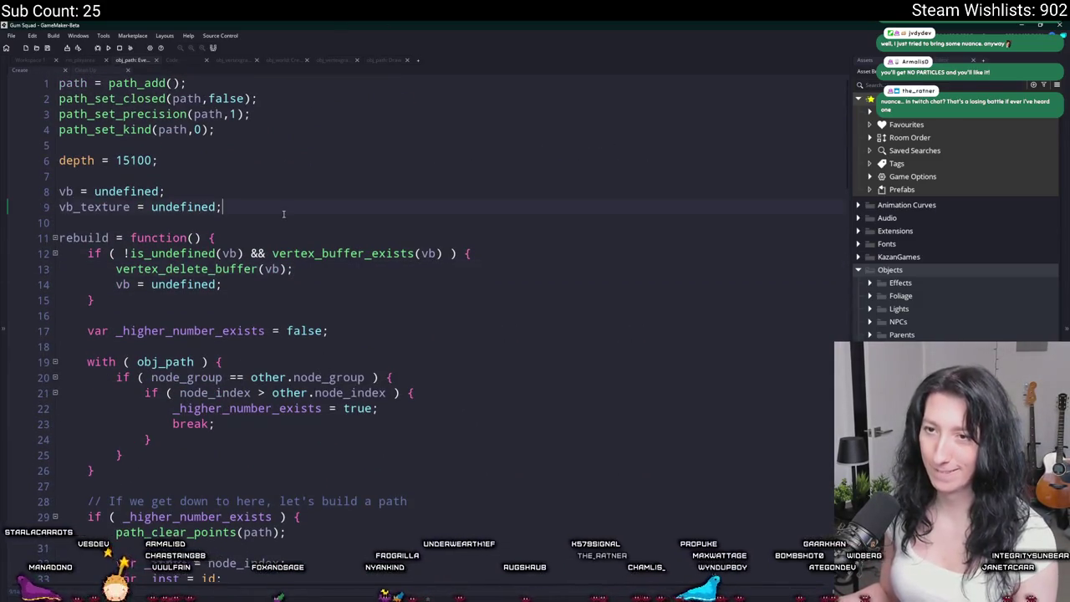
{"action": "key", "text": "Return"}
{"action": "key", "text": "Return"}
{"action": "type", "text": "perme"}
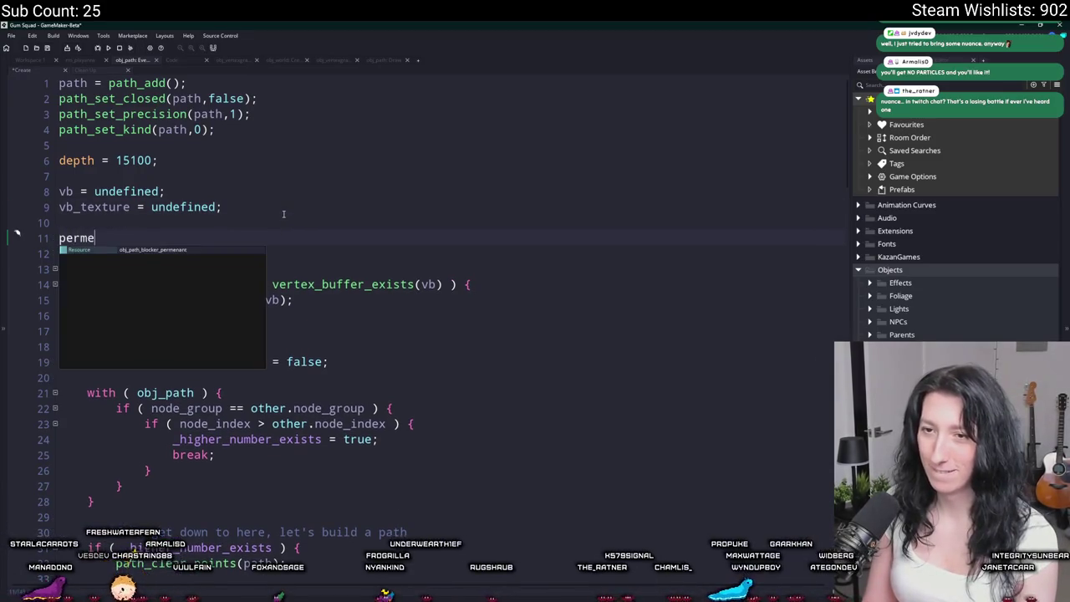
{"action": "type", "text": "nant_blocker_built = false;"}
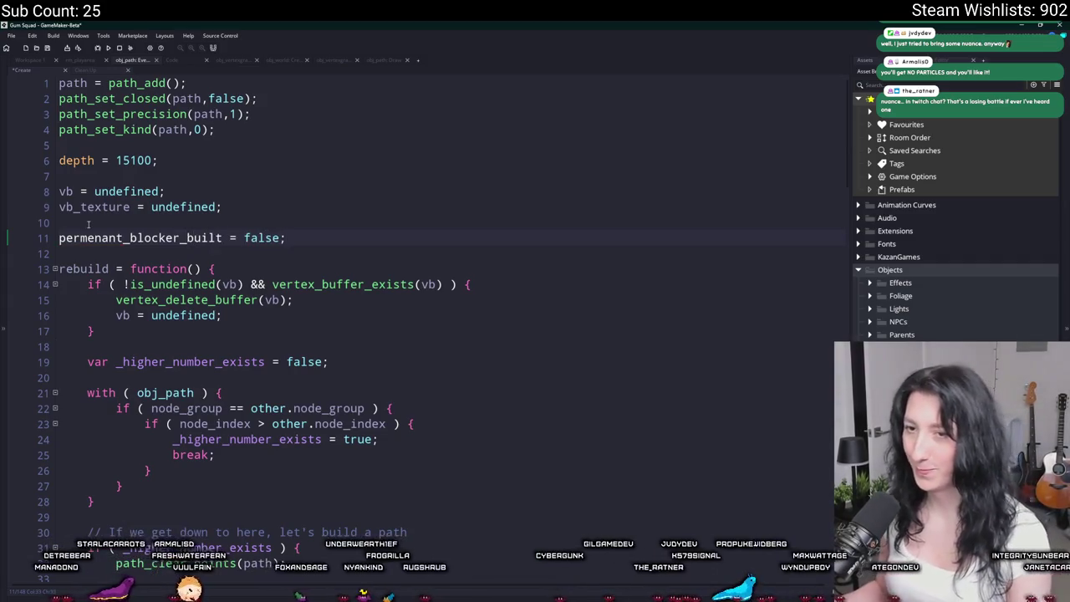
Correct the variable's spelling to permanent_blocker_built.
{"action": "left_click", "coordinate": [96, 237]}
{"action": "key", "text": "BackSpace"}
{"action": "type", "text": "a"}
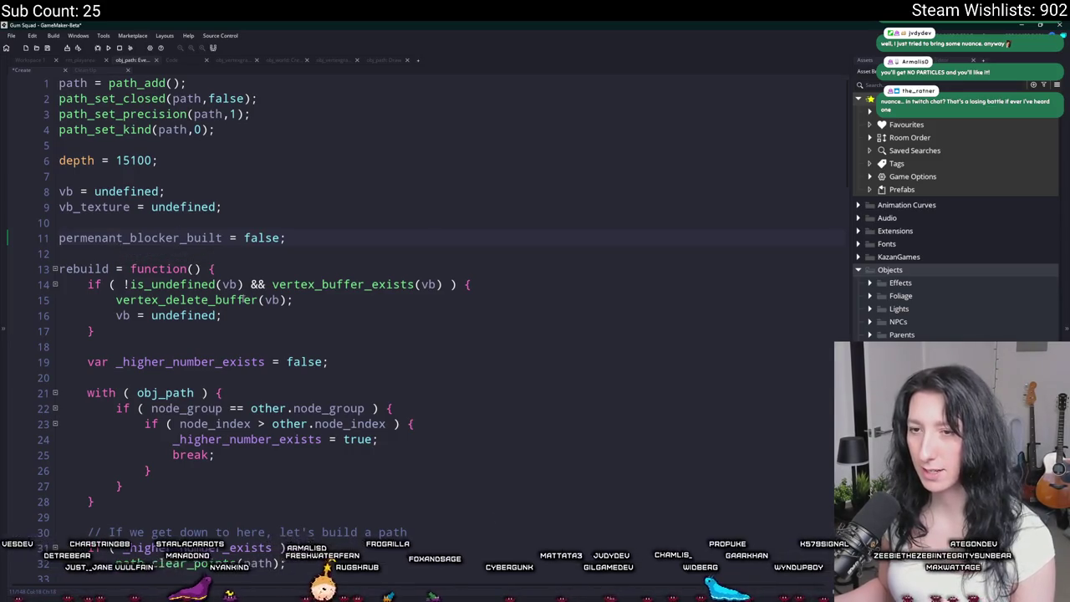
{"action": "double_click", "coordinate": [92, 238]}
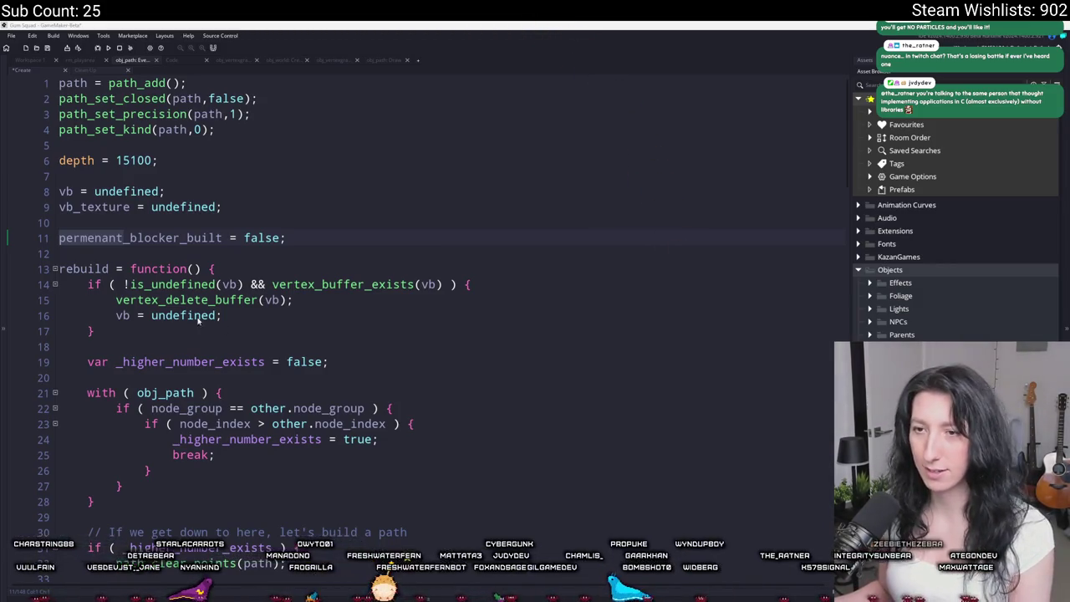
{"action": "double_click", "coordinate": [82, 239]}
{"action": "left_click", "coordinate": [97, 239]}
{"action": "left_click", "coordinate": [101, 238]}
{"action": "scroll", "coordinate": [107, 238], "scroll_direction": "down", "scroll_amount": 3}
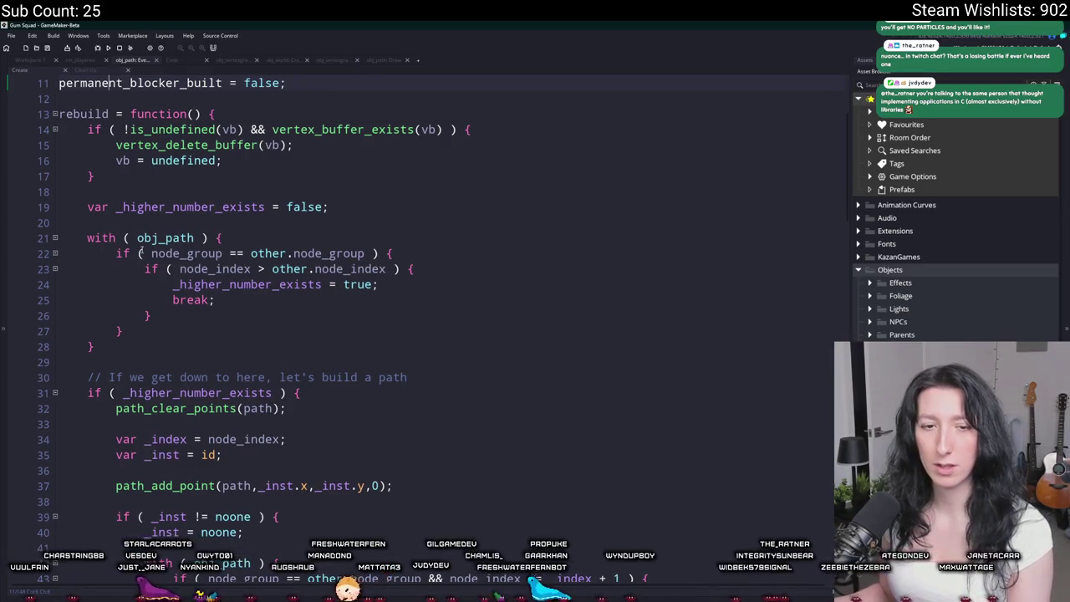
{"action": "scroll", "coordinate": [150, 209], "scroll_direction": "up", "scroll_amount": 1}
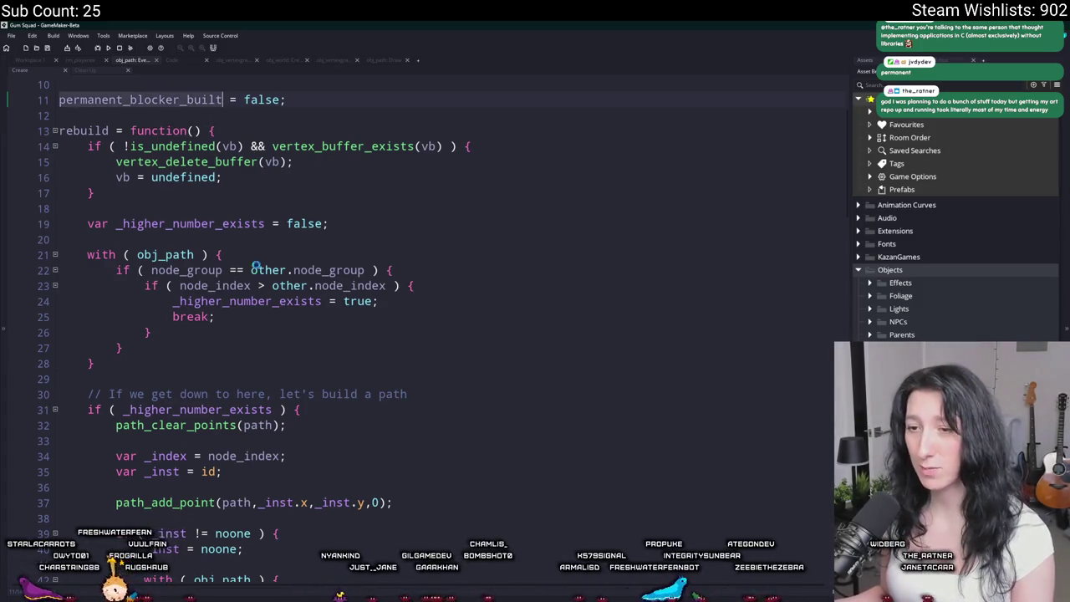
Add 'permanent_blocker_built = true;' as the first line of the rebuild function.
{"action": "scroll", "coordinate": [167, 209], "scroll_direction": "down", "scroll_amount": 3}
{"action": "scroll", "coordinate": [209, 317], "scroll_direction": "down", "scroll_amount": 4}
{"action": "scroll", "coordinate": [238, 378], "scroll_direction": "down", "scroll_amount": 4}
{"action": "scroll", "coordinate": [238, 379], "scroll_direction": "down", "scroll_amount": 2}
{"action": "scroll", "coordinate": [238, 378], "scroll_direction": "down", "scroll_amount": 3}
{"action": "scroll", "coordinate": [335, 251], "scroll_direction": "up", "scroll_amount": 1}
{"action": "scroll", "coordinate": [405, 177], "scroll_direction": "up", "scroll_amount": 3}
{"action": "scroll", "coordinate": [404, 176], "scroll_direction": "up", "scroll_amount": 4}
{"action": "scroll", "coordinate": [393, 196], "scroll_direction": "up", "scroll_amount": 2}
{"action": "scroll", "coordinate": [380, 217], "scroll_direction": "up", "scroll_amount": 2}
{"action": "scroll", "coordinate": [366, 243], "scroll_direction": "up", "scroll_amount": 2}
{"action": "scroll", "coordinate": [366, 242], "scroll_direction": "up", "scroll_amount": 2}
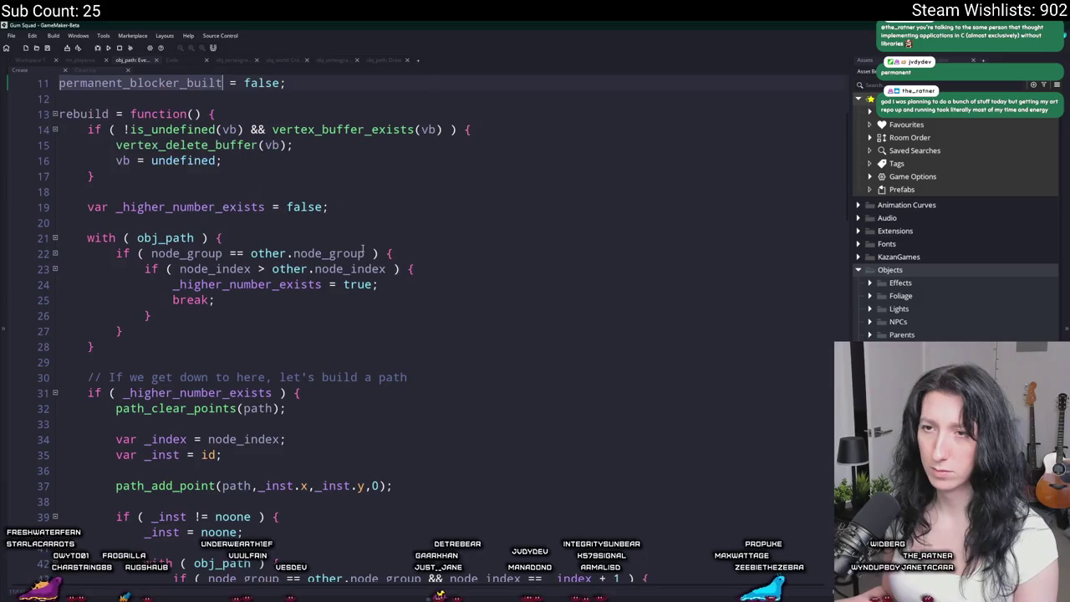
{"action": "left_click", "coordinate": [435, 116]}
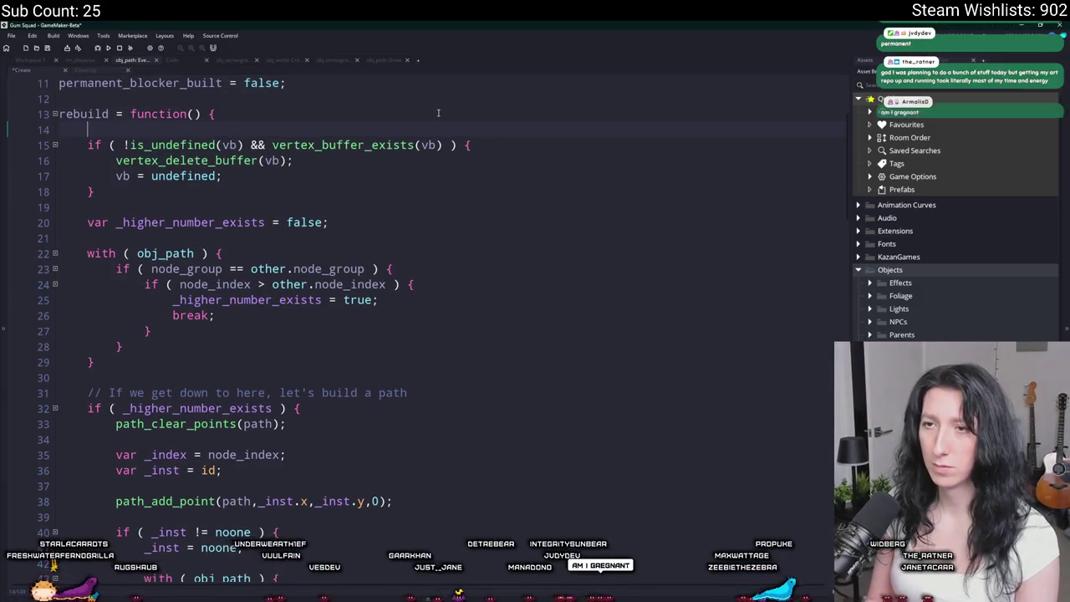
{"action": "key", "text": "Return"}
{"action": "type", "text": "permanent_blocker_built = true;"}
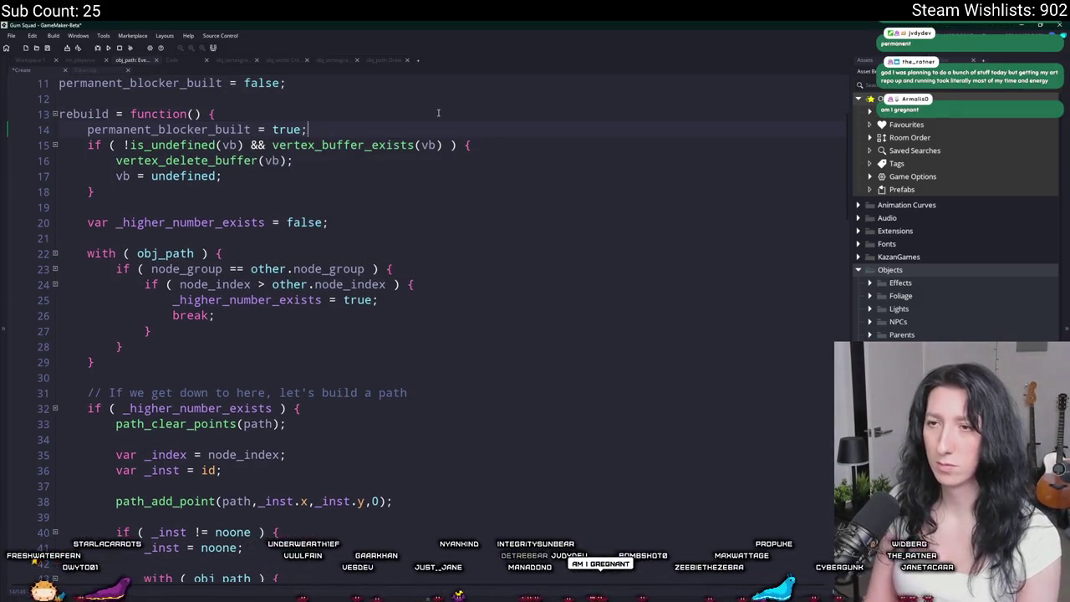
{"action": "key", "text": "Return"}
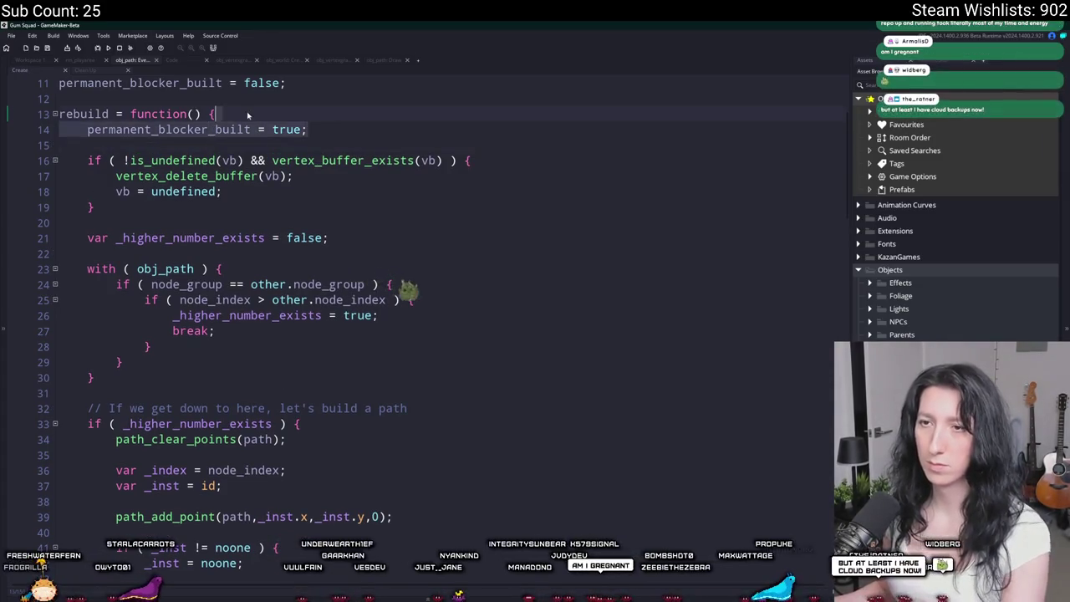
{"action": "key", "text": "ctrl+z"}
{"action": "scroll", "coordinate": [840, 190], "scroll_direction": "down", "scroll_amount": 2}
Prefix the line 86 if condition with '!permanent_blocker_built &&', then return to Workspace 1.
{"action": "scroll", "coordinate": [840, 190], "scroll_direction": "down", "scroll_amount": 10}
{"action": "scroll", "coordinate": [840, 190], "scroll_direction": "down", "scroll_amount": 15}
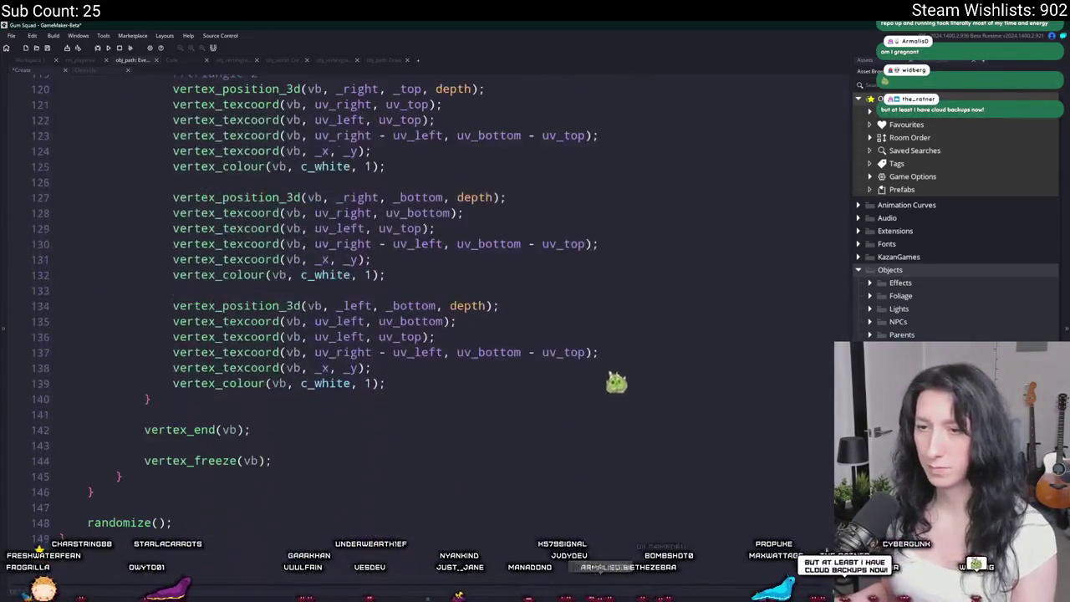
{"action": "left_click", "coordinate": [213, 520]}
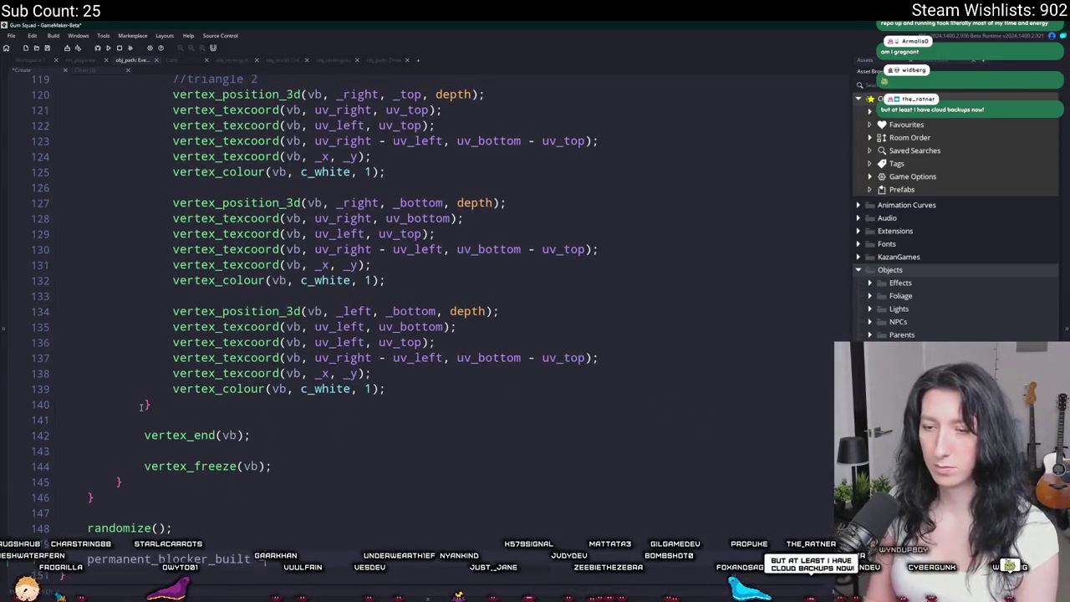
{"action": "scroll", "coordinate": [142, 406], "scroll_direction": "up", "scroll_amount": 2}
{"action": "scroll", "coordinate": [251, 393], "scroll_direction": "up", "scroll_amount": 6}
{"action": "scroll", "coordinate": [318, 385], "scroll_direction": "up", "scroll_amount": 6}
{"action": "scroll", "coordinate": [355, 379], "scroll_direction": "up", "scroll_amount": 3}
{"action": "mouse_move", "coordinate": [242, 355]}
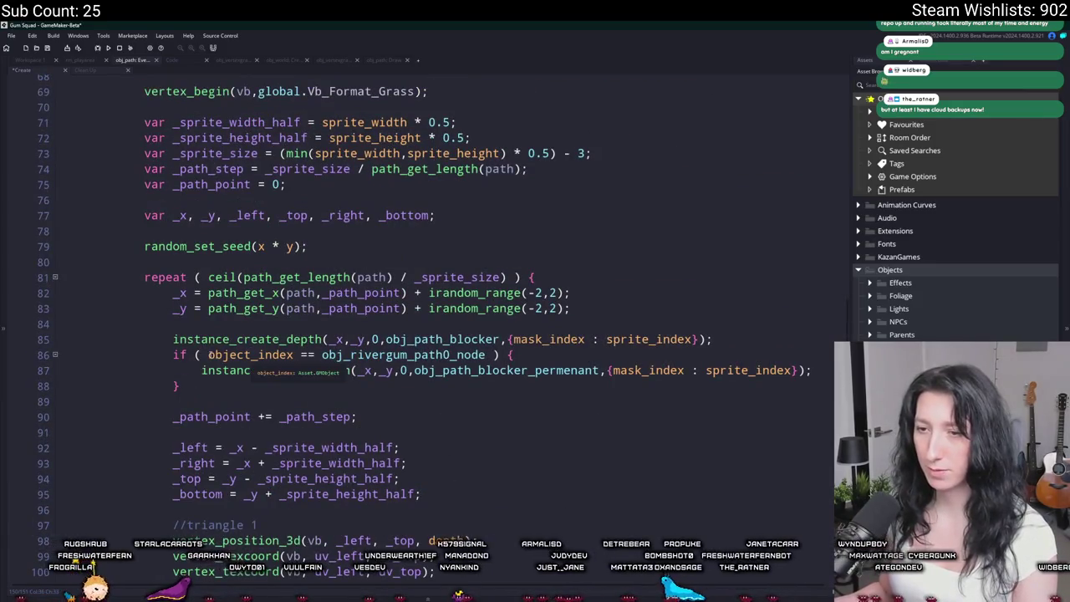
{"action": "type", "text": "!permanent_blocker_built &&"}
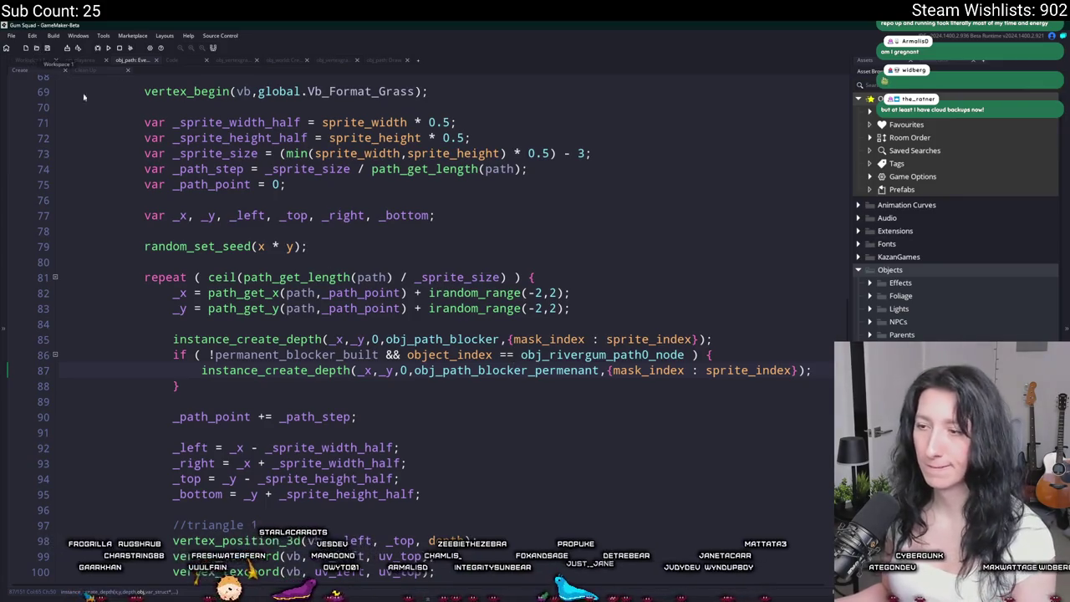
{"action": "left_click", "coordinate": [31, 60]}
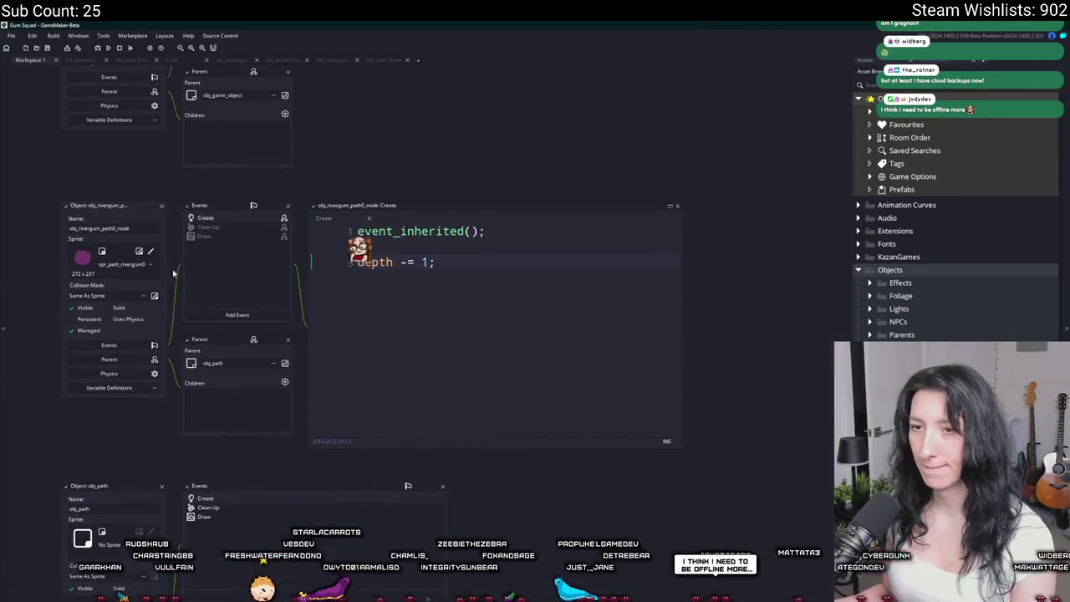
Set the spr_path_rivergum0 collision mask type to Rectangle.
{"action": "left_click", "coordinate": [139, 251]}
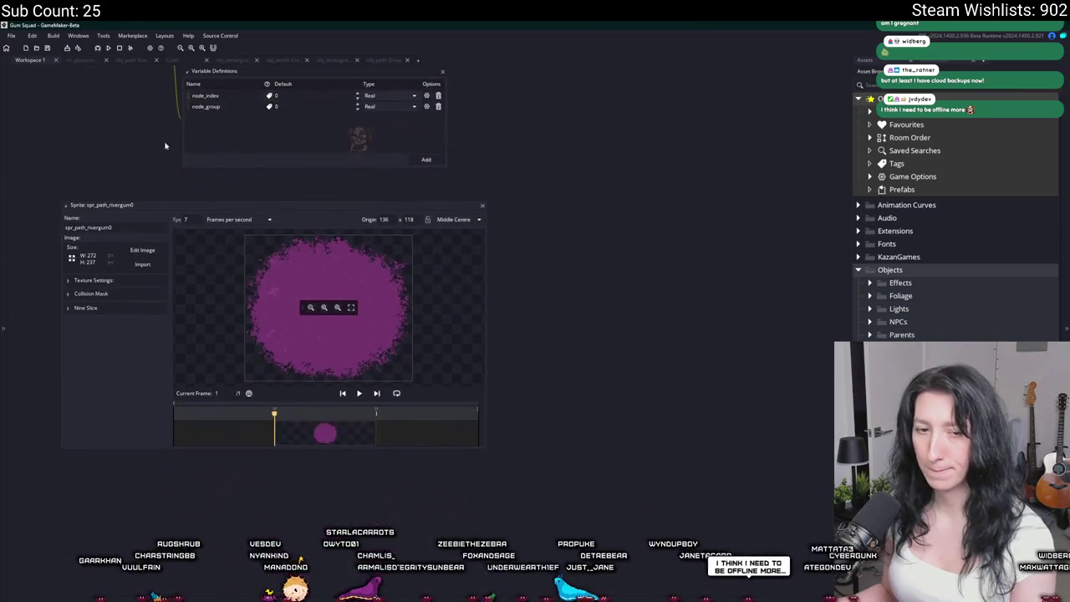
{"action": "left_click", "coordinate": [88, 294]}
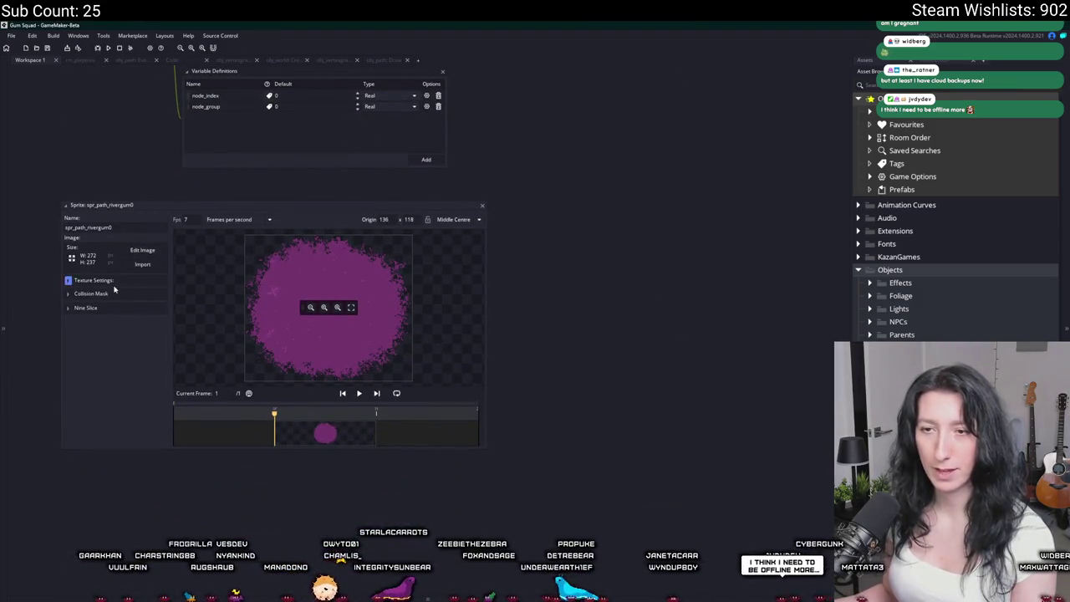
{"action": "left_click", "coordinate": [134, 320]}
{"action": "left_click", "coordinate": [128, 338]}
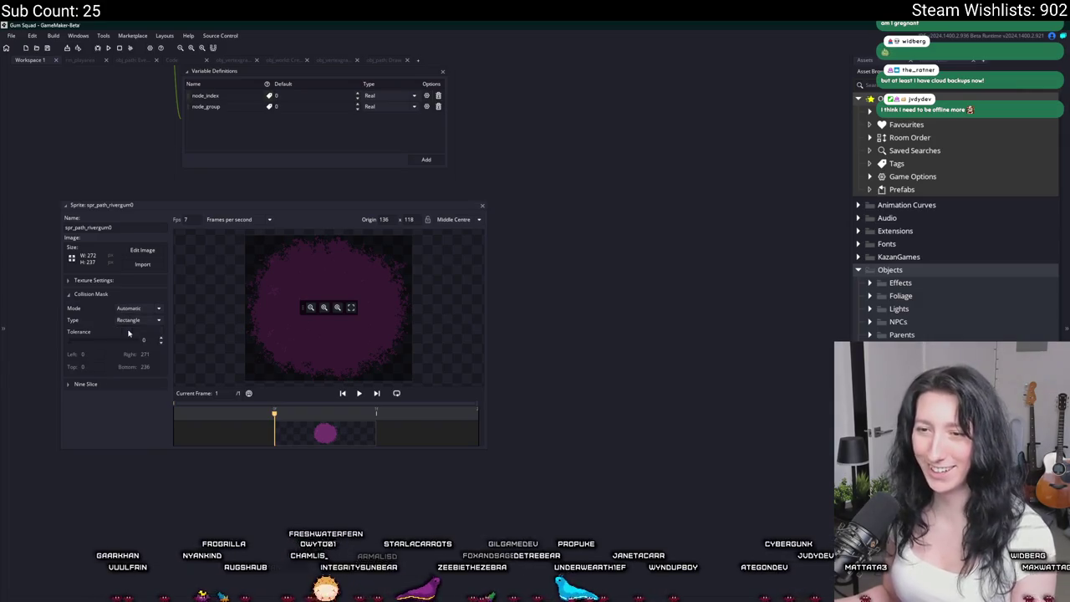
{"action": "left_click", "coordinate": [135, 295]}
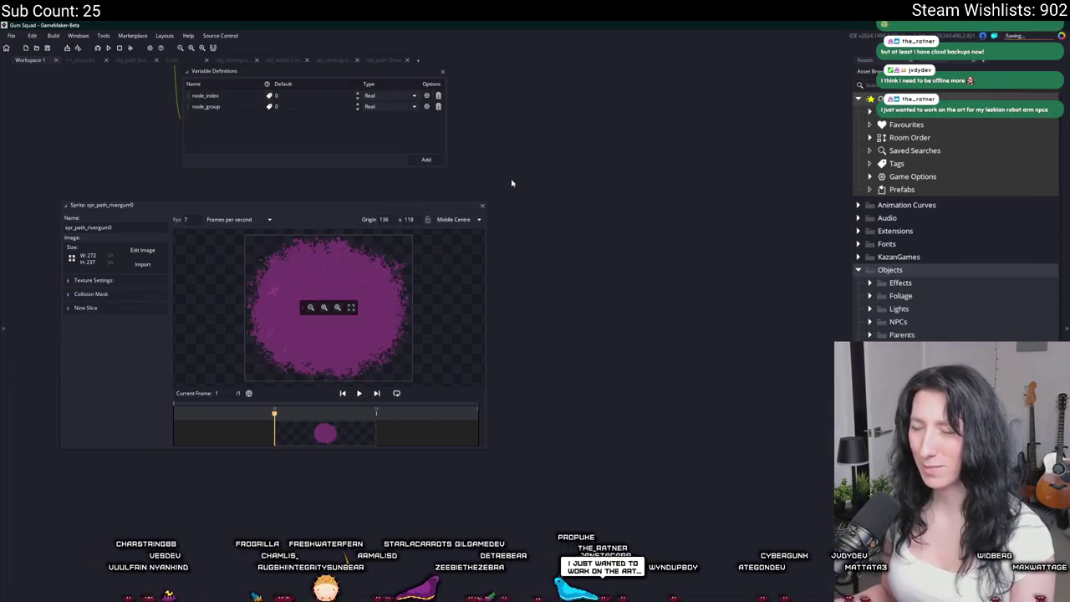
{"action": "left_click", "coordinate": [483, 206]}
{"action": "scroll", "coordinate": [487, 387], "scroll_direction": "up", "scroll_amount": 3}
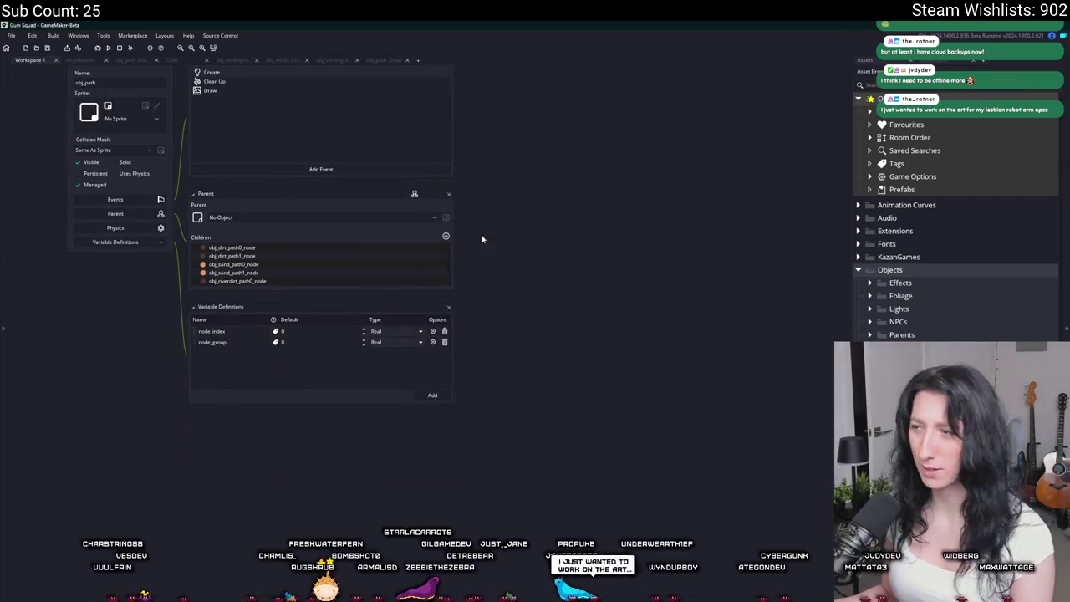
{"action": "scroll", "coordinate": [481, 239], "scroll_direction": "up", "scroll_amount": 2}
{"action": "scroll", "coordinate": [163, 285], "scroll_direction": "up", "scroll_amount": 5}
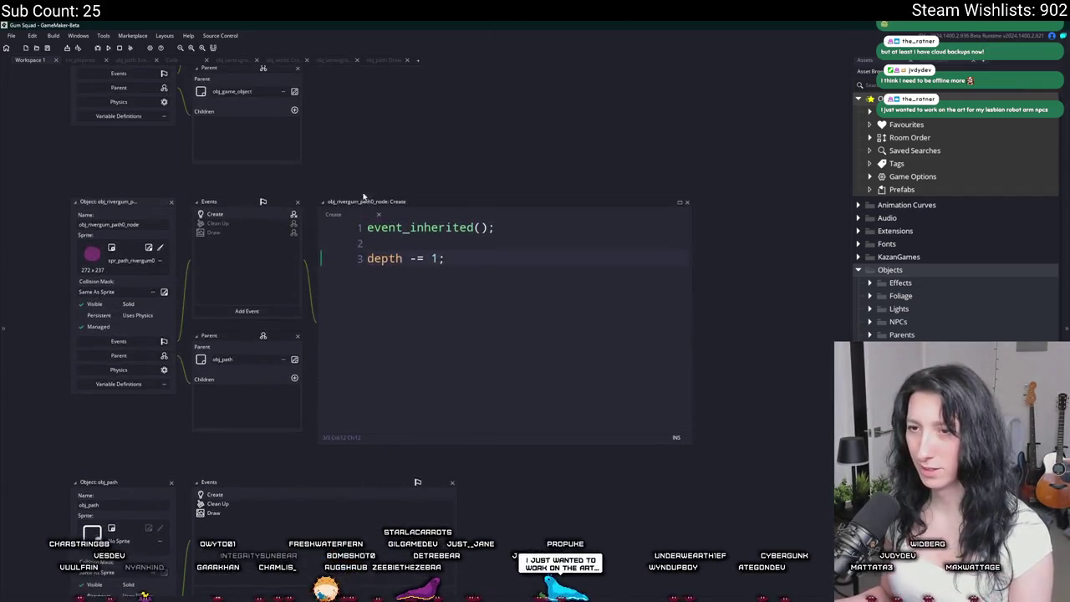
Trim the rectangle mask corners inward to Left 11, Top 10, Right 262, Bottom 226.
{"action": "left_click", "coordinate": [148, 252]}
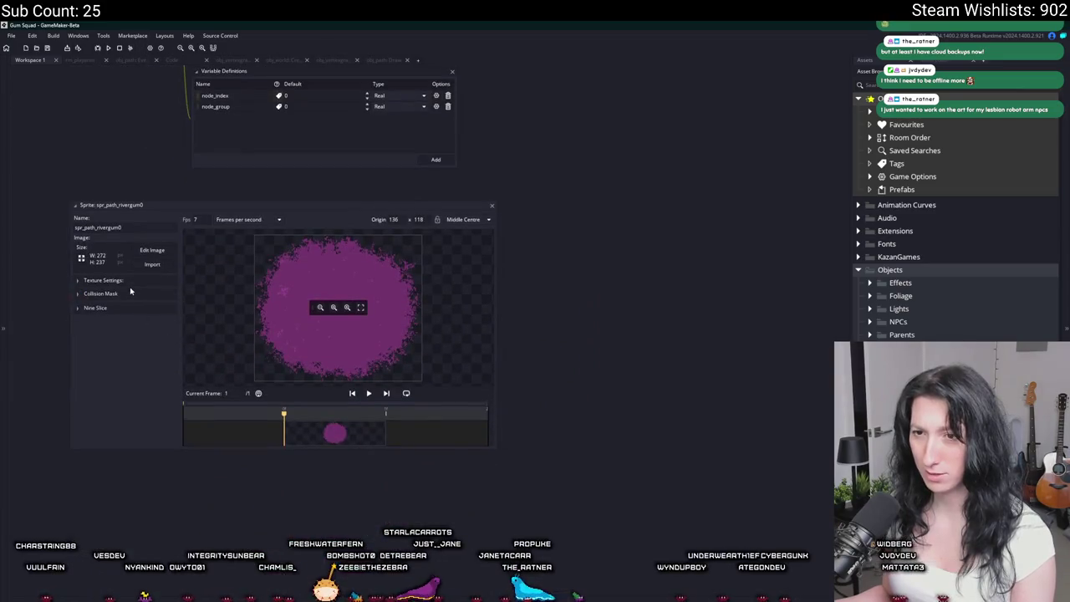
{"action": "left_click", "coordinate": [122, 295]}
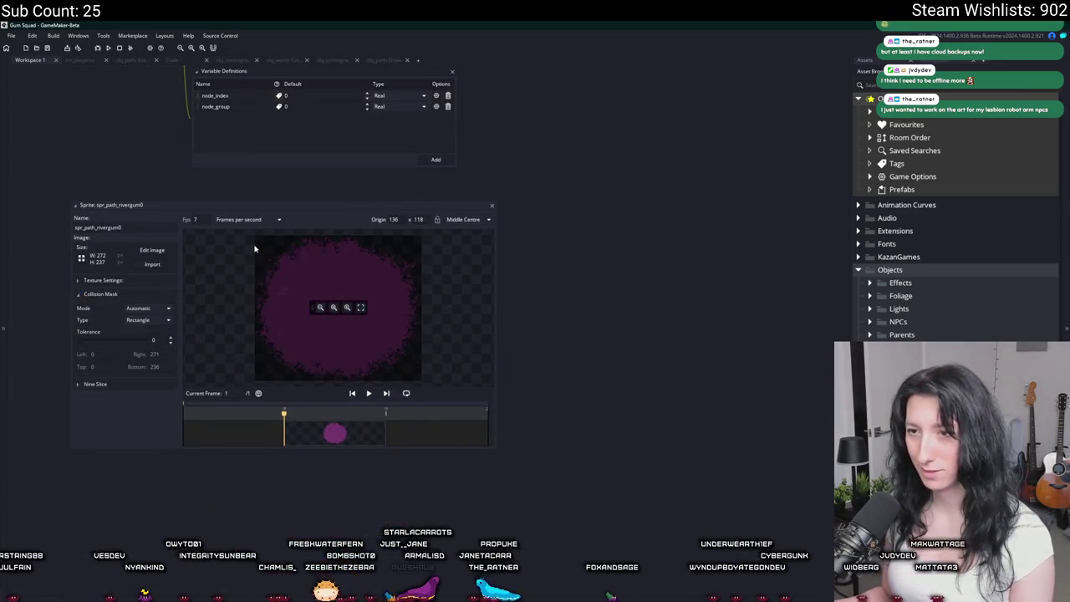
{"action": "left_click_drag", "start_coordinate": [254, 237], "coordinate": [261, 243]}
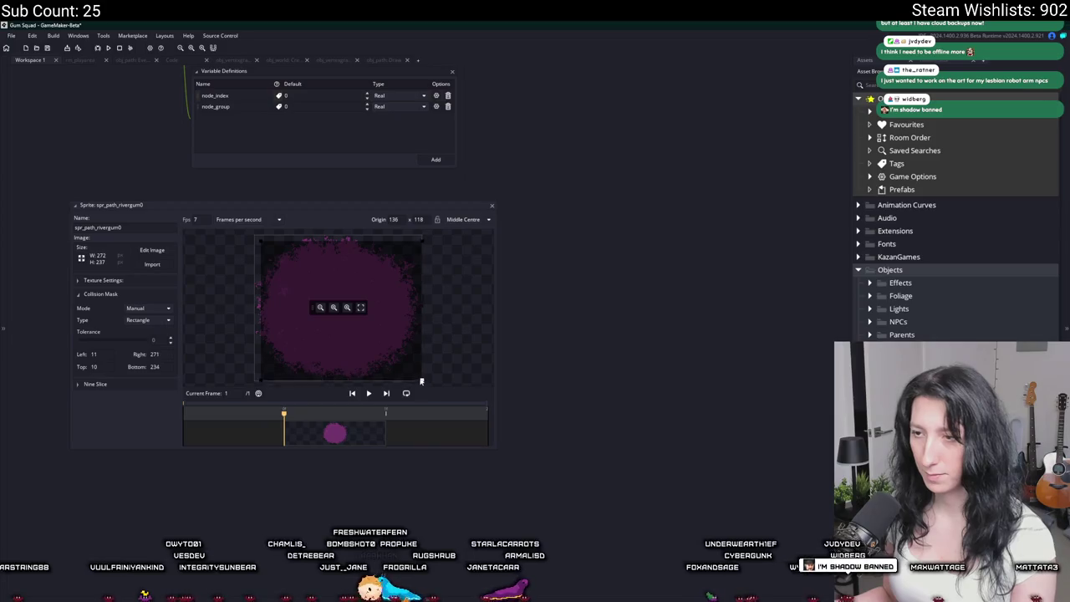
{"action": "left_click_drag", "start_coordinate": [421, 382], "coordinate": [417, 377]}
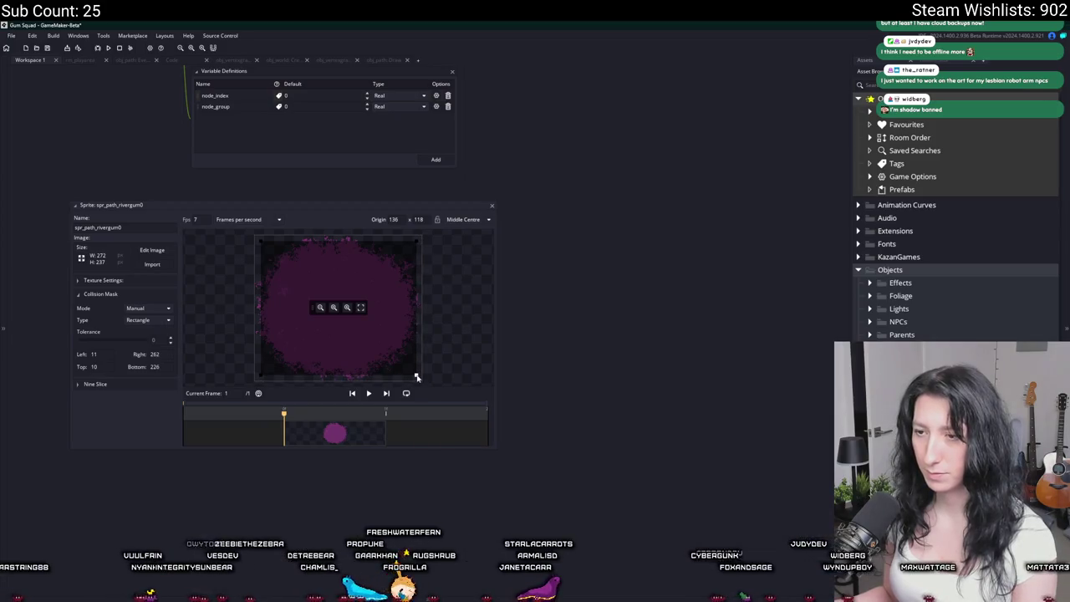
{"action": "left_click", "coordinate": [491, 206]}
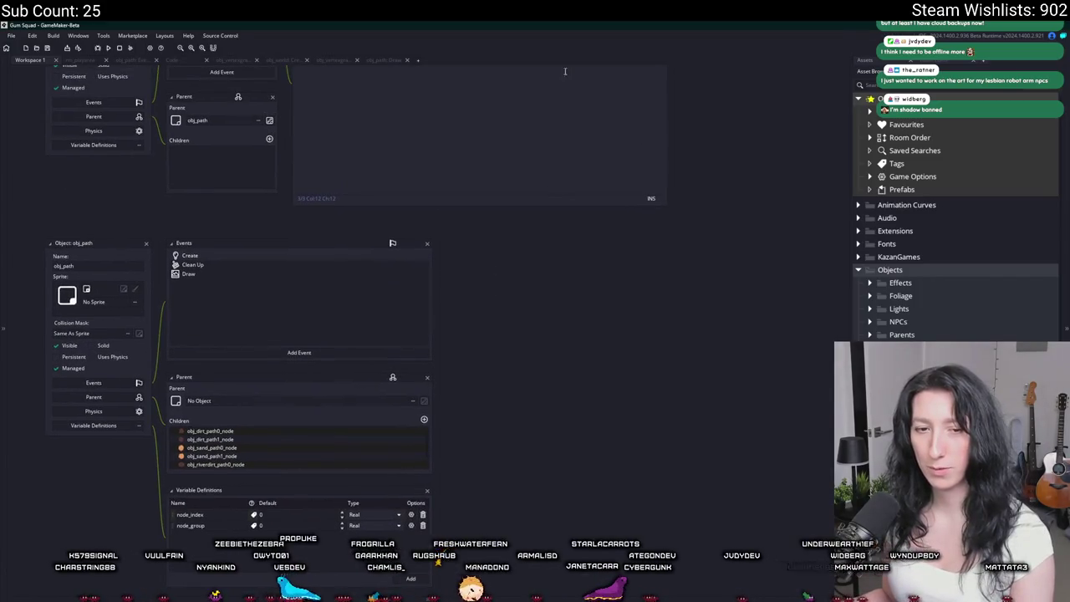
{"action": "left_click_drag", "start_coordinate": [507, 282], "coordinate": [523, 392]}
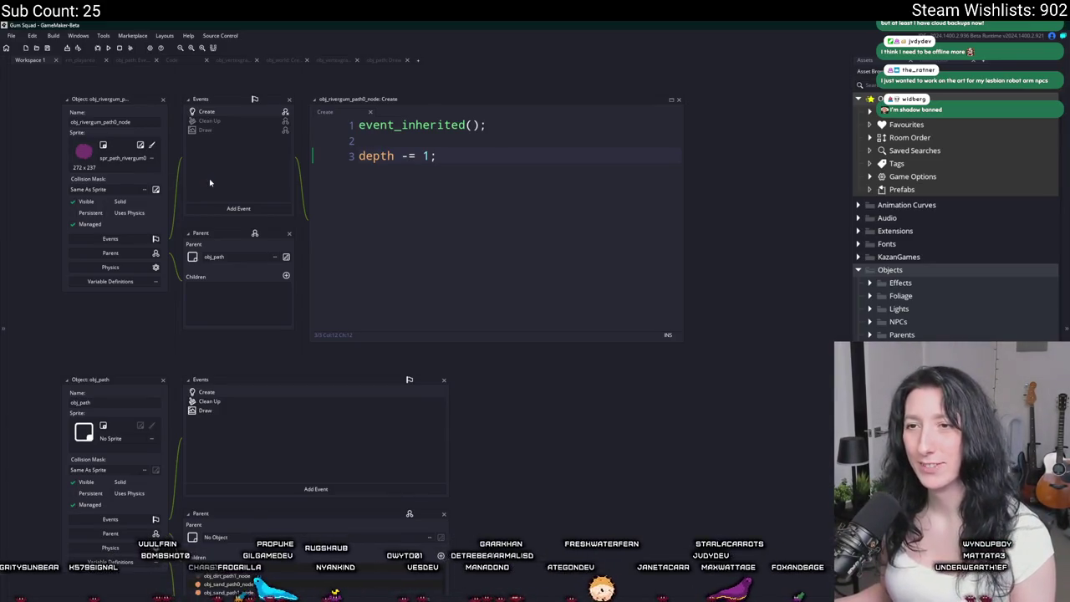
{"action": "left_click_drag", "start_coordinate": [210, 182], "coordinate": [265, 285]}
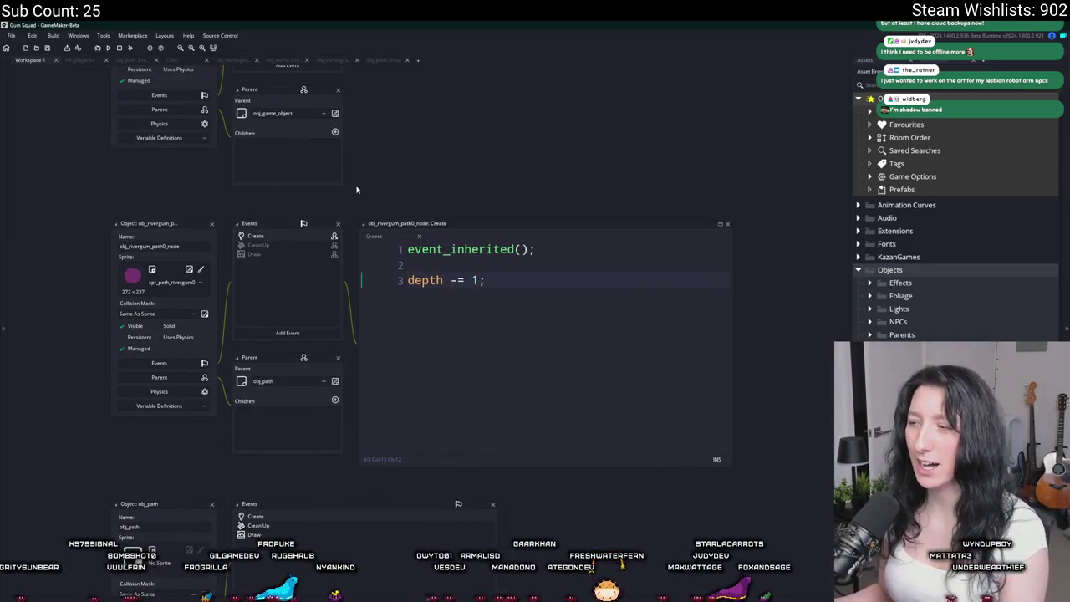
Run Gum Squad with F5, create a lobby, and walk the character through the purple gum area.
{"action": "key", "text": "F5"}
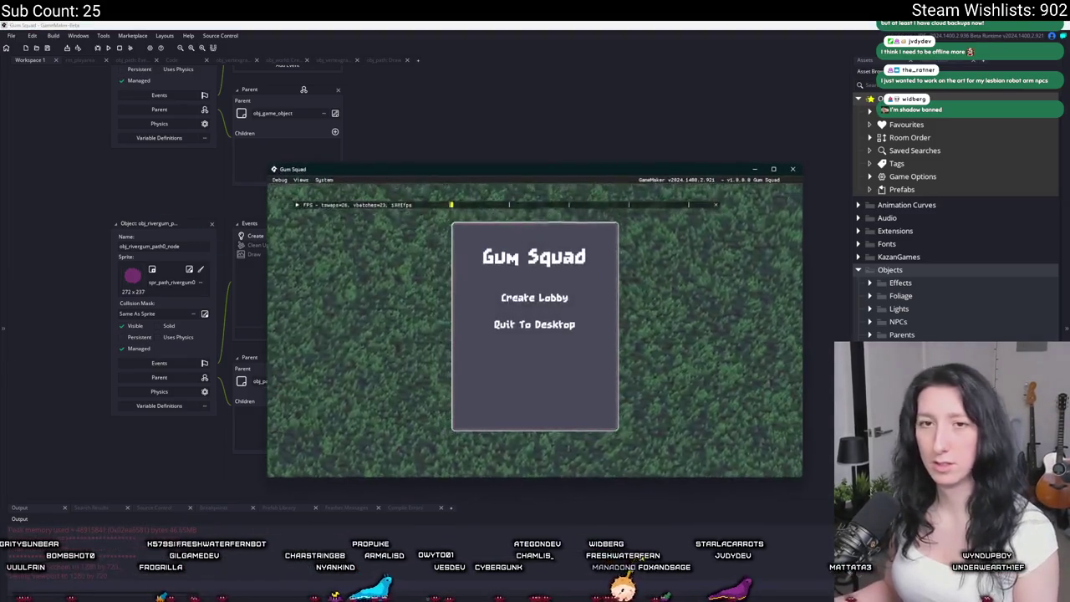
{"action": "left_click", "coordinate": [495, 301]}
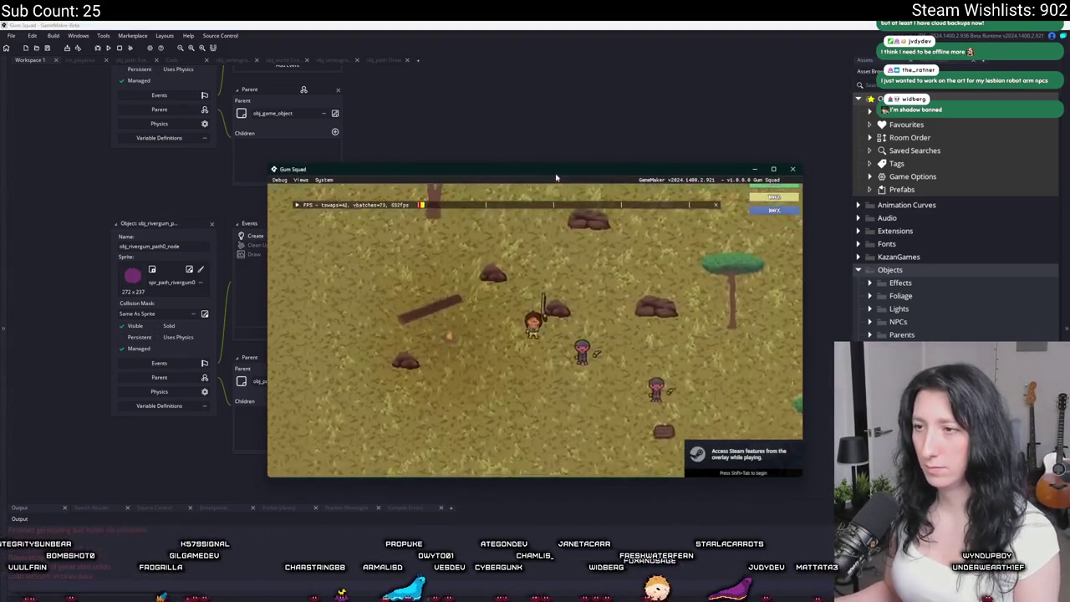
{"action": "double_click", "coordinate": [560, 174]}
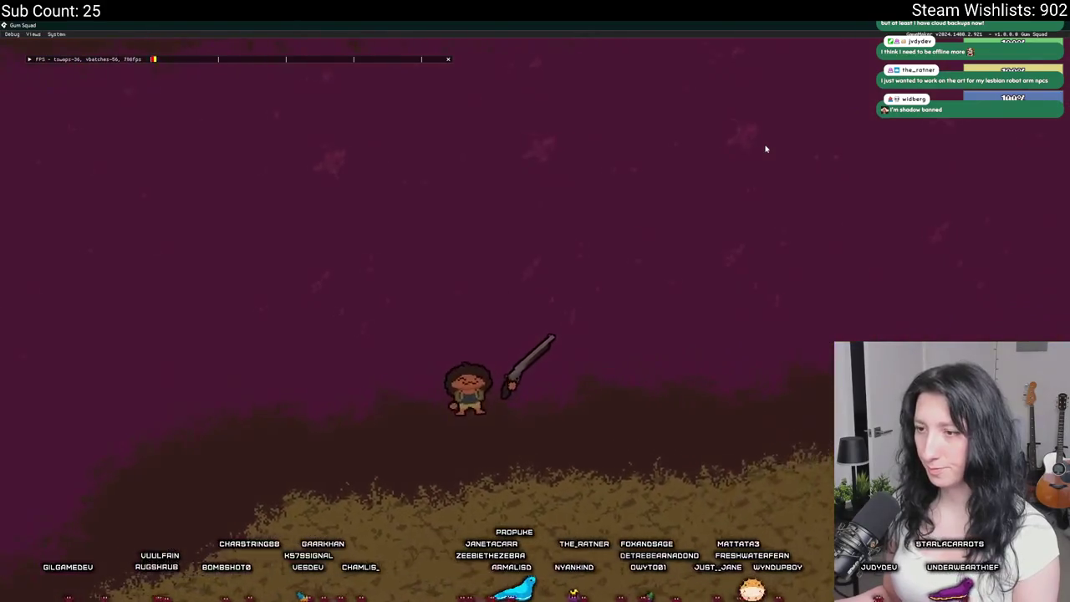
{"action": "key", "text": "d"}
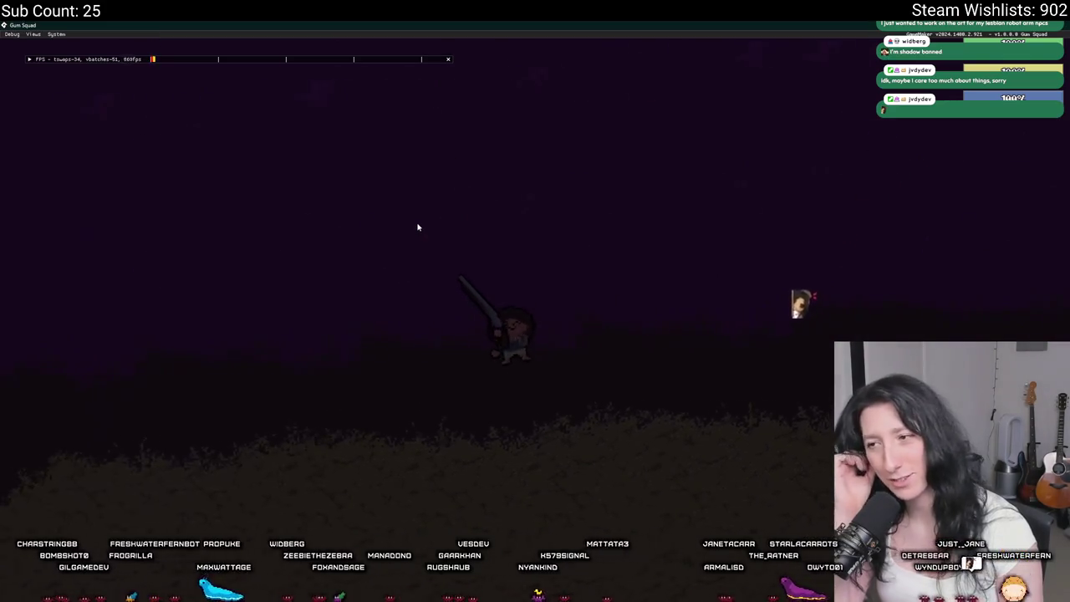
{"action": "key", "text": "d"}
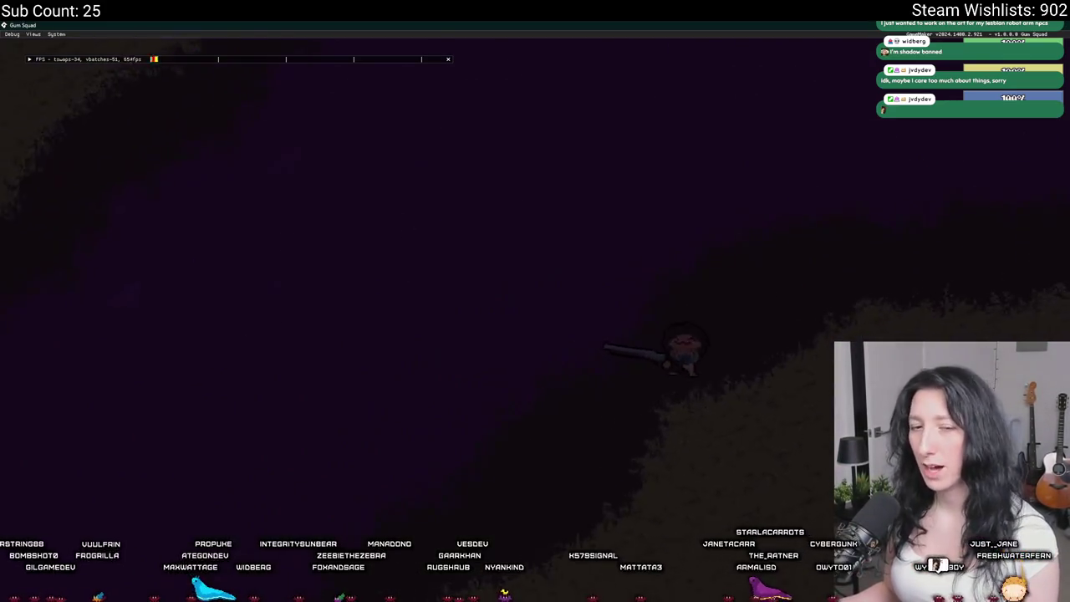
{"action": "key", "text": "a"}
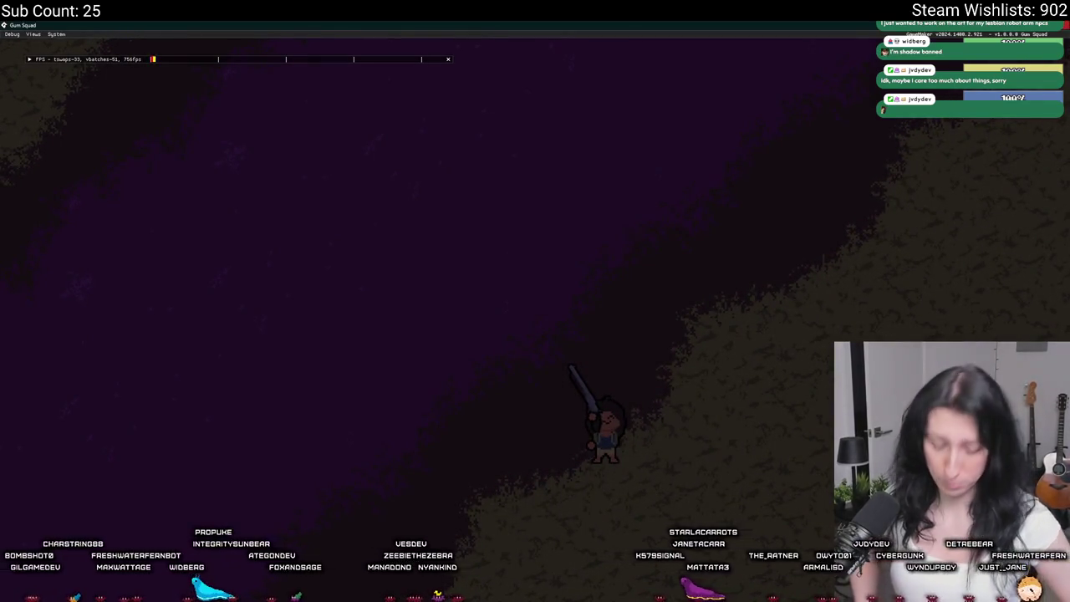
{"action": "key", "text": "Escape"}
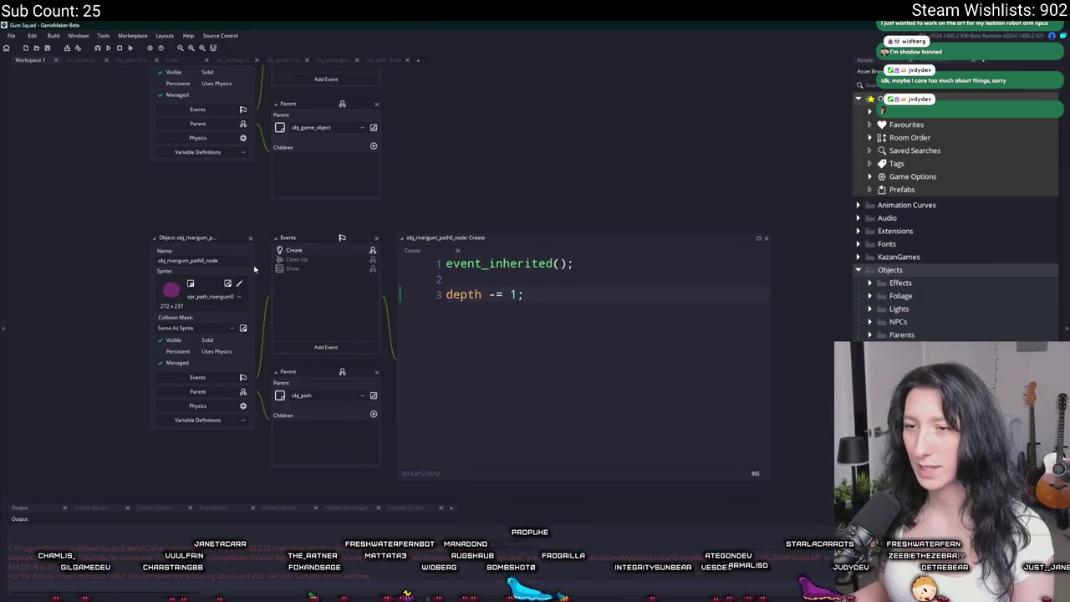
Set the rivergum path sprite's mask mode to Automatic and type to Ellipse (Slow).
{"action": "left_click", "coordinate": [232, 286]}
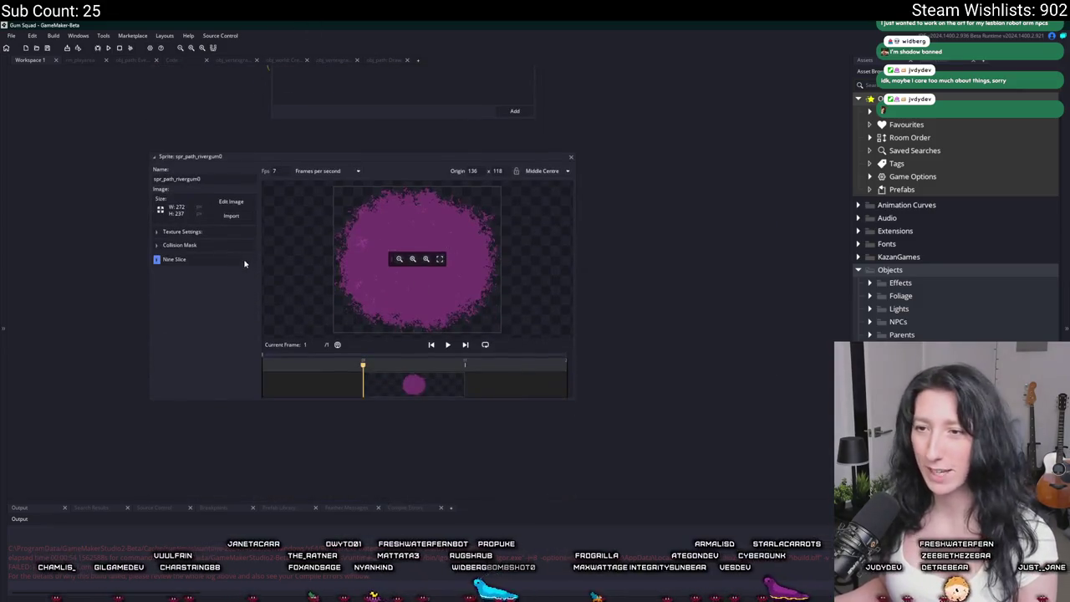
{"action": "left_click", "coordinate": [219, 260]}
{"action": "left_click", "coordinate": [216, 269]}
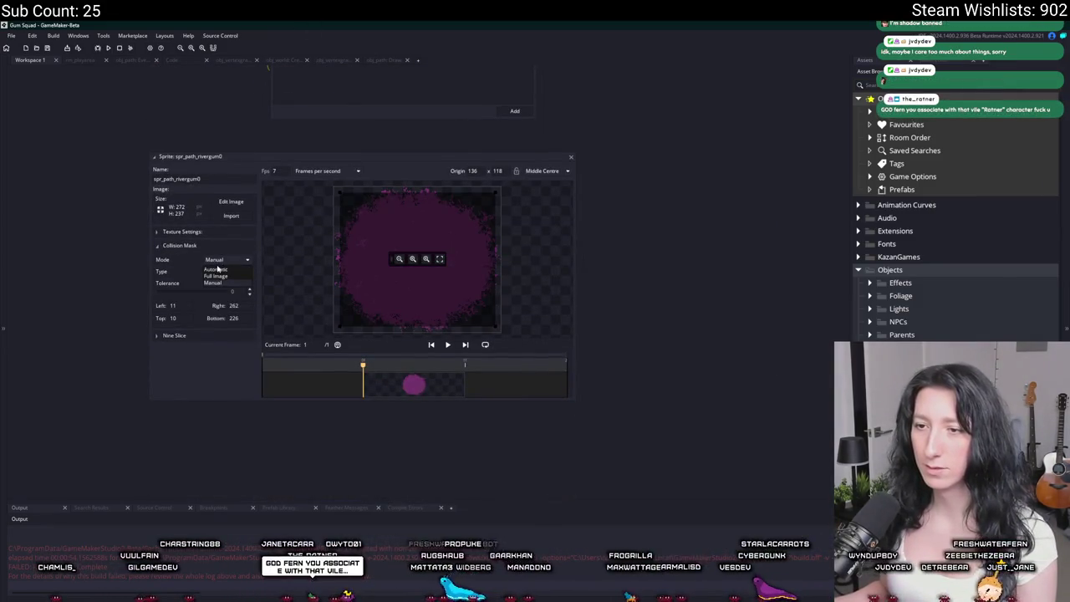
{"action": "left_click", "coordinate": [218, 273]}
{"action": "left_click", "coordinate": [217, 294]}
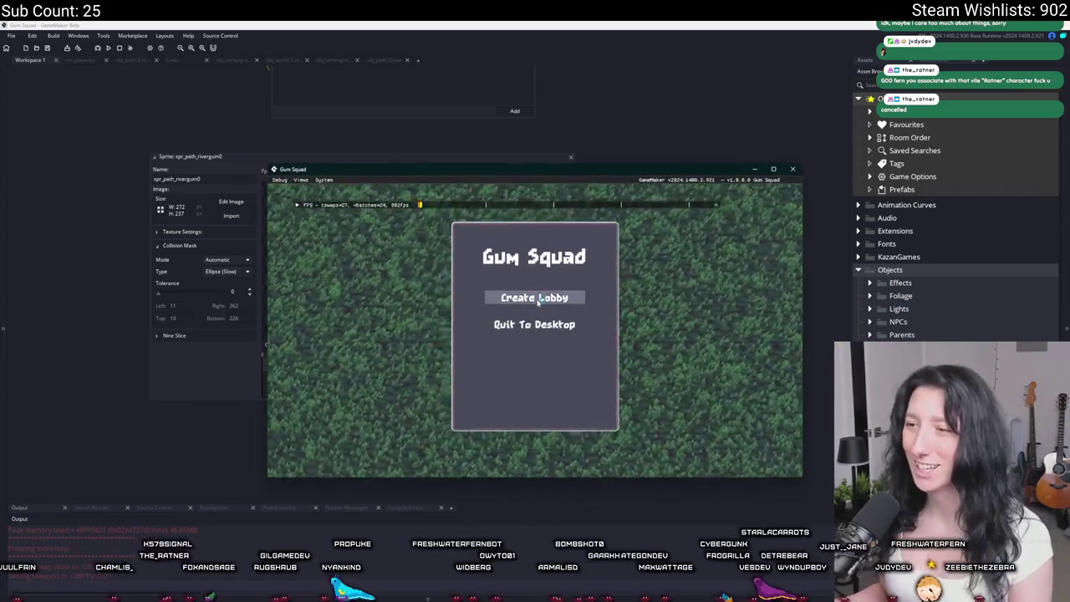
Create a lobby and walk the character north into the purple gum band.
{"action": "left_click", "coordinate": [534, 298]}
{"action": "key", "text": "w"}
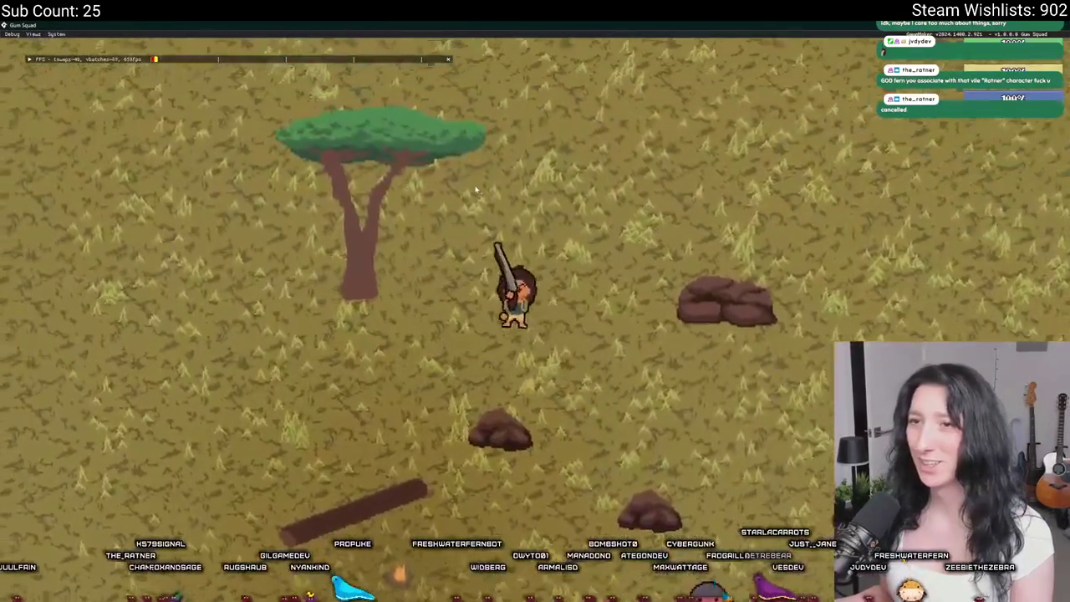
{"action": "key", "text": "w"}
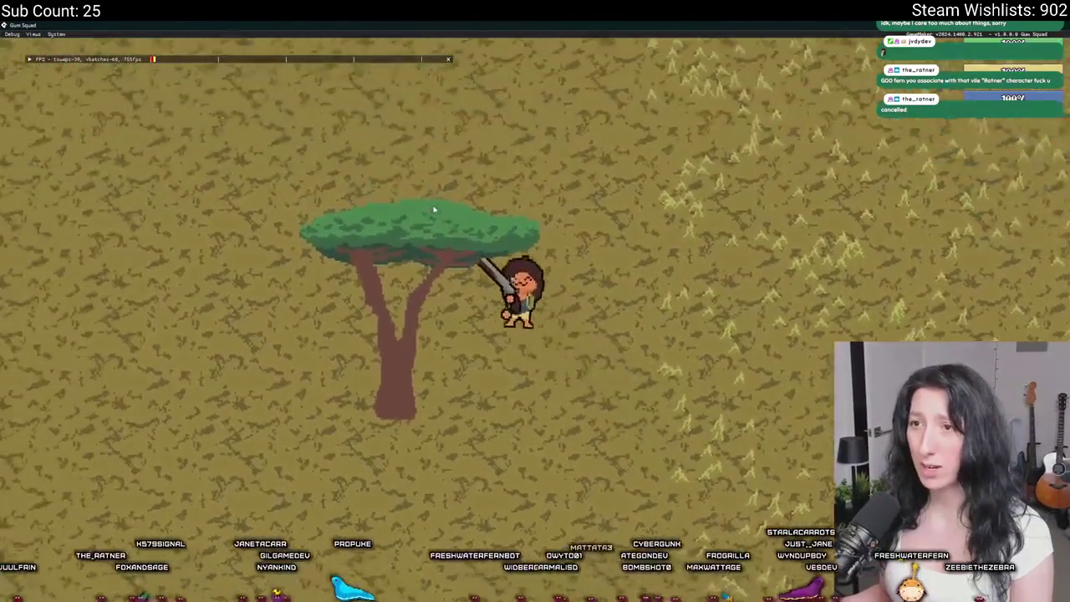
{"action": "key", "text": "w"}
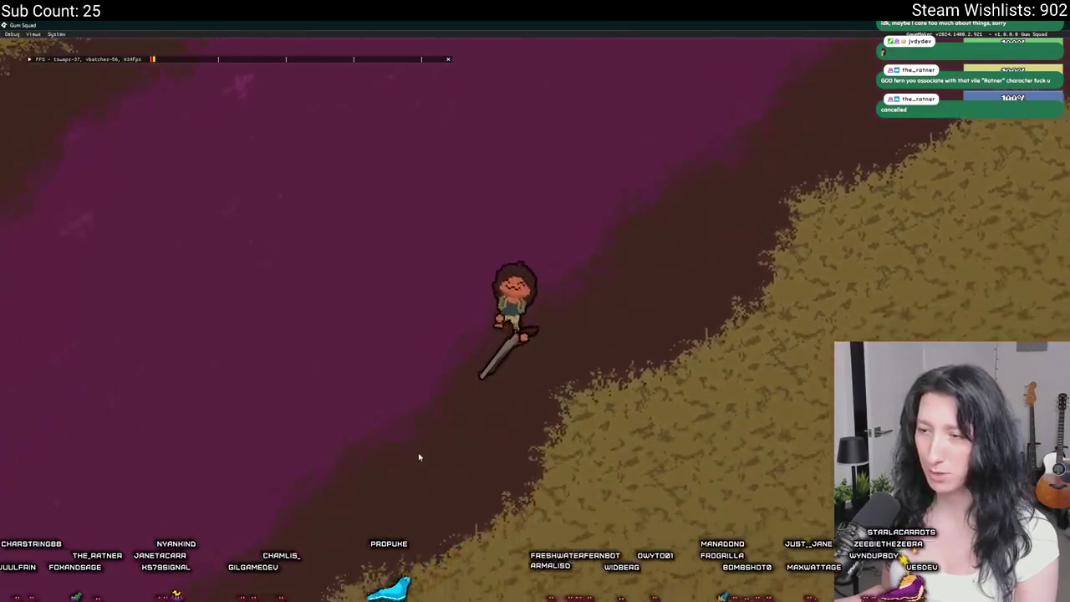
Walk back and forth along the river gum path edges, then stop the test run.
{"action": "key", "text": "d"}
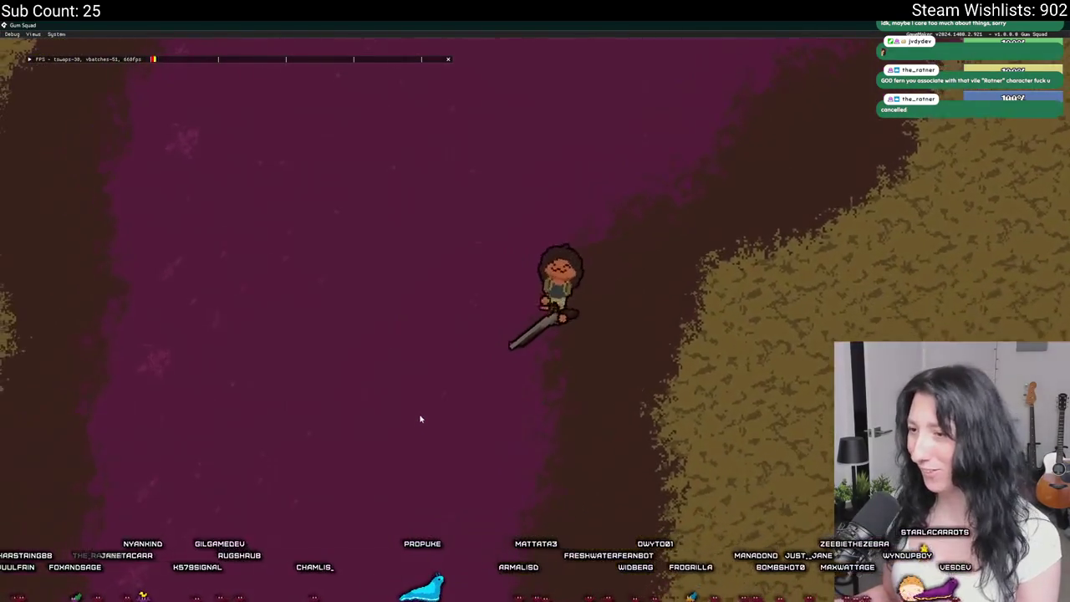
{"action": "key", "text": "a"}
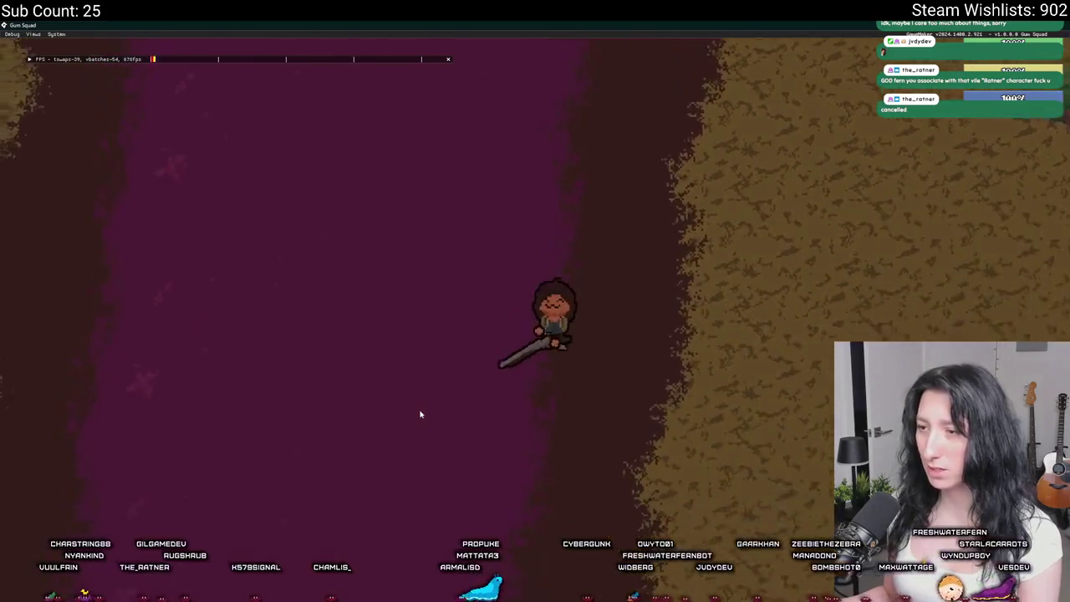
{"action": "key", "text": "w"}
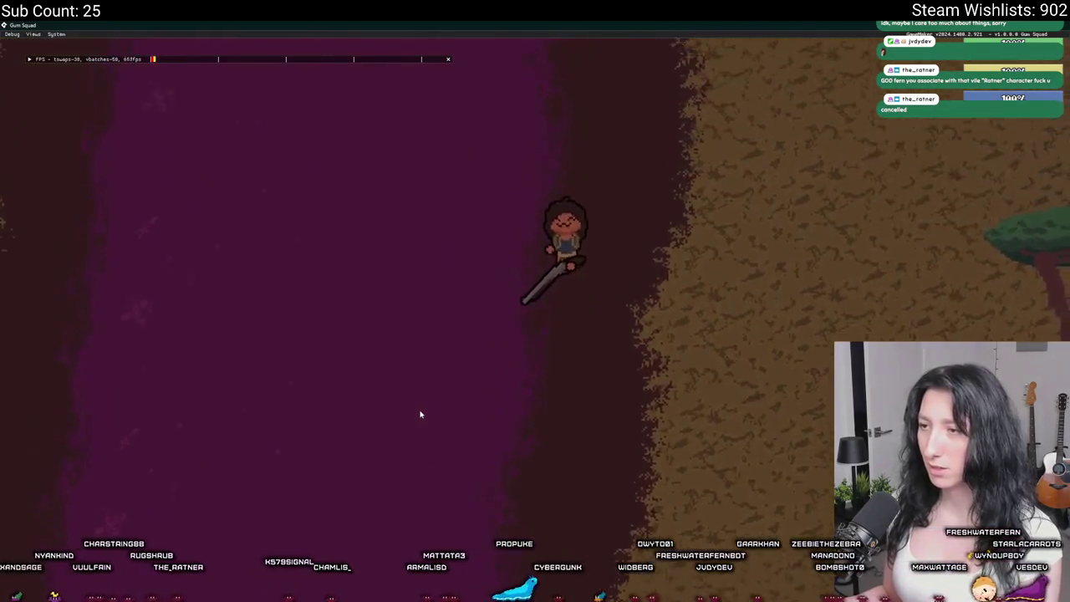
{"action": "key", "text": "a"}
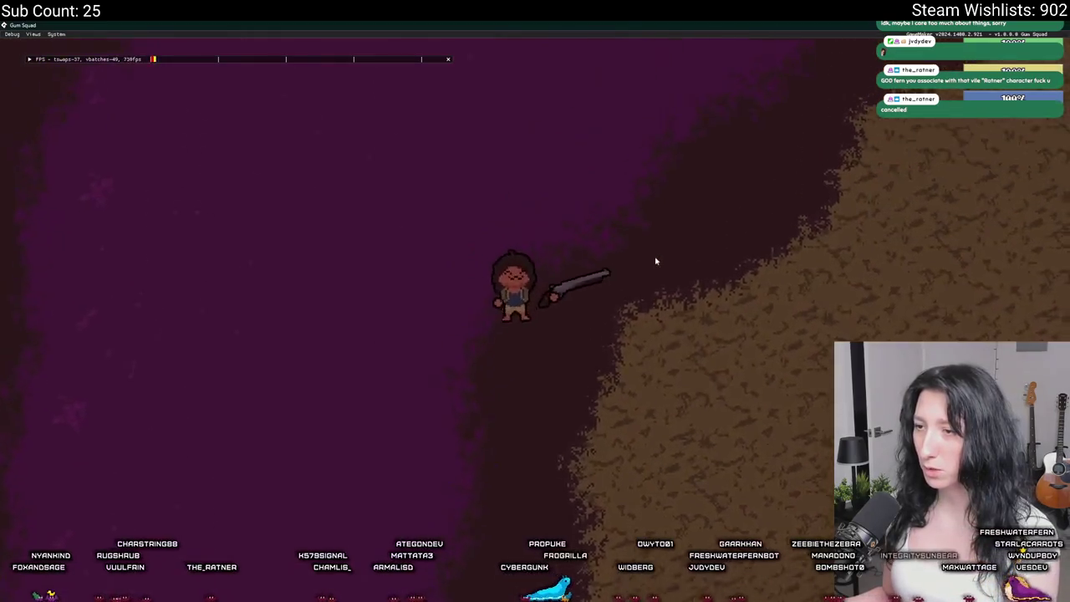
{"action": "key", "text": "d"}
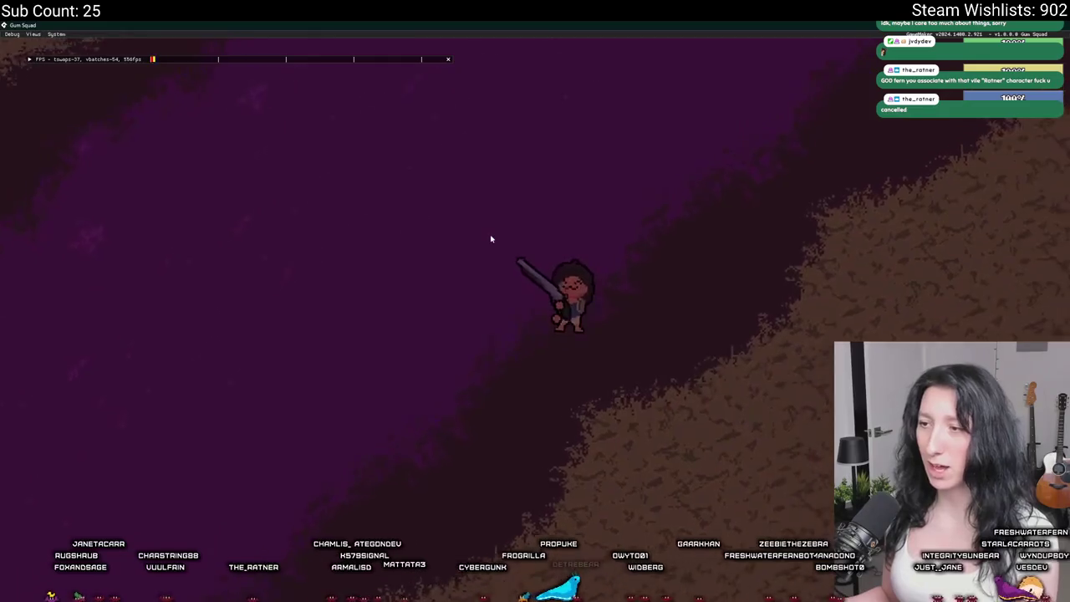
{"action": "key", "text": "w"}
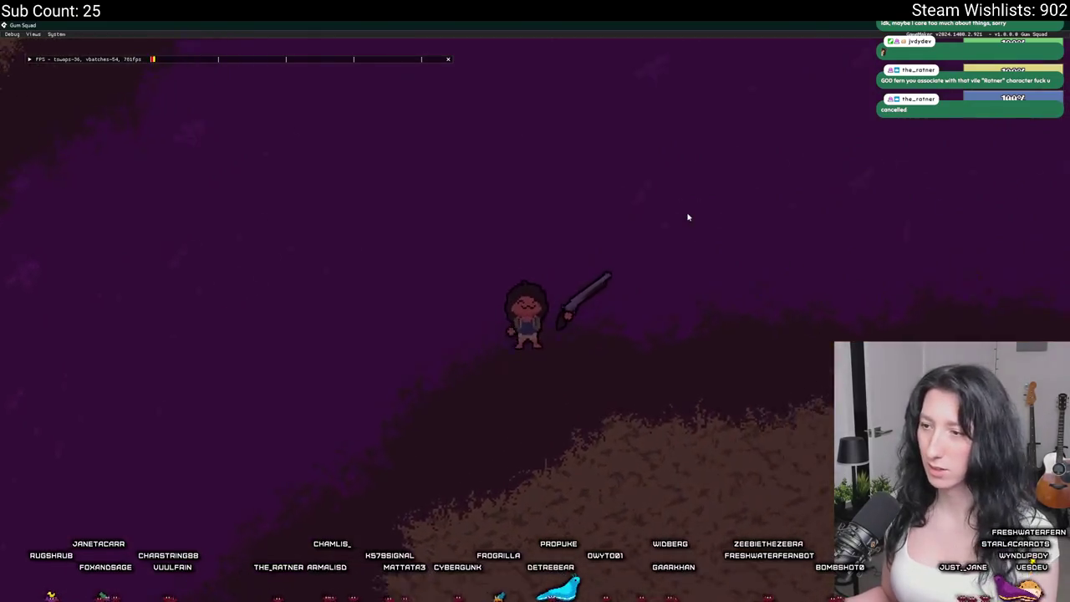
{"action": "key", "text": "s"}
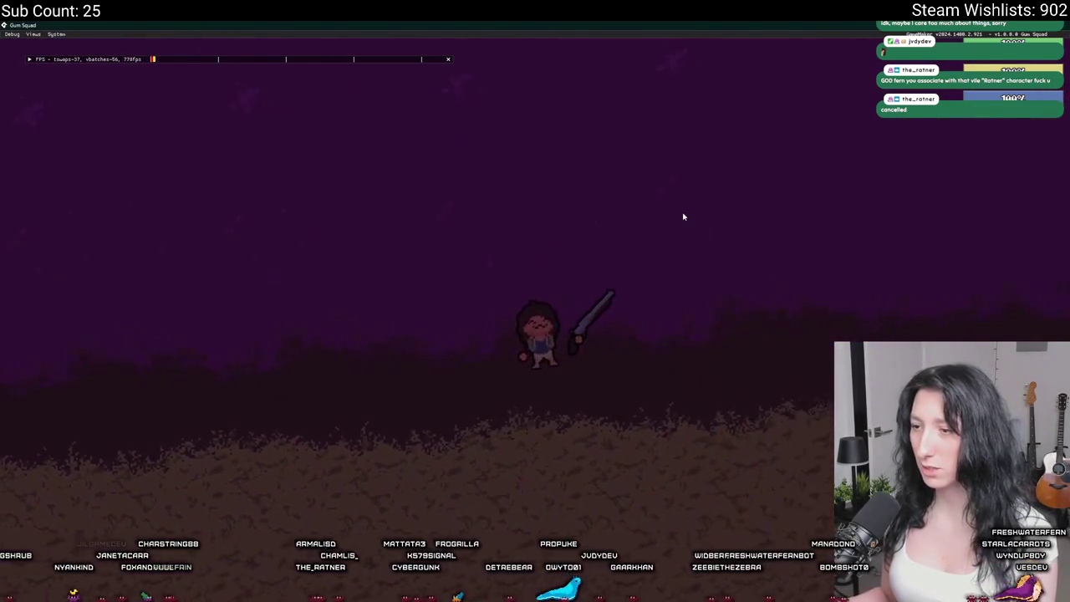
{"action": "key", "text": "d"}
{"action": "key", "text": "s"}
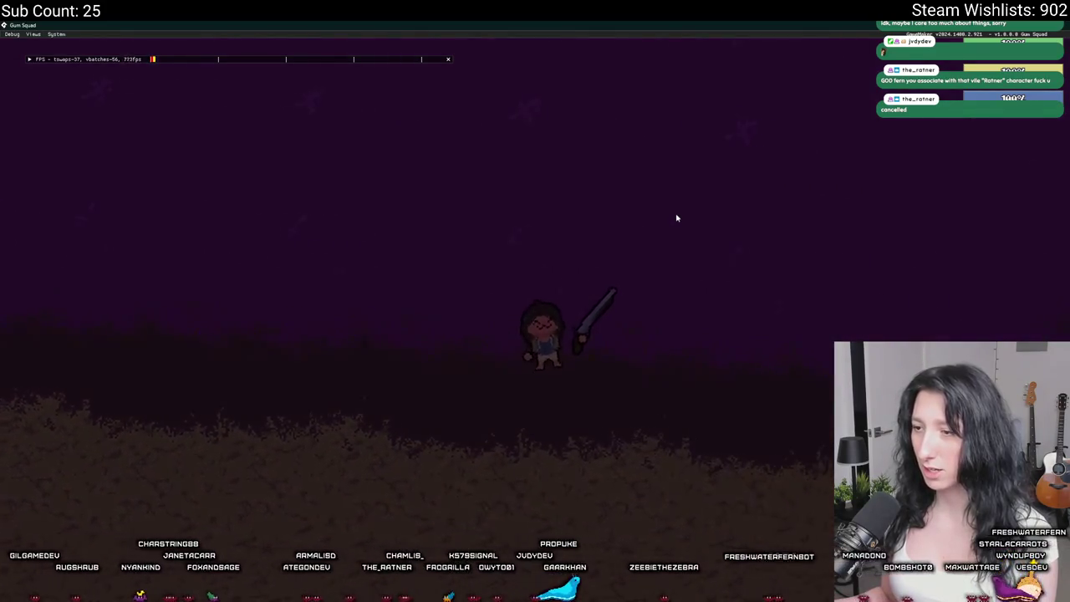
{"action": "key", "text": "a"}
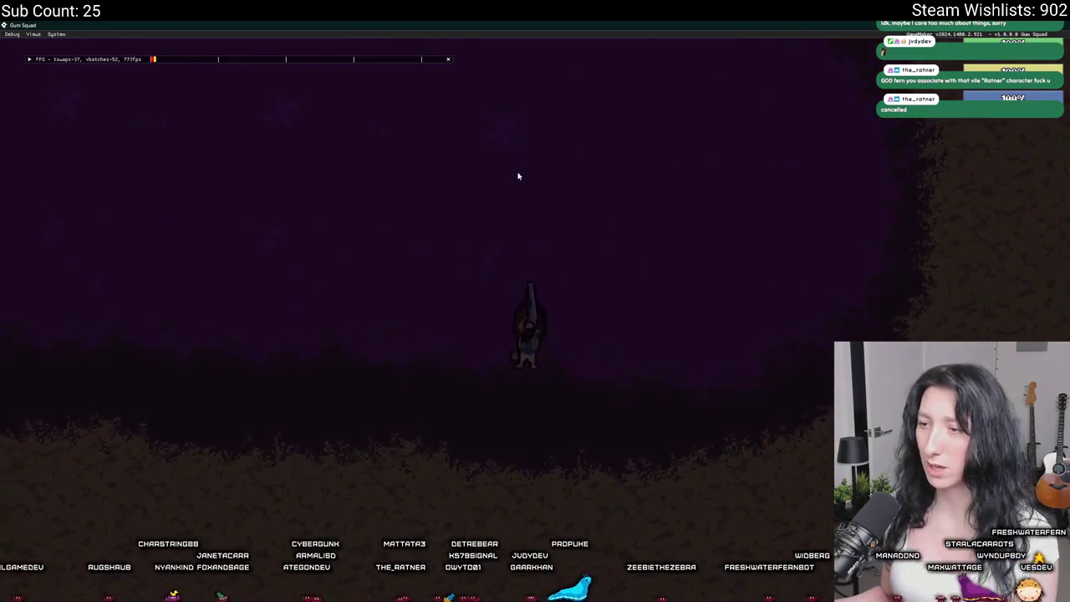
{"action": "key", "text": "s"}
{"action": "key", "text": "a"}
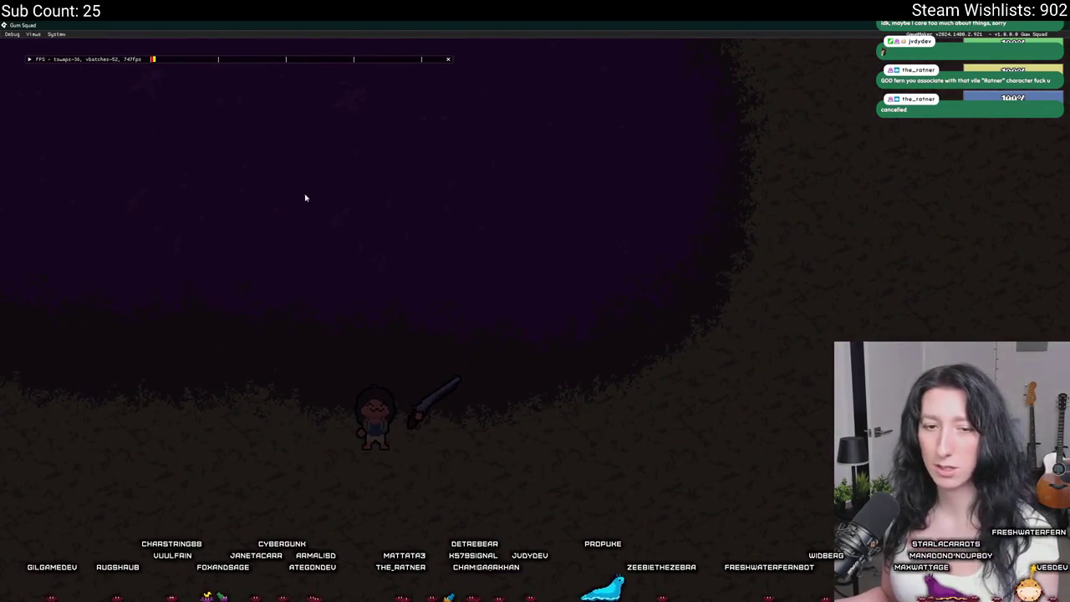
{"action": "key", "text": "Escape"}
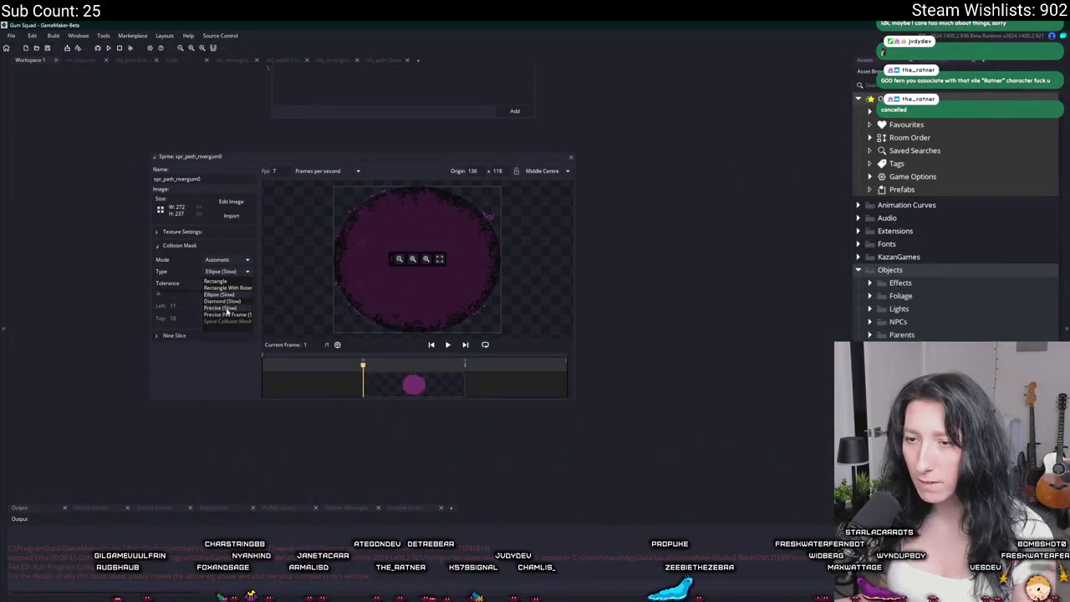
Try a Precise collision mask, then set it back to Ellipse (Slow).
{"action": "left_click", "coordinate": [224, 308]}
{"action": "left_click", "coordinate": [227, 272]}
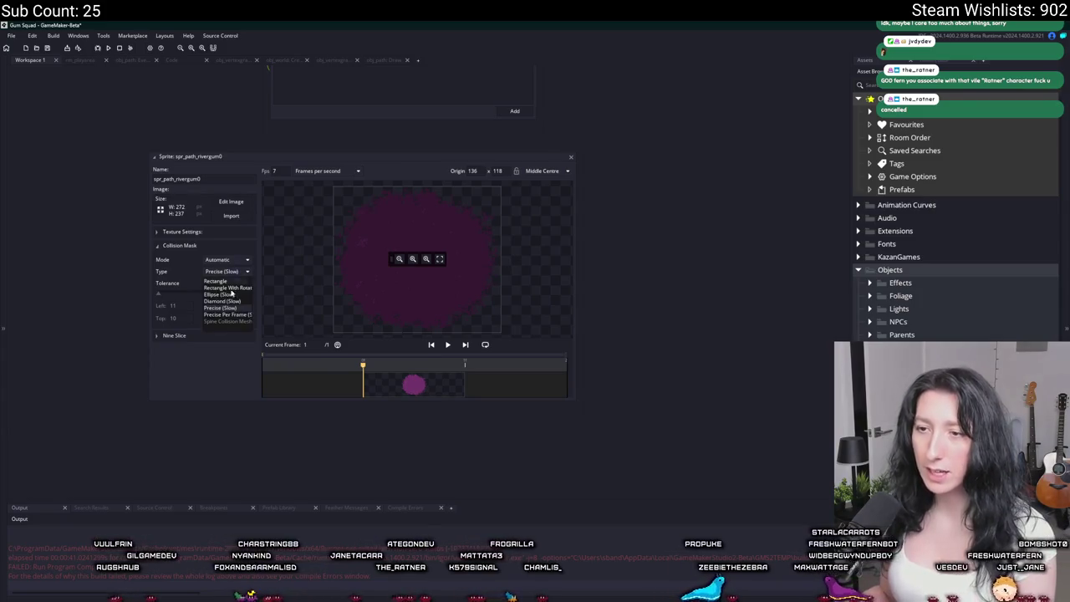
{"action": "left_click", "coordinate": [231, 295]}
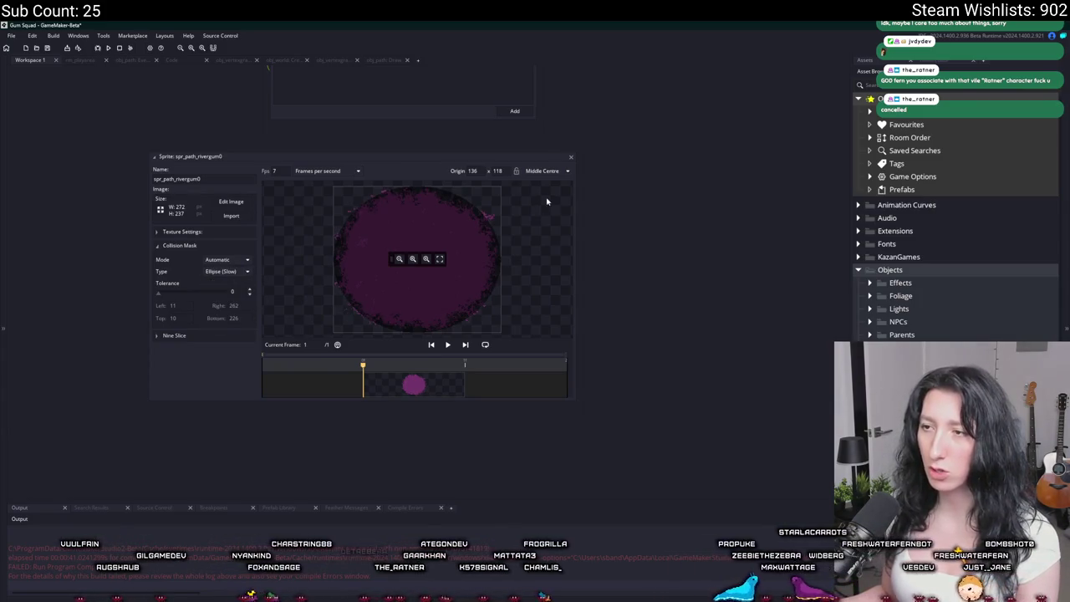
Close the sprite editor and the four object editors, then open the rm_playarea room.
{"action": "left_click", "coordinate": [571, 158]}
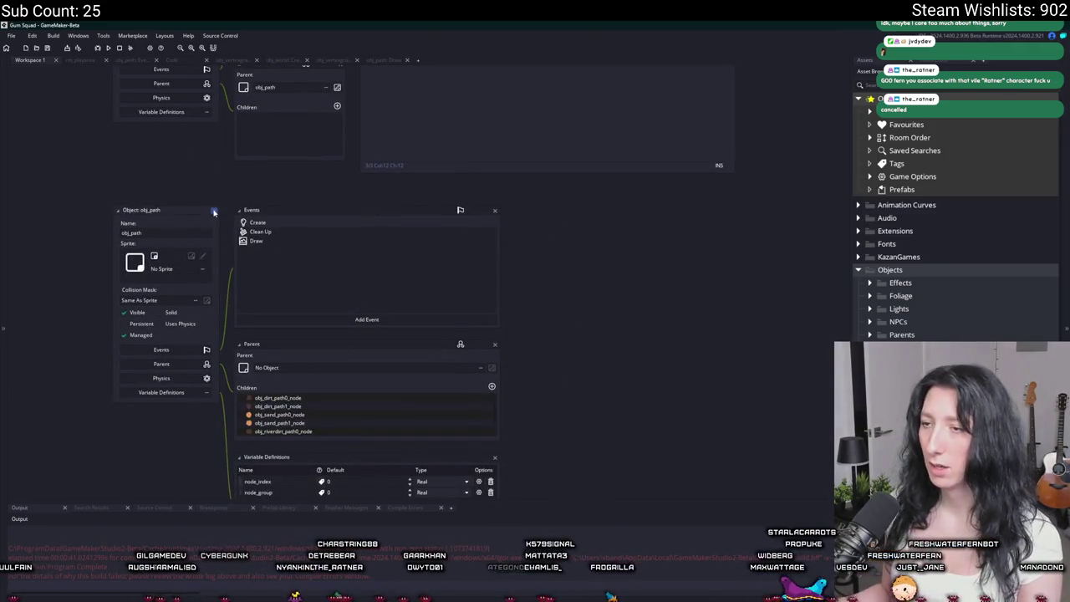
{"action": "left_click", "coordinate": [213, 212]}
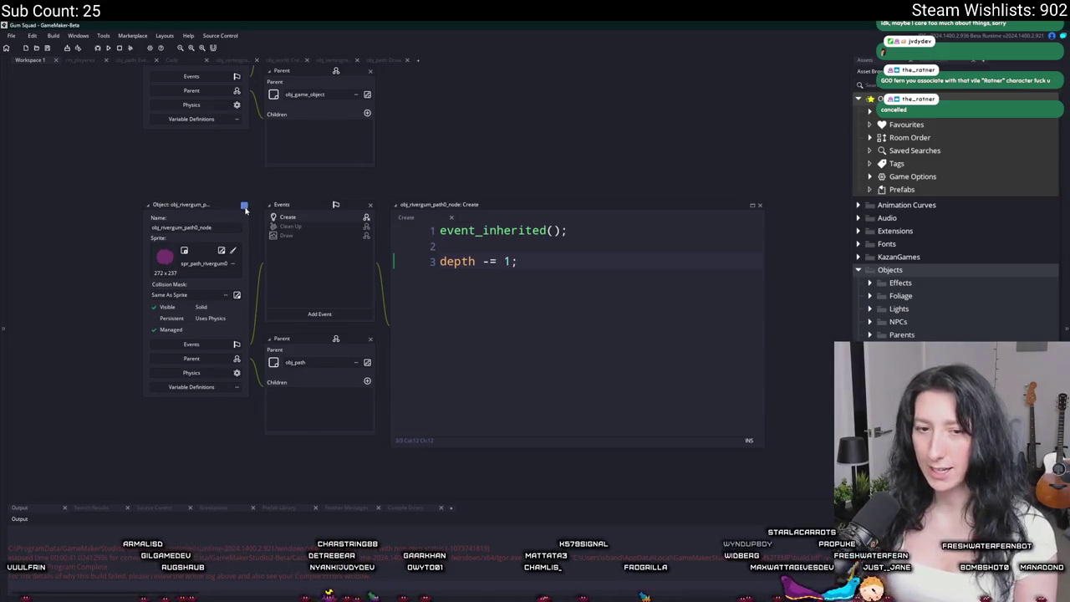
{"action": "left_click", "coordinate": [243, 205]}
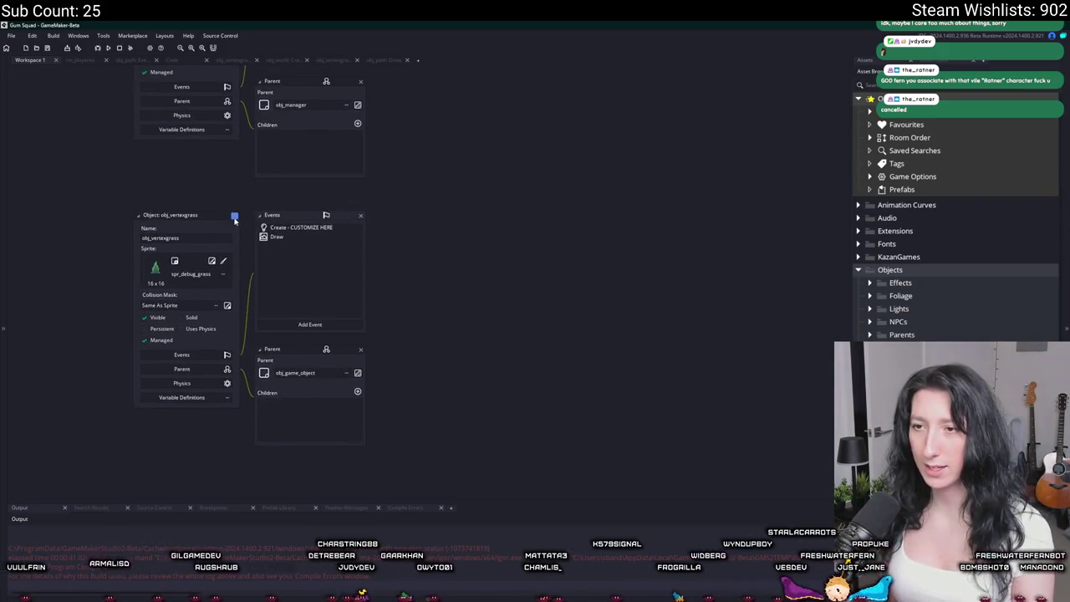
{"action": "left_click", "coordinate": [234, 217]}
{"action": "left_click", "coordinate": [263, 183]}
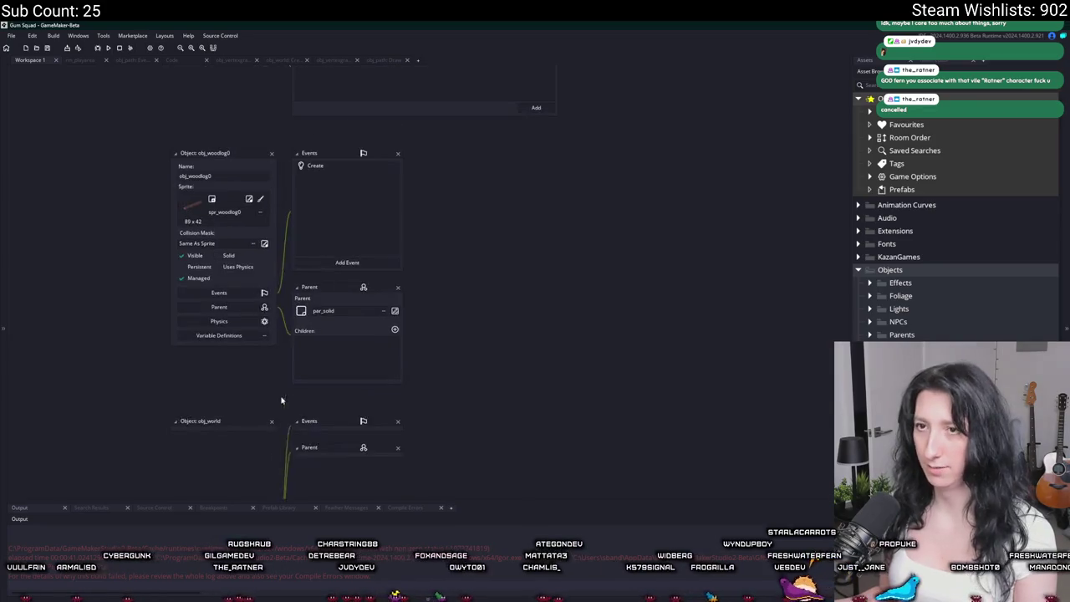
{"action": "left_click", "coordinate": [98, 66]}
{"action": "scroll", "coordinate": [550, 202], "scroll_direction": "down", "scroll_amount": 2}
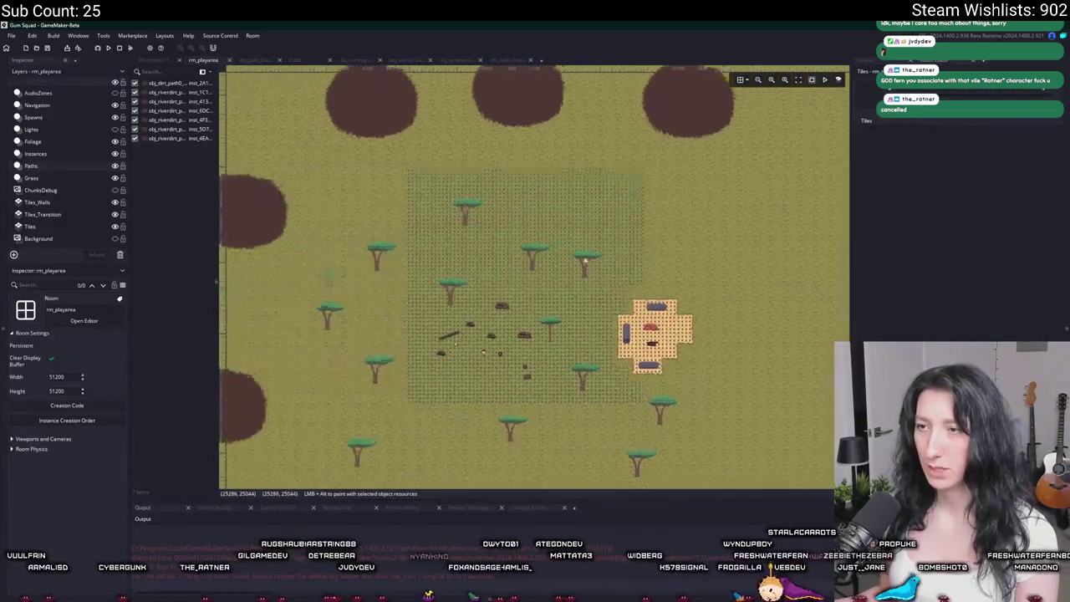
Zoom and pan across the rm_playarea map and select its Grass layer.
{"action": "scroll", "coordinate": [550, 202], "scroll_direction": "down", "scroll_amount": 2}
{"action": "scroll", "coordinate": [550, 202], "scroll_direction": "down", "scroll_amount": 2}
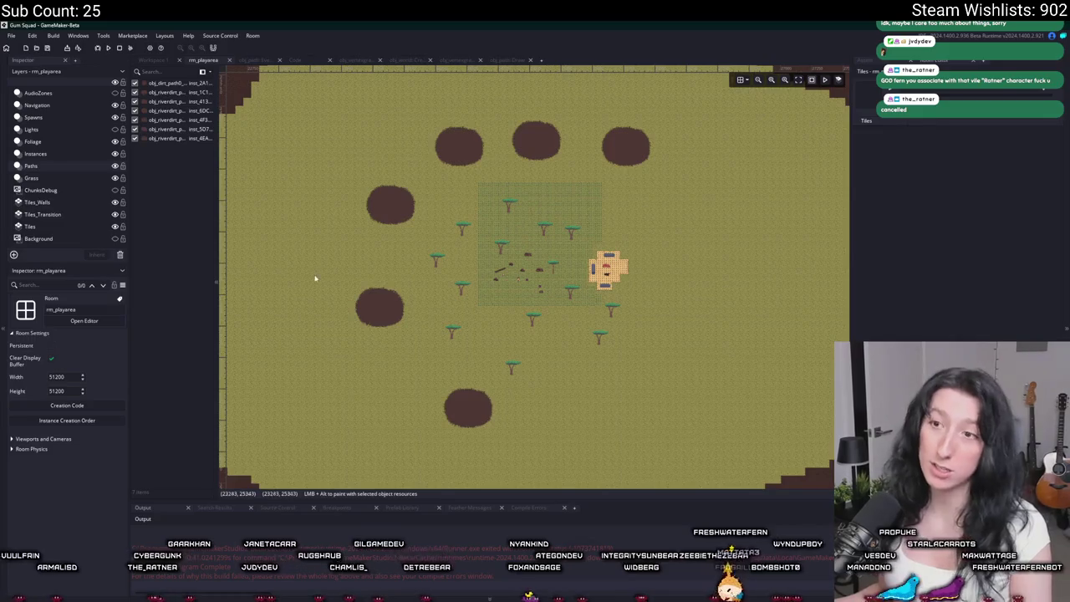
{"action": "left_click_drag", "start_coordinate": [316, 278], "coordinate": [323, 238]}
{"action": "scroll", "coordinate": [322, 231], "scroll_direction": "up", "scroll_amount": 2}
{"action": "scroll", "coordinate": [348, 222], "scroll_direction": "up", "scroll_amount": 2}
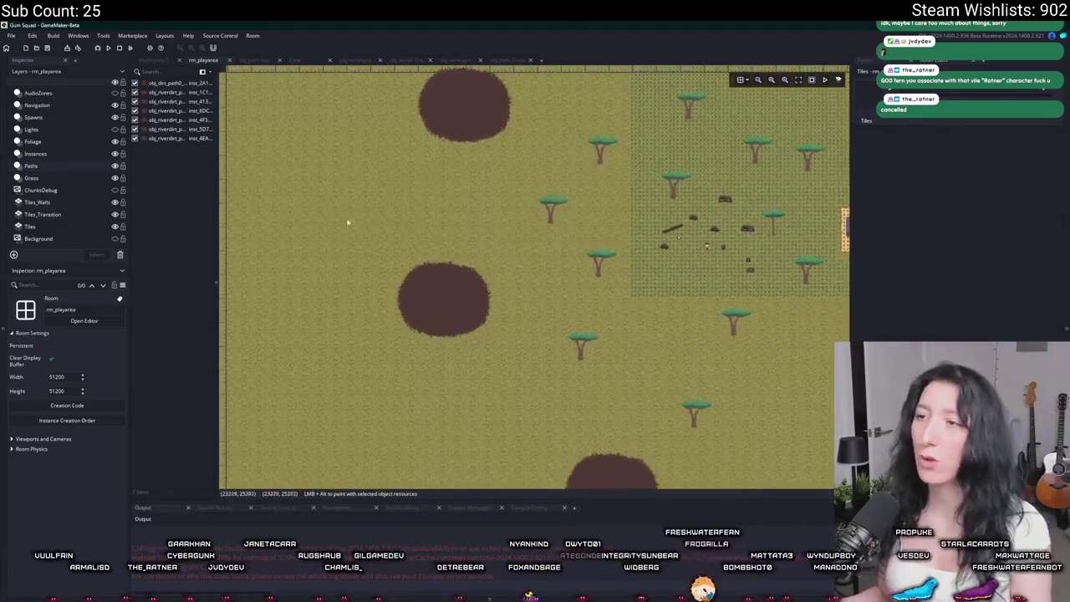
{"action": "left_click", "coordinate": [32, 178]}
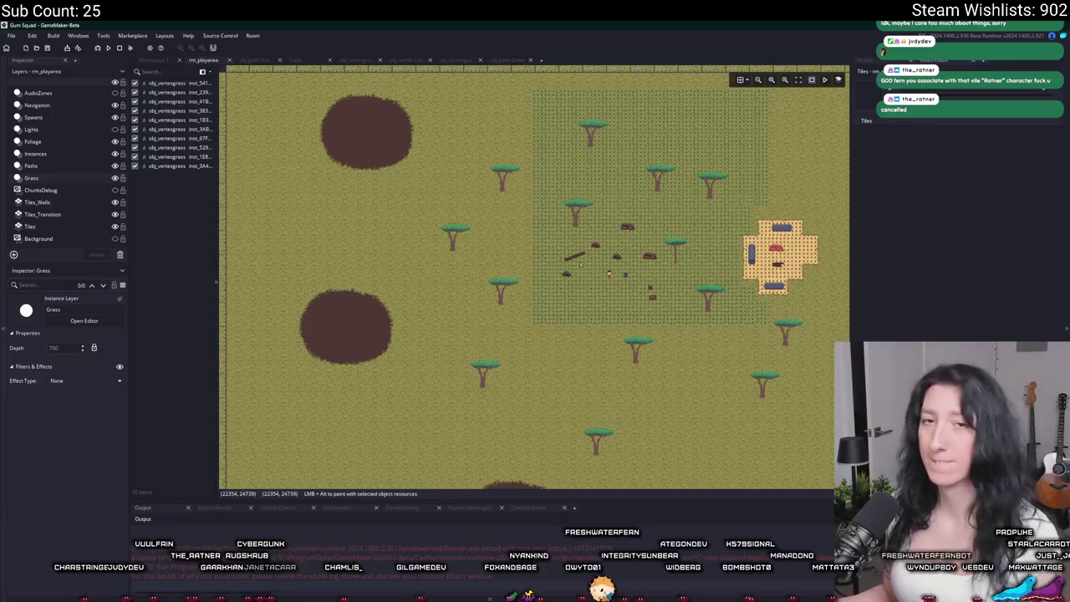
{"action": "scroll", "coordinate": [530, 158], "scroll_direction": "down", "scroll_amount": 2}
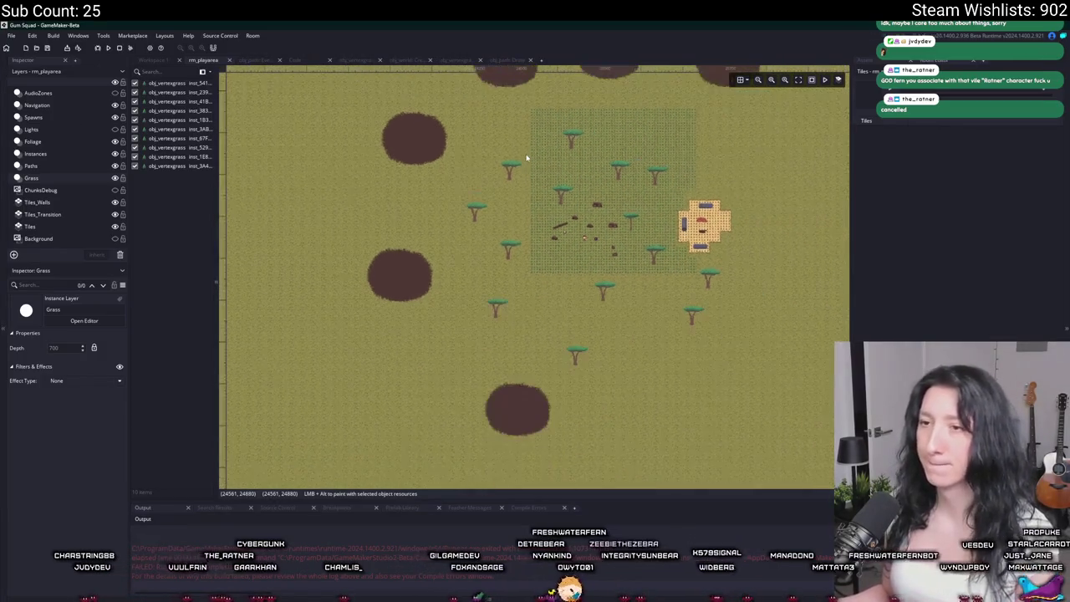
{"action": "scroll", "coordinate": [501, 169], "scroll_direction": "down", "scroll_amount": 1}
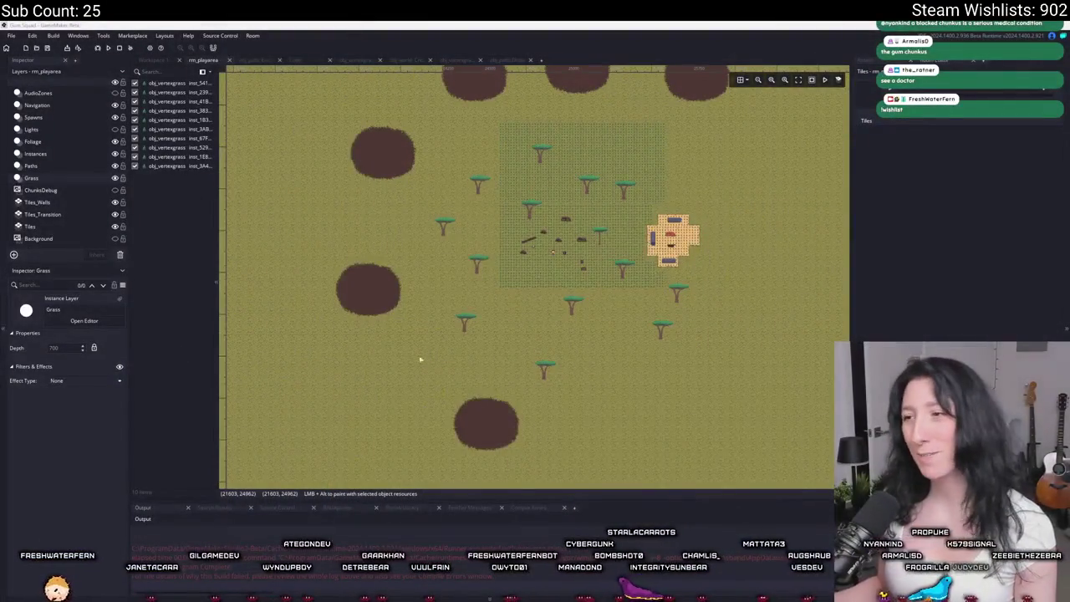
Open the Asset Browser and briefly check the purple blob sprite in Aseprite.
{"action": "scroll", "coordinate": [569, 306], "scroll_direction": "up", "scroll_amount": 2}
{"action": "scroll", "coordinate": [521, 248], "scroll_direction": "up", "scroll_amount": 2}
{"action": "scroll", "coordinate": [521, 249], "scroll_direction": "up", "scroll_amount": 2}
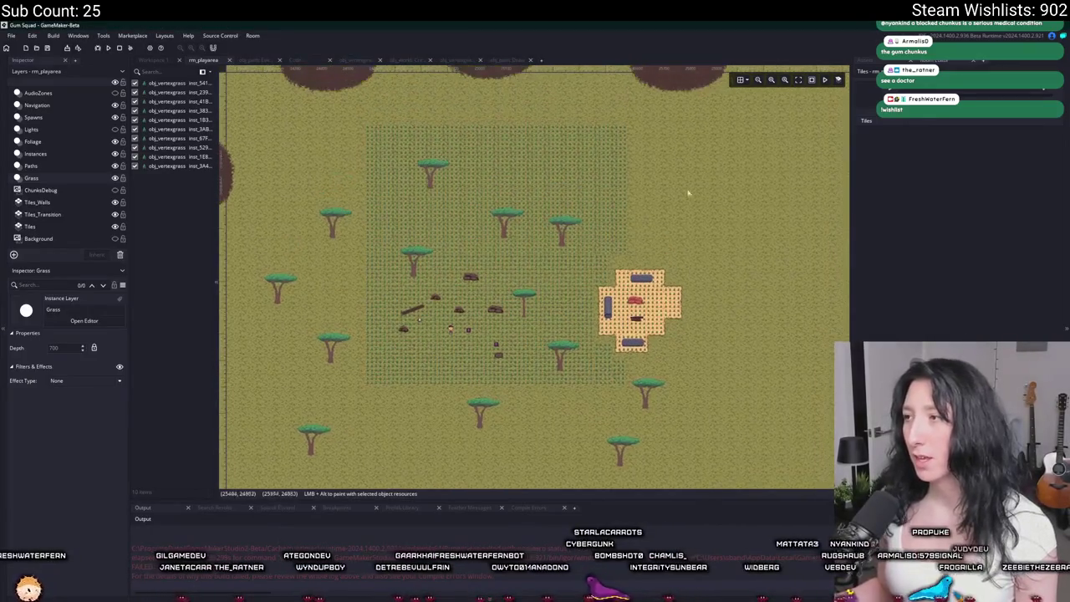
{"action": "left_click", "coordinate": [929, 64]}
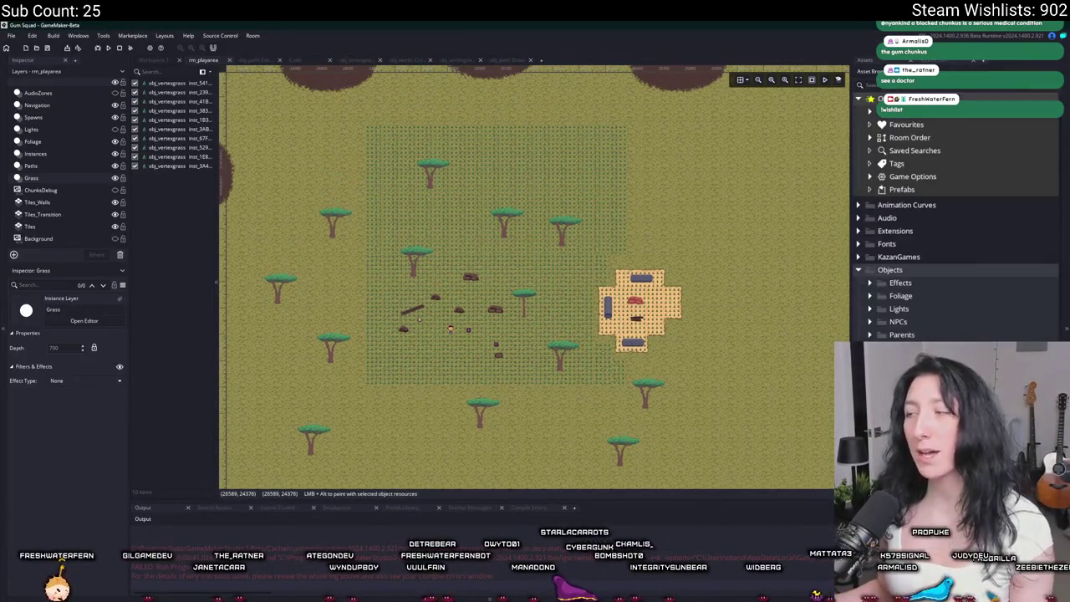
{"action": "key", "text": "alt+Tab"}
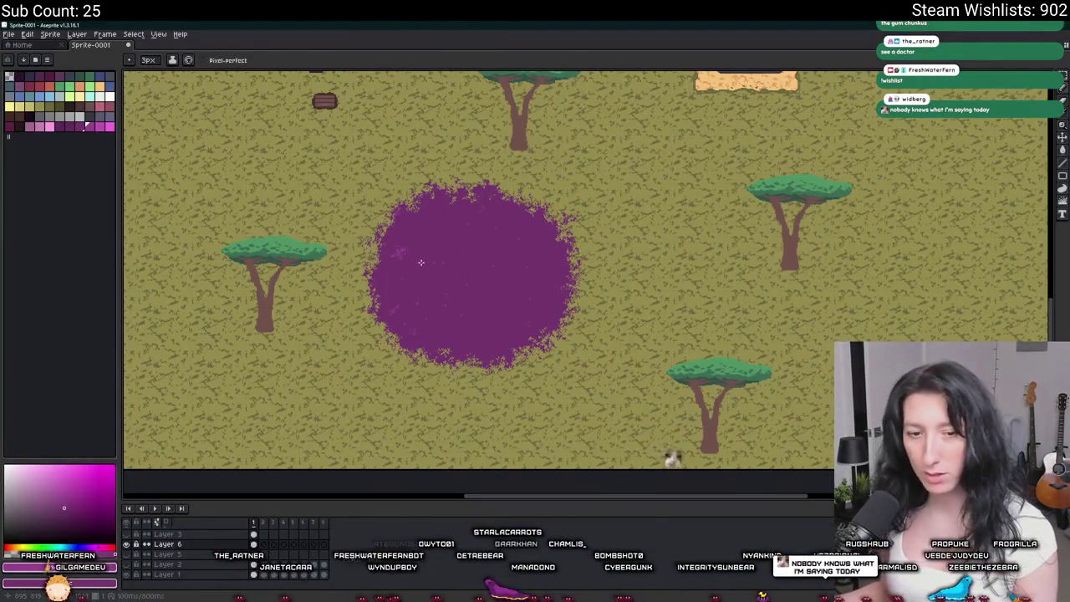
{"action": "key", "text": "alt+Tab"}
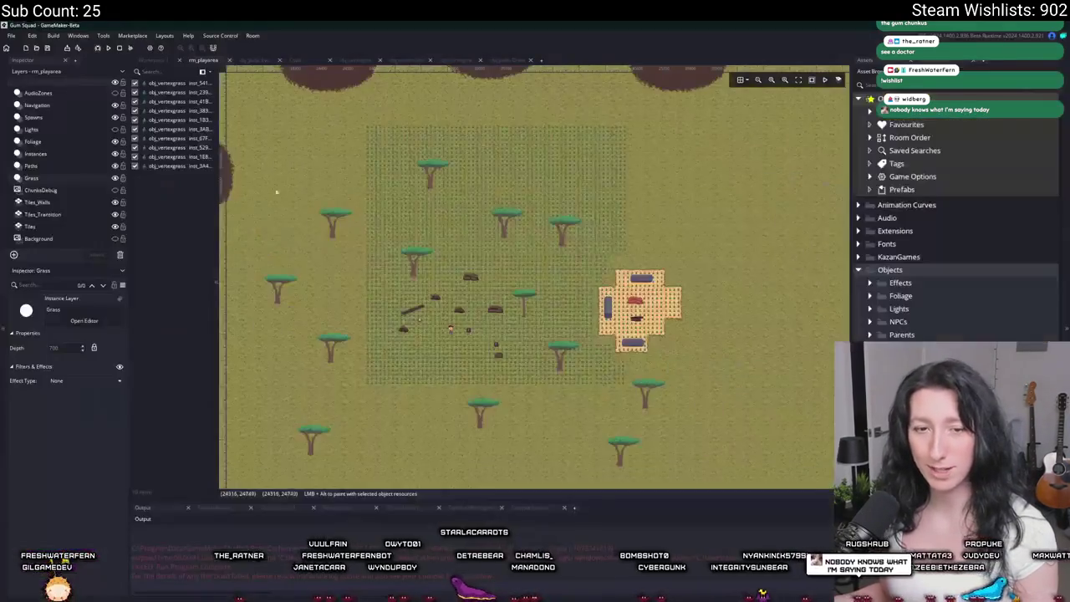
Search the assets for 'peash' and select the spr_item_peashooter result.
{"action": "key", "text": "ctrl+t"}
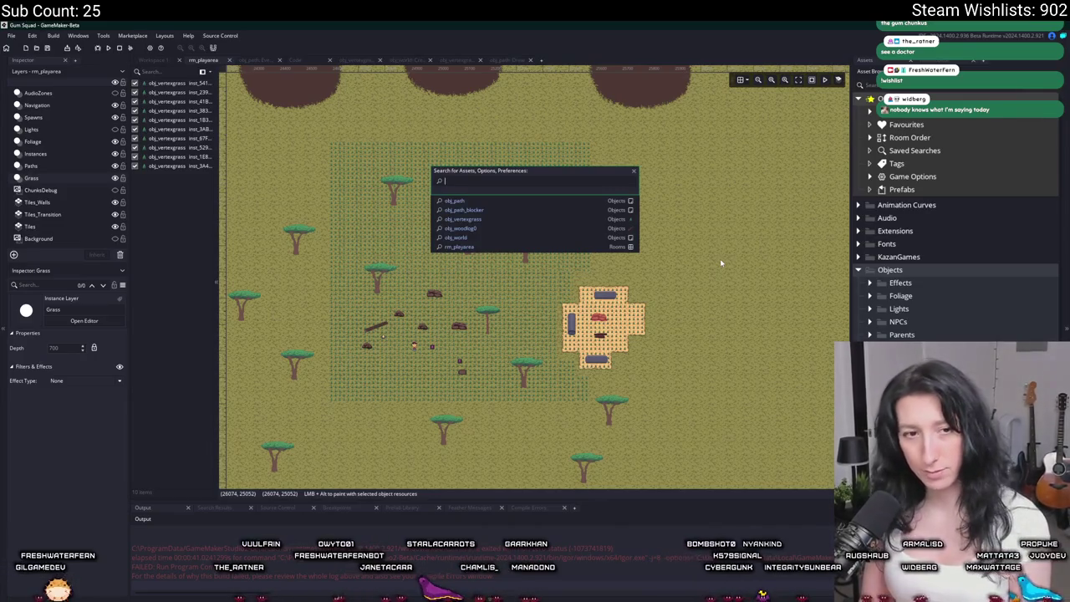
{"action": "type", "text": "peash"}
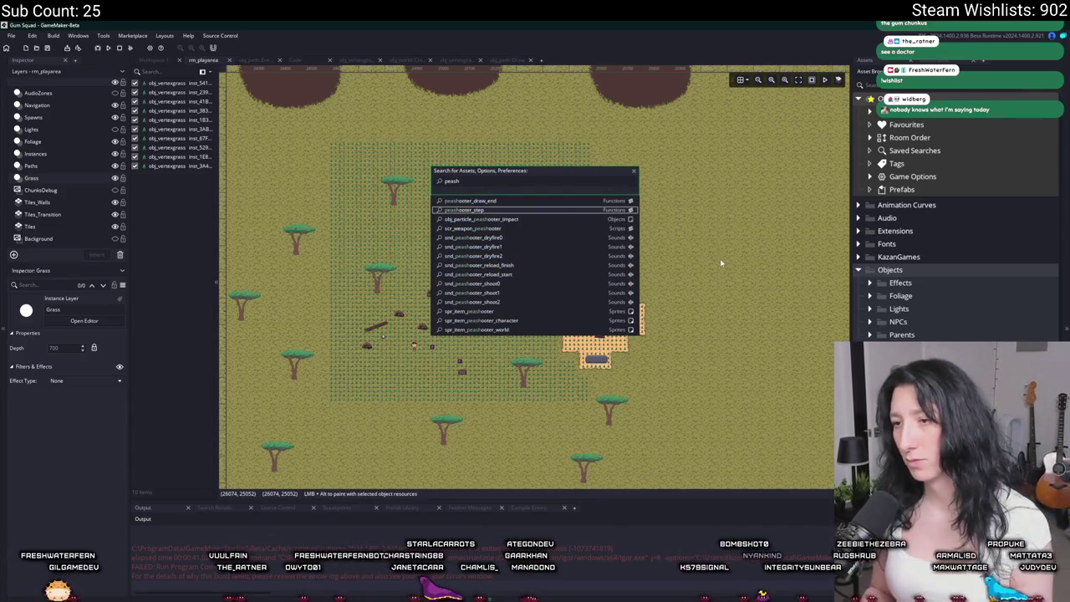
{"action": "key", "text": "Down"}
{"action": "key", "text": "Down"}
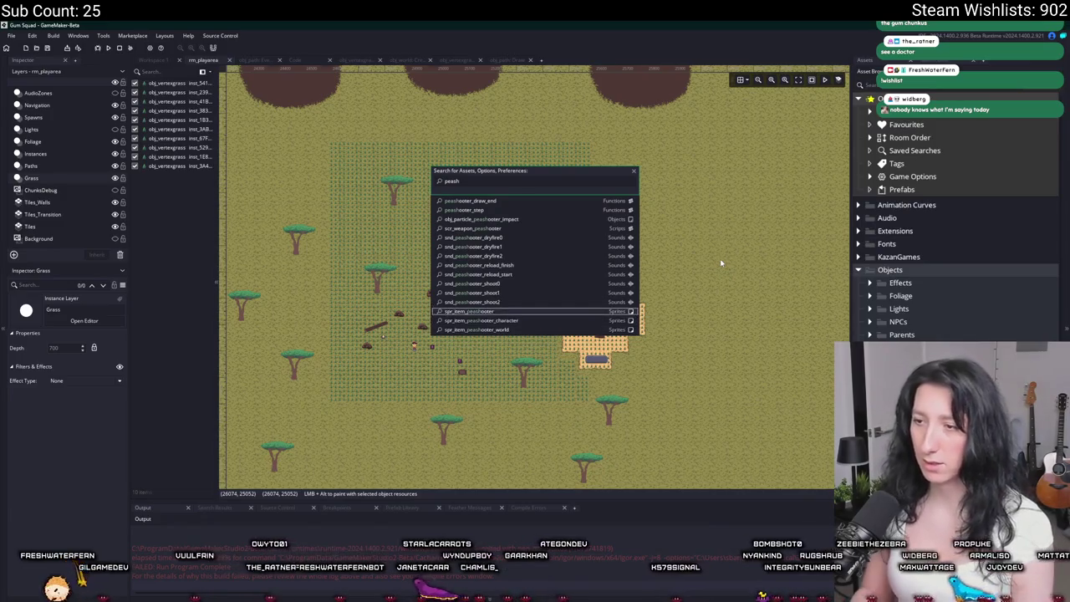
{"action": "key", "text": "Return"}
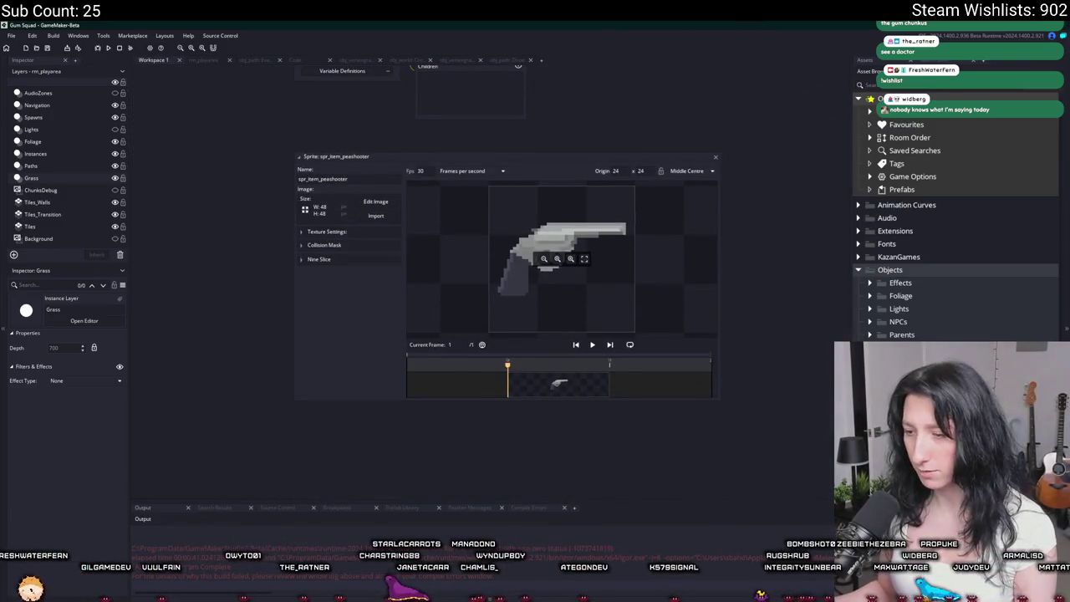
Create a new 48×48 px sprite in Aseprite and zoom in on the blank canvas.
{"action": "key", "text": "alt+Tab"}
{"action": "left_click", "coordinate": [11, 45]}
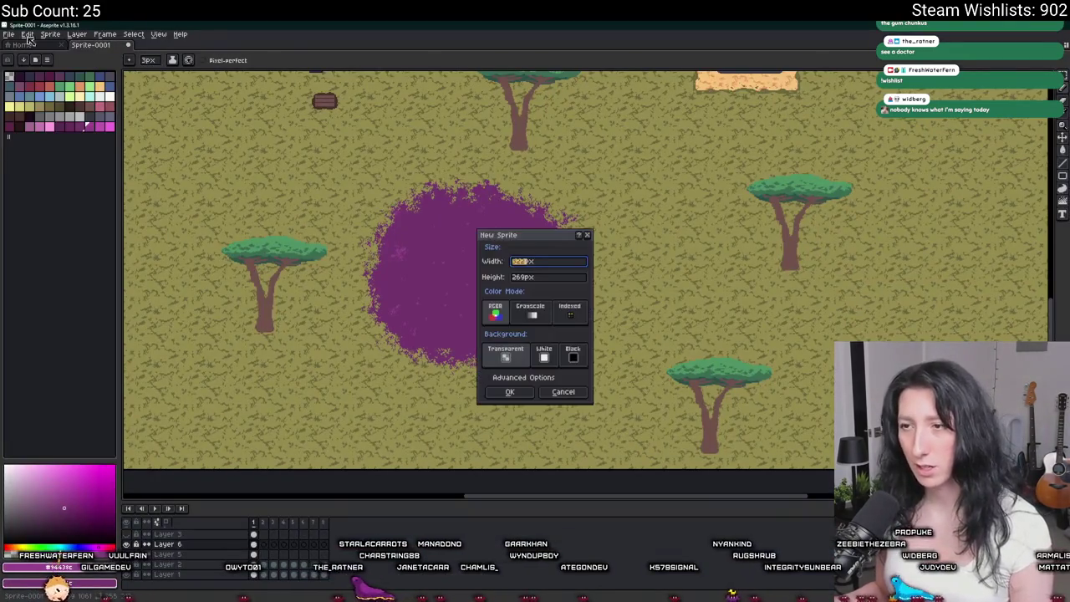
{"action": "key", "text": "Tab"}
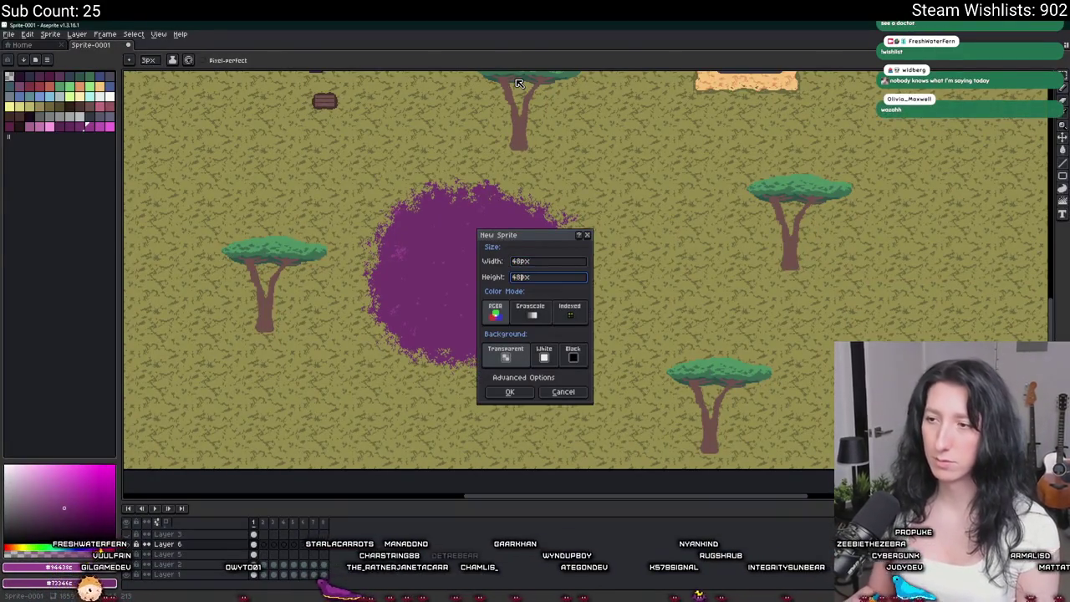
{"action": "type", "text": "32"}
{"action": "key", "text": "Return"}
{"action": "scroll", "coordinate": [657, 243], "scroll_direction": "up", "scroll_amount": 1}
{"action": "scroll", "coordinate": [568, 282], "scroll_direction": "up", "scroll_amount": 1}
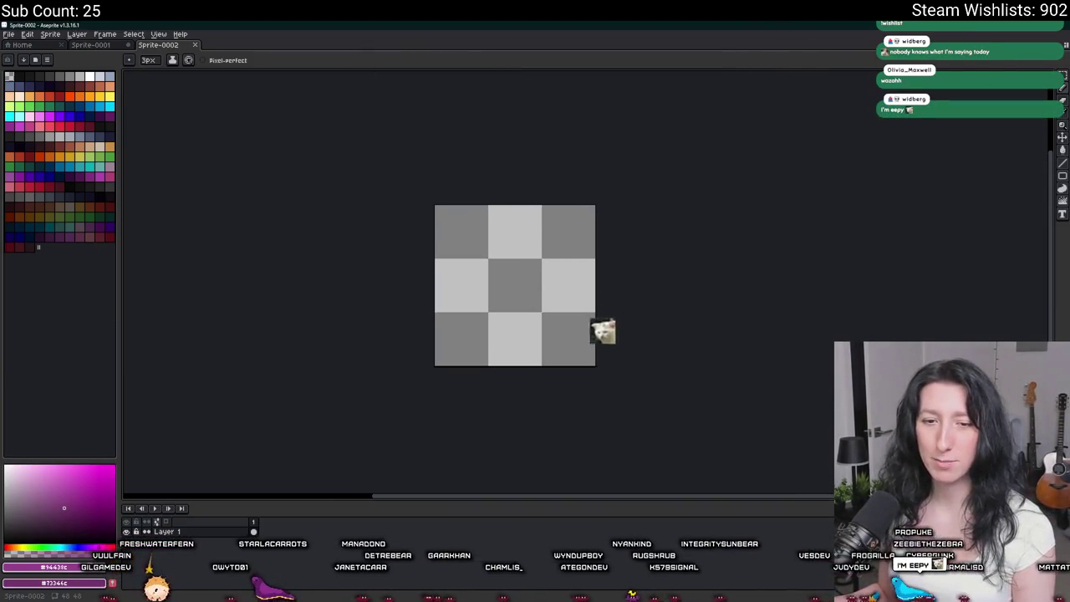
{"action": "scroll", "coordinate": [317, 285], "scroll_direction": "up", "scroll_amount": 1}
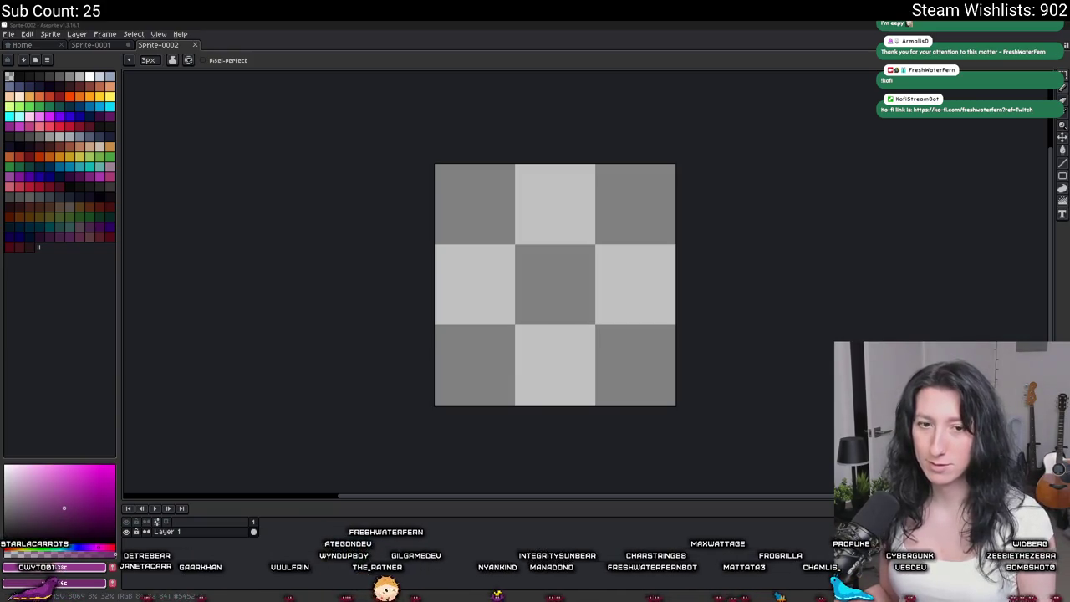
{"action": "scroll", "coordinate": [607, 251], "scroll_direction": "up", "scroll_amount": 1}
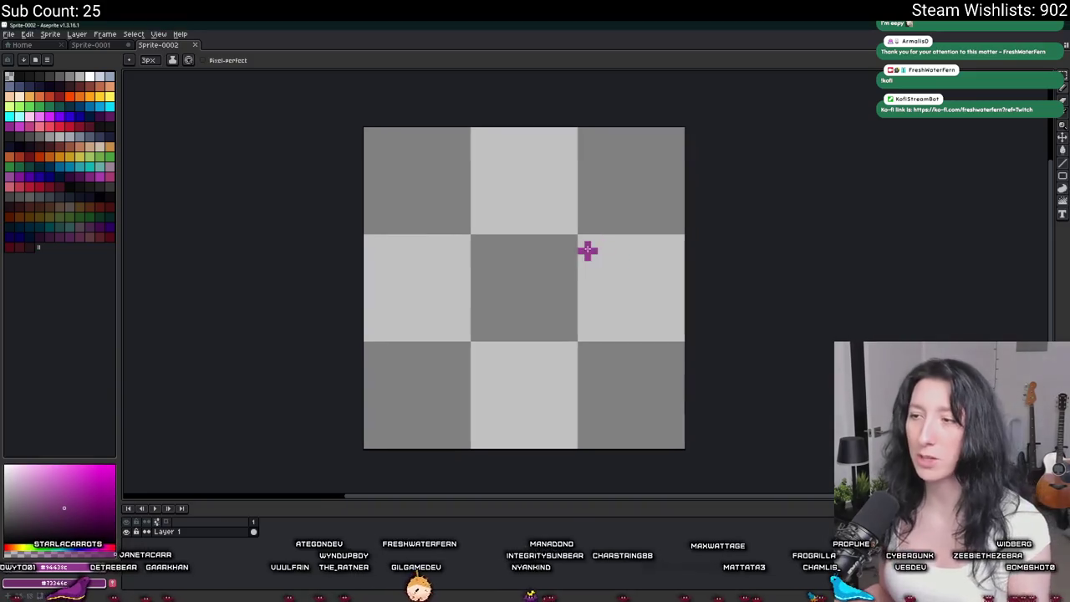
Load the punolite-plus-plus-fern-edition-1x.aseprite palette into the new sprite.
{"action": "left_click", "coordinate": [47, 60]}
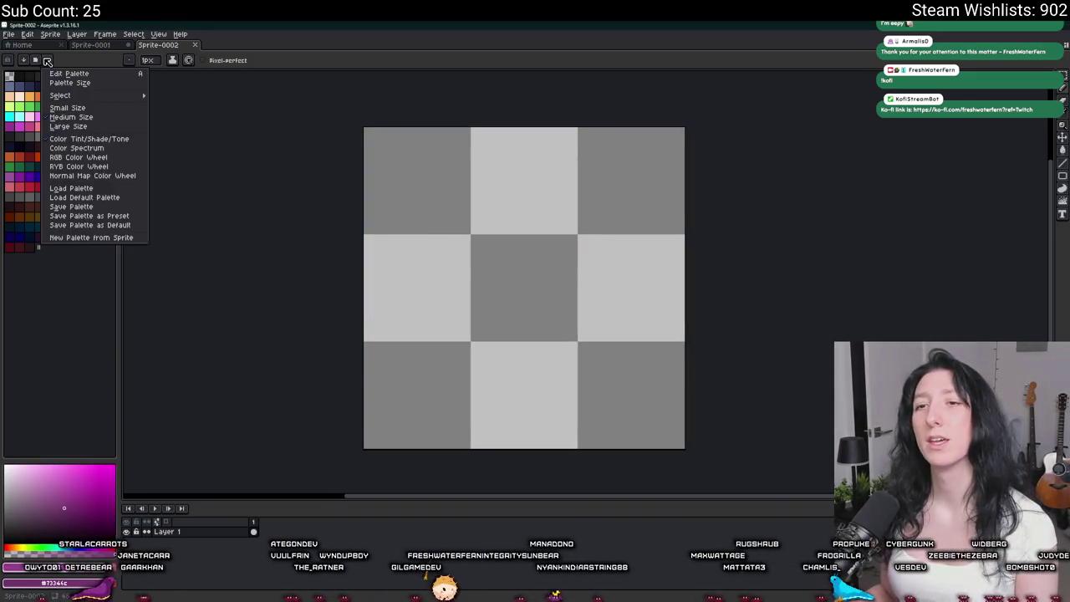
{"action": "left_click", "coordinate": [86, 189]}
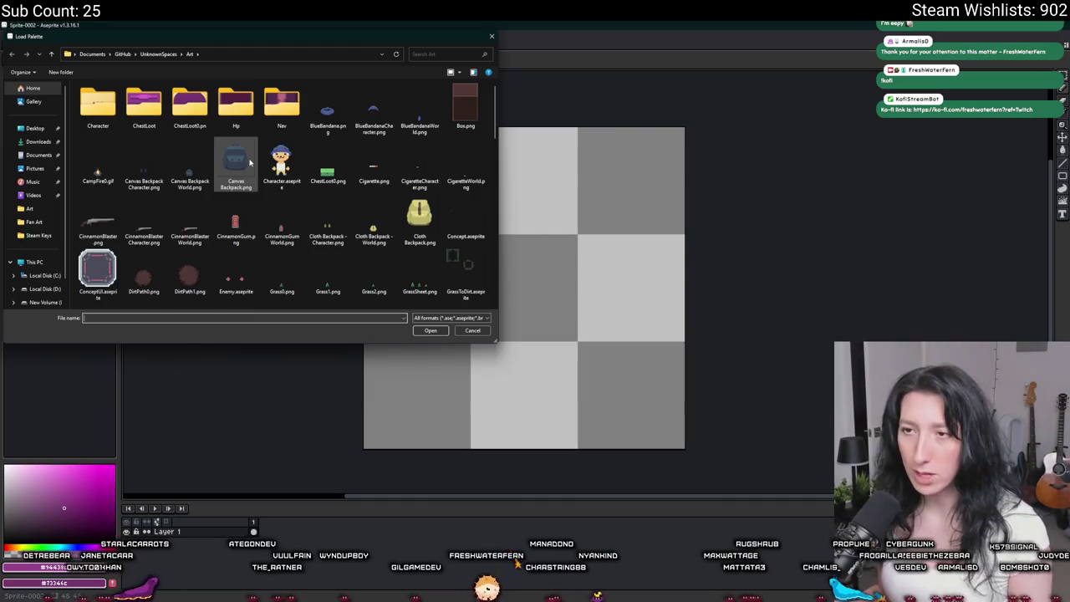
{"action": "scroll", "coordinate": [251, 162], "scroll_direction": "down", "scroll_amount": 3}
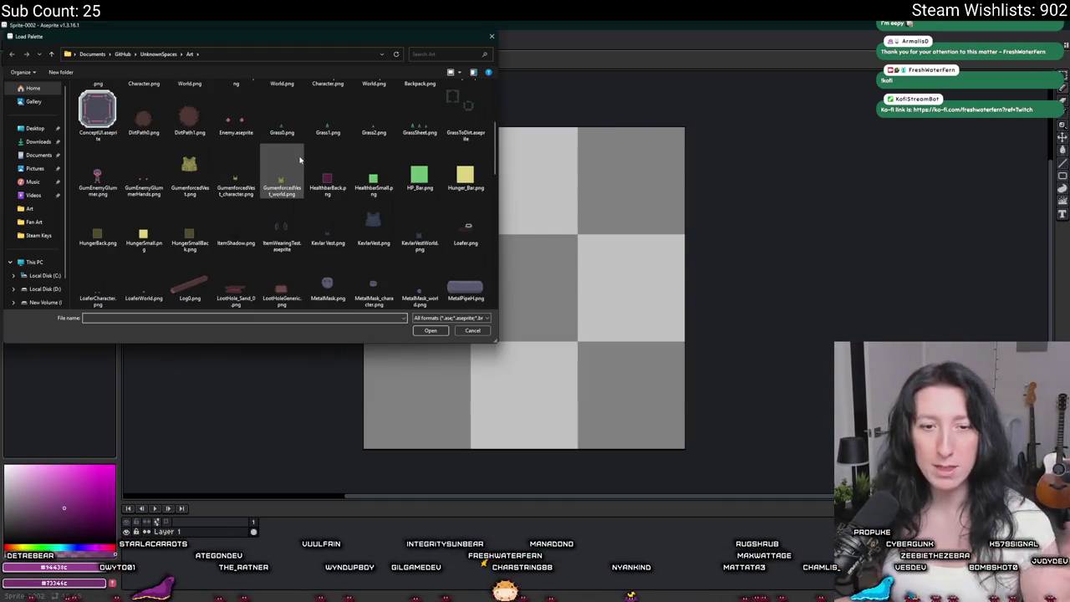
{"action": "scroll", "coordinate": [300, 159], "scroll_direction": "down", "scroll_amount": 5}
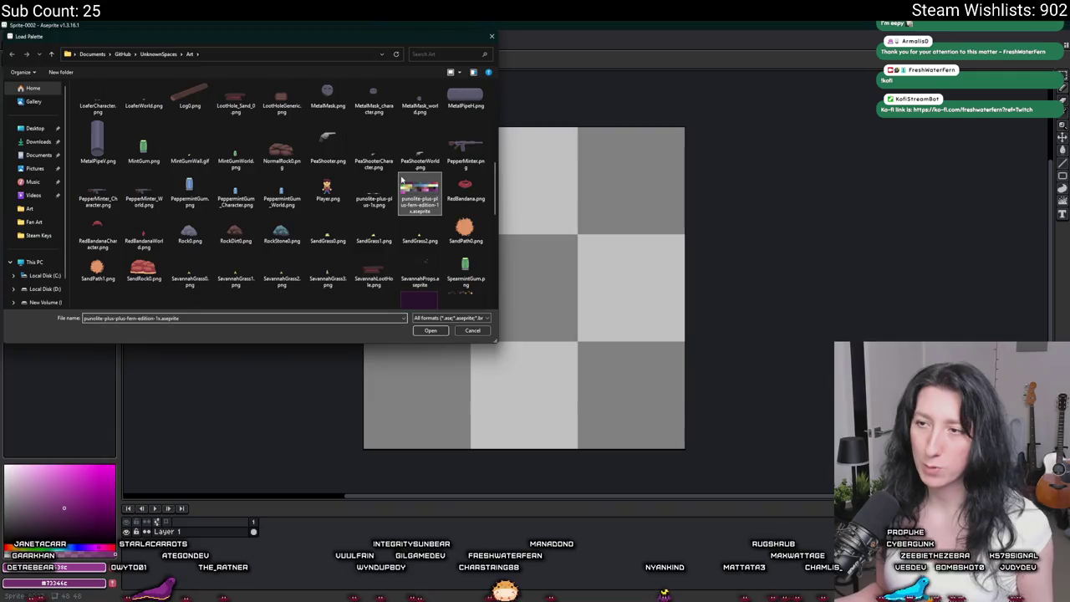
{"action": "double_click", "coordinate": [401, 179]}
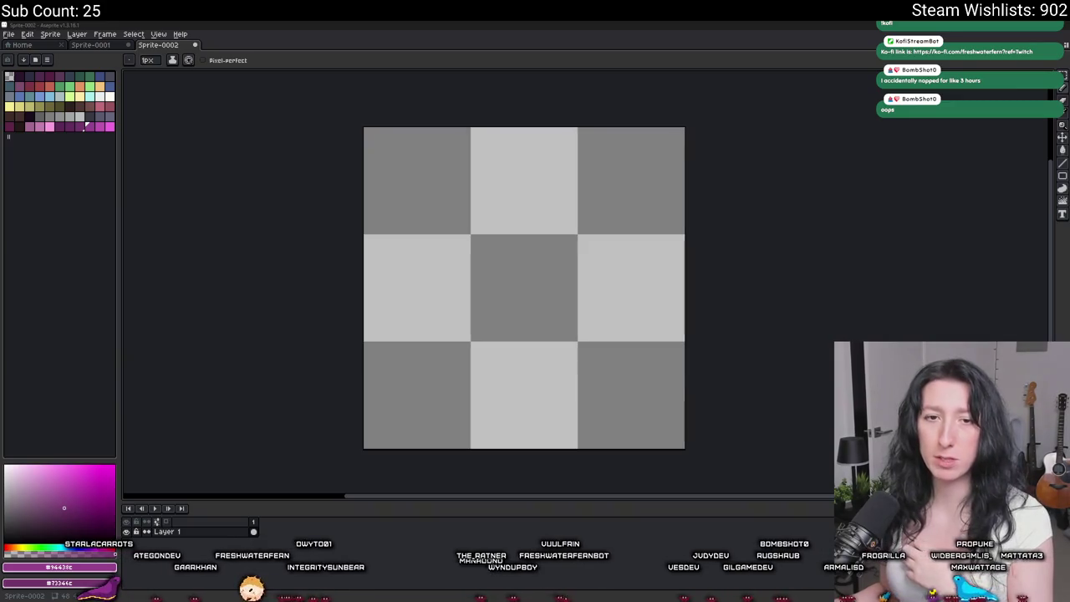
{"action": "key", "text": "alt+Tab"}
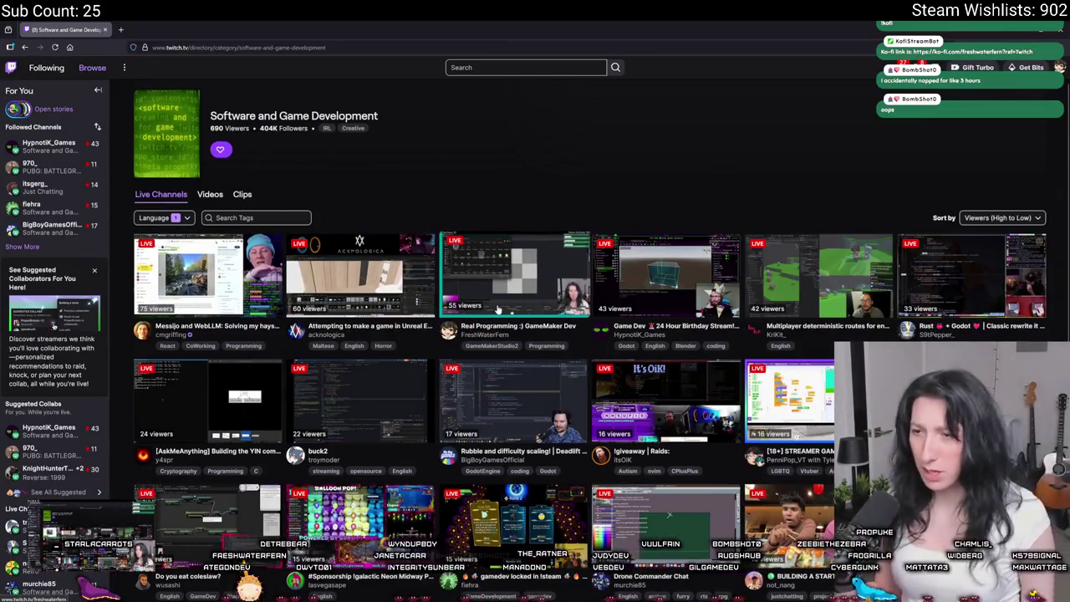
Open a live game-dev stream from the category in a new tab and view it.
{"action": "middle_click", "coordinate": [664, 276]}
{"action": "left_click", "coordinate": [186, 28]}
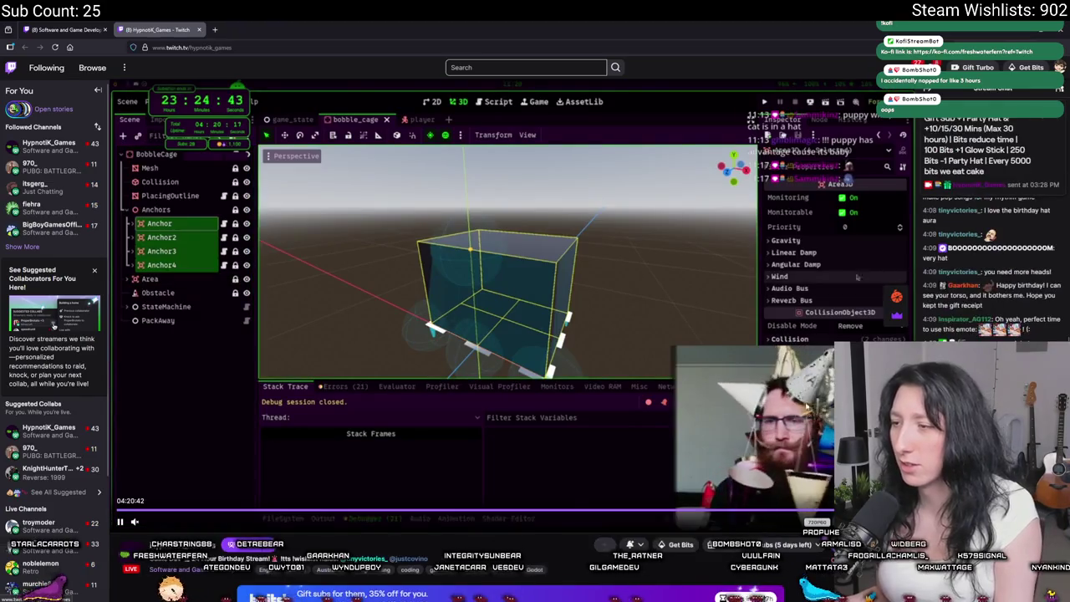
{"action": "scroll", "coordinate": [560, 279], "scroll_direction": "down", "scroll_amount": 1}
{"action": "scroll", "coordinate": [560, 277], "scroll_direction": "down", "scroll_amount": 1}
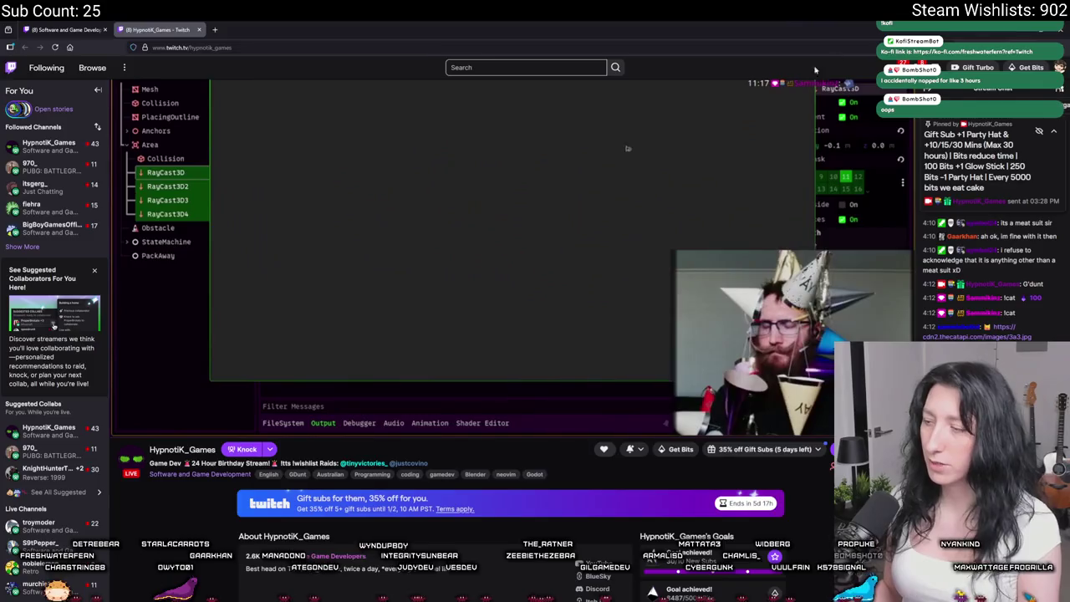
Snap the browser to half-screen at 110% zoom, resized and positioned over Aseprite.
{"action": "key", "text": "super+Left"}
{"action": "key", "text": "ctrl+minus"}
{"action": "key", "text": "ctrl+minus"}
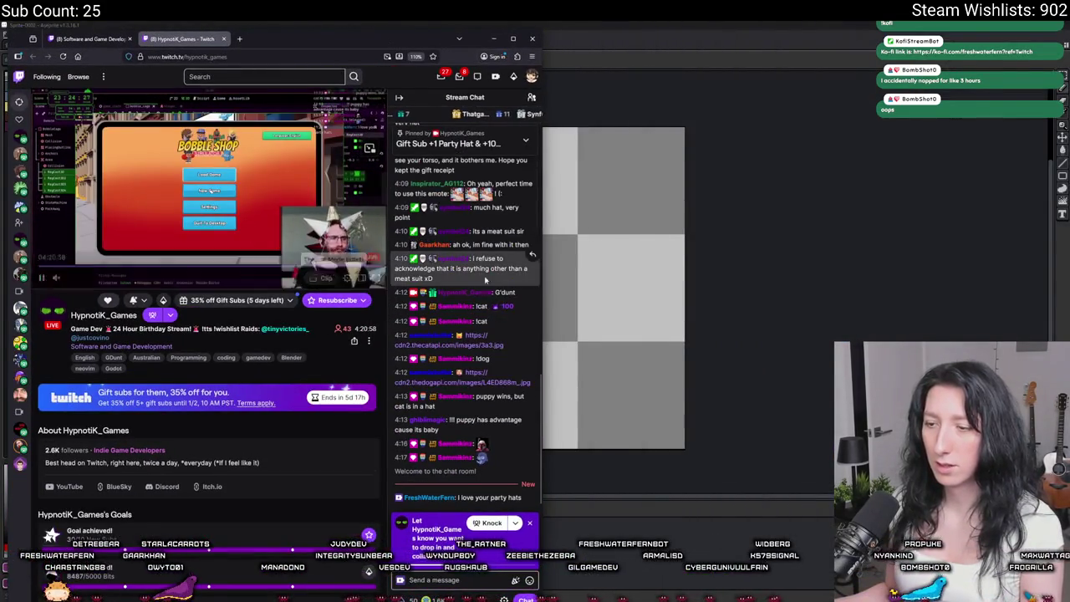
{"action": "left_click_drag", "start_coordinate": [541, 249], "coordinate": [687, 249]}
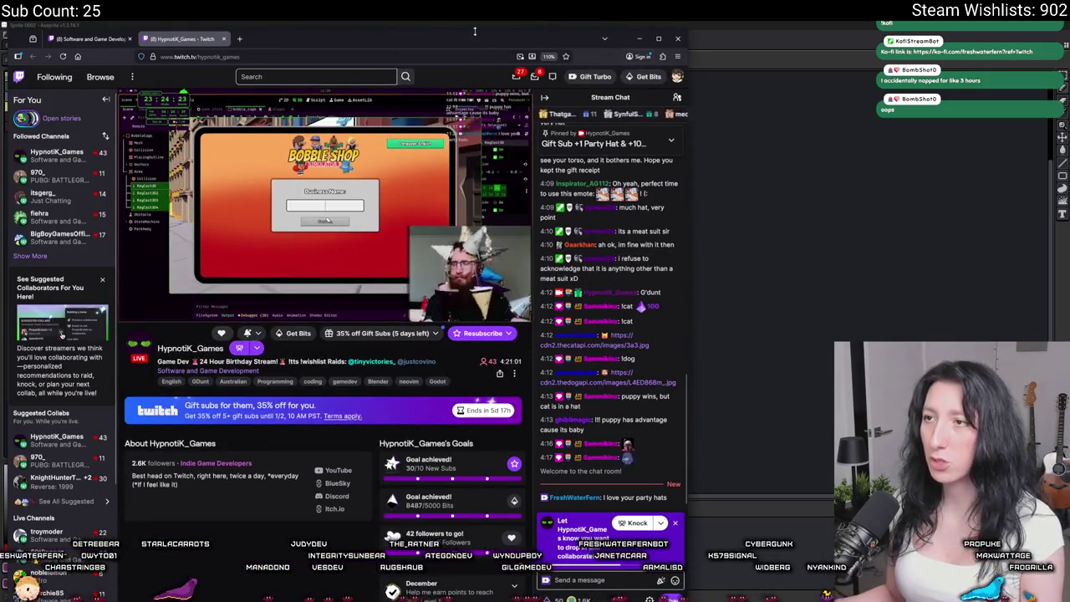
{"action": "left_click_drag", "start_coordinate": [475, 44], "coordinate": [452, 94]}
{"action": "mouse_move", "coordinate": [509, 344]}
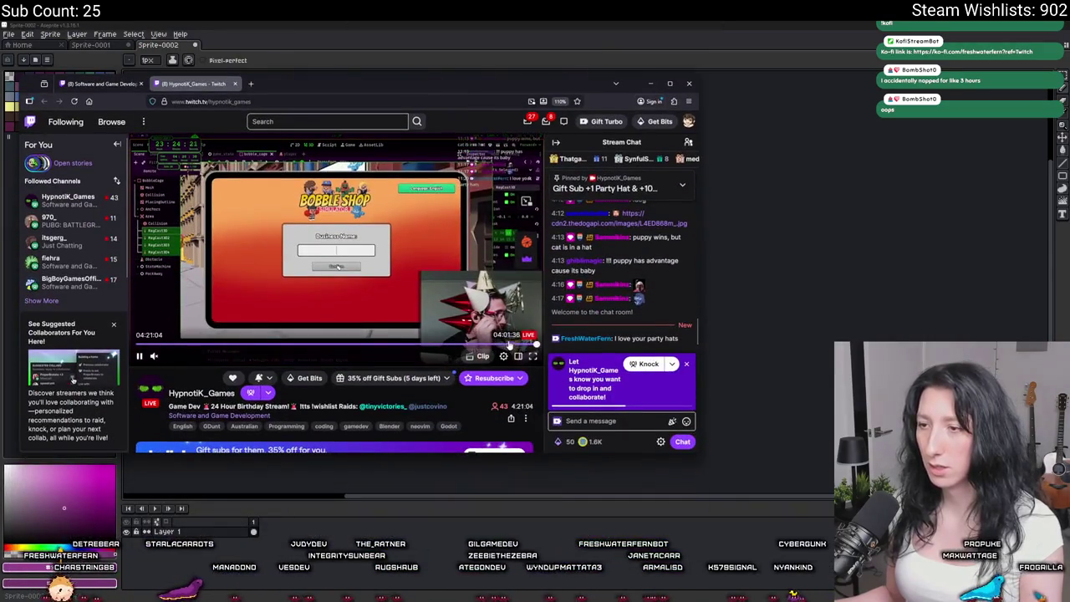
Toggle the stream's theatre mode on and off, then close the stream tab.
{"action": "left_click", "coordinate": [518, 356]}
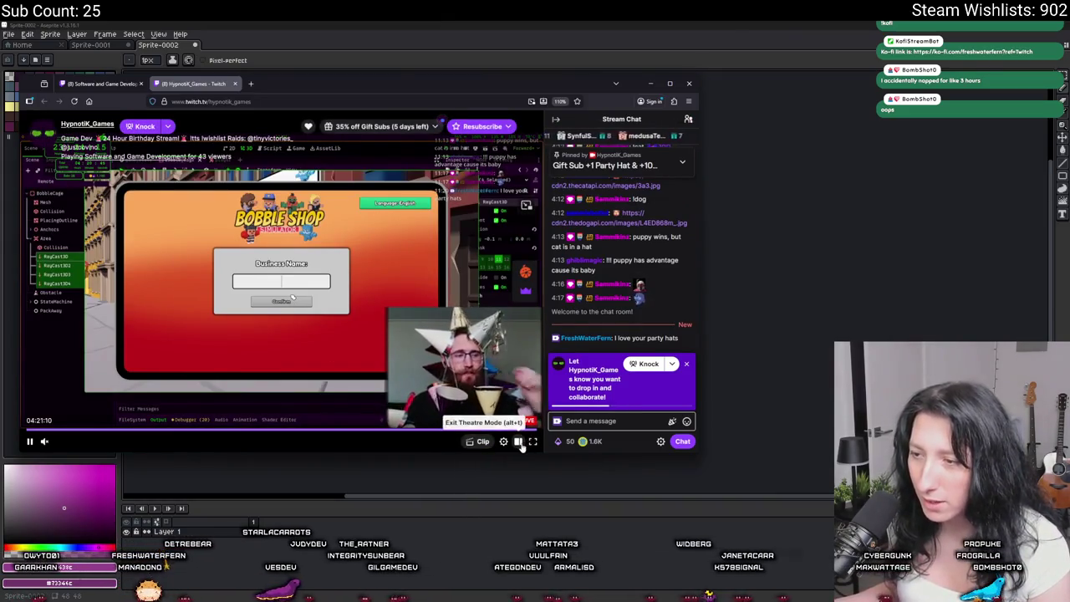
{"action": "left_click", "coordinate": [522, 441]}
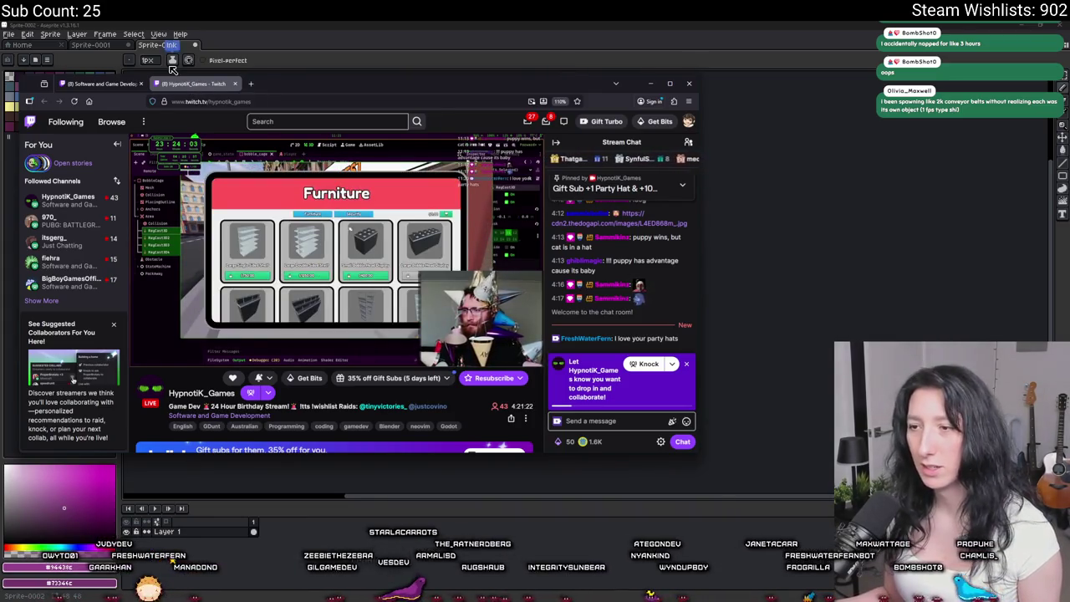
{"action": "left_click", "coordinate": [235, 84]}
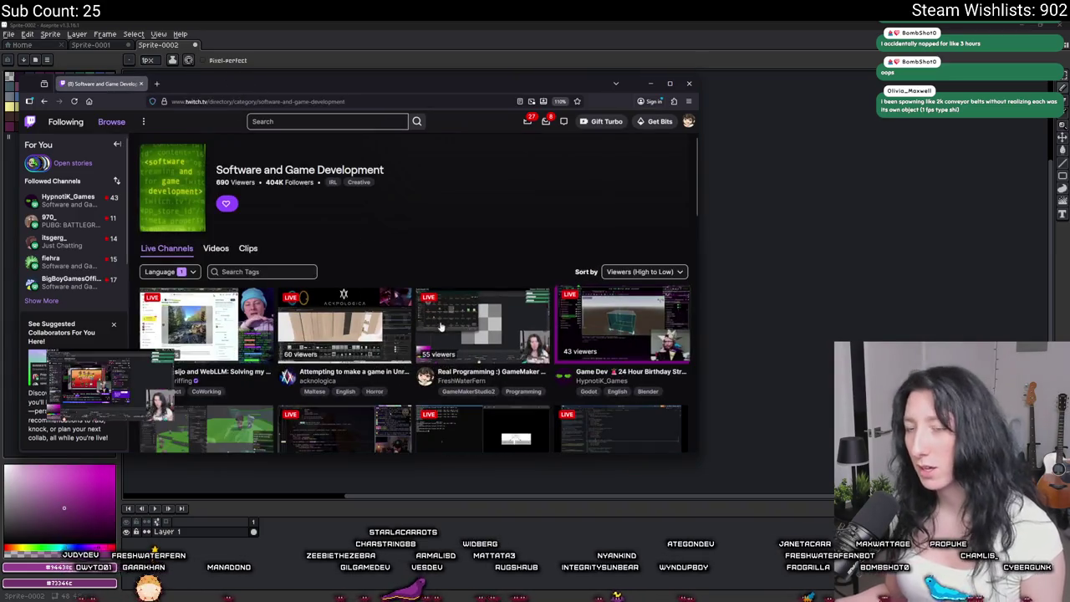
Open a startup-building live stream from Twitch's Software and Game Development grid with the browser maximized.
{"action": "scroll", "coordinate": [428, 284], "scroll_direction": "down", "scroll_amount": 1}
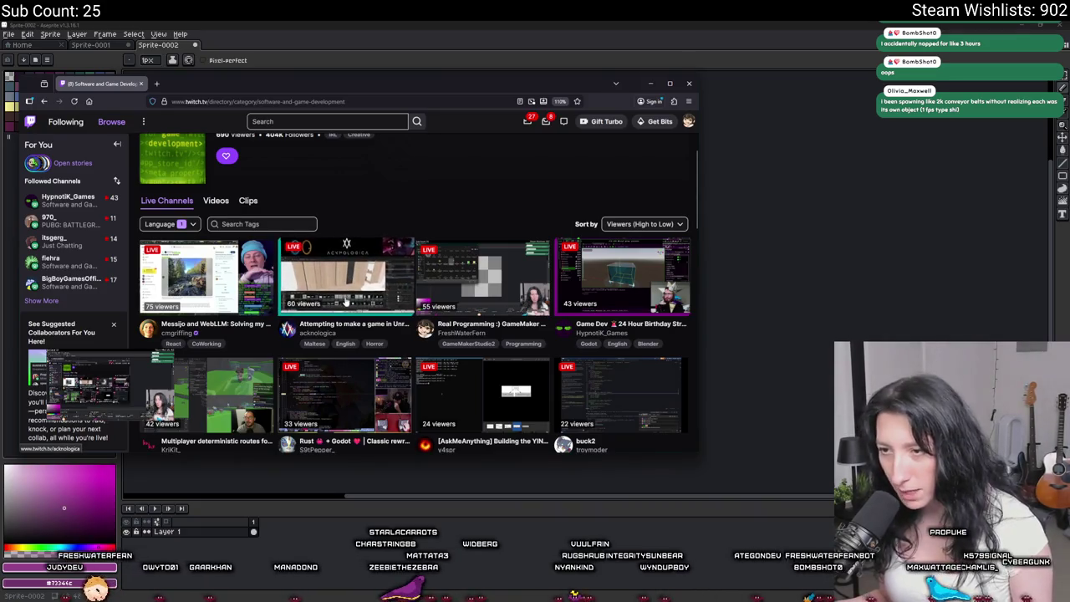
{"action": "left_click_drag", "start_coordinate": [240, 78], "coordinate": [240, 25]}
{"action": "double_click", "coordinate": [286, 33]}
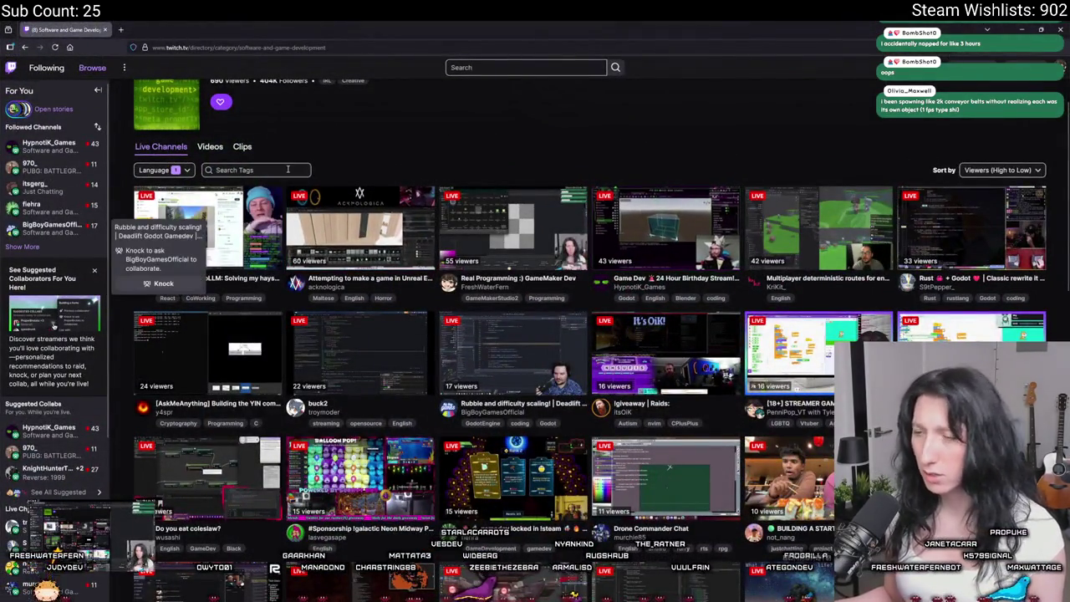
{"action": "mouse_move", "coordinate": [67, 281]}
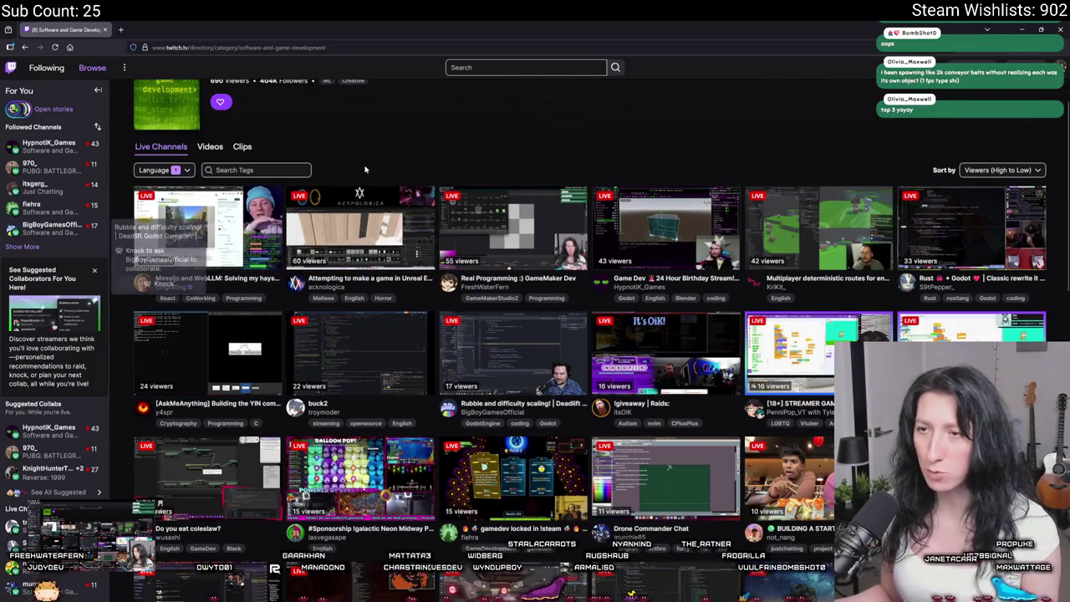
{"action": "scroll", "coordinate": [387, 200], "scroll_direction": "down", "scroll_amount": 3}
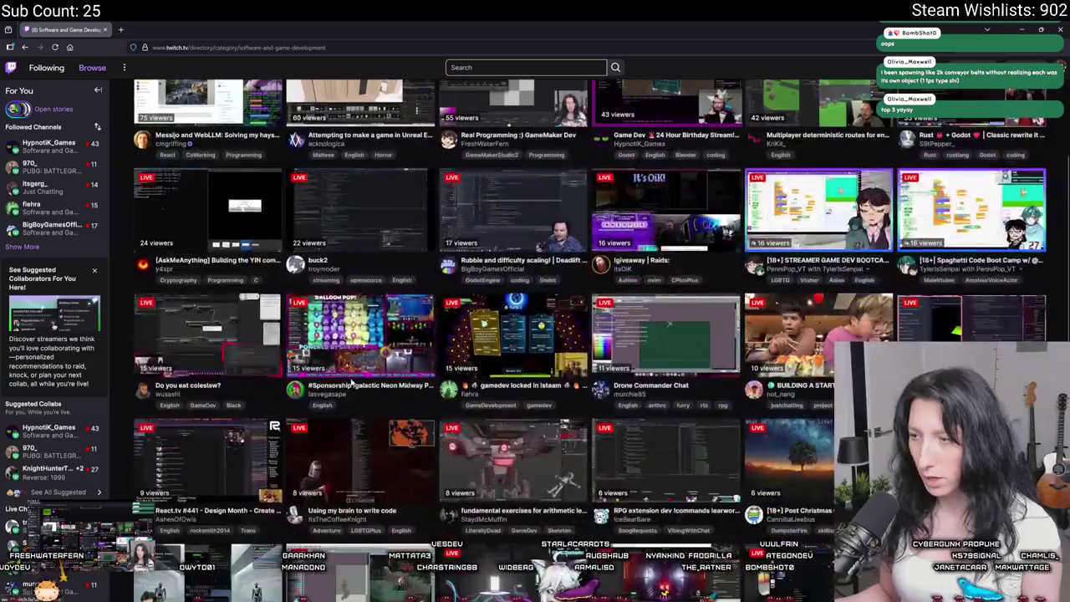
{"action": "scroll", "coordinate": [387, 200], "scroll_direction": "down", "scroll_amount": 2}
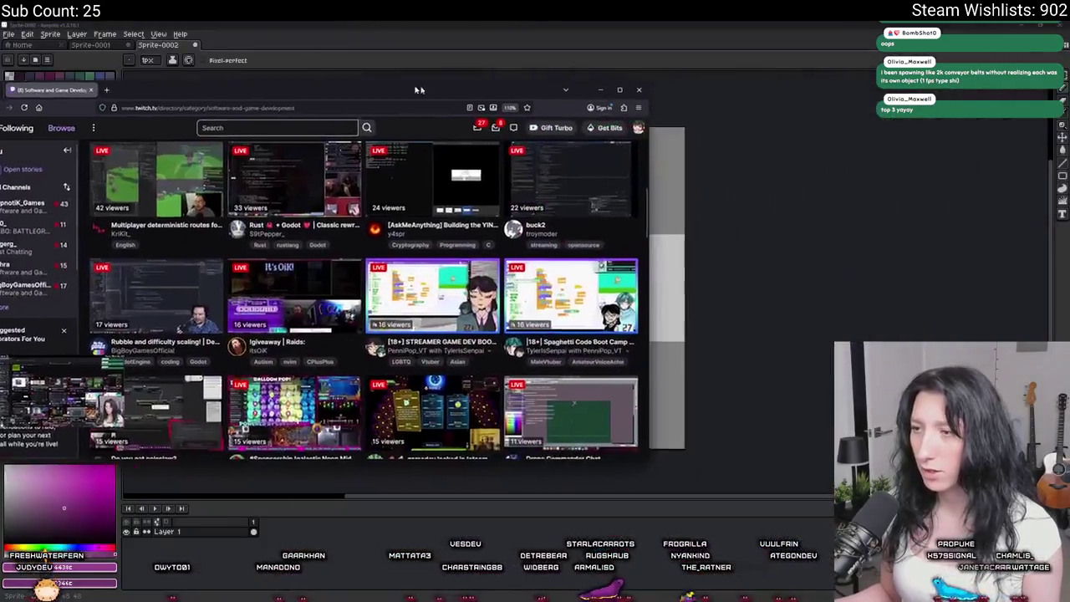
{"action": "left_click_drag", "start_coordinate": [853, 23], "coordinate": [468, 86]}
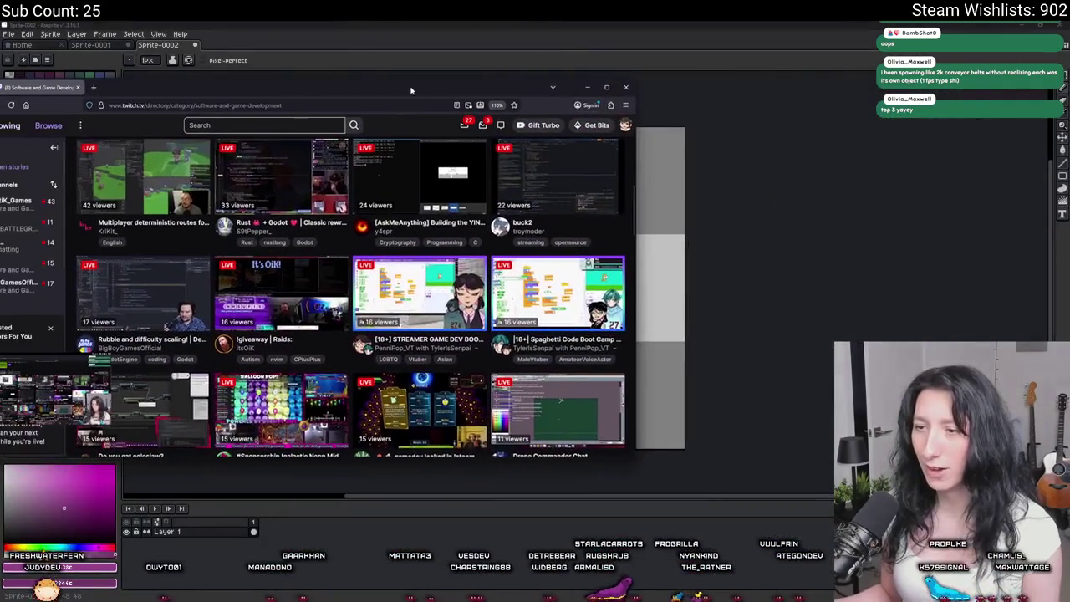
{"action": "left_click", "coordinate": [142, 285]}
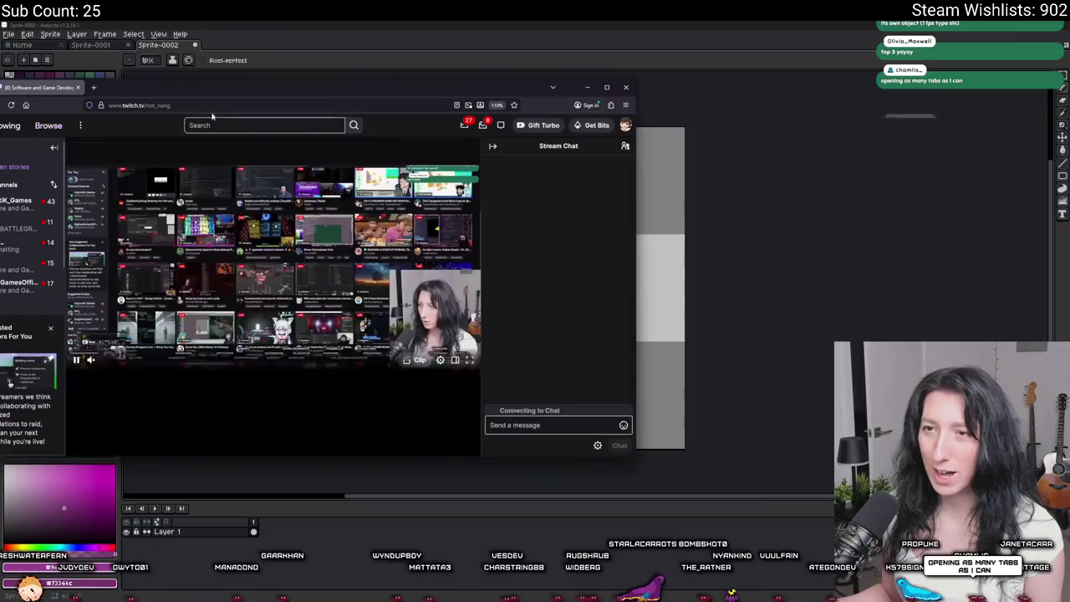
{"action": "left_click_drag", "start_coordinate": [222, 87], "coordinate": [224, 23]}
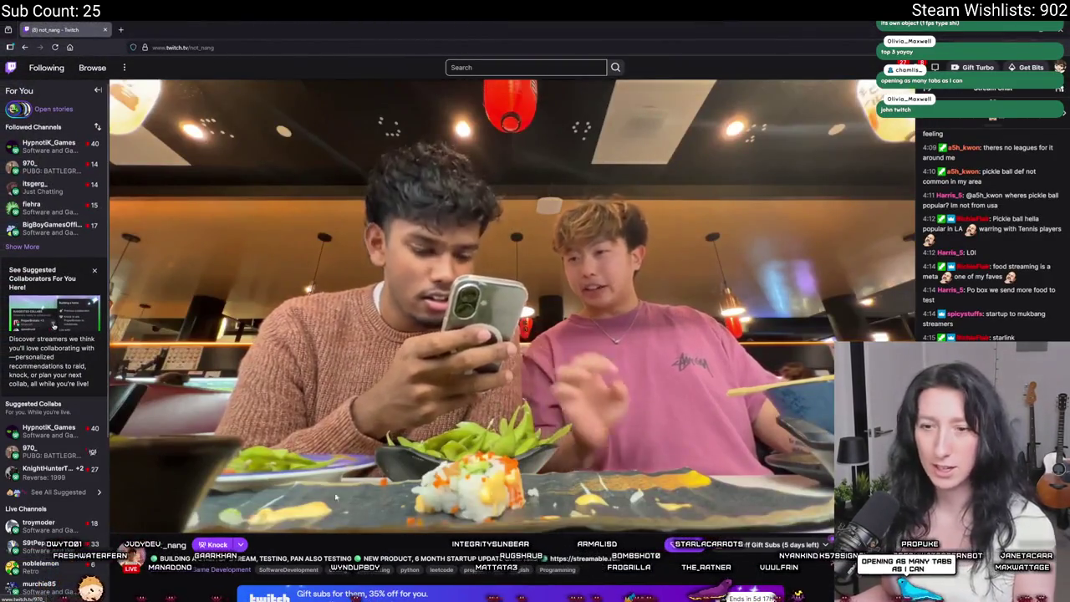
Unmute the stream and lower its volume to about 72%.
{"action": "left_click", "coordinate": [163, 525]}
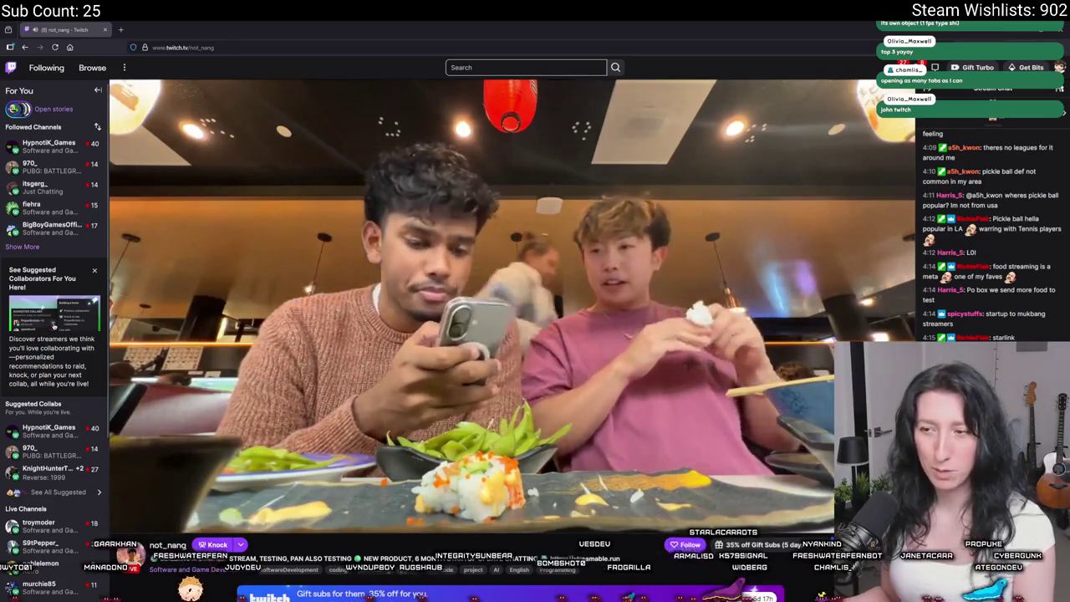
{"action": "left_click", "coordinate": [180, 522]}
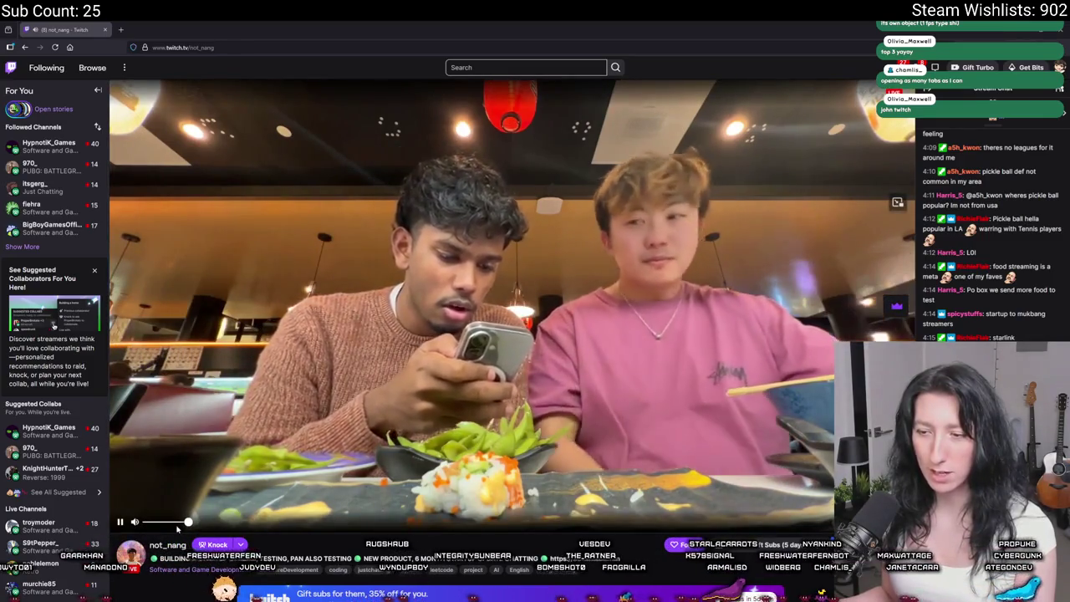
{"action": "left_click_drag", "start_coordinate": [181, 522], "coordinate": [176, 522]}
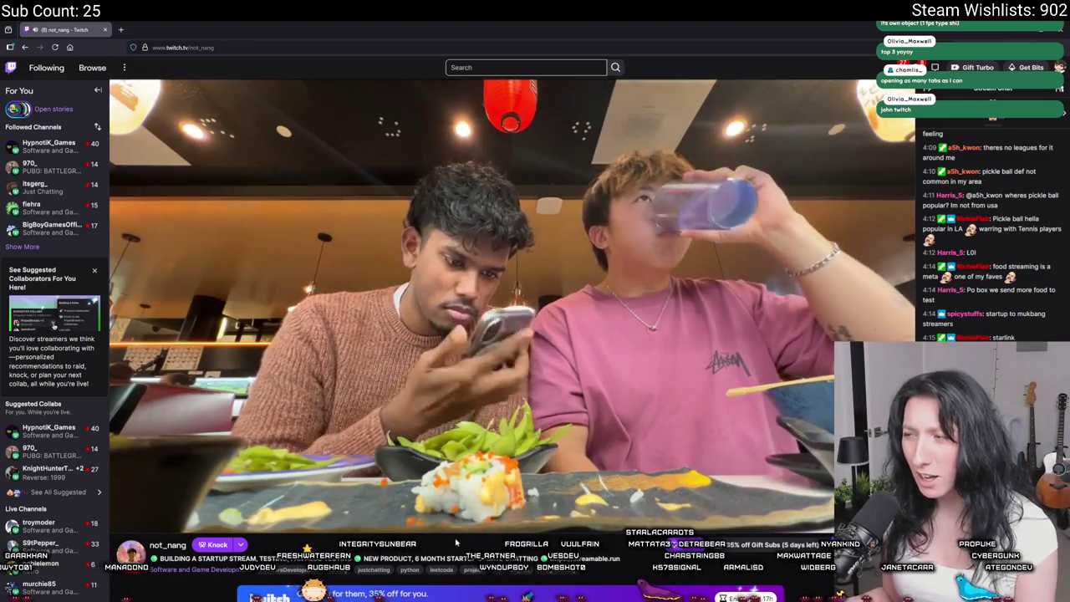
Send the question about whether the peapods are yummy in the stream chat.
{"action": "scroll", "coordinate": [459, 535], "scroll_direction": "down", "scroll_amount": 2}
{"action": "scroll", "coordinate": [468, 511], "scroll_direction": "down", "scroll_amount": 3}
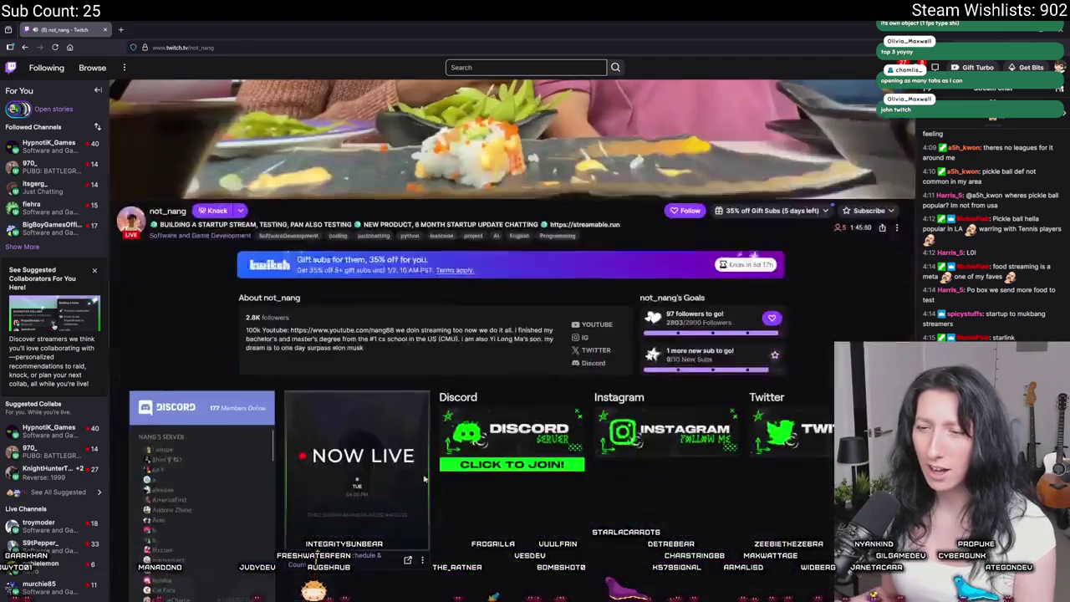
{"action": "scroll", "coordinate": [418, 364], "scroll_direction": "up", "scroll_amount": 3}
{"action": "scroll", "coordinate": [419, 365], "scroll_direction": "up", "scroll_amount": 2}
{"action": "type", "text": "Are the pea"}
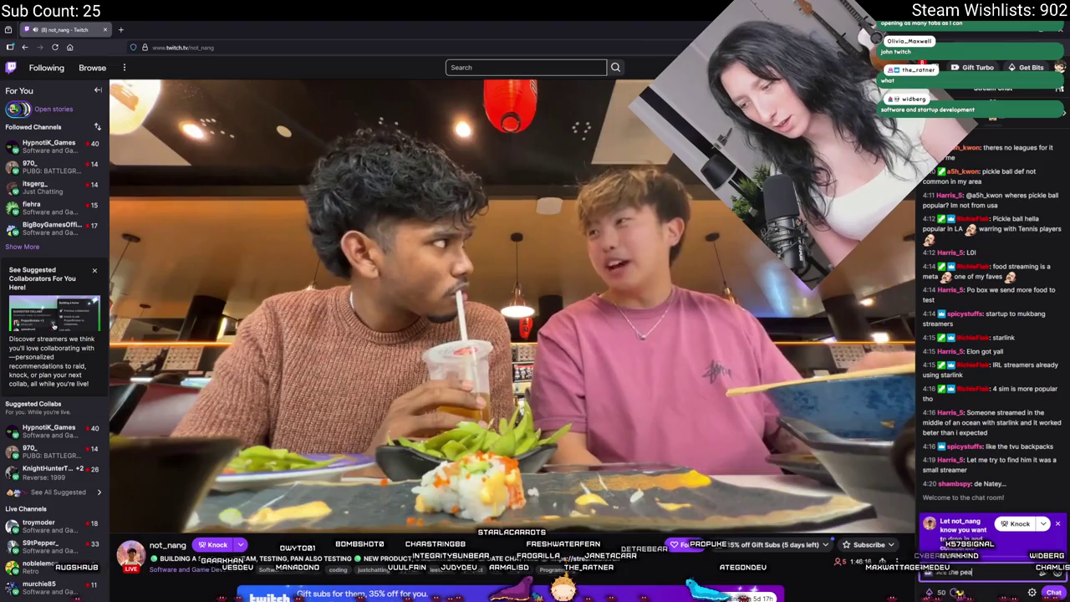
{"action": "type", "text": "ple"}
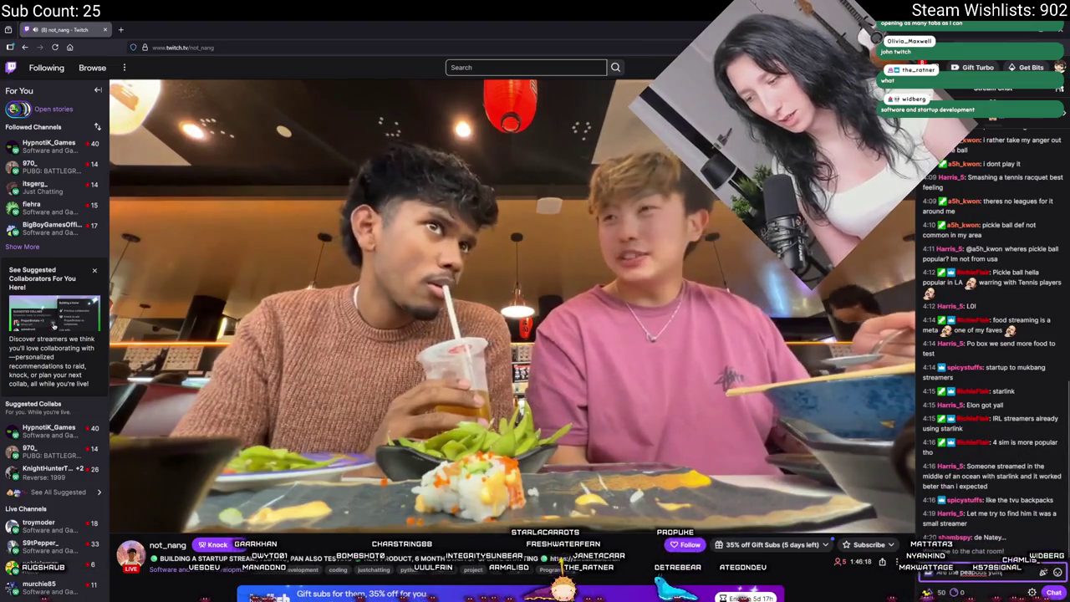
{"action": "type", "text": " yummy?"}
{"action": "key", "text": "Return"}
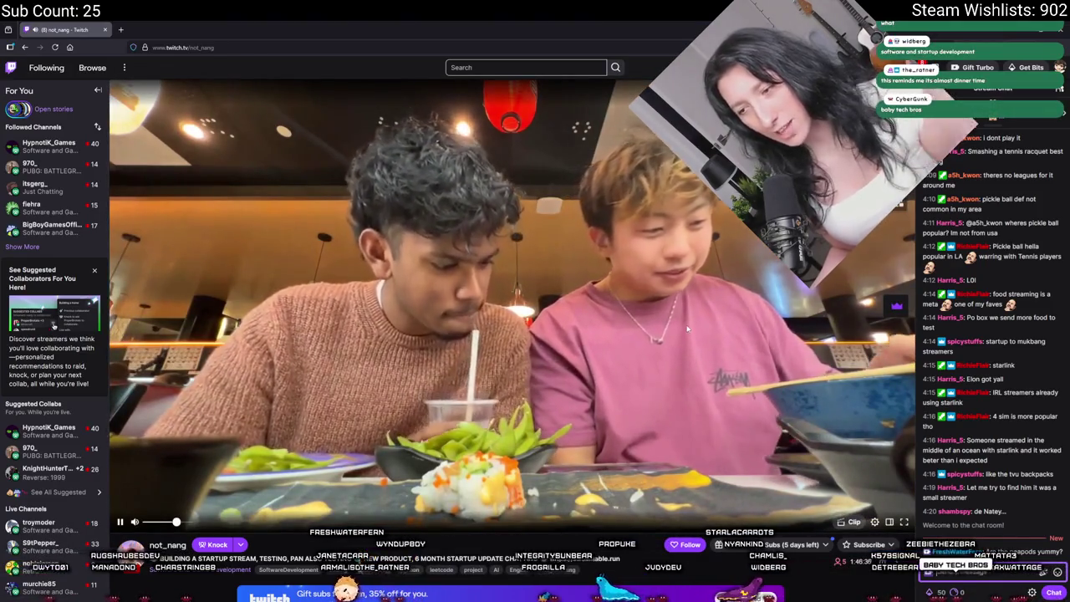
Scroll through the stream chat and send 'Are you drinking boba?'.
{"action": "scroll", "coordinate": [687, 329], "scroll_direction": "down", "scroll_amount": 2}
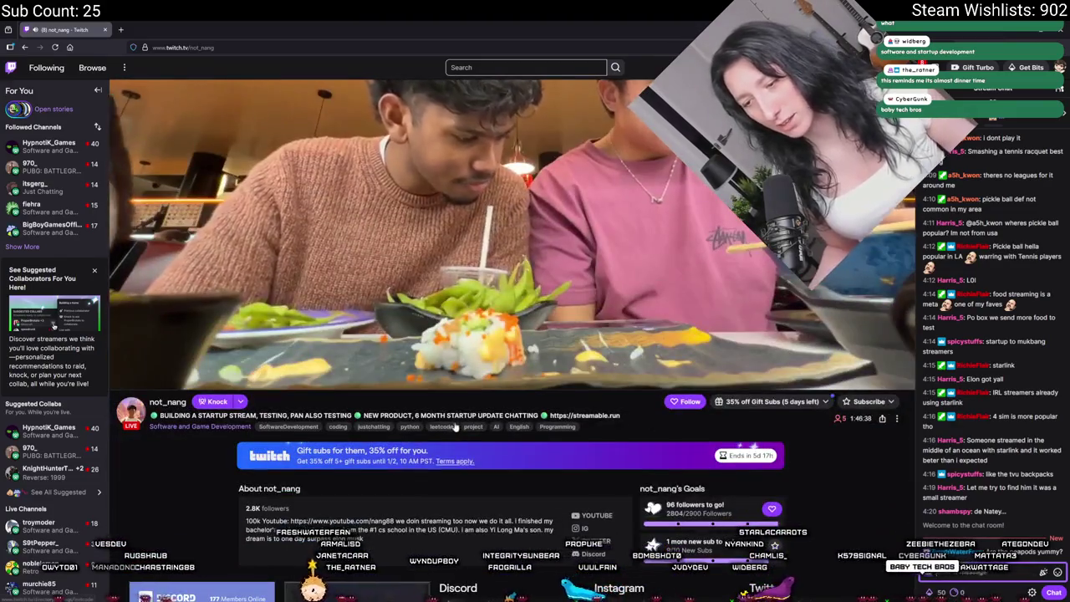
{"action": "scroll", "coordinate": [556, 126], "scroll_direction": "down", "scroll_amount": 3}
{"action": "scroll", "coordinate": [556, 127], "scroll_direction": "up", "scroll_amount": 5}
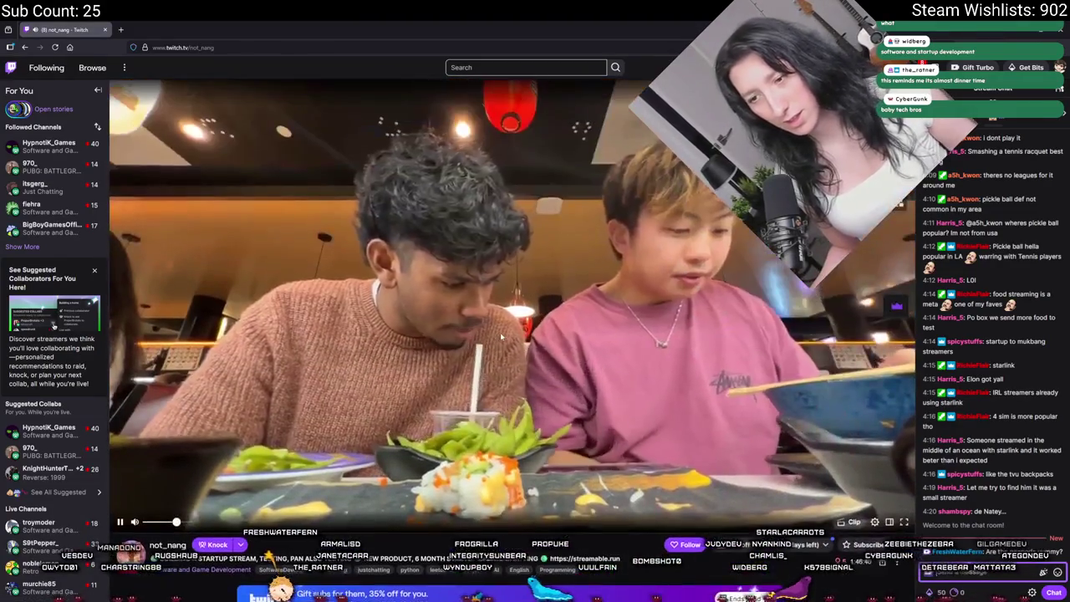
{"action": "scroll", "coordinate": [500, 338], "scroll_direction": "down", "scroll_amount": 3}
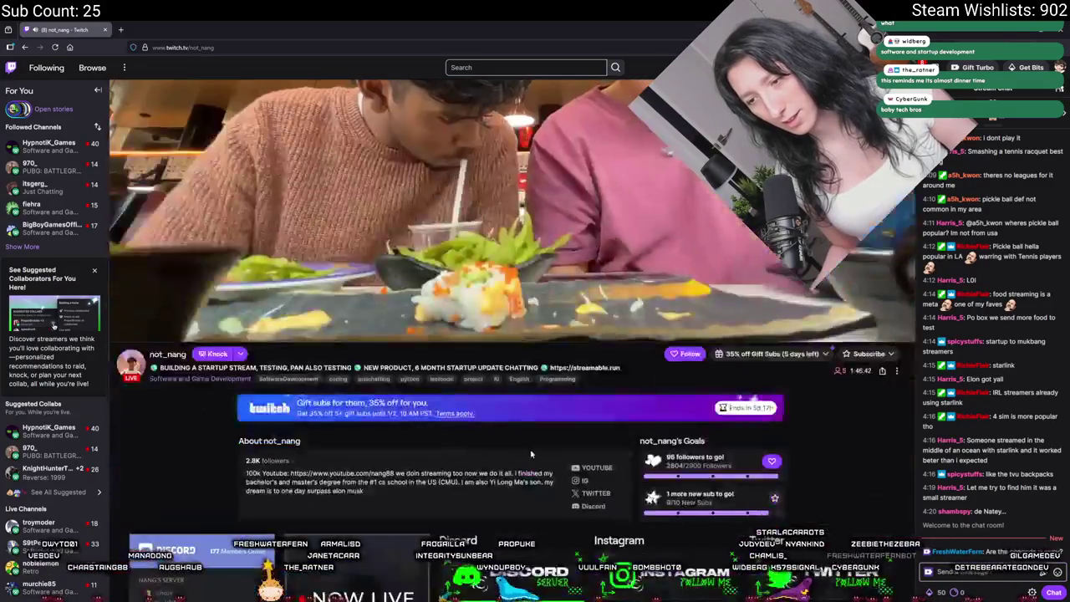
{"action": "scroll", "coordinate": [519, 434], "scroll_direction": "down", "scroll_amount": 2}
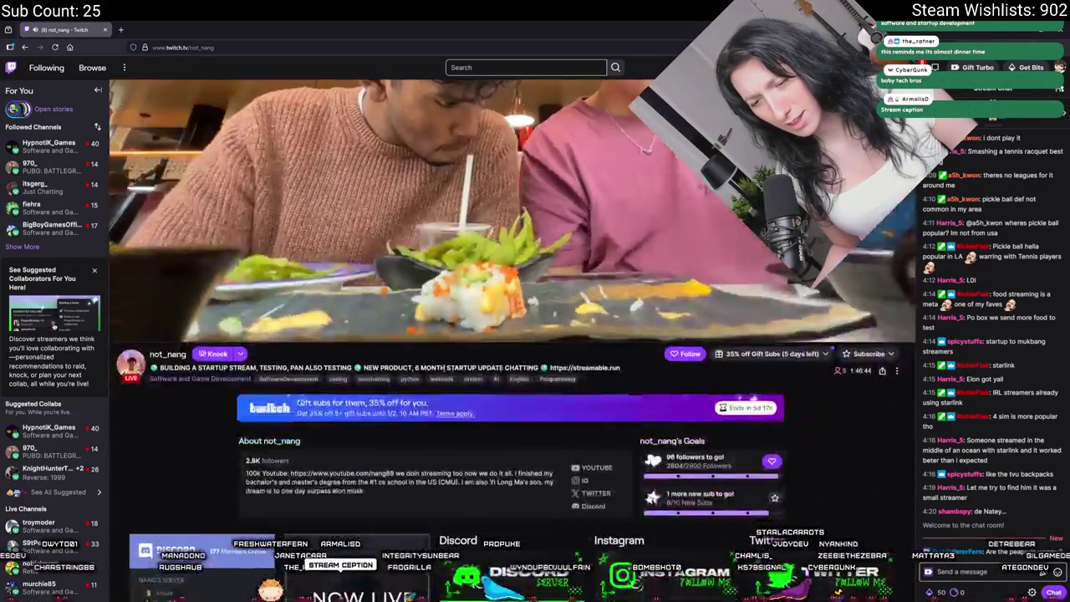
{"action": "scroll", "coordinate": [461, 386], "scroll_direction": "down", "scroll_amount": 1}
{"action": "scroll", "coordinate": [440, 268], "scroll_direction": "down", "scroll_amount": 3}
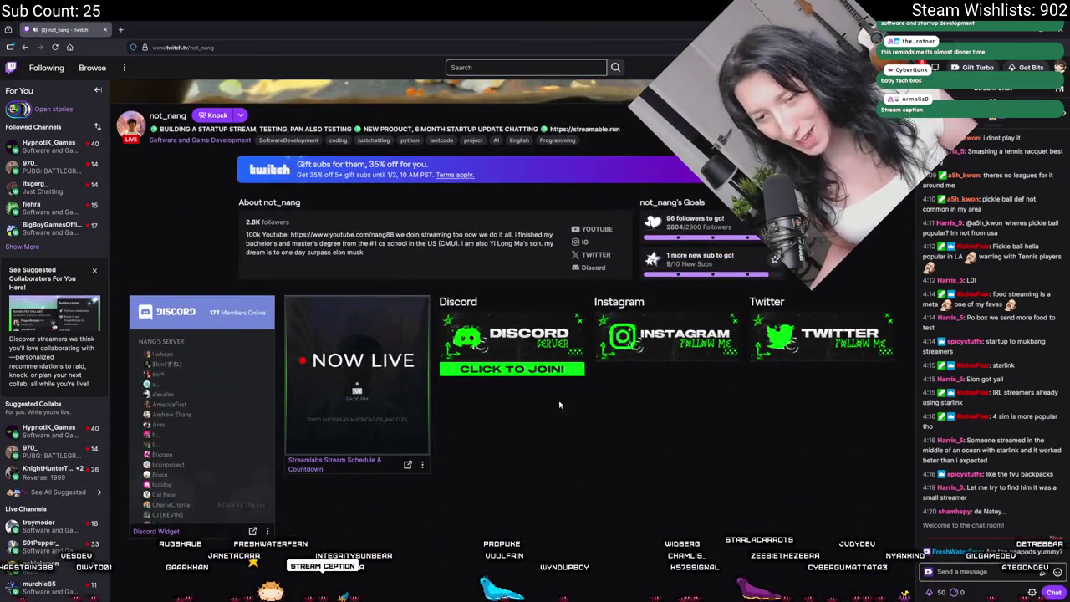
{"action": "scroll", "coordinate": [537, 362], "scroll_direction": "up", "scroll_amount": 5}
{"action": "scroll", "coordinate": [536, 347], "scroll_direction": "up", "scroll_amount": 4}
{"action": "type", "text": "Are you drinking t"}
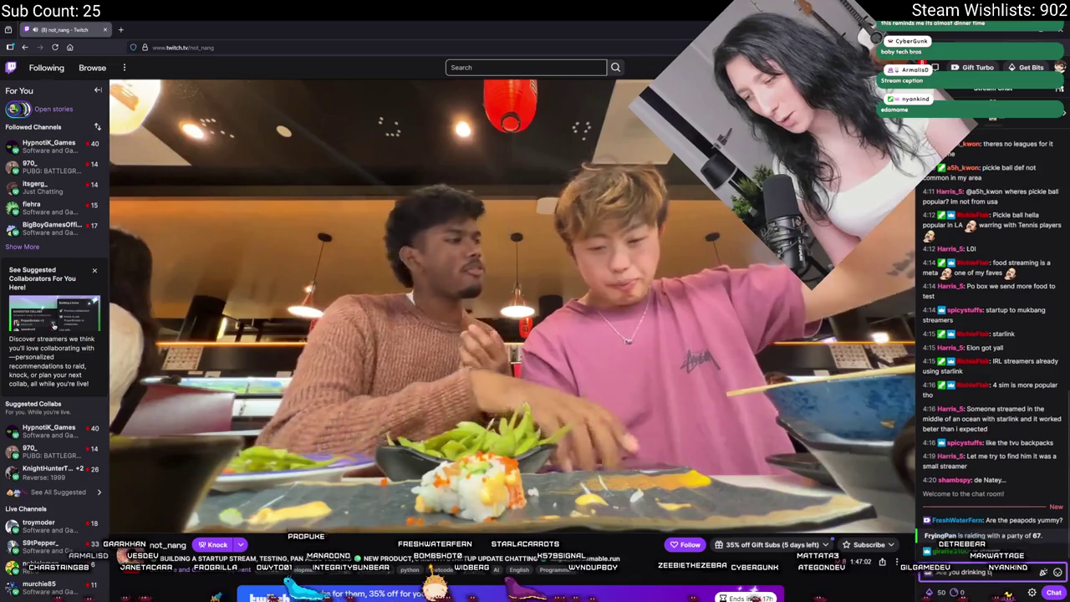
{"action": "key", "text": "Return"}
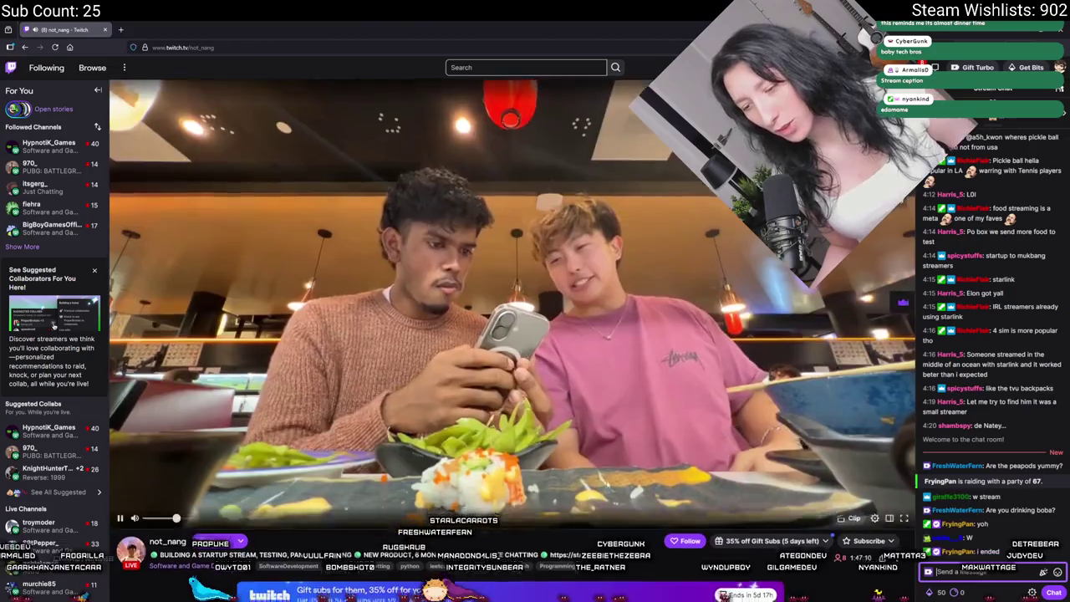
{"action": "scroll", "coordinate": [619, 399], "scroll_direction": "down", "scroll_amount": 3}
{"action": "scroll", "coordinate": [619, 400], "scroll_direction": "up", "scroll_amount": 1}
{"action": "scroll", "coordinate": [619, 400], "scroll_direction": "up", "scroll_amount": 2}
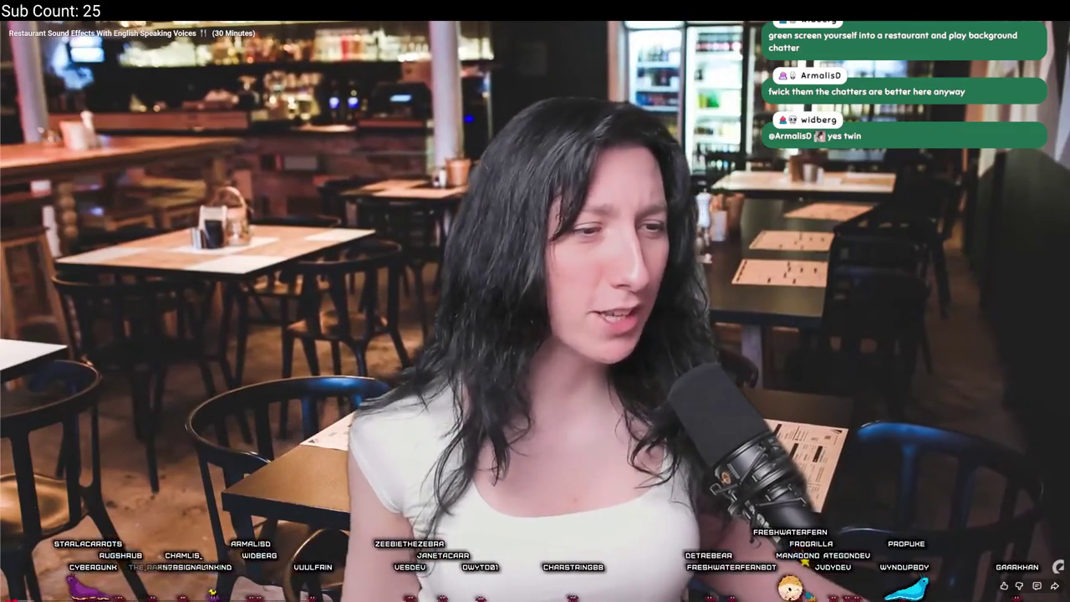
Skip from the restaurant sound video to 'Natural Ambiance - Bar Lounge' and show it full screen.
{"action": "key", "text": "f"}
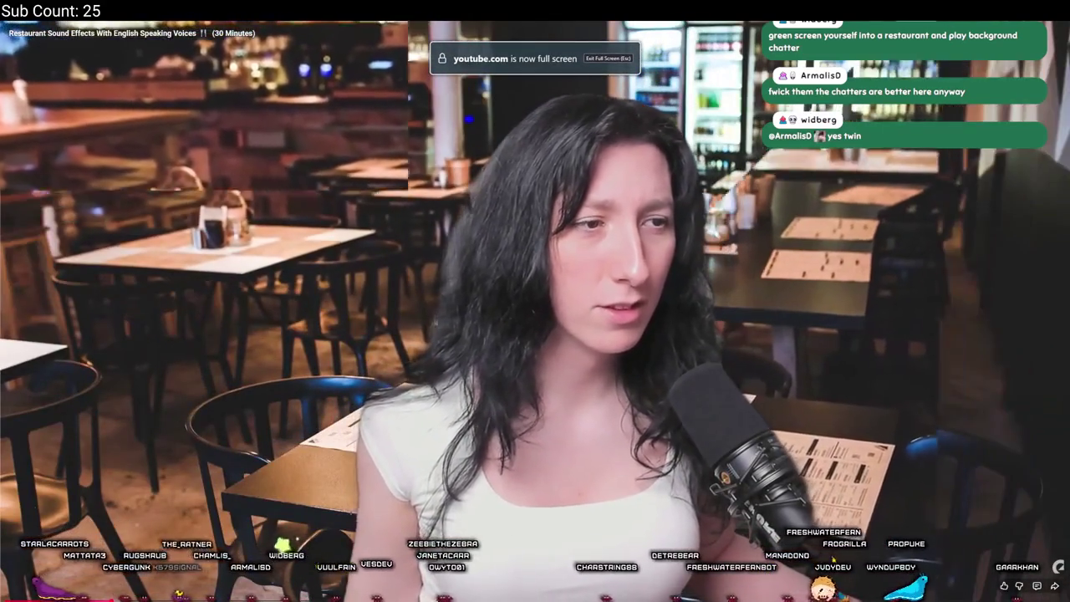
{"action": "key", "text": "f"}
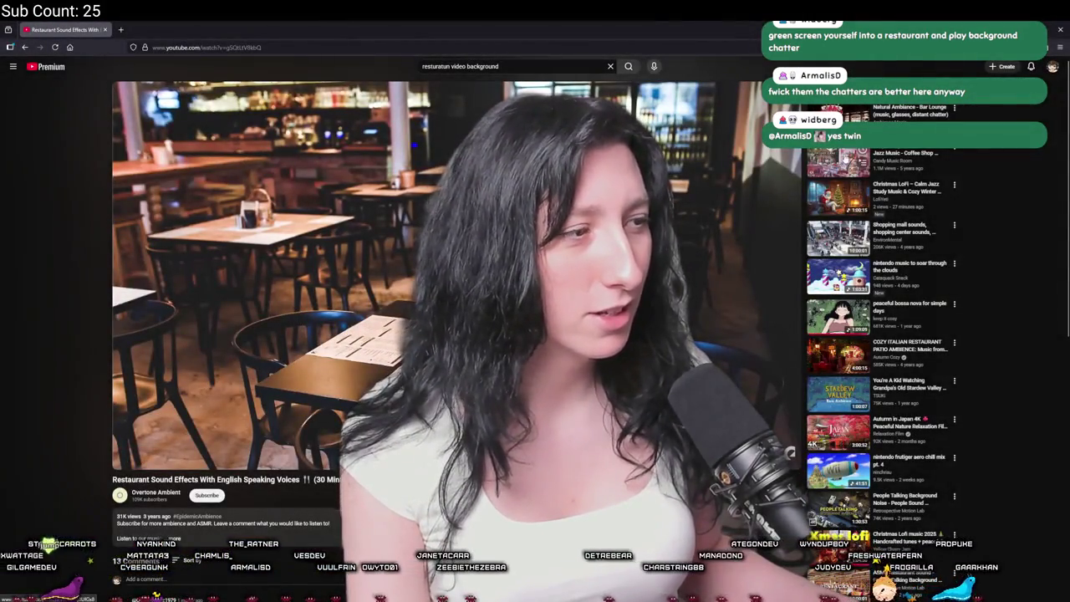
{"action": "key", "text": "F5"}
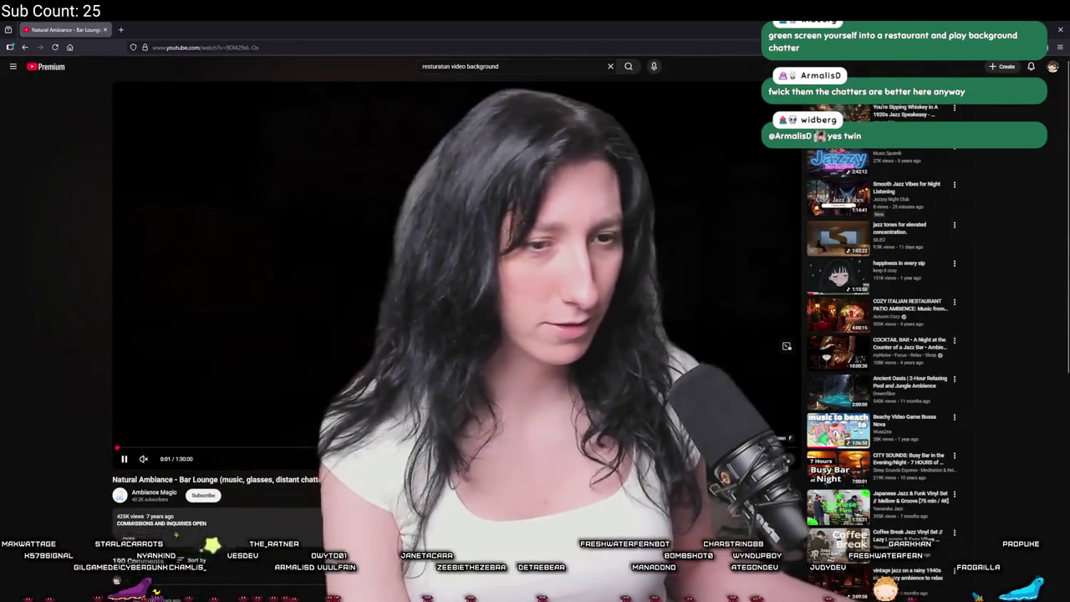
{"action": "key", "text": "f"}
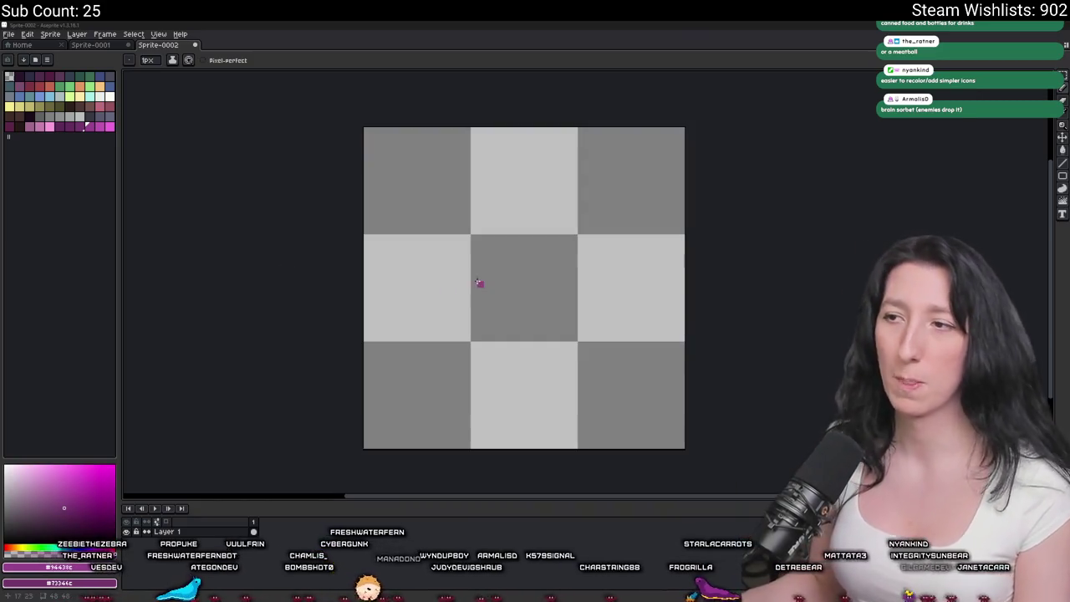
Choose pale yellow from the palette for the cake body.
{"action": "scroll", "coordinate": [501, 280], "scroll_direction": "up", "scroll_amount": 1}
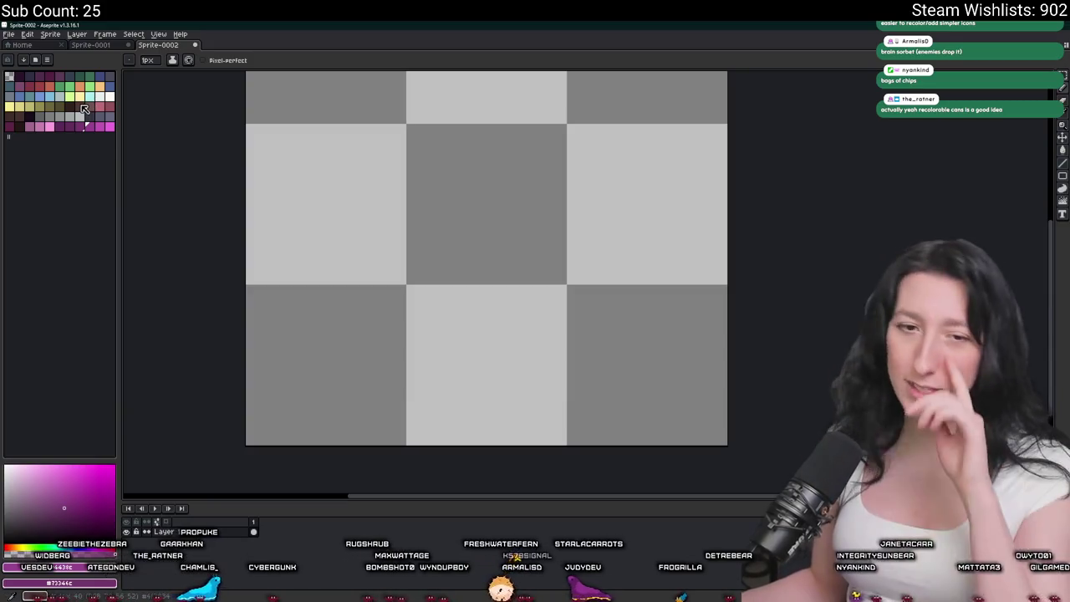
{"action": "left_click", "coordinate": [109, 117]}
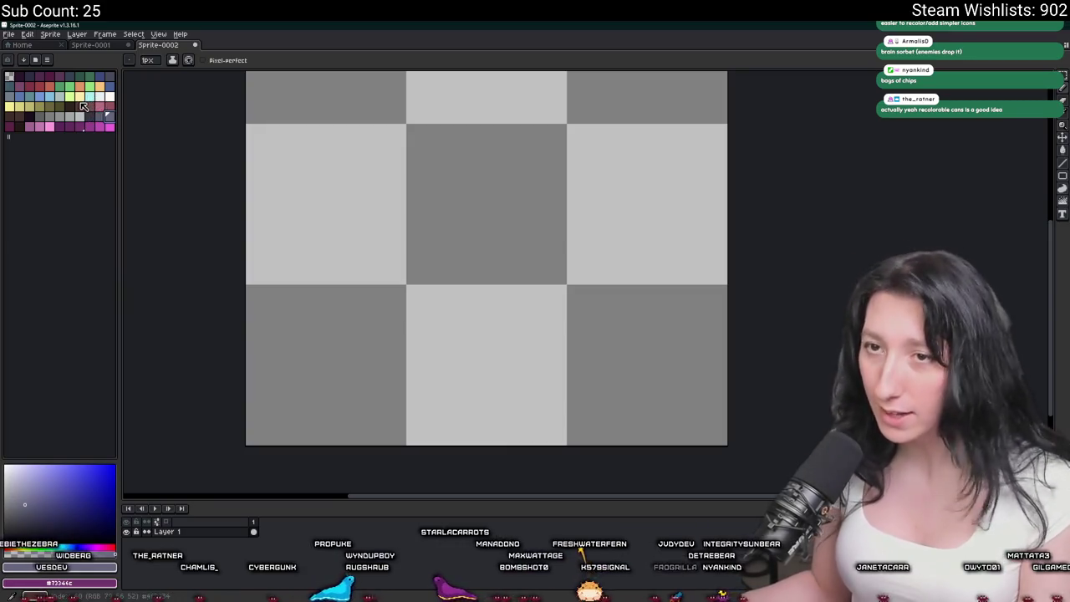
{"action": "left_click", "coordinate": [79, 96]}
Outline the slanted stair-stepped cake body with the Pencil and fill it solid yellow.
{"action": "scroll", "coordinate": [389, 287], "scroll_direction": "up", "scroll_amount": 2}
{"action": "left_click_drag", "start_coordinate": [397, 360], "coordinate": [568, 220]}
{"action": "key", "text": "ctrl+z"}
{"action": "left_click_drag", "start_coordinate": [408, 387], "coordinate": [547, 311]}
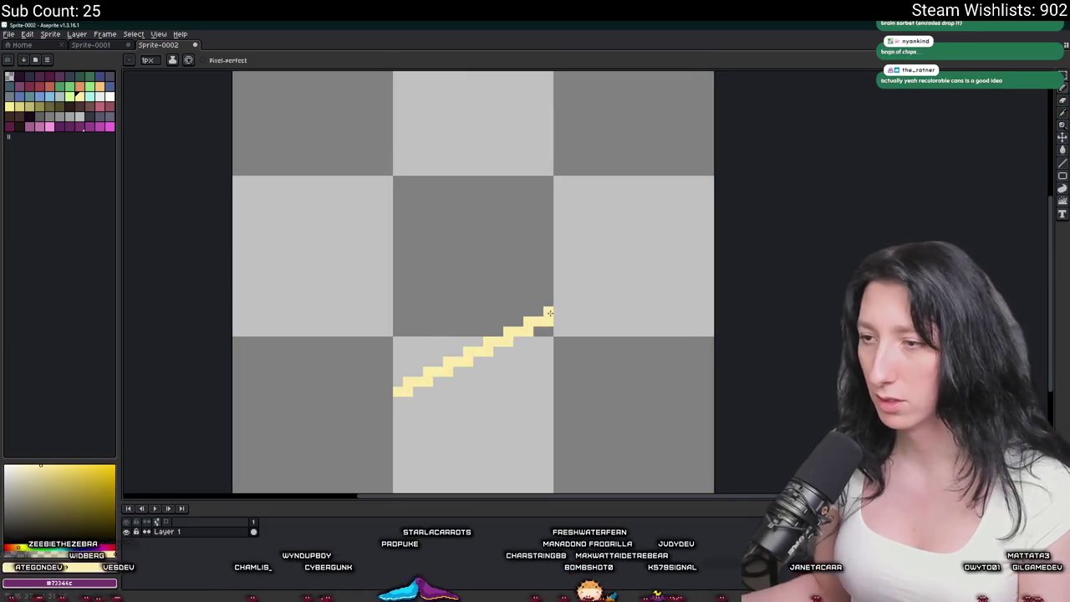
{"action": "key", "text": "ctrl+z"}
{"action": "left_click_drag", "start_coordinate": [407, 389], "coordinate": [536, 338]}
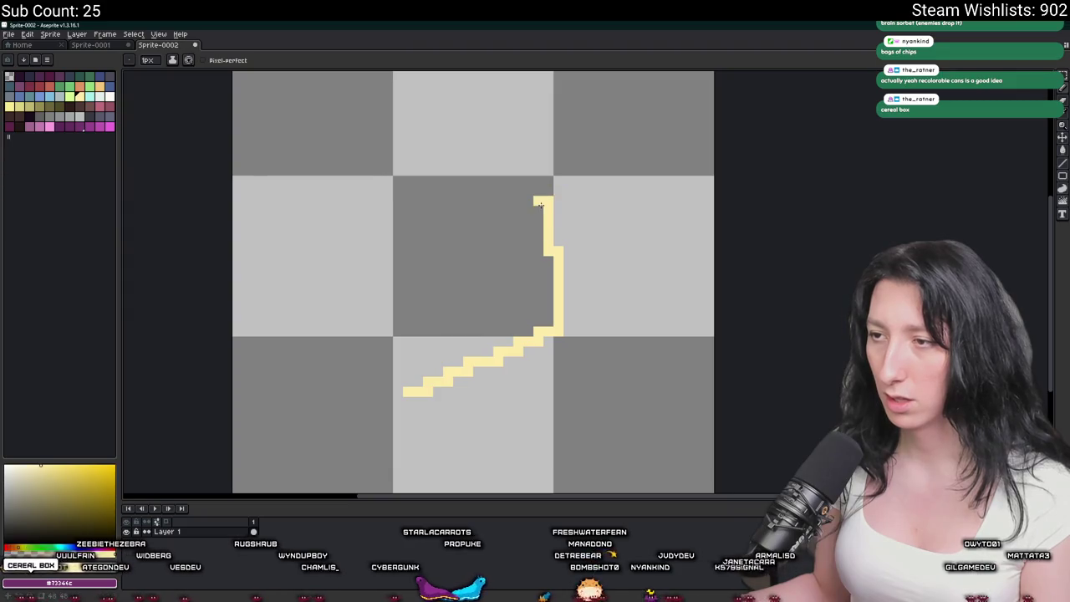
{"action": "mouse_move", "coordinate": [540, 204]}
{"action": "left_mouse_down"}
{"action": "mouse_move", "coordinate": [376, 284]}
{"action": "mouse_move", "coordinate": [376, 400]}
{"action": "left_mouse_up"}
{"action": "key", "text": "g"}
{"action": "left_click", "coordinate": [418, 368]}
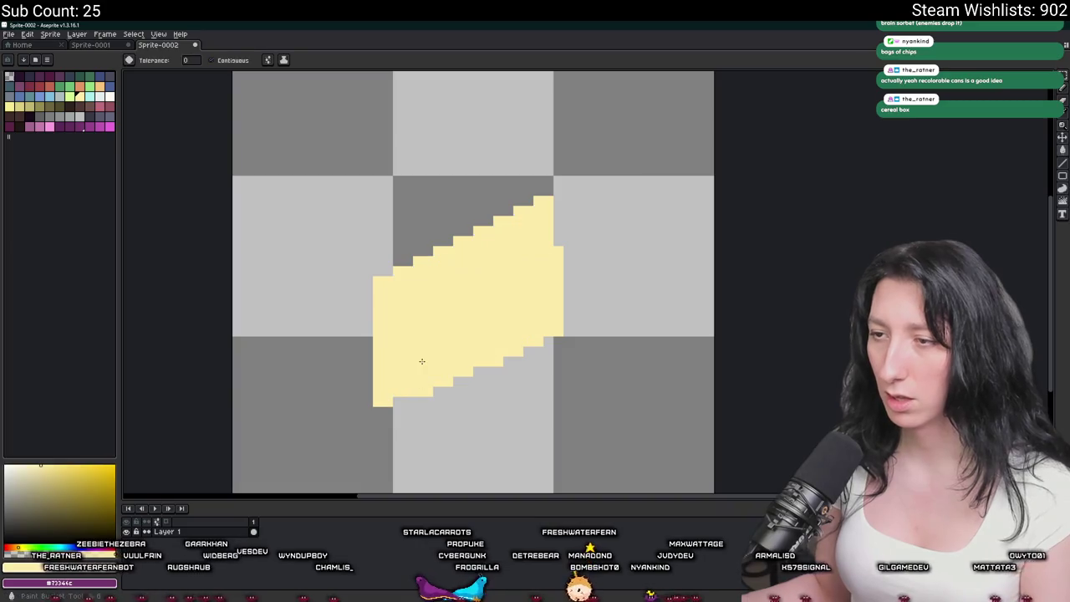
Select the yellow cake shape and move it toward the canvas centre.
{"action": "scroll", "coordinate": [422, 334], "scroll_direction": "down", "scroll_amount": 3}
{"action": "key", "text": "m"}
{"action": "scroll", "coordinate": [393, 276], "scroll_direction": "up", "scroll_amount": 2}
{"action": "left_click_drag", "start_coordinate": [359, 243], "coordinate": [560, 404]}
{"action": "left_click_drag", "start_coordinate": [470, 352], "coordinate": [497, 359]}
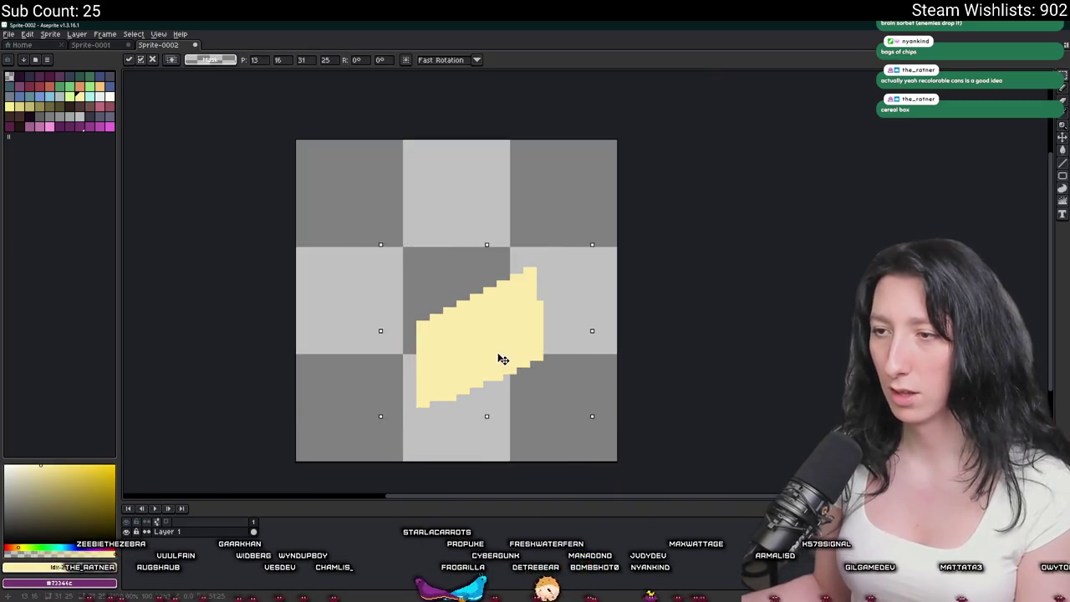
{"action": "left_click", "coordinate": [211, 170]}
Outline the icing on top of the cake and fill it with a light colour.
{"action": "left_click", "coordinate": [101, 96]}
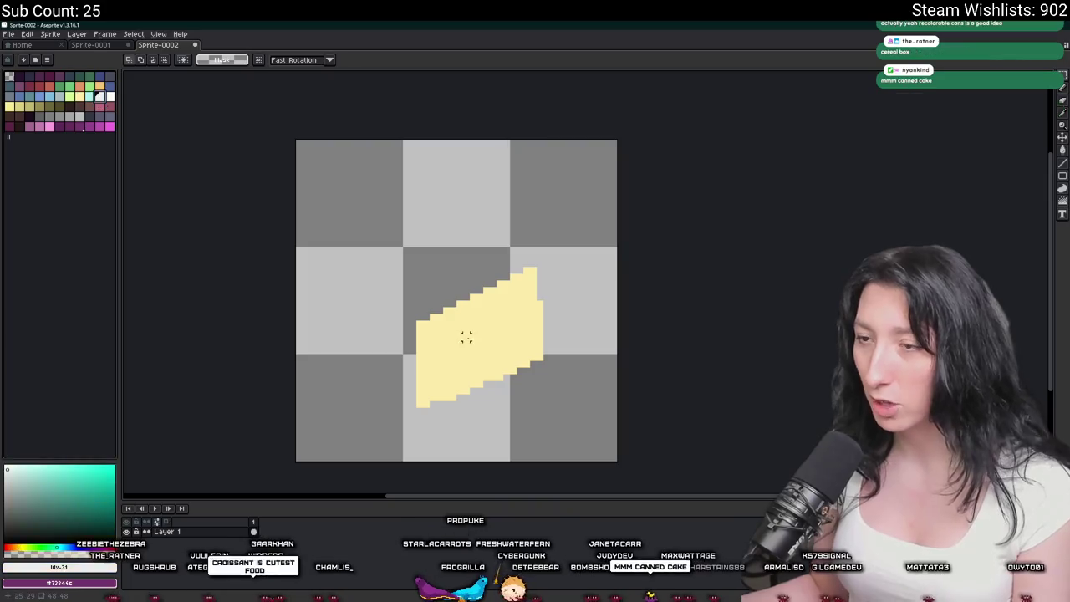
{"action": "key", "text": "b"}
{"action": "scroll", "coordinate": [432, 314], "scroll_direction": "up", "scroll_amount": 1}
{"action": "mouse_move", "coordinate": [432, 313]}
{"action": "left_mouse_down"}
{"action": "mouse_move", "coordinate": [456, 205]}
{"action": "mouse_move", "coordinate": [580, 240]}
{"action": "left_mouse_up"}
{"action": "key", "text": "g"}
{"action": "left_click", "coordinate": [518, 250]}
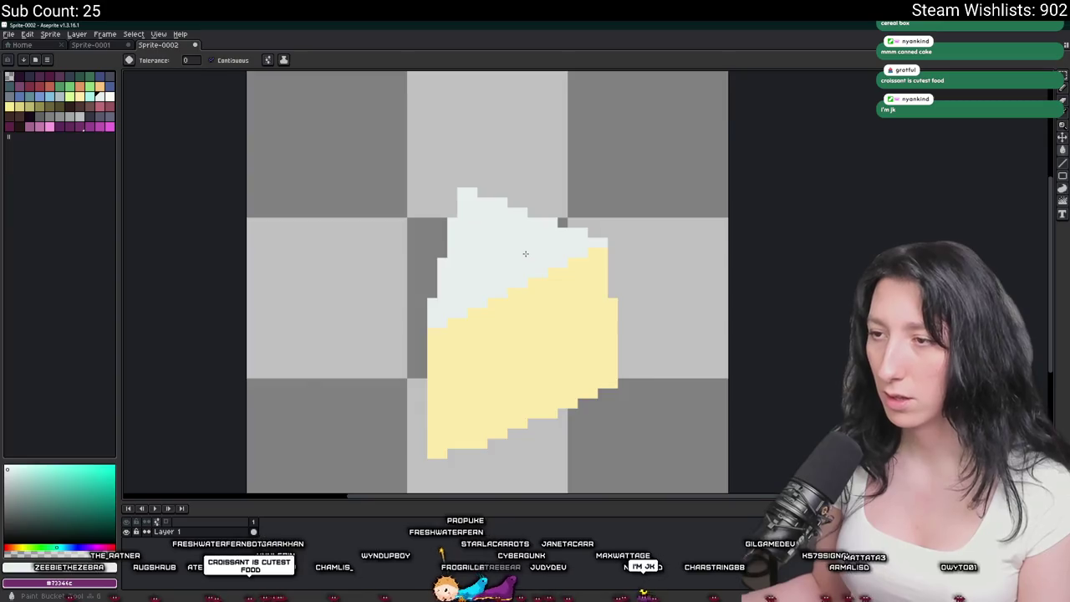
{"action": "scroll", "coordinate": [476, 253], "scroll_direction": "down", "scroll_amount": 2}
{"action": "scroll", "coordinate": [477, 254], "scroll_direction": "up", "scroll_amount": 2}
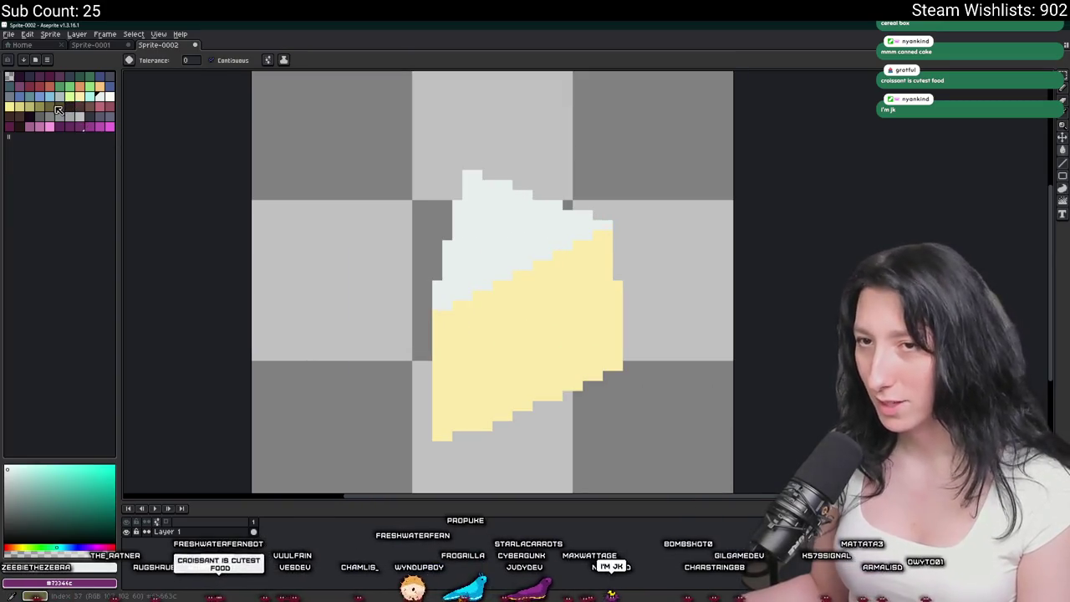
Replace the icing fill with cream-white.
{"action": "left_click", "coordinate": [70, 125]}
{"action": "left_click", "coordinate": [482, 215]}
{"action": "key", "text": "ctrl+z"}
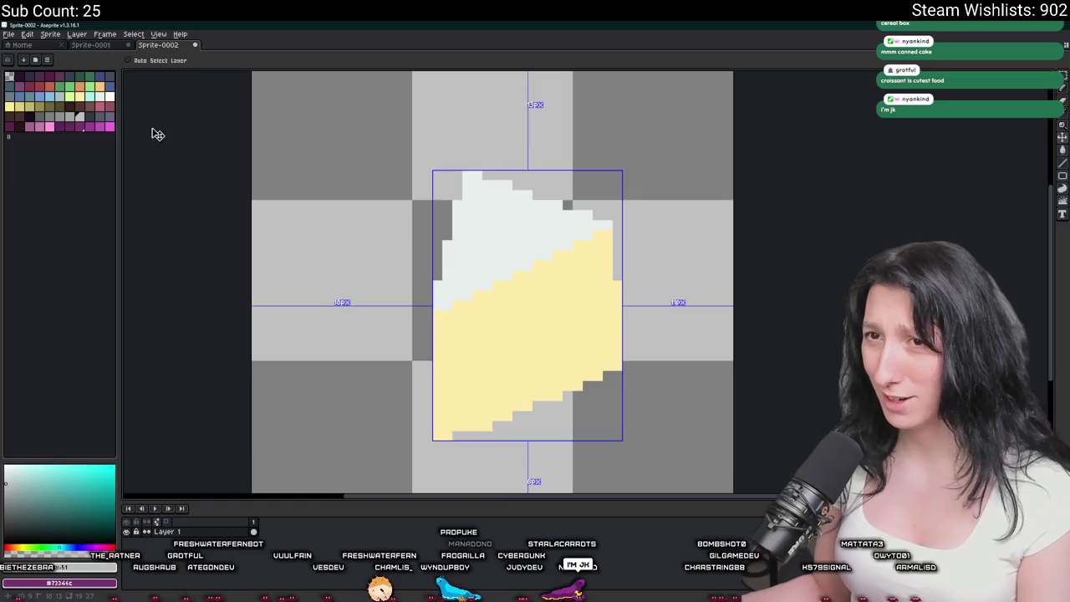
{"action": "left_click", "coordinate": [112, 97]}
{"action": "key", "text": "g"}
{"action": "left_click", "coordinate": [559, 219]}
Make the stair-stepped bottom edge solid yellow, then set the brush back to 1 pixel.
{"action": "scroll", "coordinate": [564, 224], "scroll_direction": "down", "scroll_amount": 1}
{"action": "scroll", "coordinate": [566, 228], "scroll_direction": "down", "scroll_amount": 1}
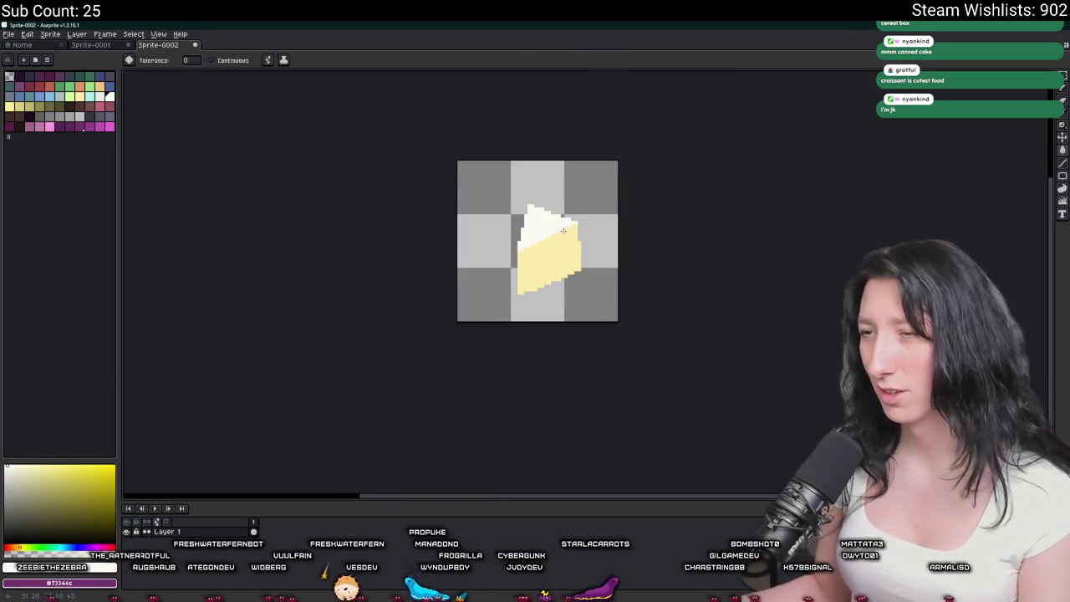
{"action": "scroll", "coordinate": [566, 227], "scroll_direction": "up", "scroll_amount": 1}
{"action": "scroll", "coordinate": [566, 227], "scroll_direction": "up", "scroll_amount": 2}
{"action": "key", "text": "b"}
{"action": "key", "text": "minus"}
{"action": "key", "text": "minus"}
{"action": "key", "text": "minus"}
{"action": "key", "text": "minus"}
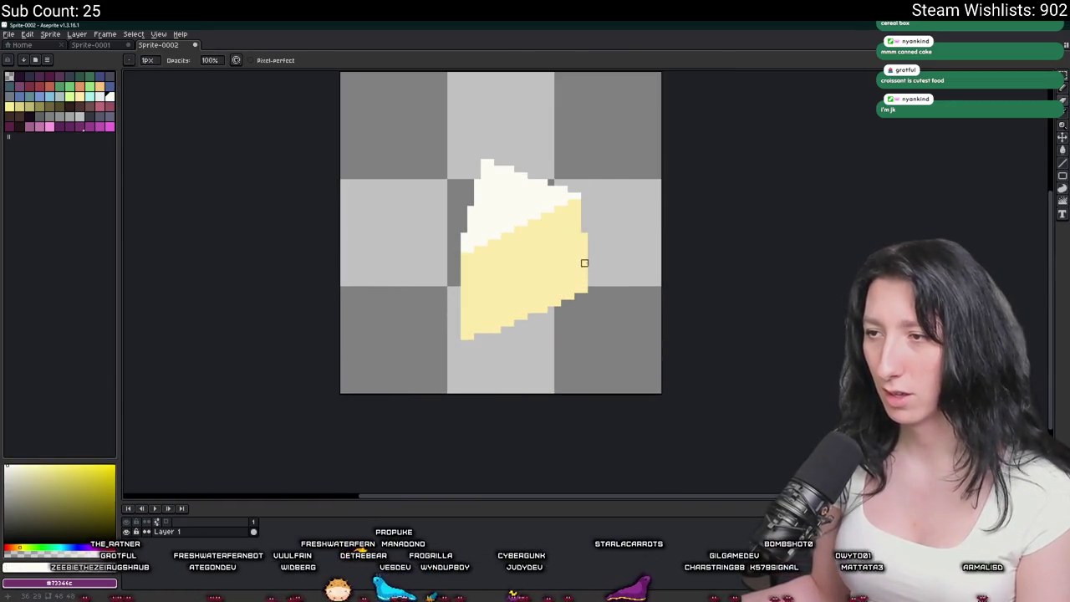
{"action": "left_click_drag", "start_coordinate": [531, 322], "coordinate": [464, 336]}
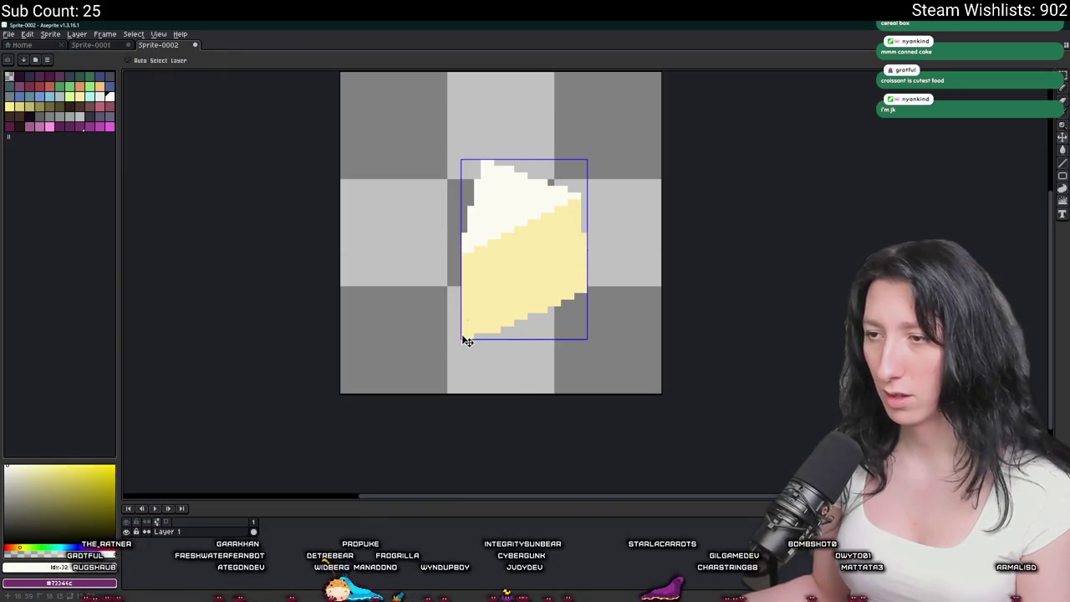
{"action": "key", "text": "ctrl+z"}
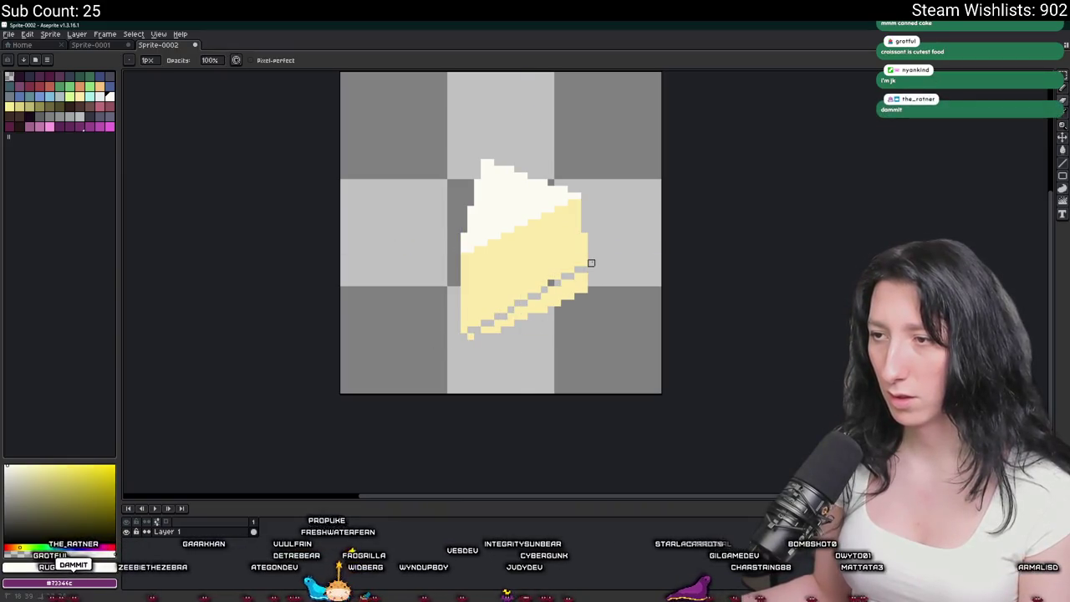
{"action": "key", "text": "plus"}
{"action": "key", "text": "plus"}
{"action": "key", "text": "plus"}
{"action": "key", "text": "ctrl+y"}
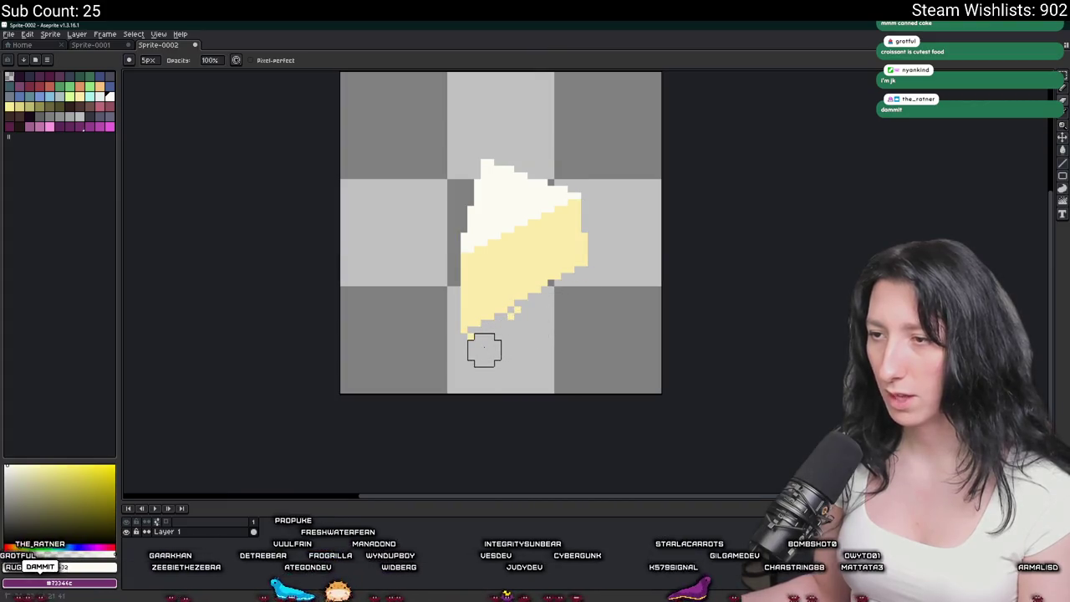
{"action": "key", "text": "minus"}
{"action": "key", "text": "minus"}
{"action": "key", "text": "minus"}
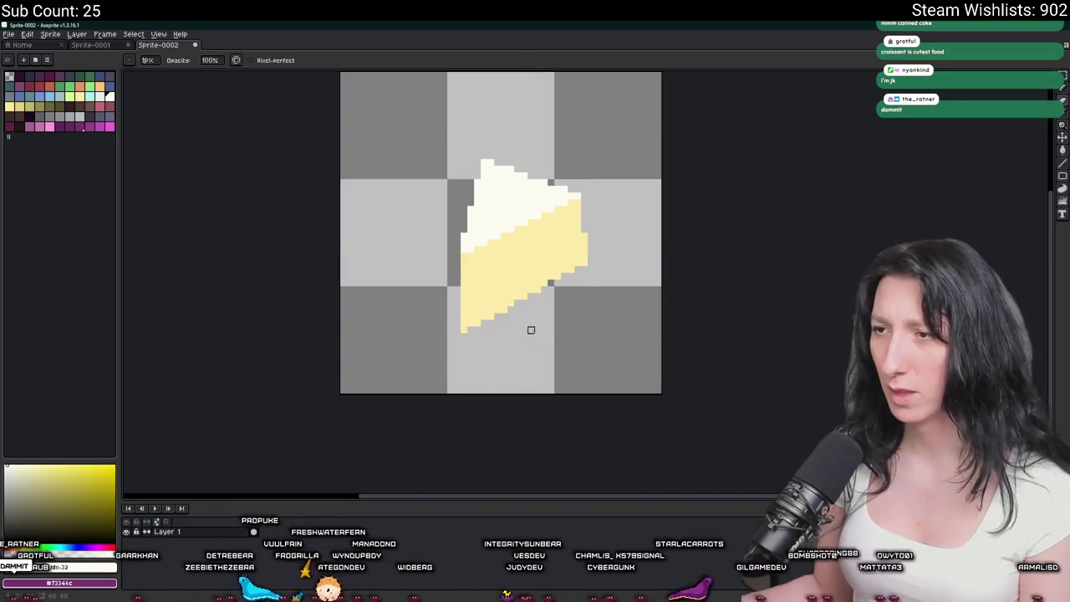
{"action": "scroll", "coordinate": [530, 327], "scroll_direction": "down", "scroll_amount": 2}
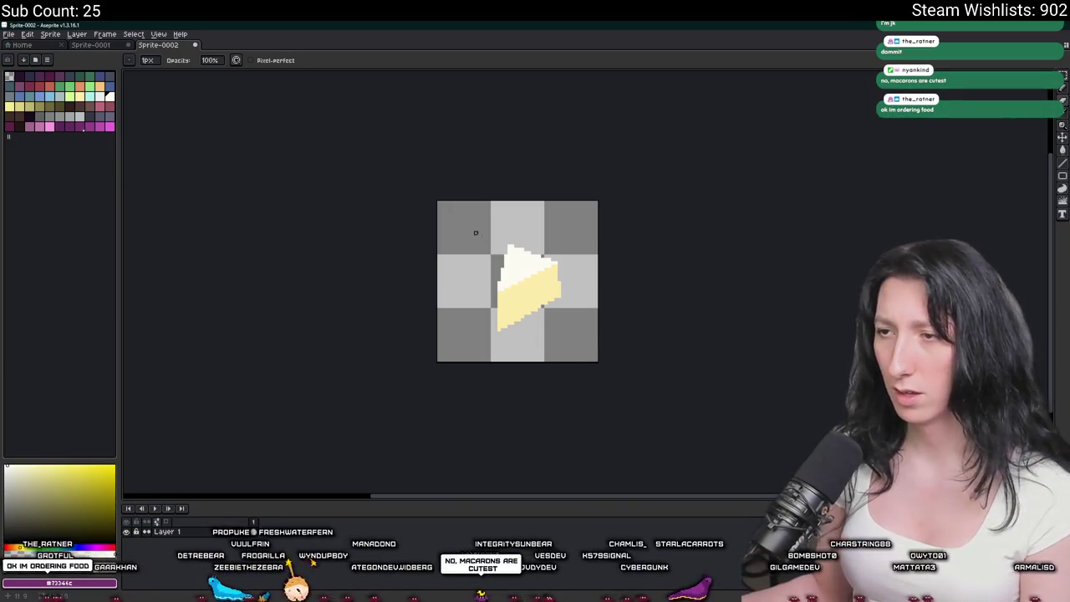
Rectangle-select the whole cake slice and apply a slight rotation.
{"action": "key", "text": "m"}
{"action": "mouse_move", "coordinate": [475, 233]}
{"action": "left_mouse_down"}
{"action": "mouse_move", "coordinate": [599, 342]}
{"action": "mouse_move", "coordinate": [554, 335]}
{"action": "left_mouse_up"}
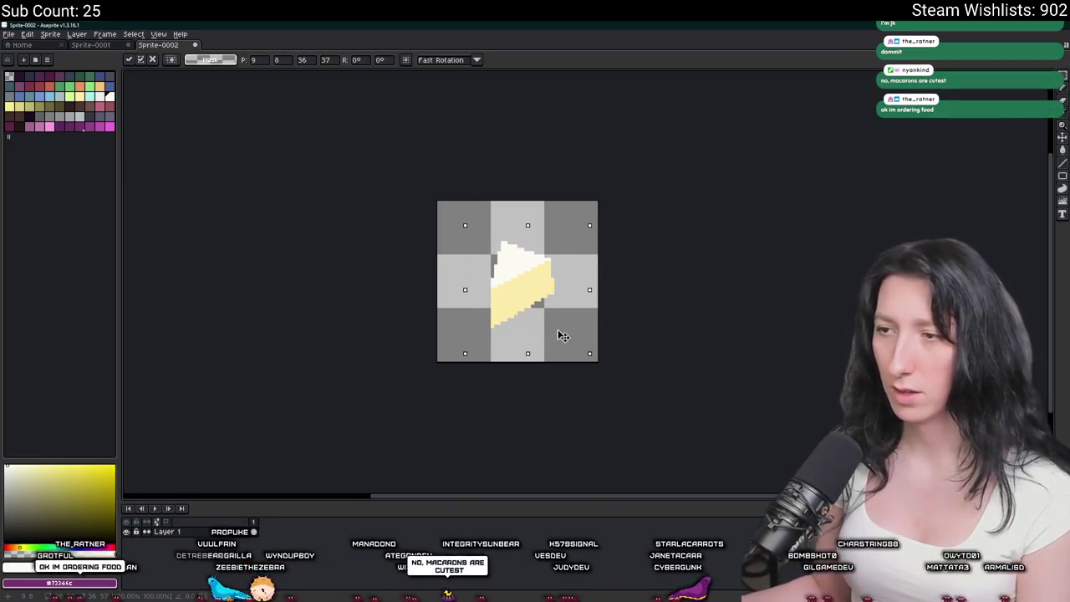
{"action": "key", "text": "ctrl+d"}
{"action": "scroll", "coordinate": [525, 289], "scroll_direction": "up", "scroll_amount": 1}
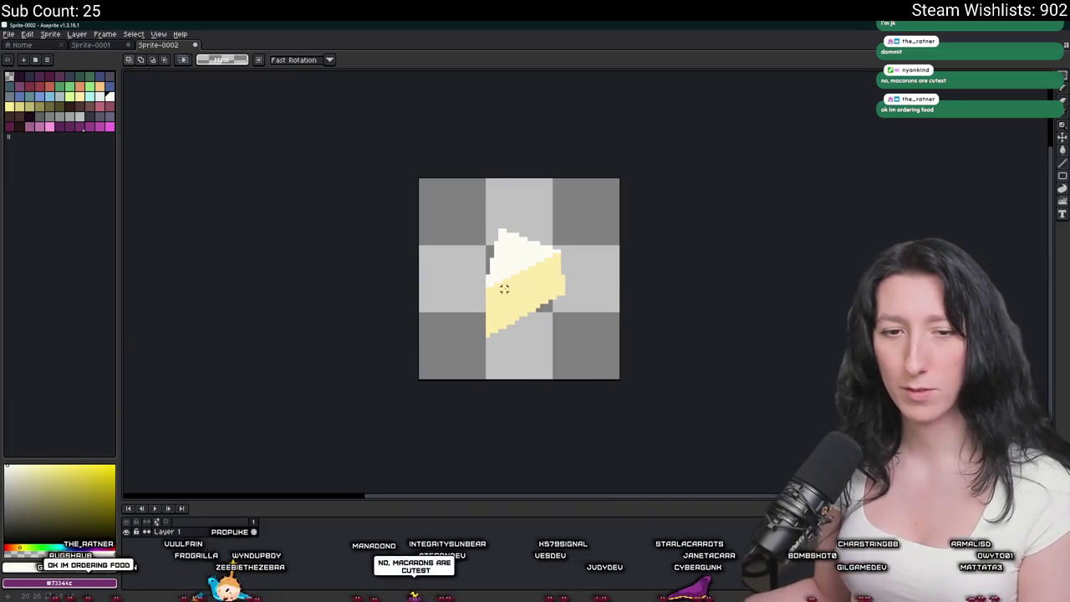
{"action": "key", "text": "ctrl+z"}
{"action": "key", "text": "ctrl+y"}
{"action": "left_click_drag", "start_coordinate": [466, 271], "coordinate": [437, 271]}
Reselect the cake slice and clear the selection, settling it in place.
{"action": "key", "text": "b"}
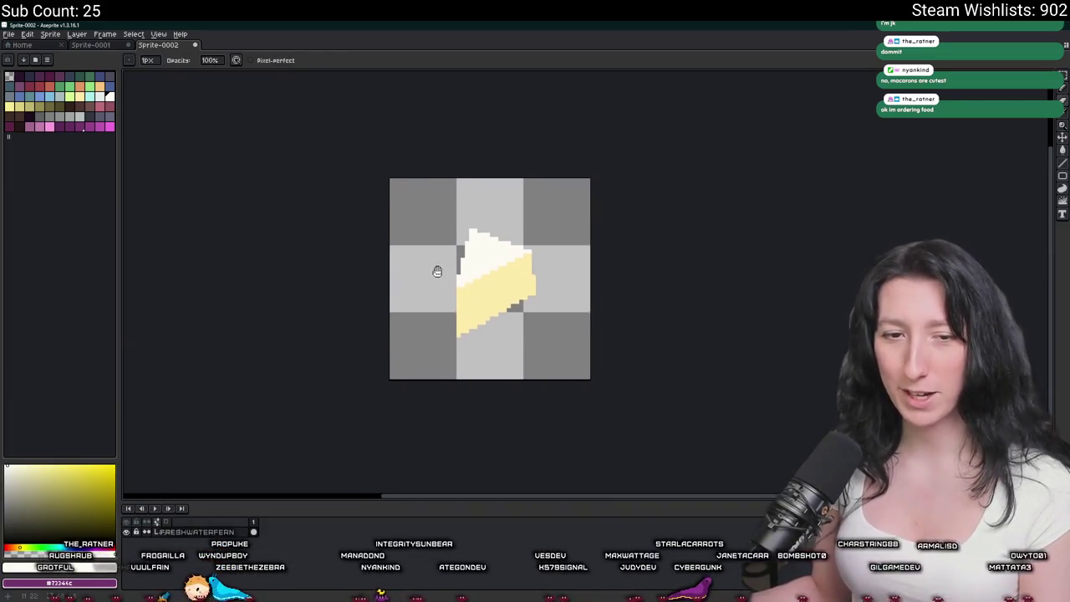
{"action": "scroll", "coordinate": [470, 220], "scroll_direction": "up", "scroll_amount": 2}
{"action": "scroll", "coordinate": [490, 208], "scroll_direction": "up", "scroll_amount": 2}
{"action": "scroll", "coordinate": [471, 220], "scroll_direction": "down", "scroll_amount": 2}
{"action": "scroll", "coordinate": [463, 230], "scroll_direction": "down", "scroll_amount": 5}
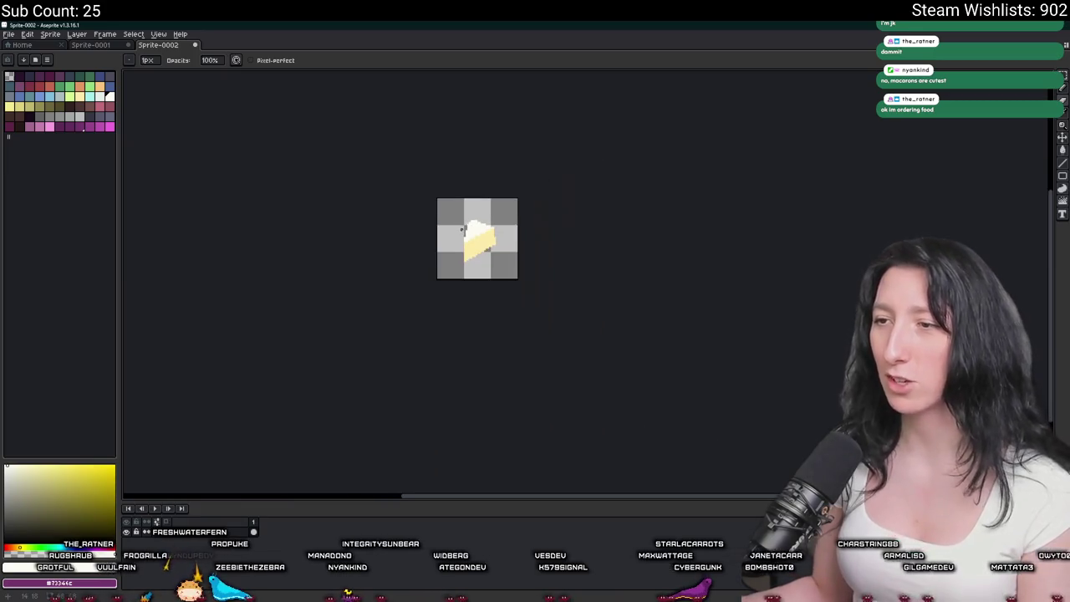
{"action": "scroll", "coordinate": [464, 228], "scroll_direction": "up", "scroll_amount": 4}
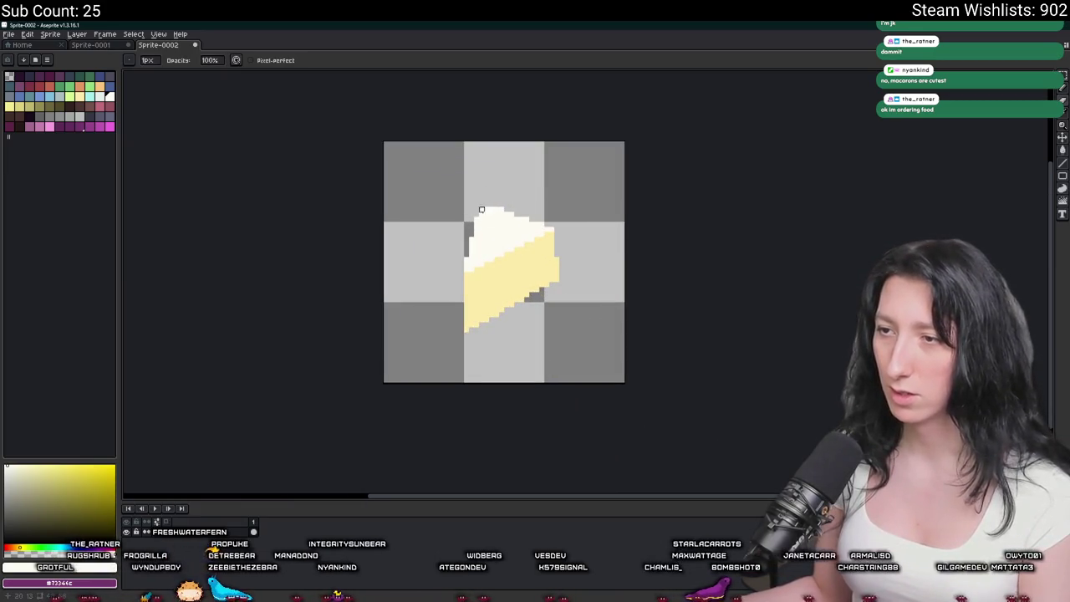
{"action": "key", "text": "ctrl+z"}
{"action": "key", "text": "ctrl+y"}
{"action": "scroll", "coordinate": [476, 299], "scroll_direction": "down", "scroll_amount": 4}
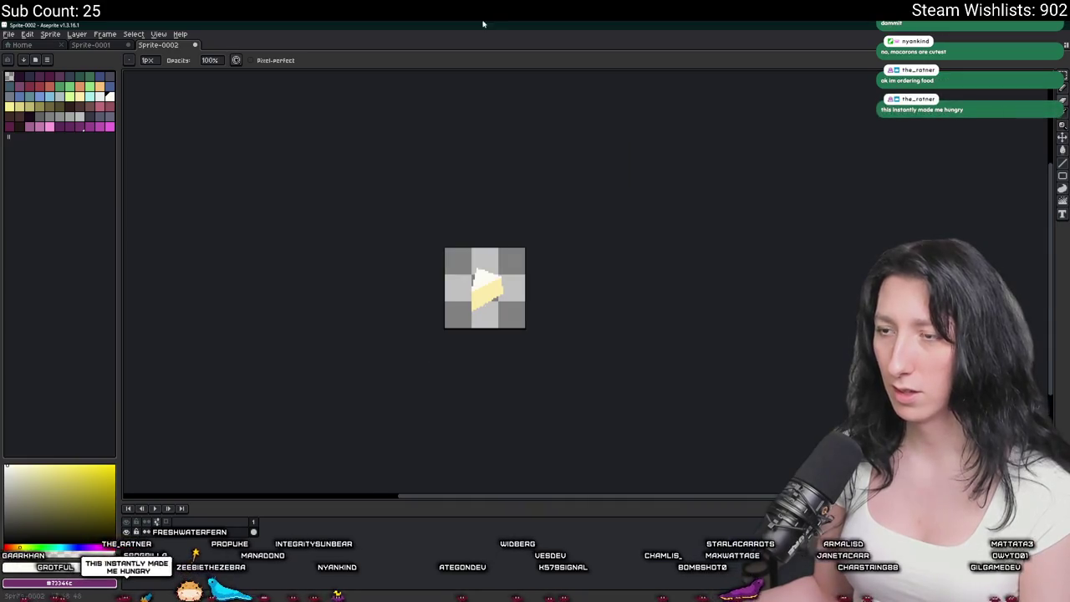
{"action": "scroll", "coordinate": [487, 271], "scroll_direction": "up", "scroll_amount": 2}
{"action": "scroll", "coordinate": [488, 270], "scroll_direction": "up", "scroll_amount": 2}
{"action": "key", "text": "i"}
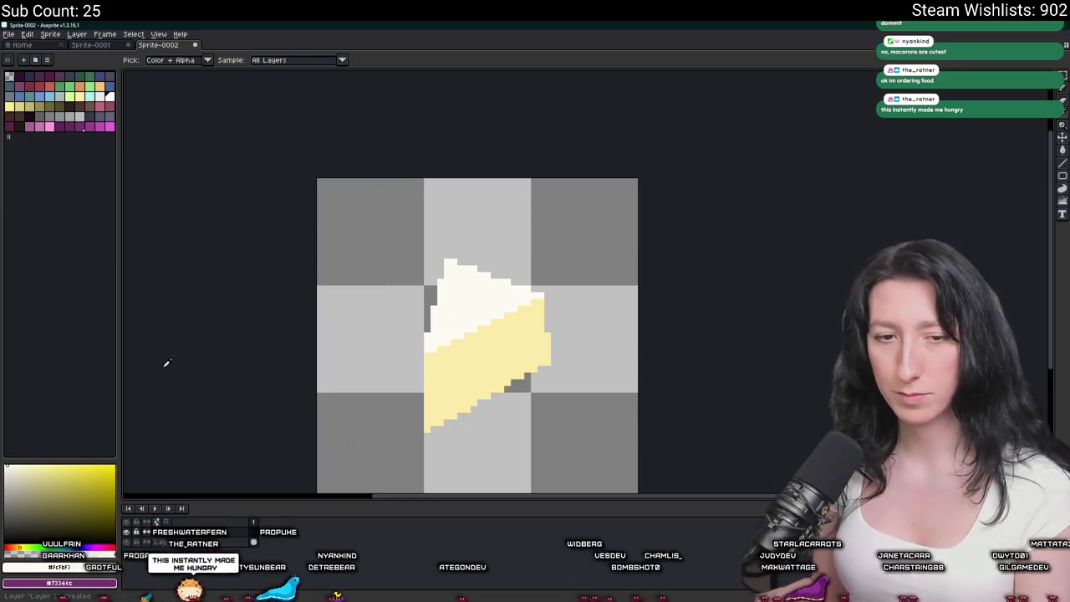
Sample the cake's yellow and choose the light cream colour for the Pencil.
{"action": "left_click", "coordinate": [454, 354]}
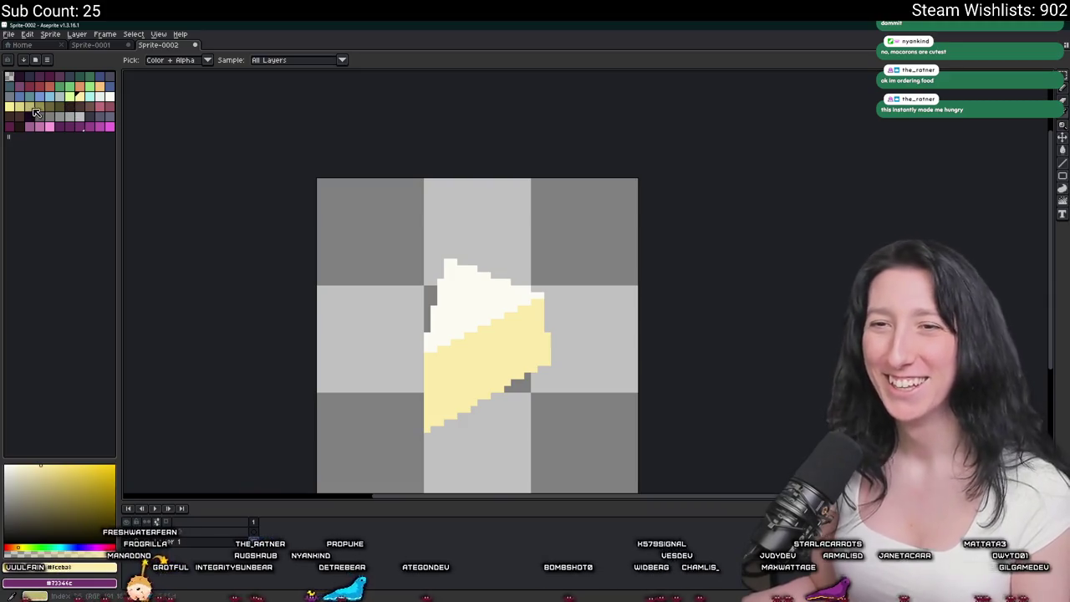
{"action": "key", "text": "b"}
{"action": "scroll", "coordinate": [447, 399], "scroll_direction": "up", "scroll_amount": 1}
{"action": "scroll", "coordinate": [446, 399], "scroll_direction": "up", "scroll_amount": 1}
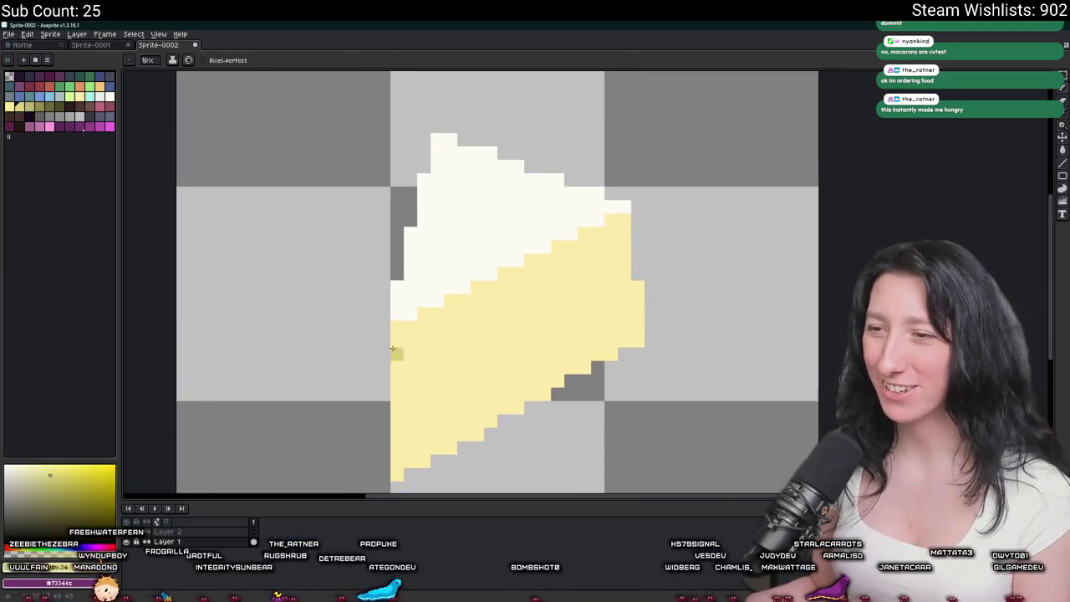
{"action": "left_click", "coordinate": [101, 99]}
{"action": "left_click", "coordinate": [107, 96]}
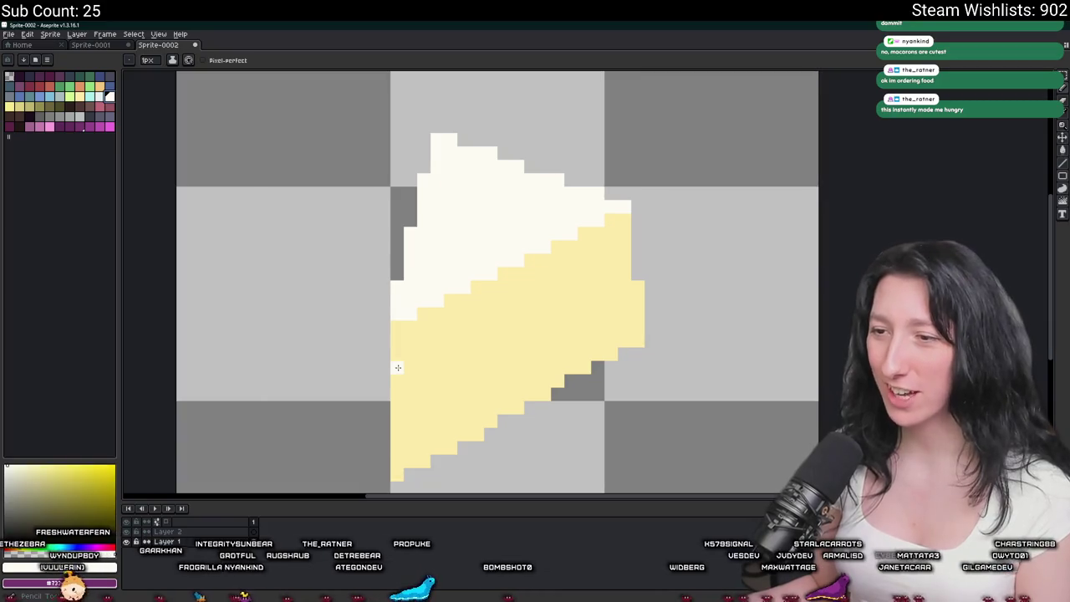
Draw a stepped cream diagonal stripe across the cake and touch up its left edge.
{"action": "left_click_drag", "start_coordinate": [402, 367], "coordinate": [618, 259]}
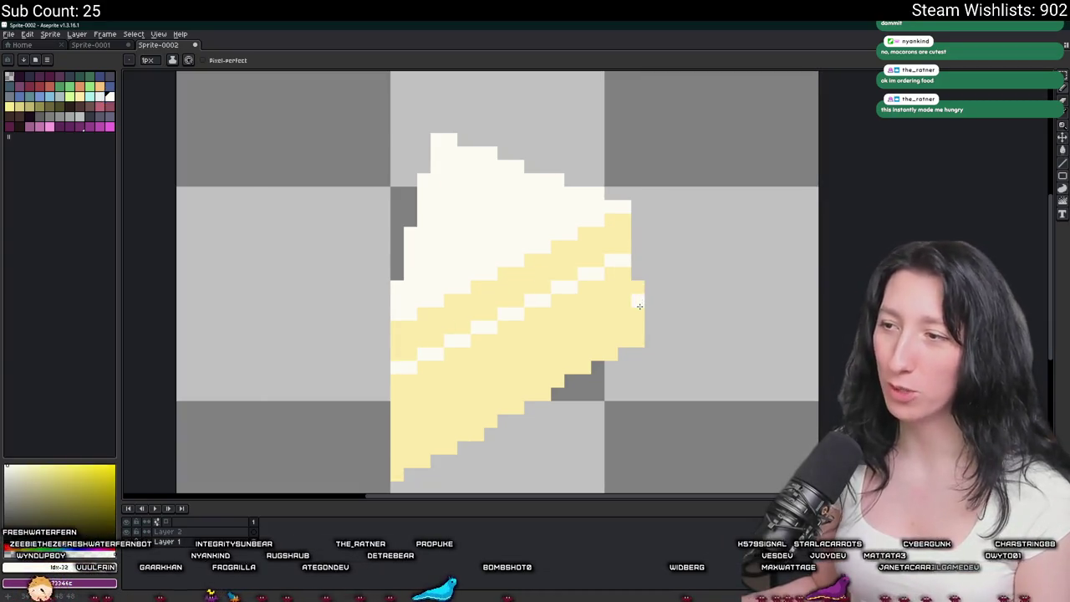
{"action": "key", "text": "ctrl+z"}
{"action": "left_click_drag", "start_coordinate": [624, 279], "coordinate": [400, 408]}
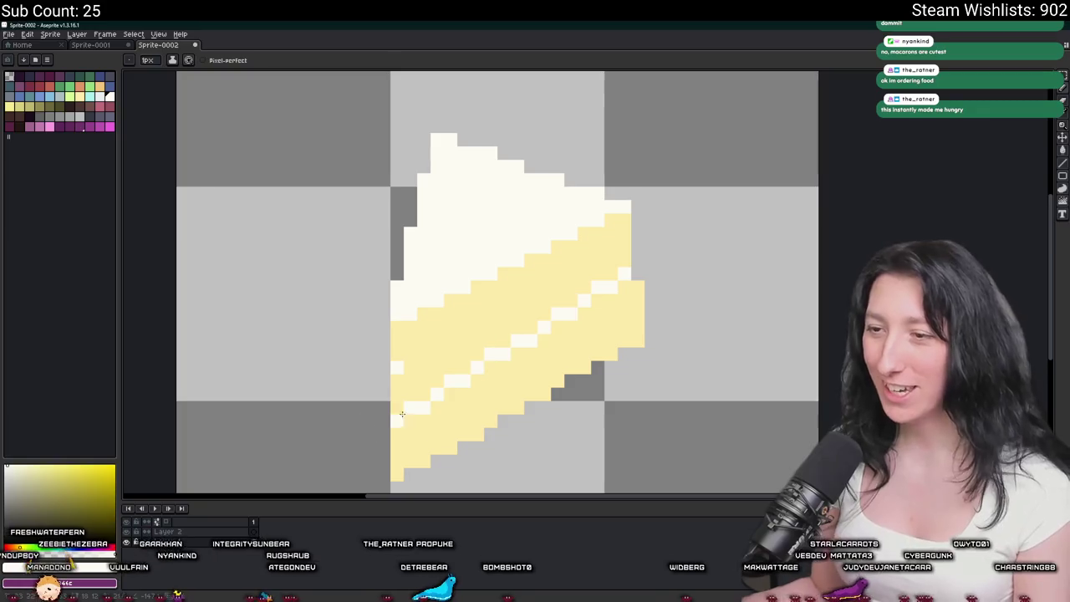
{"action": "key", "text": "alt"}
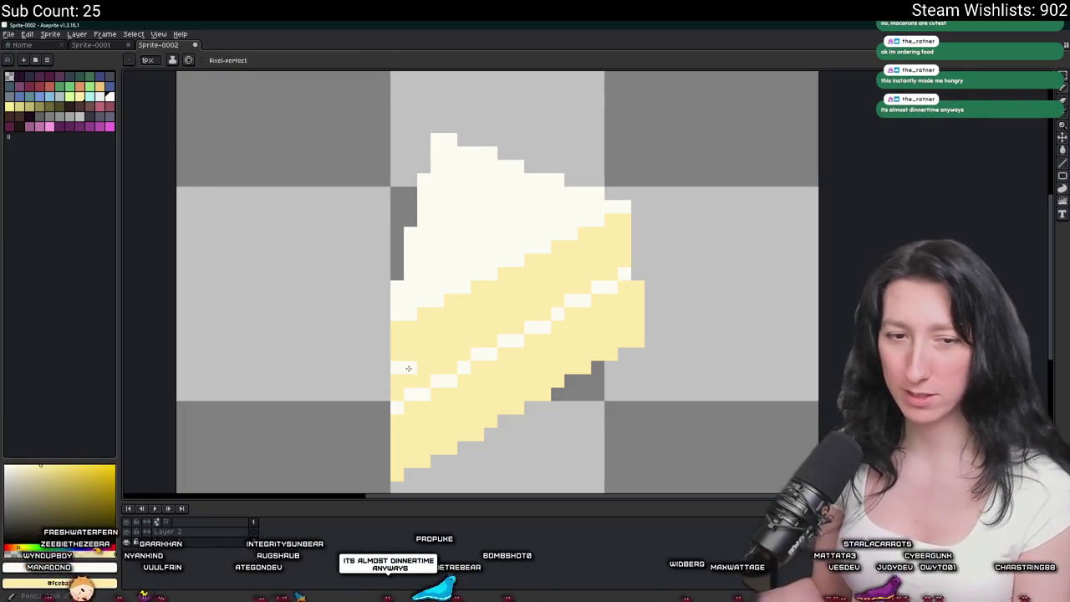
{"action": "left_click", "coordinate": [397, 368]}
{"action": "scroll", "coordinate": [403, 394], "scroll_direction": "down", "scroll_amount": 4}
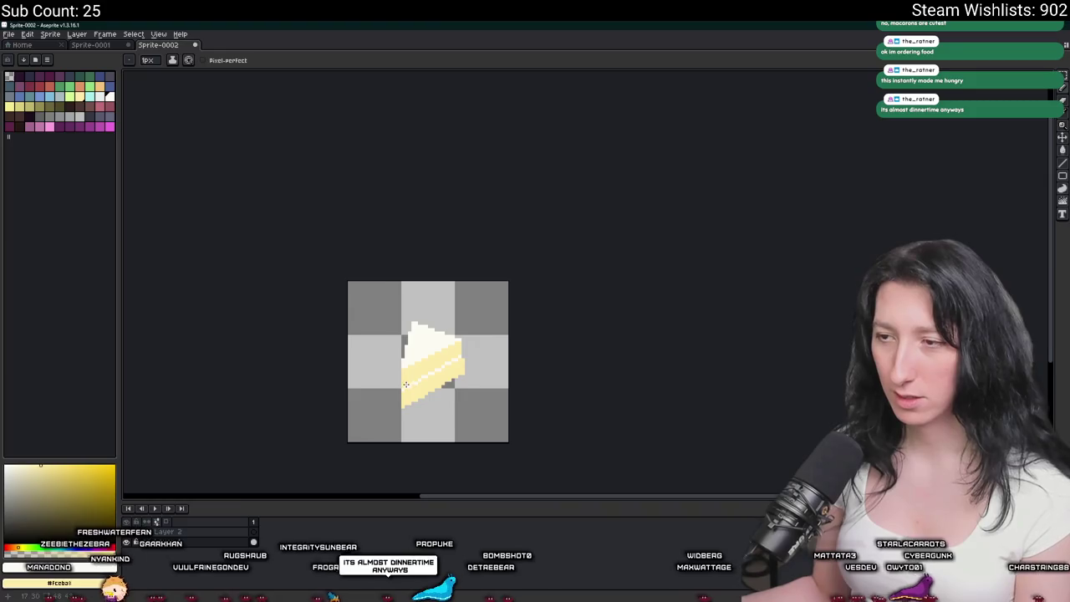
{"action": "scroll", "coordinate": [406, 383], "scroll_direction": "up", "scroll_amount": 3}
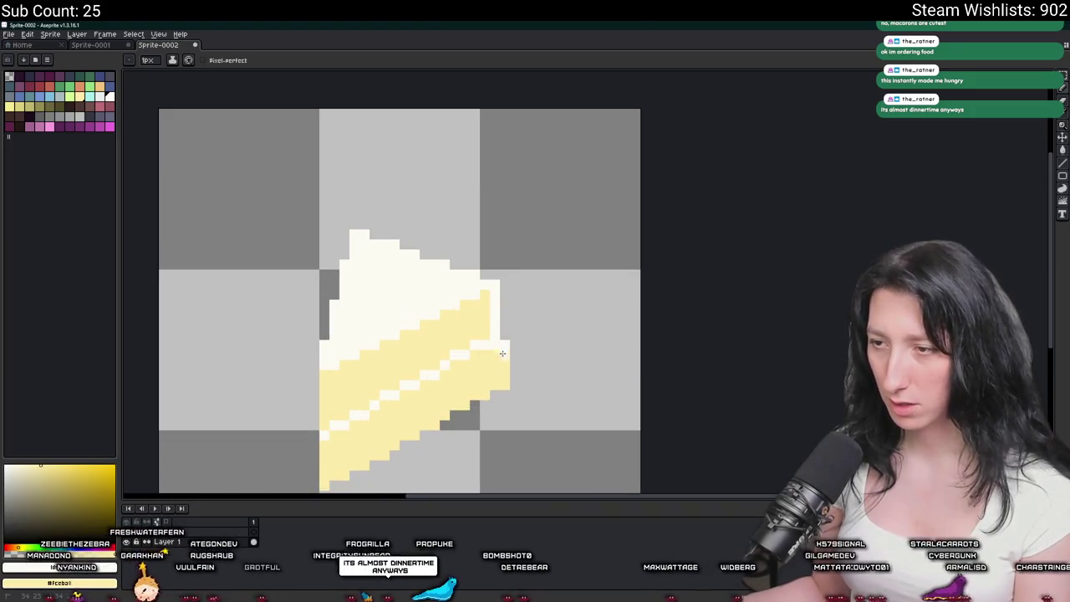
{"action": "scroll", "coordinate": [484, 299], "scroll_direction": "down", "scroll_amount": 3}
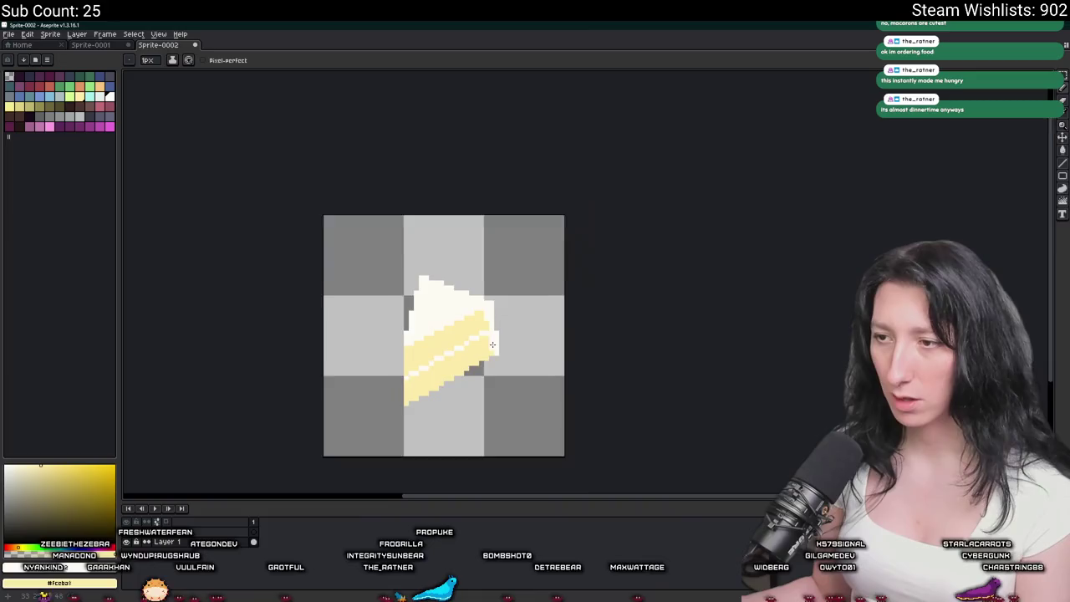
{"action": "scroll", "coordinate": [495, 354], "scroll_direction": "up", "scroll_amount": 1}
{"action": "scroll", "coordinate": [492, 357], "scroll_direction": "down", "scroll_amount": 3}
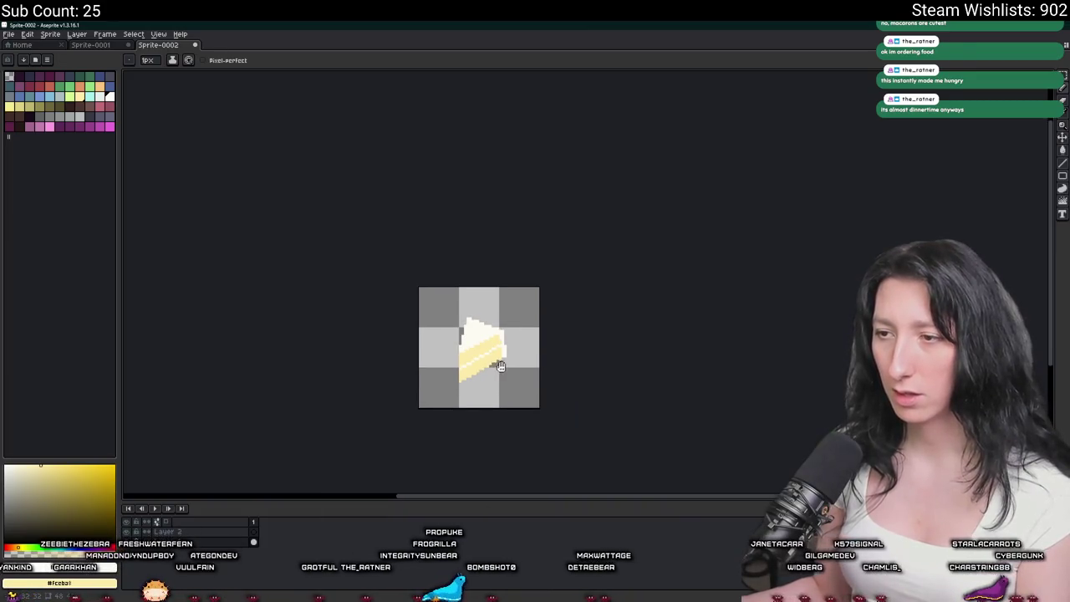
{"action": "scroll", "coordinate": [479, 327], "scroll_direction": "up", "scroll_amount": 2}
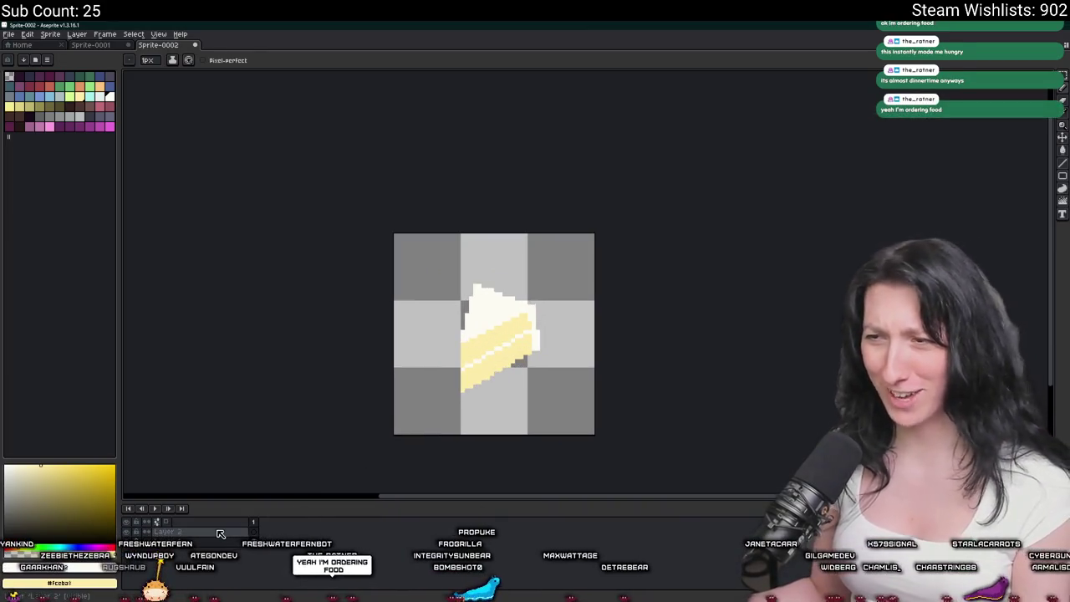
{"action": "scroll", "coordinate": [462, 393], "scroll_direction": "up", "scroll_amount": 4}
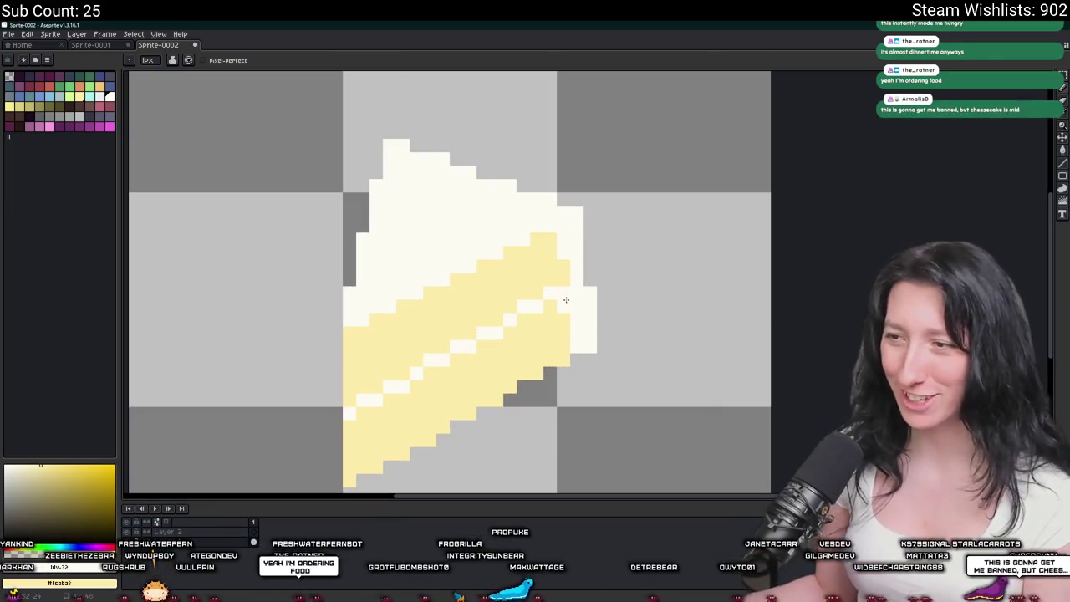
Add more cream pixels to thicken the diagonal stripe through the yellow sponge.
{"action": "left_click_drag", "start_coordinate": [490, 342], "coordinate": [379, 402]}
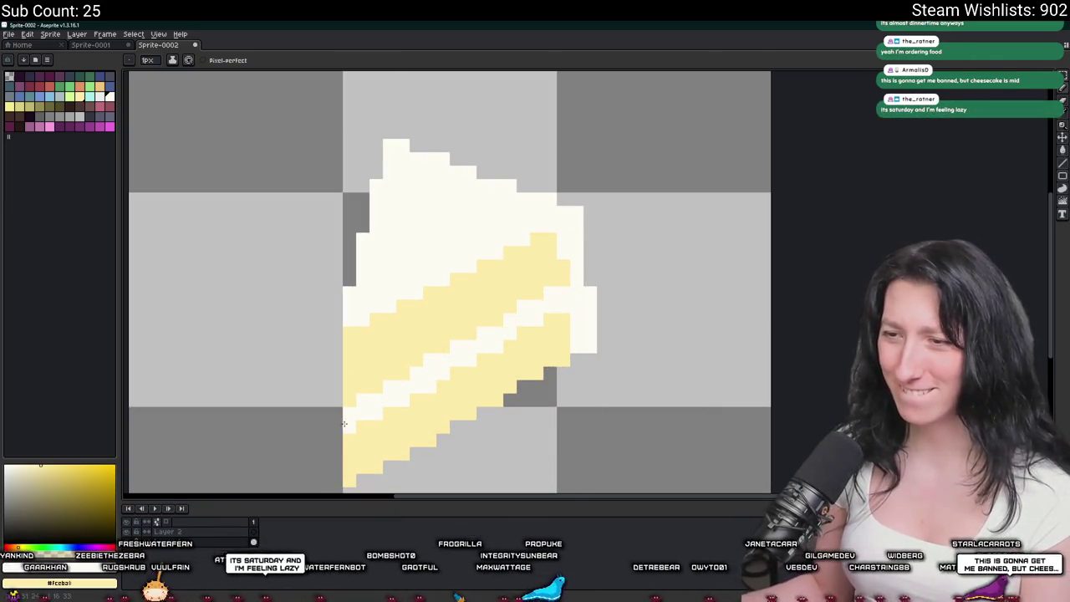
{"action": "scroll", "coordinate": [359, 418], "scroll_direction": "down", "scroll_amount": 4}
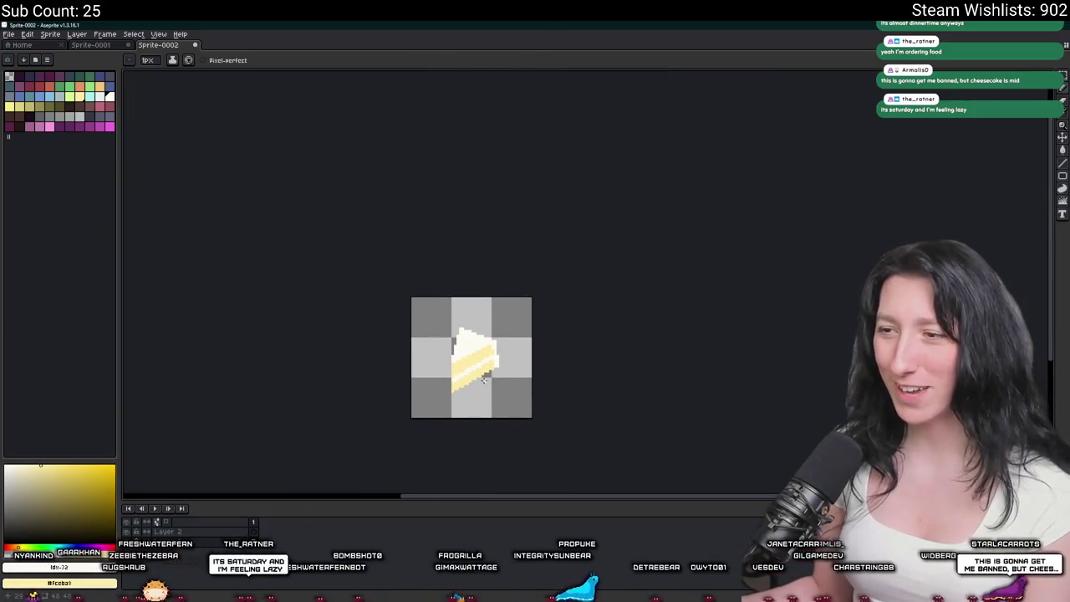
{"action": "scroll", "coordinate": [483, 380], "scroll_direction": "up", "scroll_amount": 1}
{"action": "scroll", "coordinate": [483, 380], "scroll_direction": "up", "scroll_amount": 1}
{"action": "scroll", "coordinate": [672, 312], "scroll_direction": "up", "scroll_amount": 3}
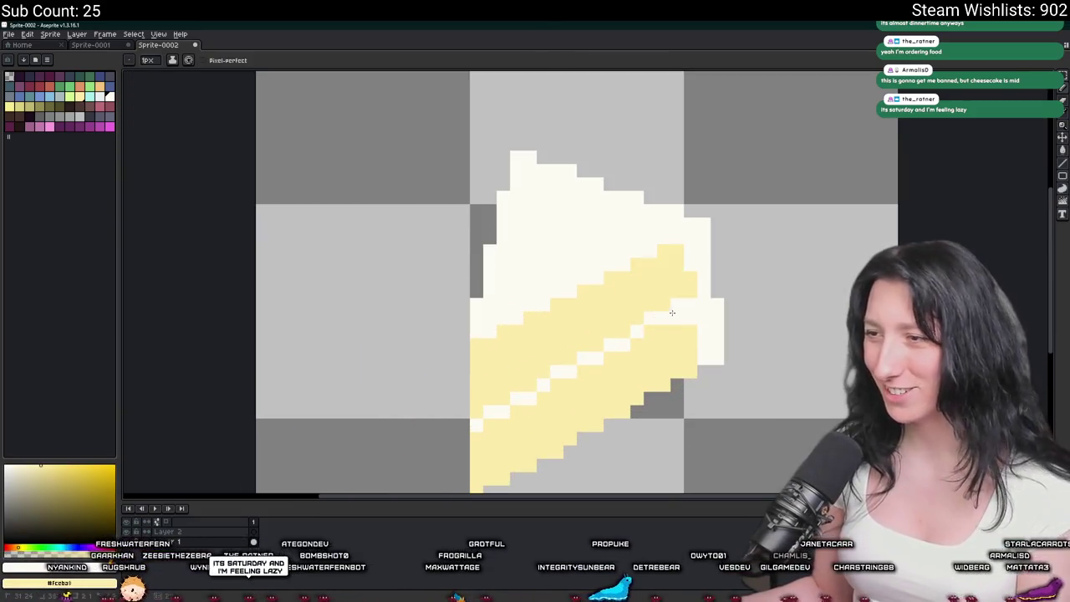
{"action": "left_click_drag", "start_coordinate": [553, 374], "coordinate": [625, 332]}
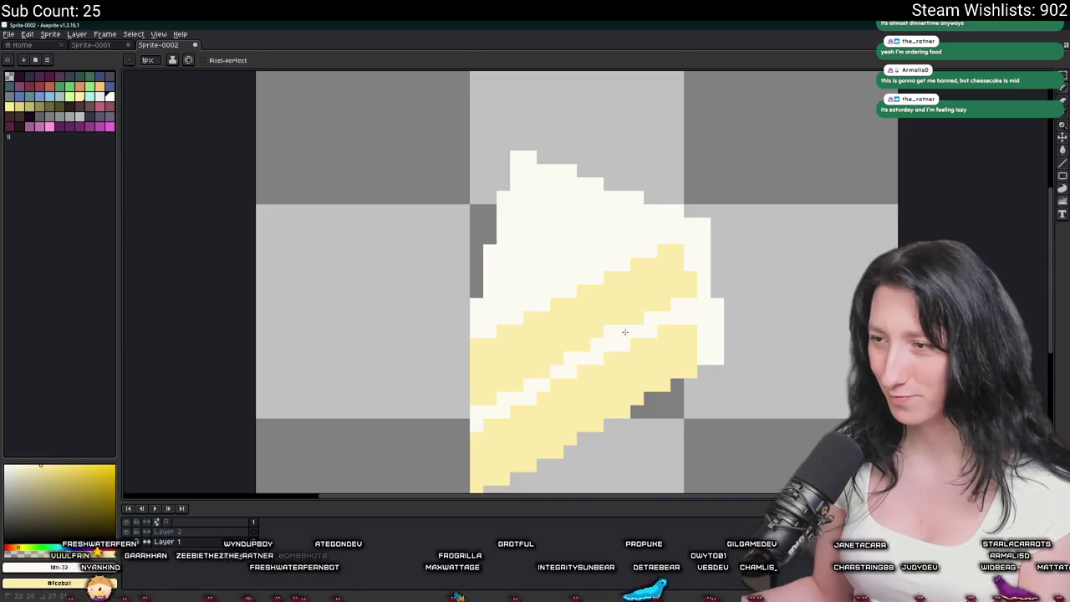
{"action": "scroll", "coordinate": [669, 307], "scroll_direction": "down", "scroll_amount": 3}
{"action": "scroll", "coordinate": [602, 346], "scroll_direction": "up", "scroll_amount": 3}
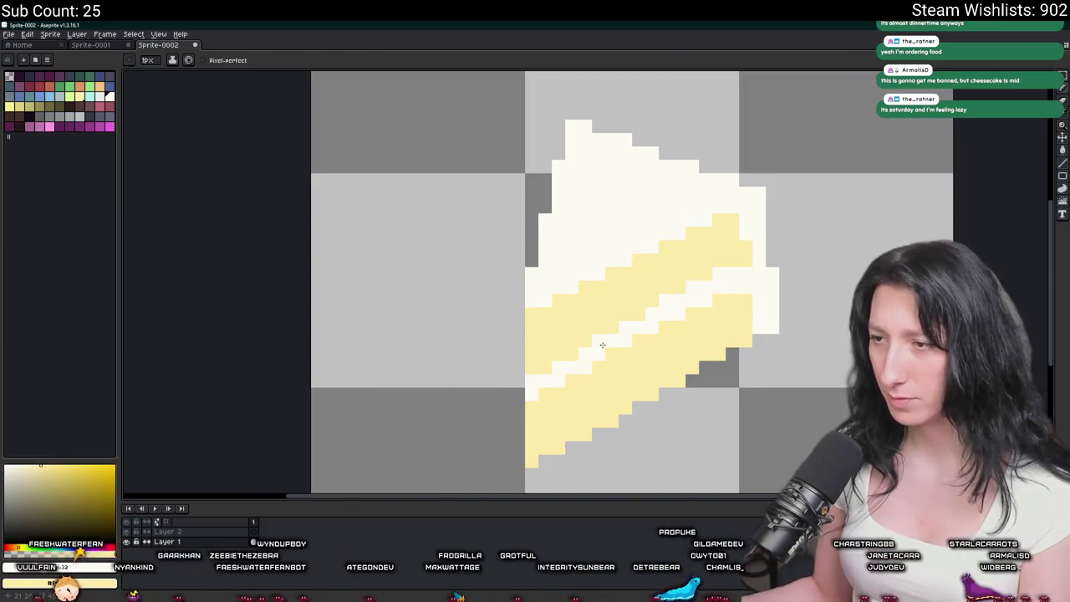
{"action": "scroll", "coordinate": [590, 384], "scroll_direction": "down", "scroll_amount": 3}
{"action": "scroll", "coordinate": [590, 384], "scroll_direction": "down", "scroll_amount": 1}
{"action": "scroll", "coordinate": [610, 349], "scroll_direction": "up", "scroll_amount": 3}
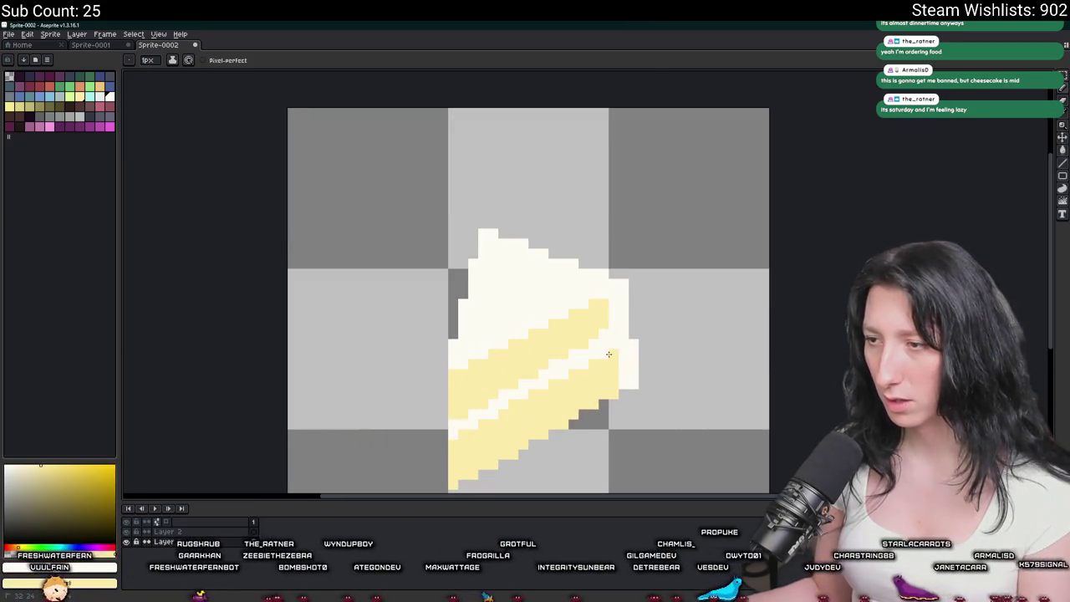
{"action": "scroll", "coordinate": [608, 354], "scroll_direction": "down", "scroll_amount": 3}
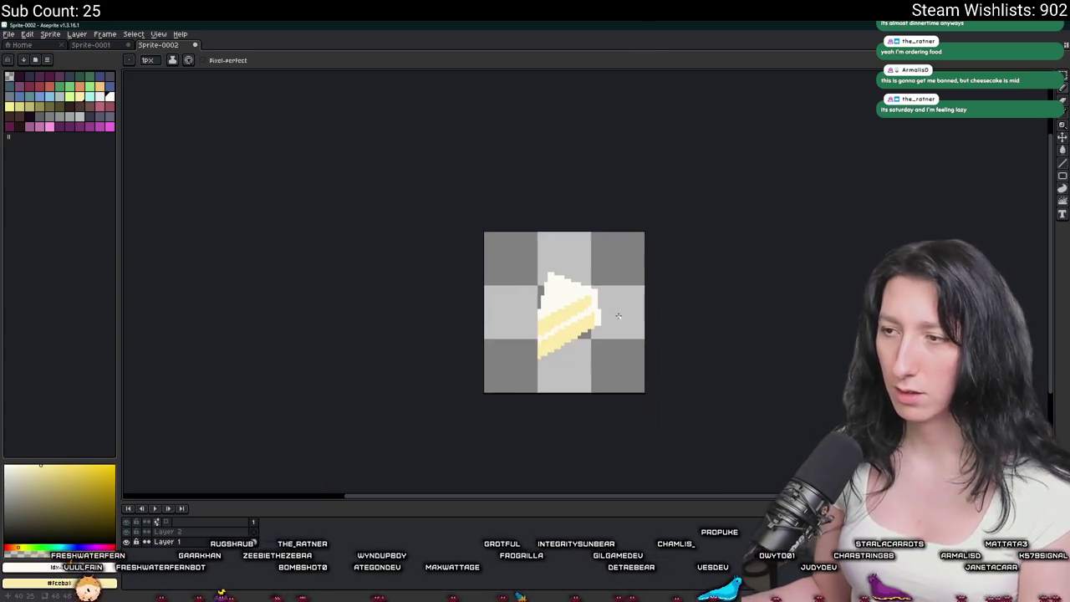
{"action": "scroll", "coordinate": [618, 256], "scroll_direction": "down", "scroll_amount": 1}
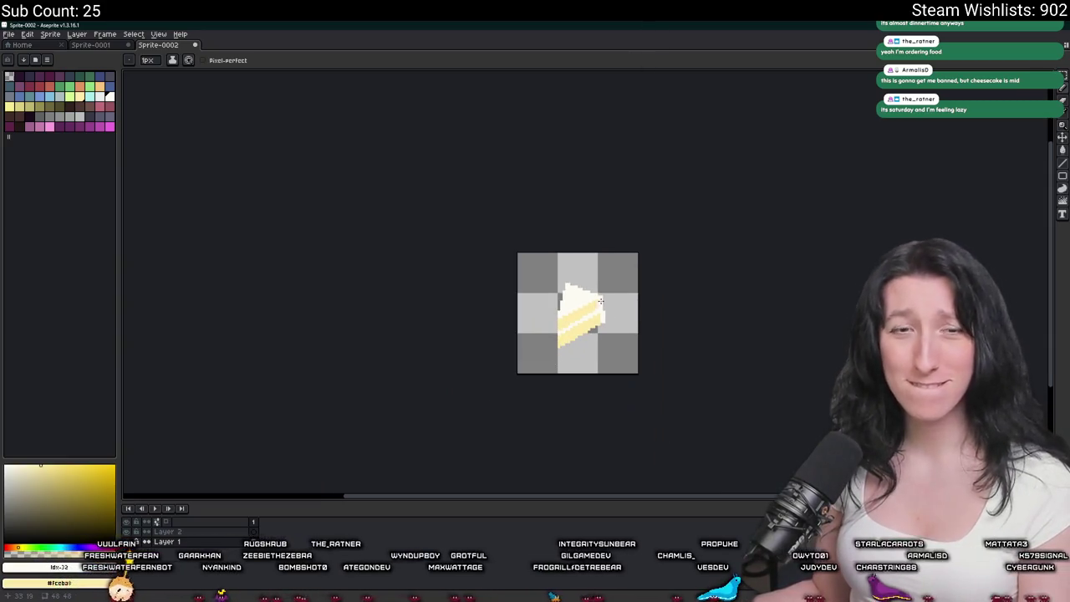
{"action": "scroll", "coordinate": [600, 300], "scroll_direction": "up", "scroll_amount": 1}
{"action": "scroll", "coordinate": [609, 335], "scroll_direction": "up", "scroll_amount": 1}
{"action": "scroll", "coordinate": [616, 372], "scroll_direction": "up", "scroll_amount": 1}
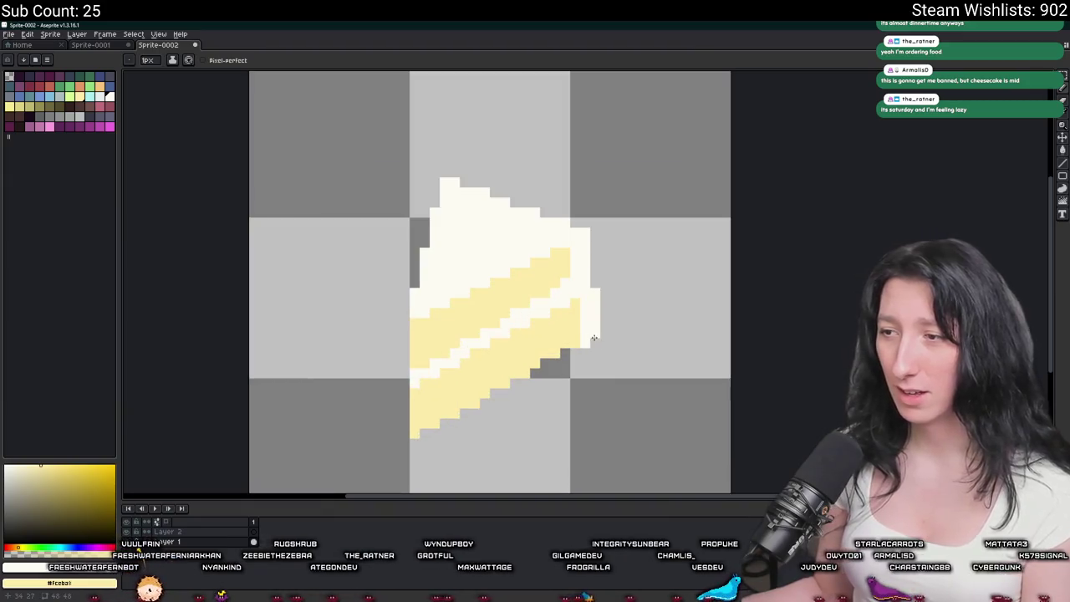
{"action": "scroll", "coordinate": [591, 340], "scroll_direction": "down", "scroll_amount": 2}
{"action": "scroll", "coordinate": [601, 360], "scroll_direction": "up", "scroll_amount": 1}
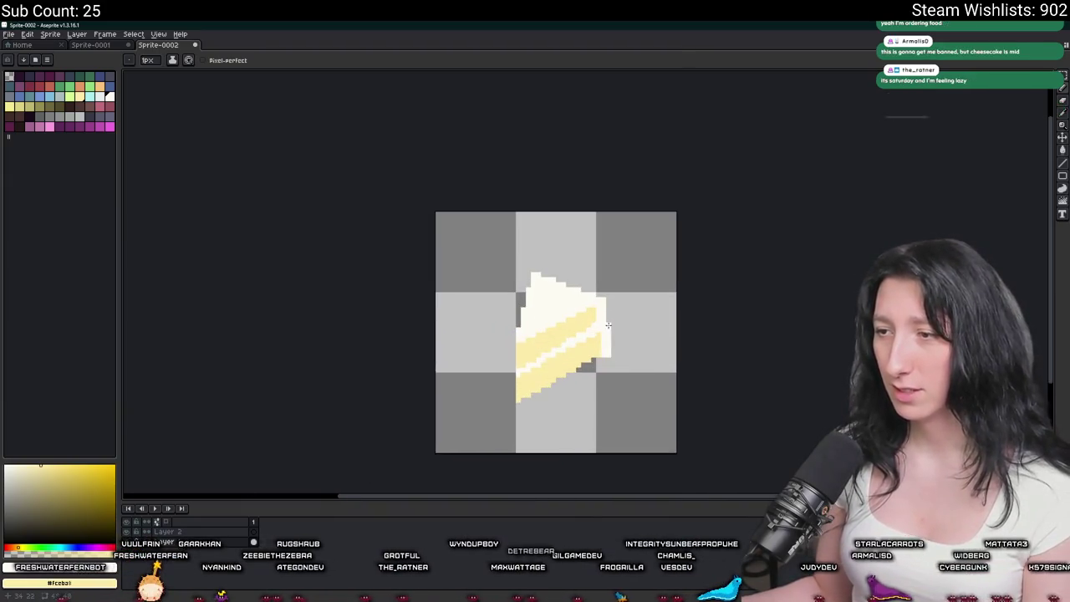
{"action": "key", "text": "ctrl"}
{"action": "key", "text": "ctrl"}
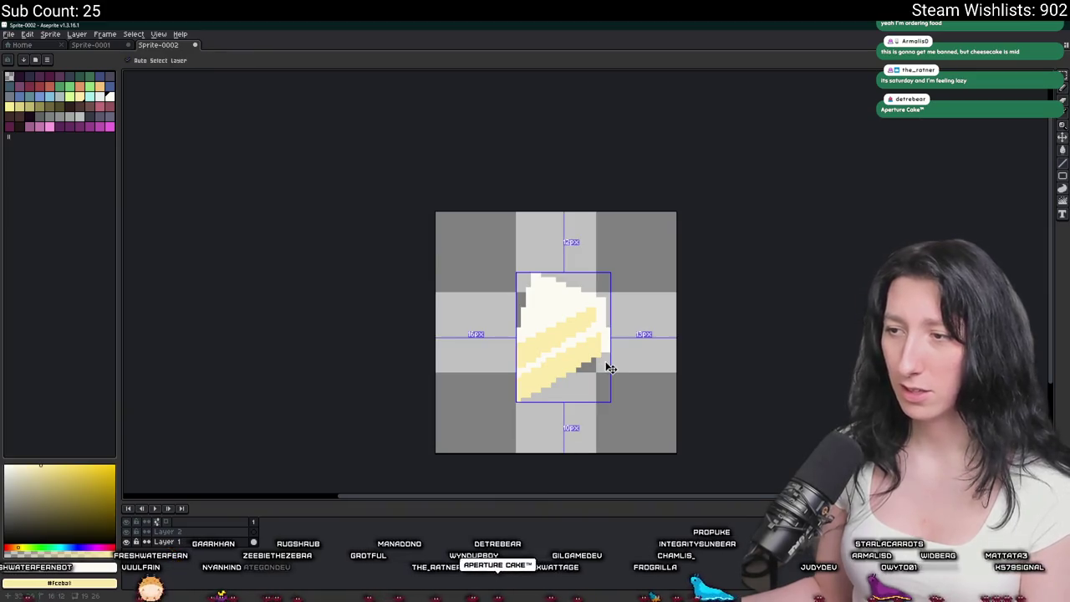
{"action": "scroll", "coordinate": [604, 360], "scroll_direction": "up", "scroll_amount": 2}
{"action": "key", "text": "e"}
{"action": "key", "text": "b"}
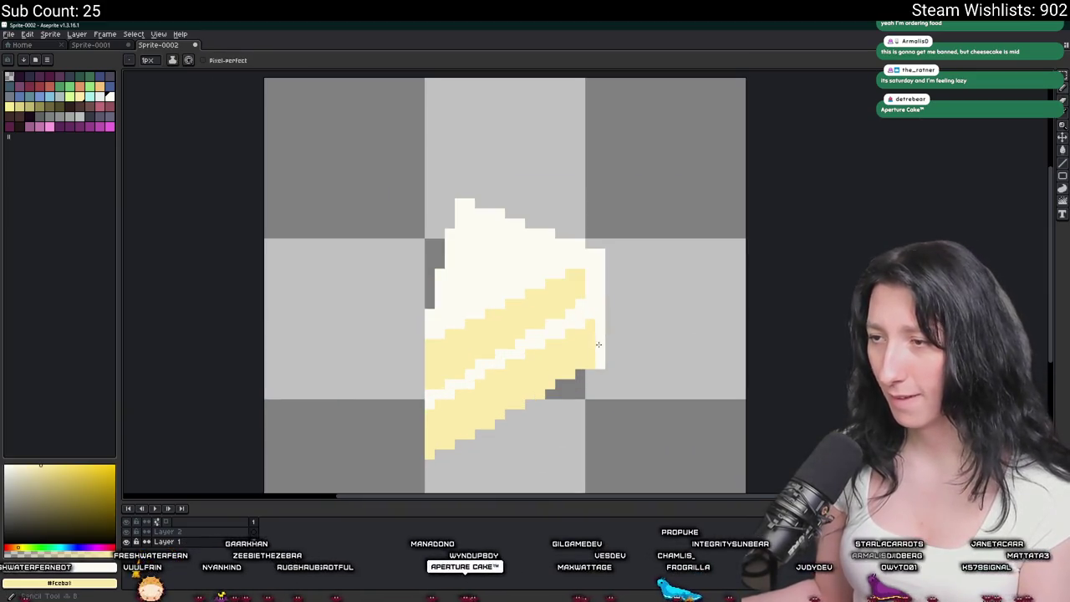
{"action": "scroll", "coordinate": [597, 359], "scroll_direction": "down", "scroll_amount": 2}
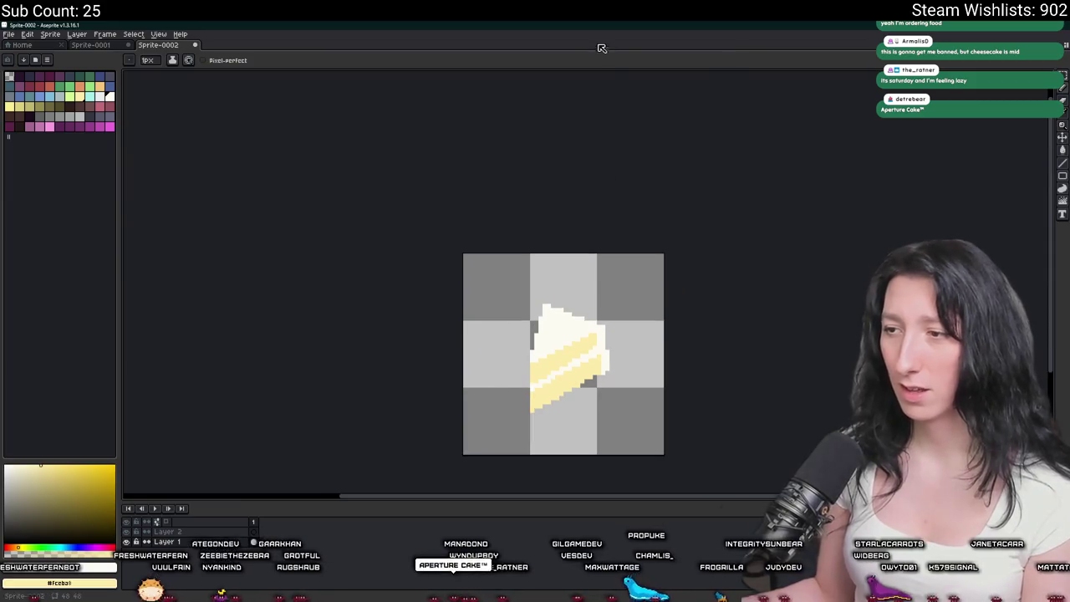
{"action": "scroll", "coordinate": [393, 334], "scroll_direction": "down", "scroll_amount": 1}
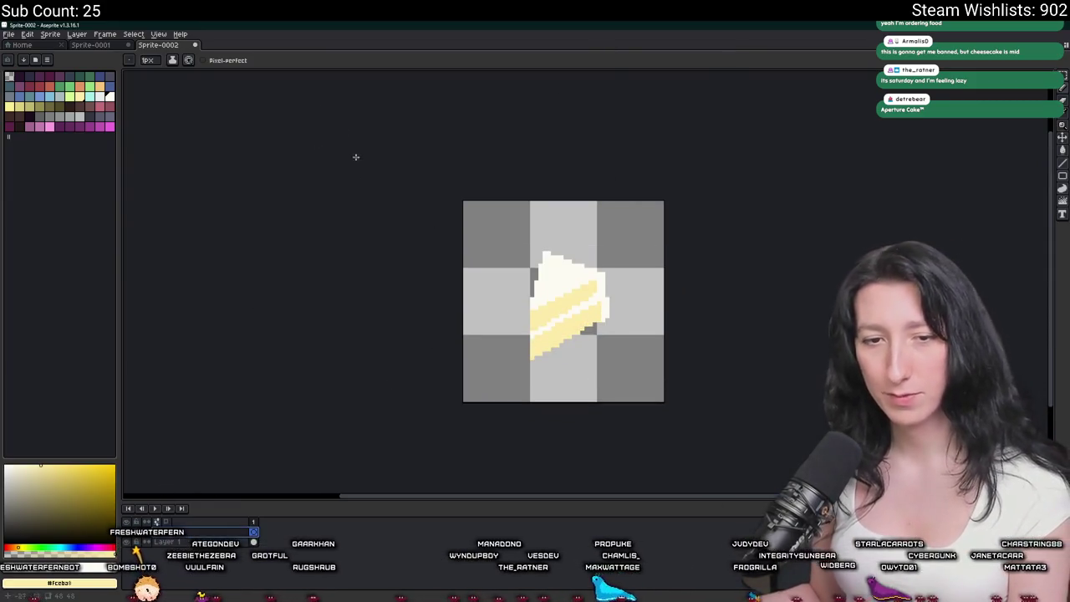
{"action": "scroll", "coordinate": [412, 277], "scroll_direction": "up", "scroll_amount": 1}
{"action": "scroll", "coordinate": [412, 277], "scroll_direction": "right", "scroll_amount": 1}
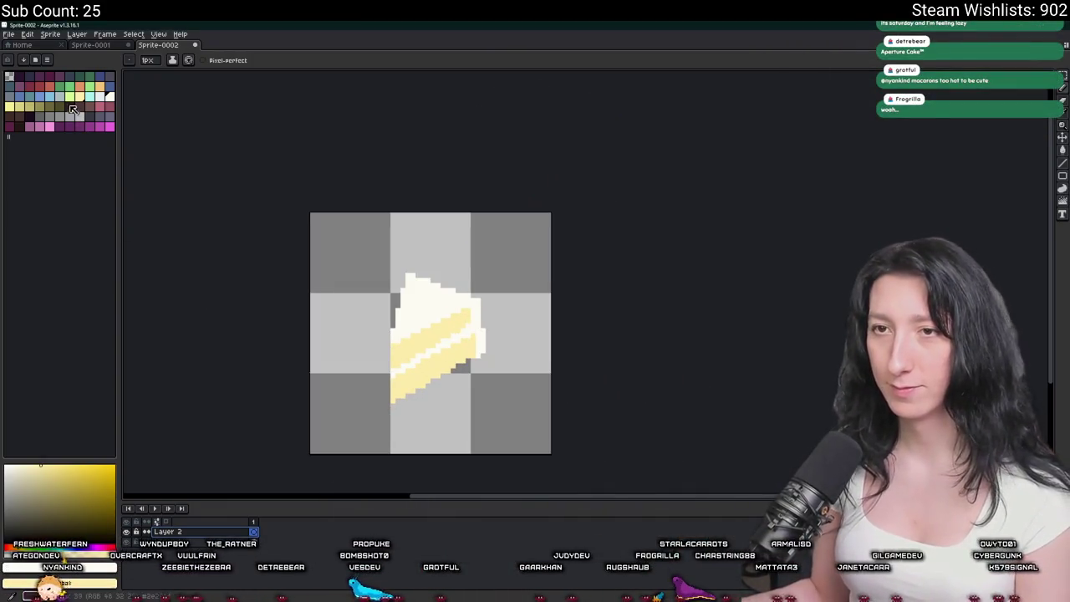
Paint dark red berries onto the cream topping with the Pencil.
{"action": "left_click", "coordinate": [49, 86]}
{"action": "scroll", "coordinate": [409, 303], "scroll_direction": "up", "scroll_amount": 1}
{"action": "scroll", "coordinate": [419, 313], "scroll_direction": "up", "scroll_amount": 2}
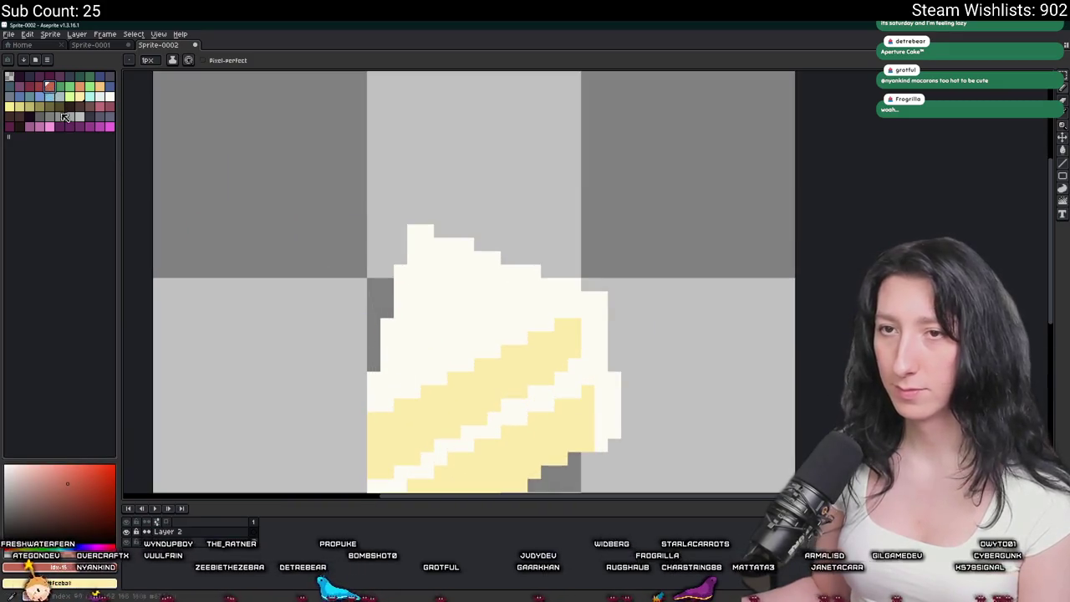
{"action": "left_click", "coordinate": [39, 87]}
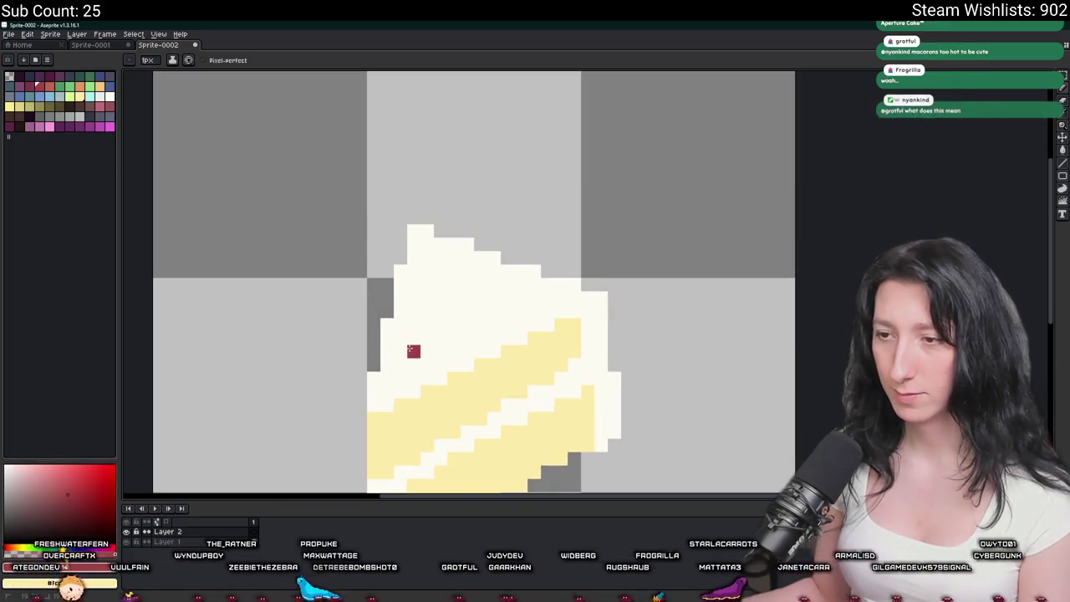
{"action": "left_click_drag", "start_coordinate": [413, 351], "coordinate": [405, 337]}
{"action": "scroll", "coordinate": [435, 372], "scroll_direction": "down", "scroll_amount": 1}
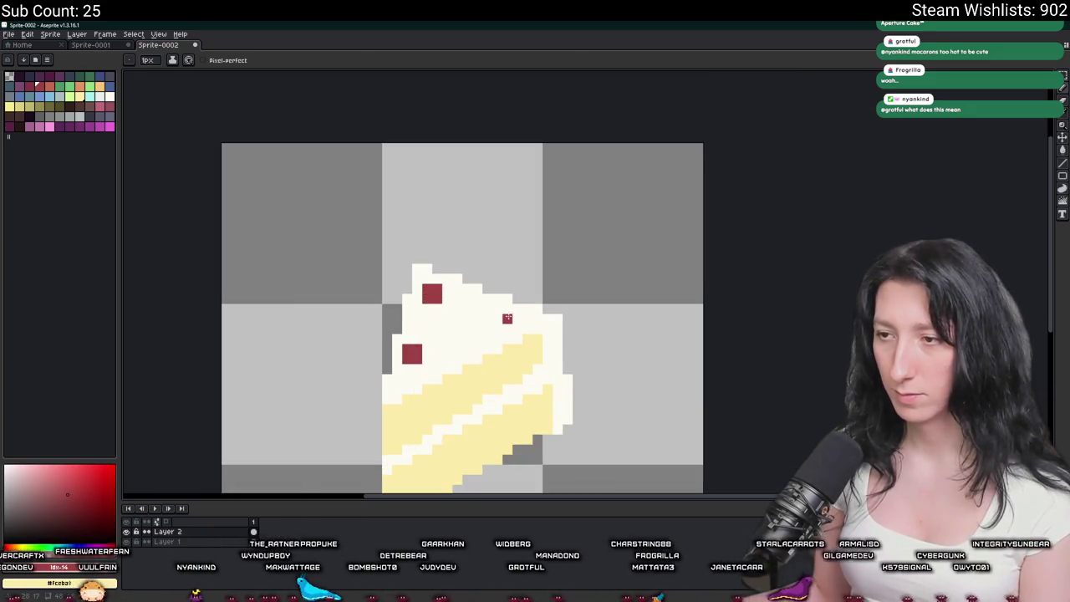
{"action": "scroll", "coordinate": [515, 325], "scroll_direction": "down", "scroll_amount": 1}
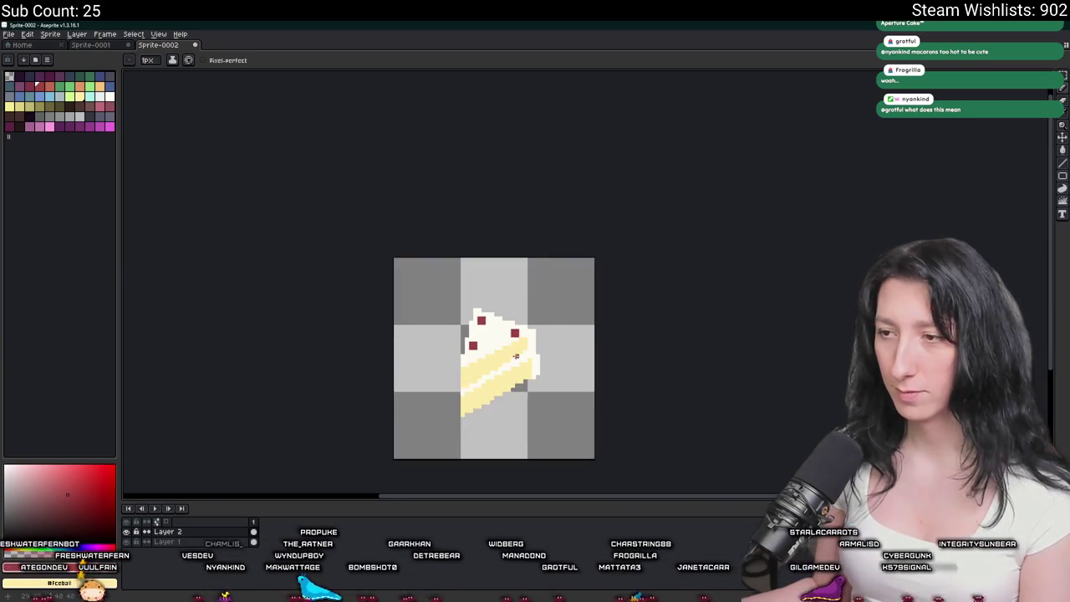
{"action": "scroll", "coordinate": [515, 325], "scroll_direction": "down", "scroll_amount": 1}
{"action": "scroll", "coordinate": [515, 325], "scroll_direction": "up", "scroll_amount": 1}
{"action": "scroll", "coordinate": [515, 325], "scroll_direction": "up", "scroll_amount": 1}
Place near-black detail pixels at the topping's top-left beside the berries.
{"action": "key", "text": "w"}
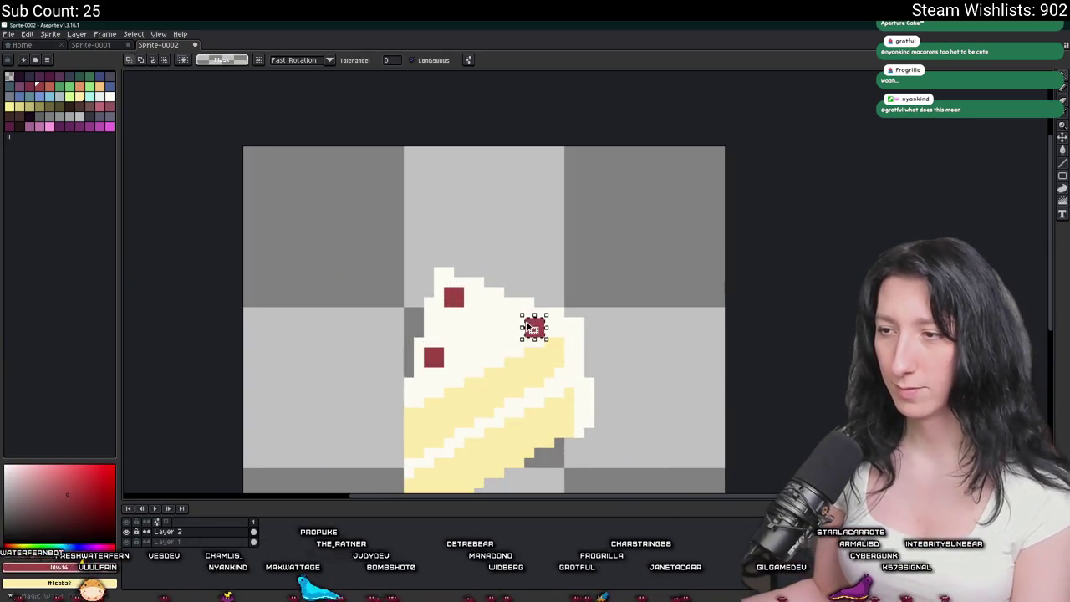
{"action": "scroll", "coordinate": [518, 338], "scroll_direction": "down", "scroll_amount": 3}
{"action": "scroll", "coordinate": [447, 297], "scroll_direction": "up", "scroll_amount": 3}
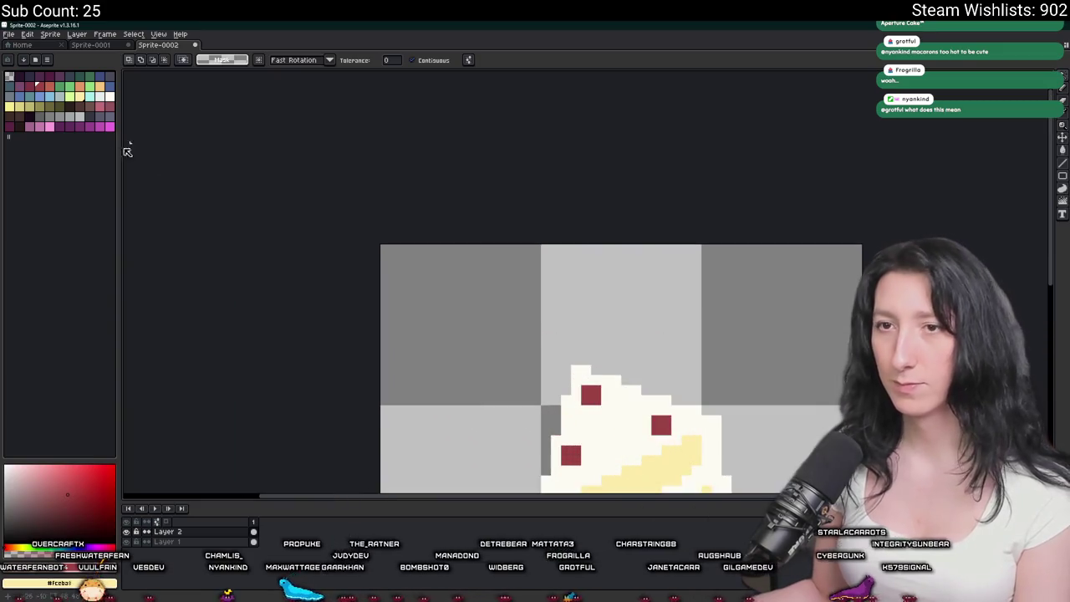
{"action": "left_click", "coordinate": [69, 105]}
{"action": "key", "text": "b"}
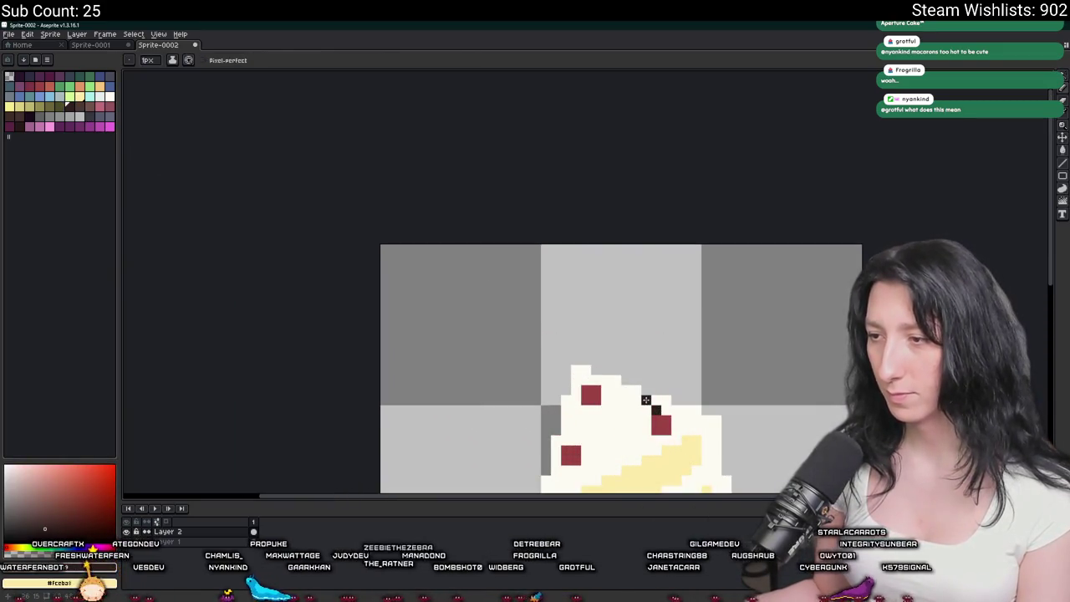
{"action": "scroll", "coordinate": [646, 400], "scroll_direction": "down", "scroll_amount": 3}
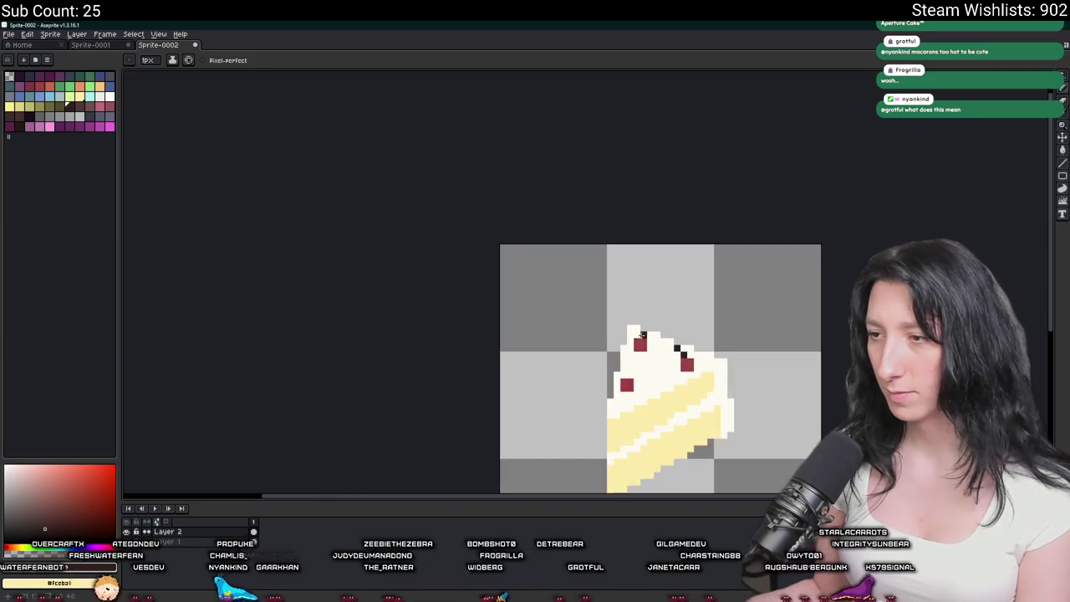
{"action": "left_click", "coordinate": [630, 328]}
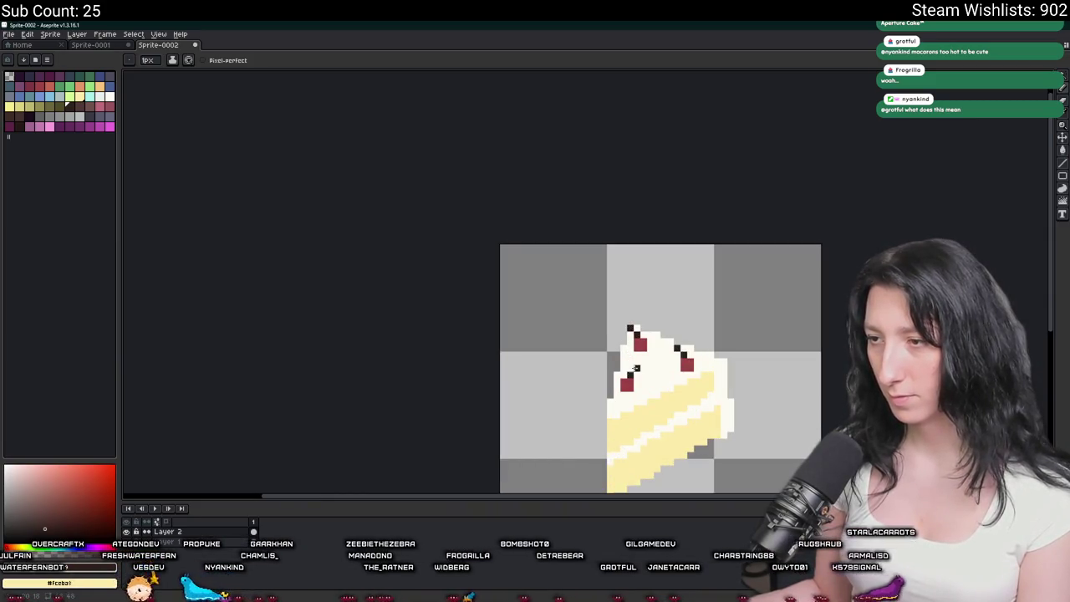
{"action": "scroll", "coordinate": [636, 367], "scroll_direction": "down", "scroll_amount": 2}
{"action": "scroll", "coordinate": [636, 367], "scroll_direction": "down", "scroll_amount": 2}
{"action": "scroll", "coordinate": [619, 335], "scroll_direction": "up", "scroll_amount": 3}
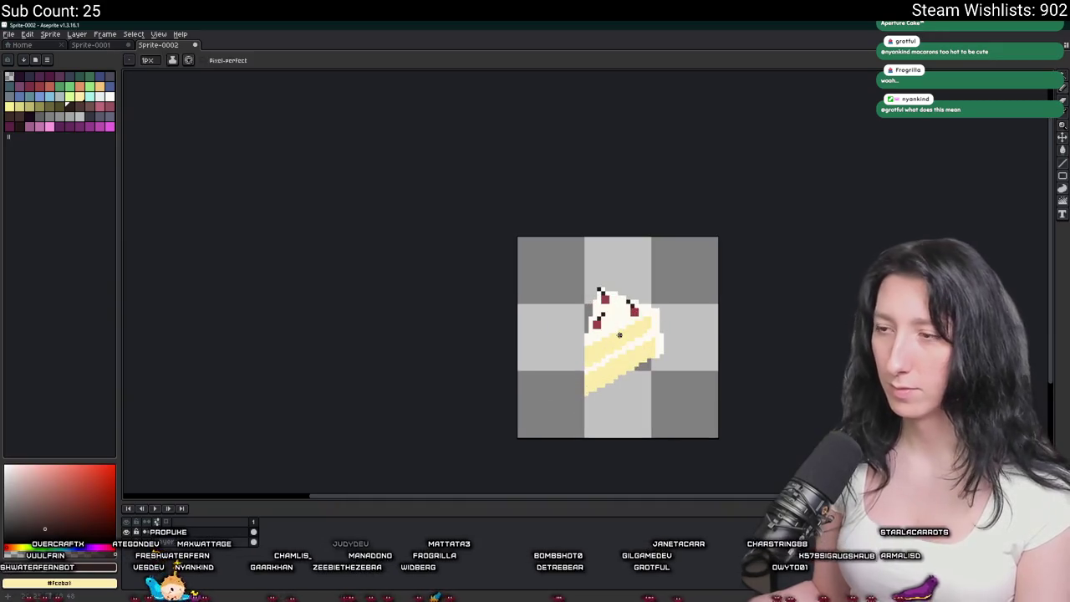
{"action": "scroll", "coordinate": [619, 335], "scroll_direction": "right", "scroll_amount": 2}
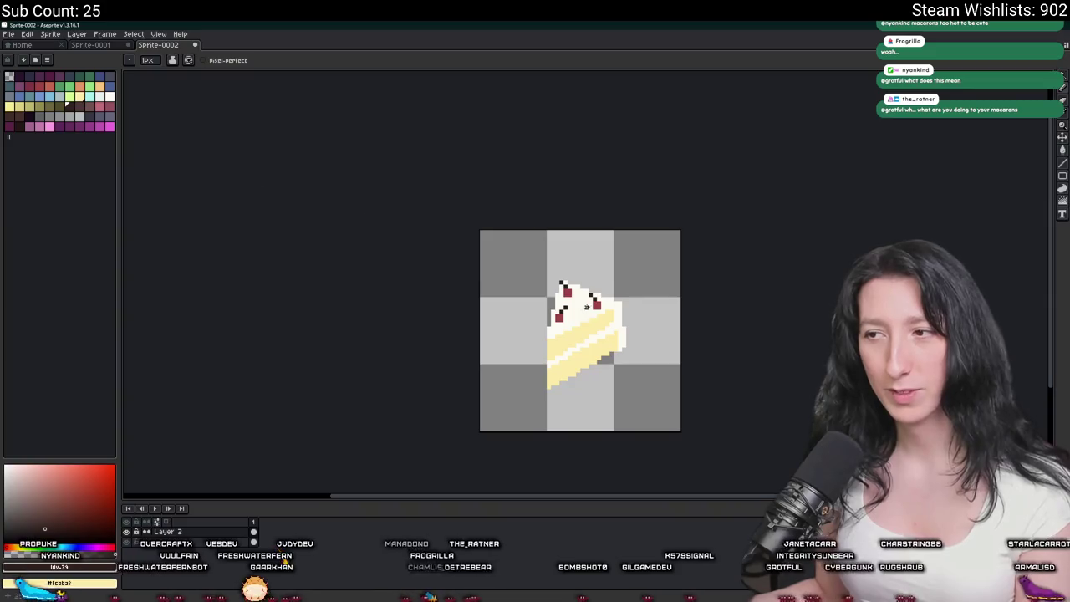
Sample the berry red from the lower-left berry with the Eyedropper.
{"action": "scroll", "coordinate": [585, 306], "scroll_direction": "down", "scroll_amount": 2}
{"action": "scroll", "coordinate": [519, 351], "scroll_direction": "down", "scroll_amount": 1}
{"action": "scroll", "coordinate": [518, 367], "scroll_direction": "up", "scroll_amount": 1}
{"action": "key", "text": "v"}
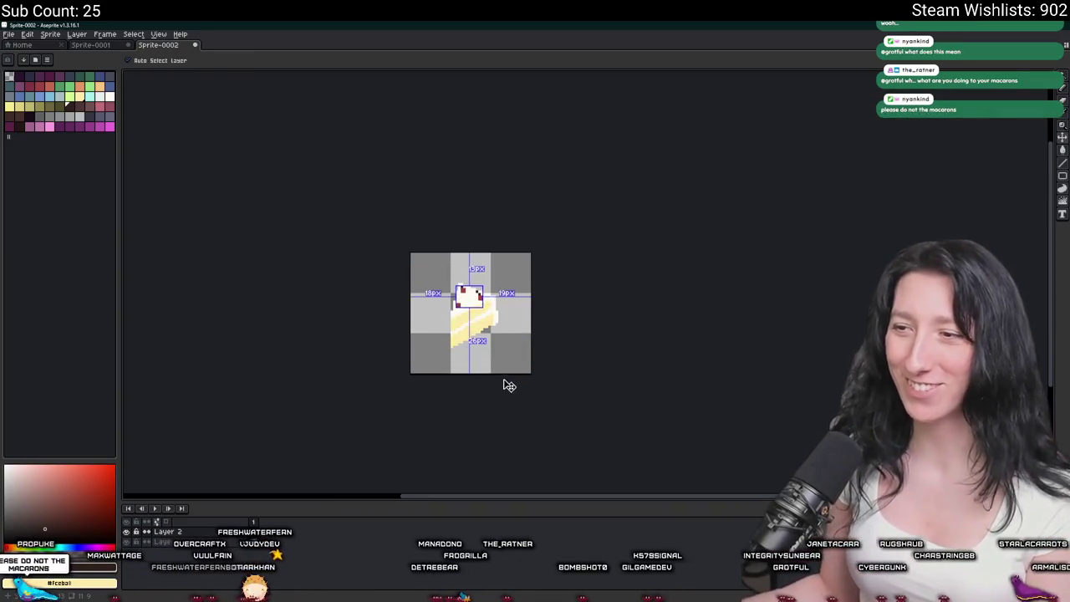
{"action": "key", "text": "i"}
{"action": "scroll", "coordinate": [470, 354], "scroll_direction": "up", "scroll_amount": 2}
{"action": "scroll", "coordinate": [466, 260], "scroll_direction": "up", "scroll_amount": 2}
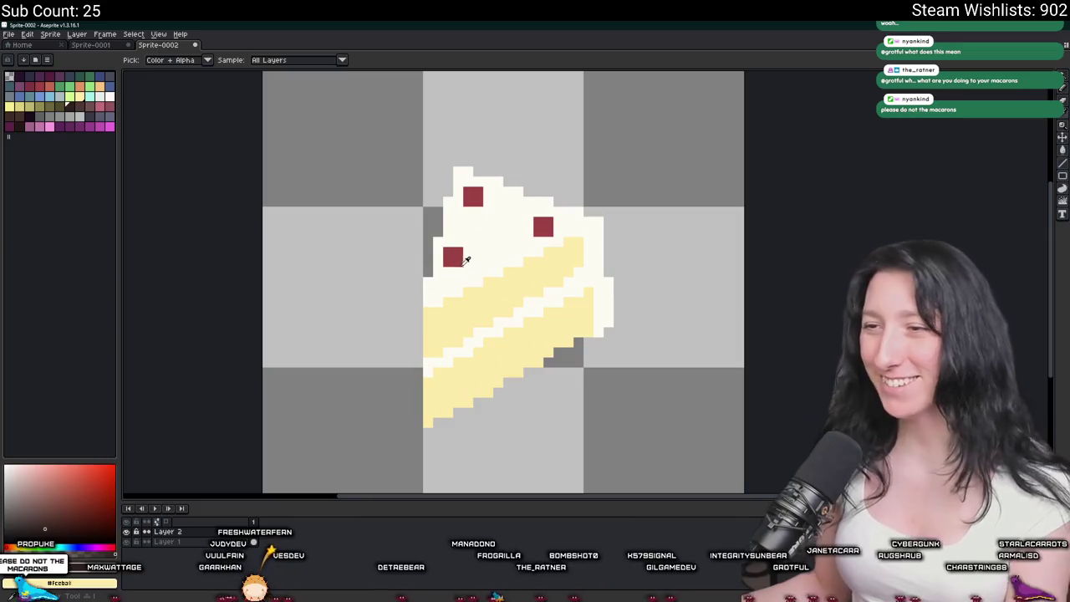
{"action": "left_click", "coordinate": [464, 261]}
{"action": "scroll", "coordinate": [456, 276], "scroll_direction": "up", "scroll_amount": 1}
{"action": "key", "text": "b"}
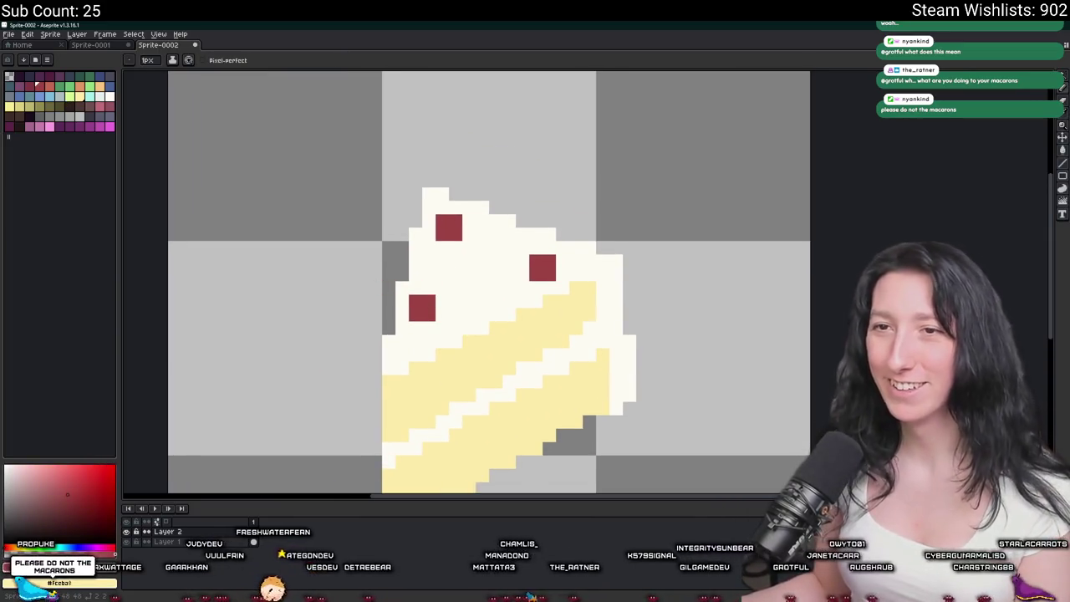
Add a lighter red highlight pixel to the lower-left berry.
{"action": "left_click", "coordinate": [48, 84]}
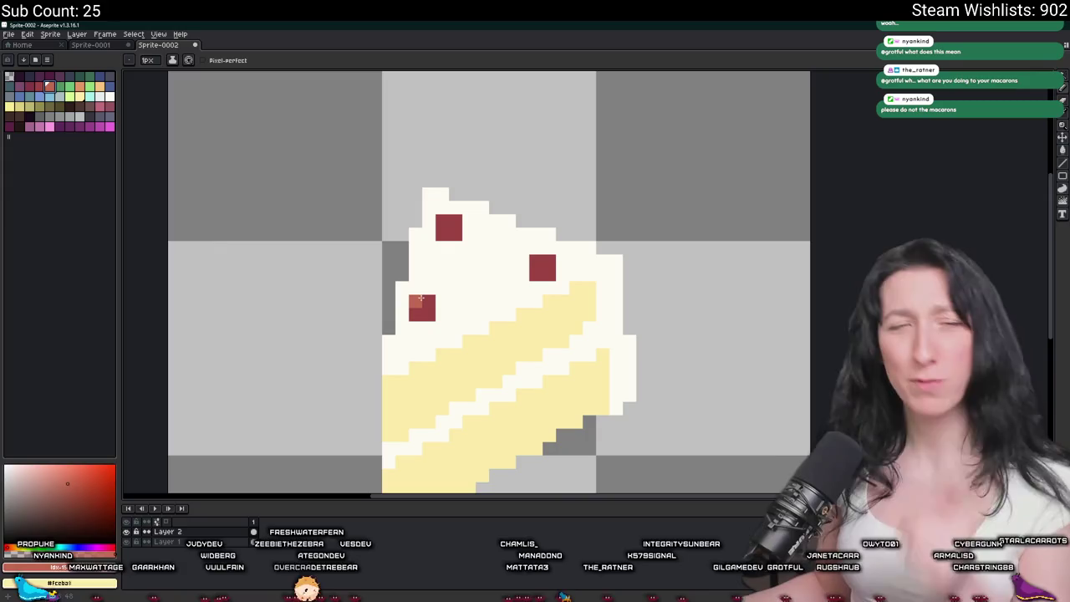
{"action": "left_click", "coordinate": [415, 301]}
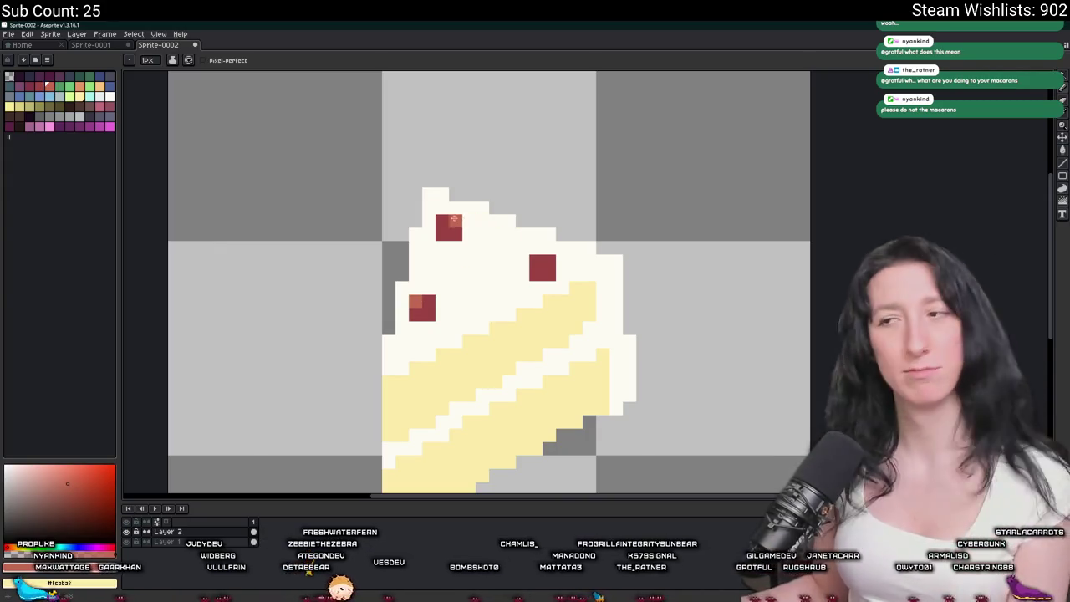
{"action": "scroll", "coordinate": [543, 352], "scroll_direction": "down", "scroll_amount": 5}
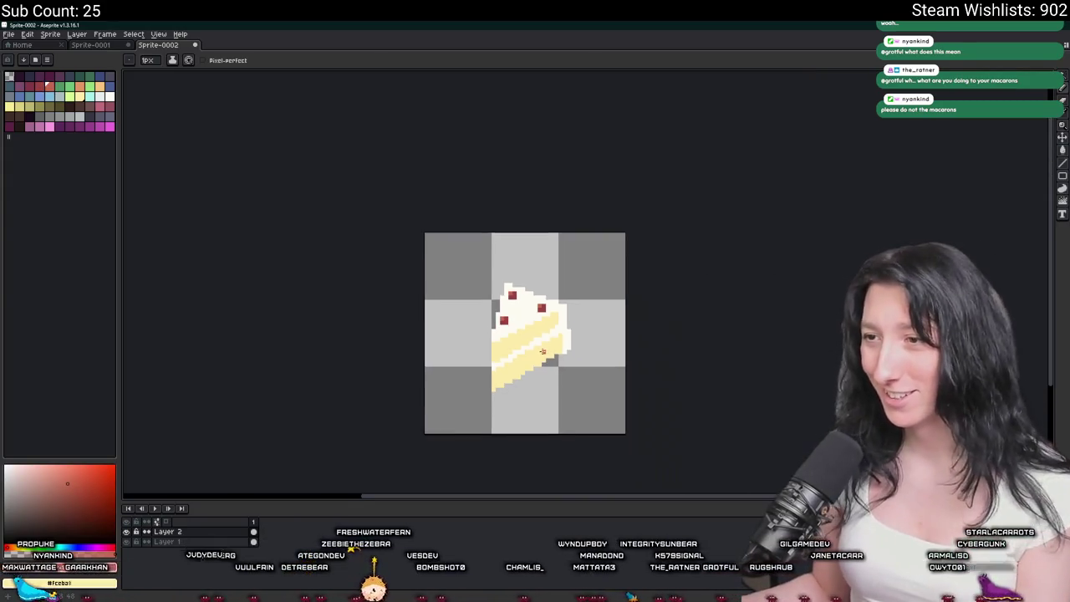
{"action": "scroll", "coordinate": [590, 119], "scroll_direction": "down", "scroll_amount": 1}
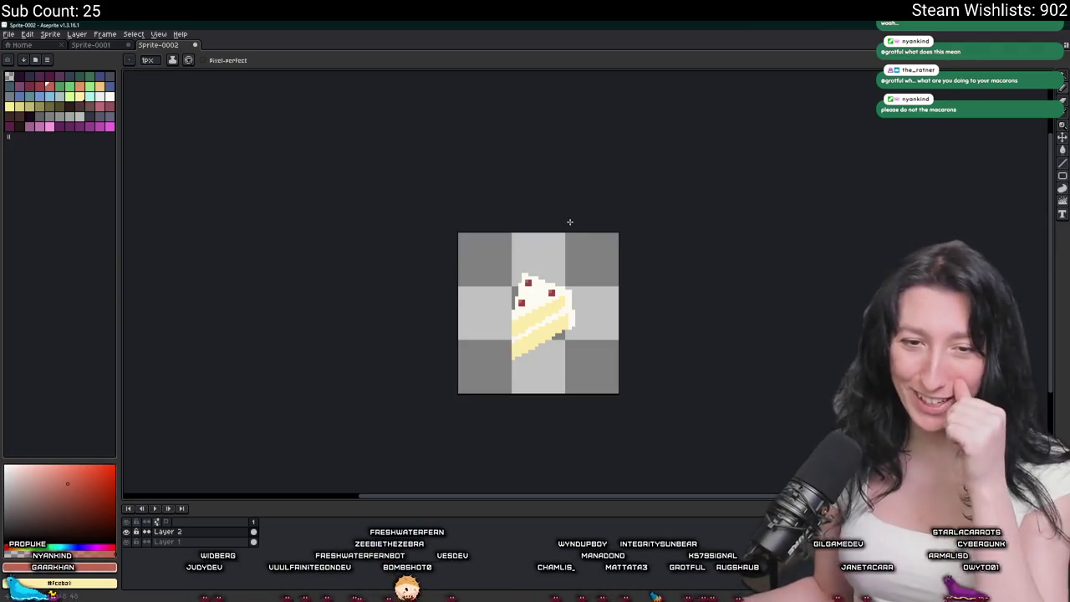
{"action": "scroll", "coordinate": [559, 271], "scroll_direction": "up", "scroll_amount": 1}
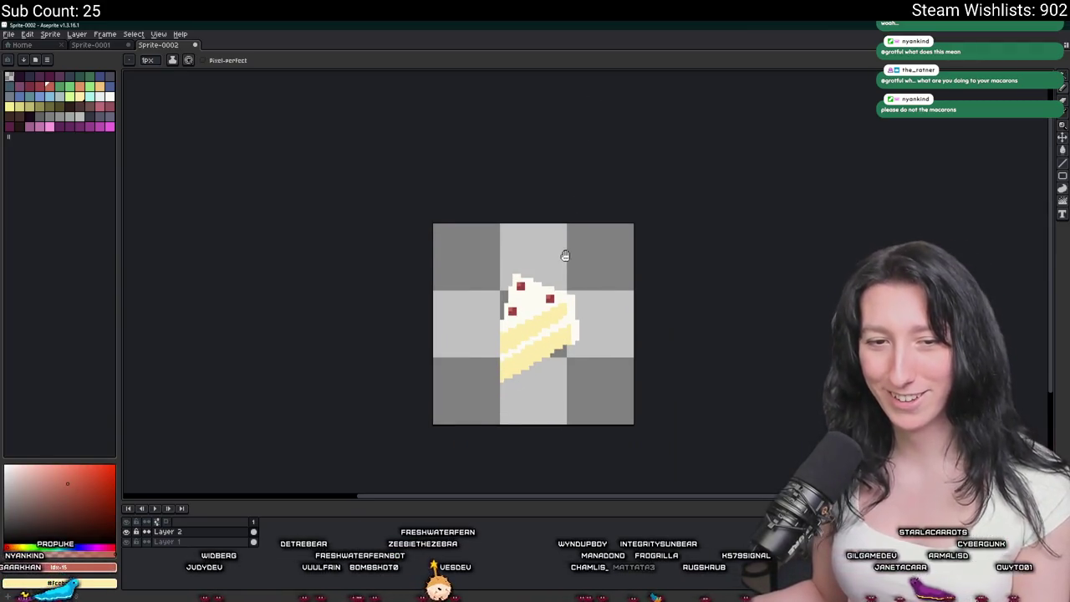
{"action": "left_click_drag", "start_coordinate": [565, 255], "coordinate": [494, 248]}
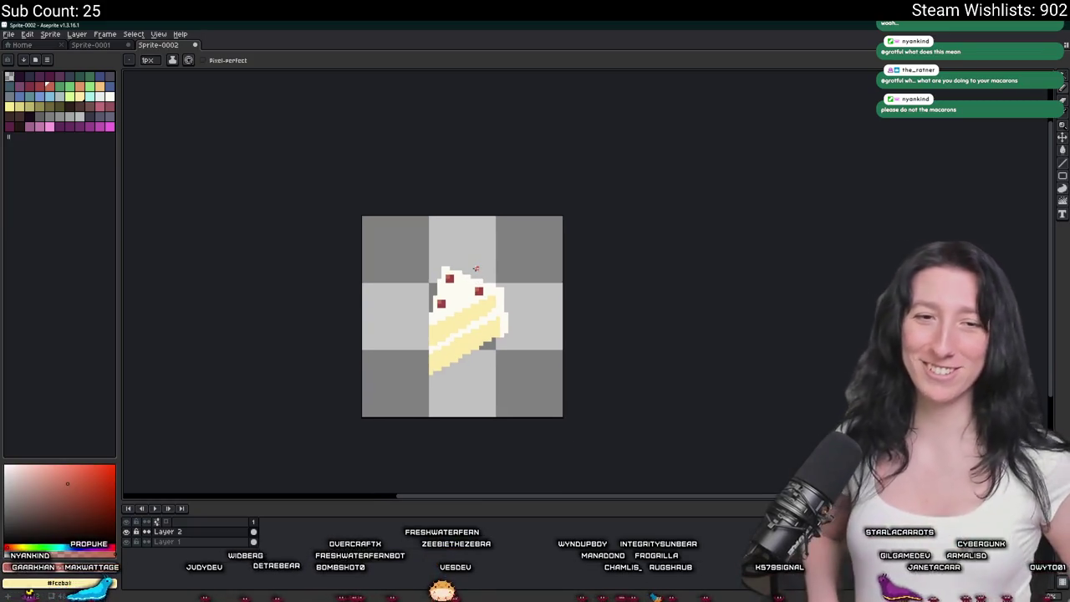
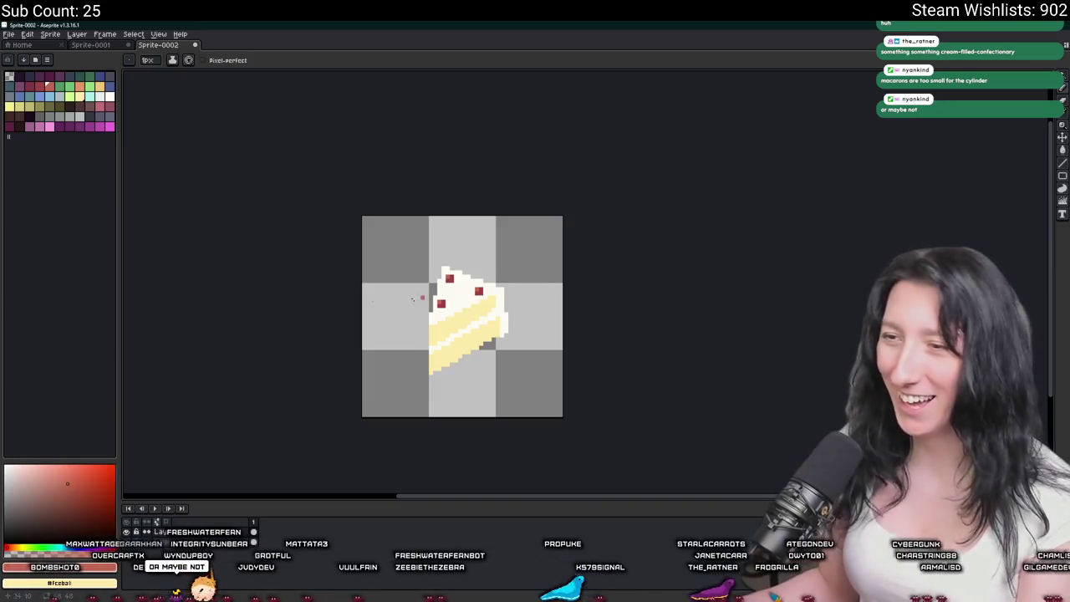
Eyedrop the cream colour and extend the frosting along the cake slice's top edge.
{"action": "scroll", "coordinate": [430, 298], "scroll_direction": "up", "scroll_amount": 2}
{"action": "key", "text": "i"}
{"action": "scroll", "coordinate": [543, 270], "scroll_direction": "up", "scroll_amount": 1}
{"action": "left_click", "coordinate": [573, 250]}
{"action": "scroll", "coordinate": [573, 250], "scroll_direction": "up", "scroll_amount": 1}
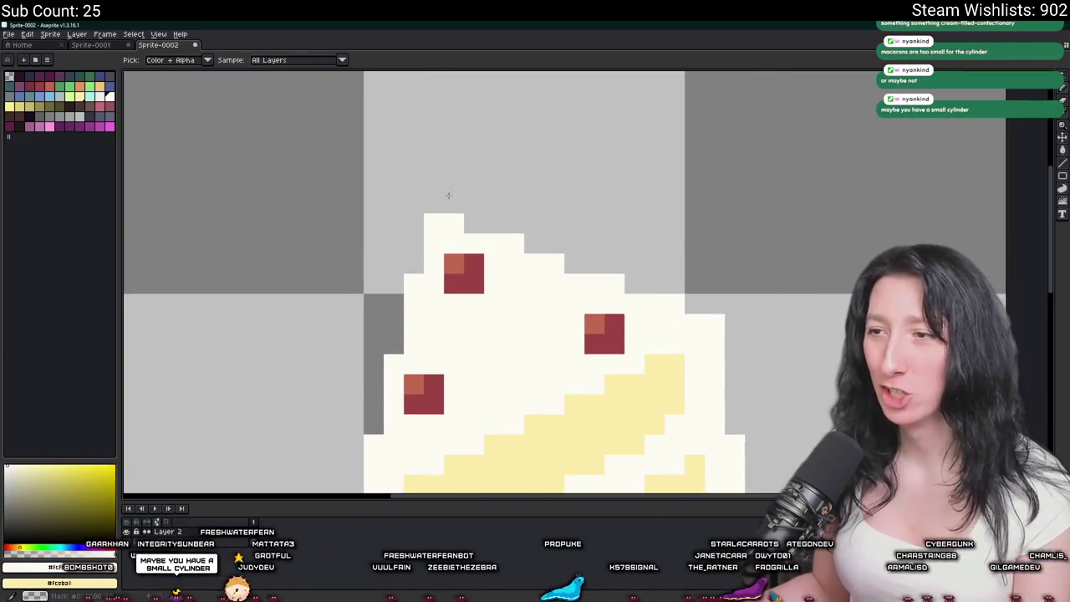
{"action": "key", "text": "b"}
{"action": "left_click_drag", "start_coordinate": [449, 204], "coordinate": [715, 310]}
{"action": "scroll", "coordinate": [726, 323], "scroll_direction": "down", "scroll_amount": 3}
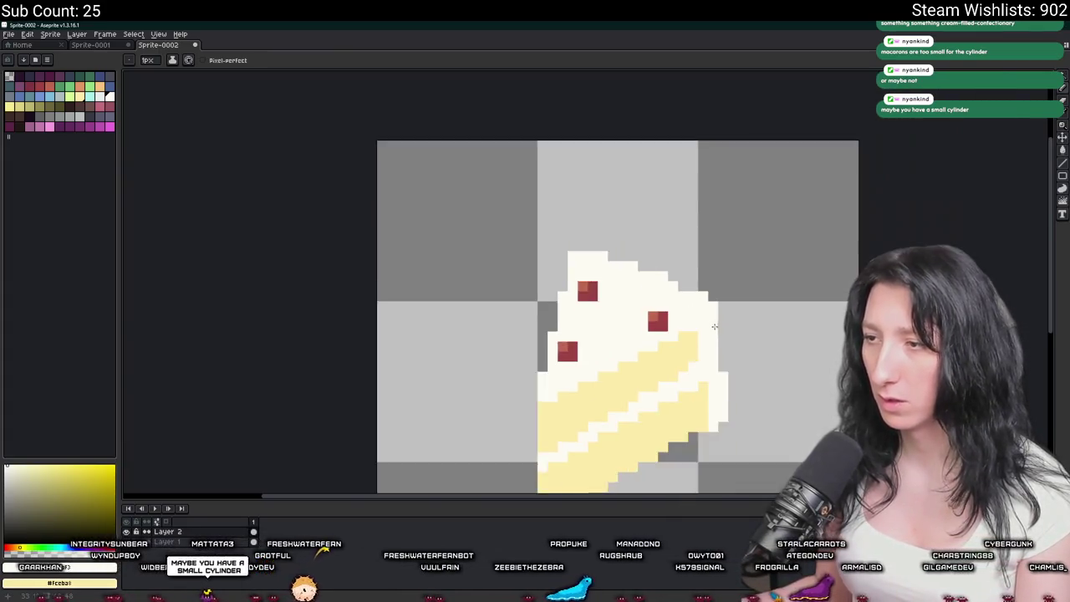
{"action": "scroll", "coordinate": [728, 325], "scroll_direction": "down", "scroll_amount": 3}
{"action": "scroll", "coordinate": [547, 389], "scroll_direction": "up", "scroll_amount": 2}
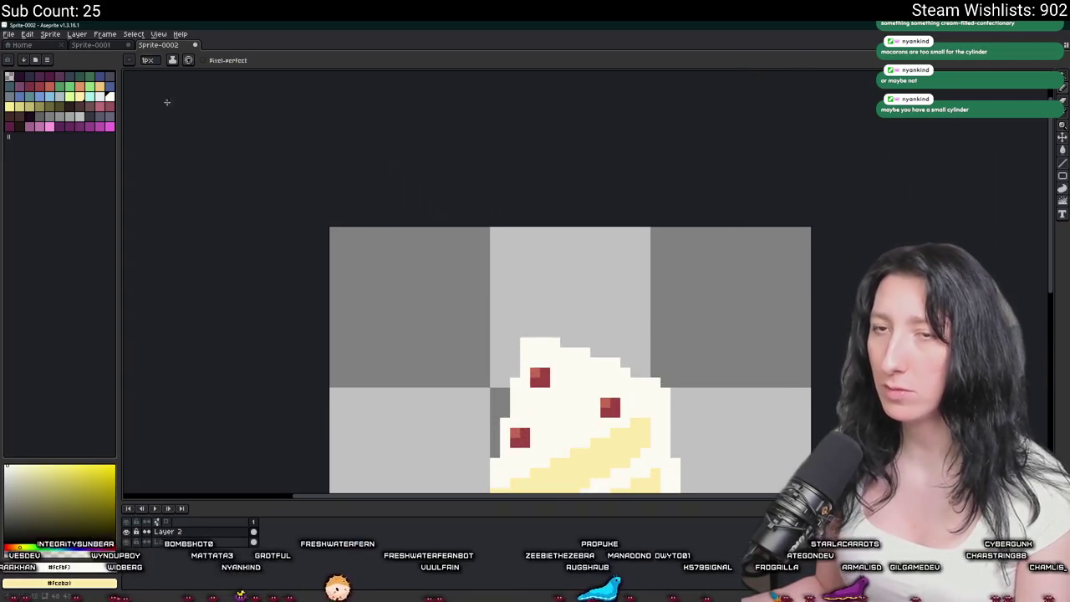
{"action": "scroll", "coordinate": [548, 389], "scroll_direction": "up", "scroll_amount": 2}
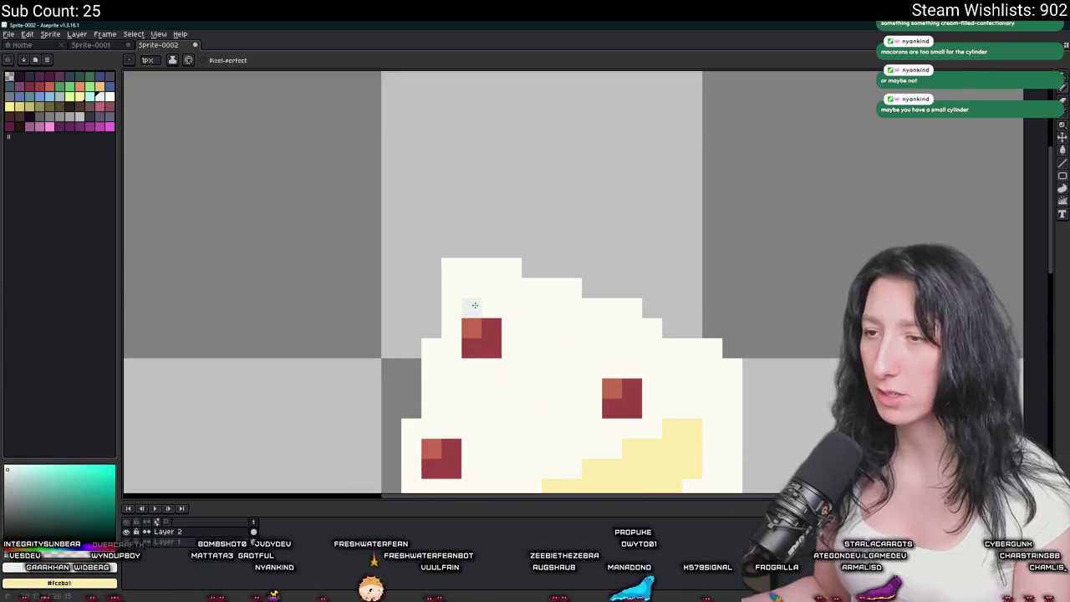
Pencil a light blue-grey stepped shading line along the frosting's top and right side.
{"action": "mouse_move", "coordinate": [451, 308]}
{"action": "left_mouse_down"}
{"action": "mouse_move", "coordinate": [543, 321]}
{"action": "mouse_move", "coordinate": [711, 398]}
{"action": "left_mouse_up"}
{"action": "scroll", "coordinate": [711, 400], "scroll_direction": "down", "scroll_amount": 2}
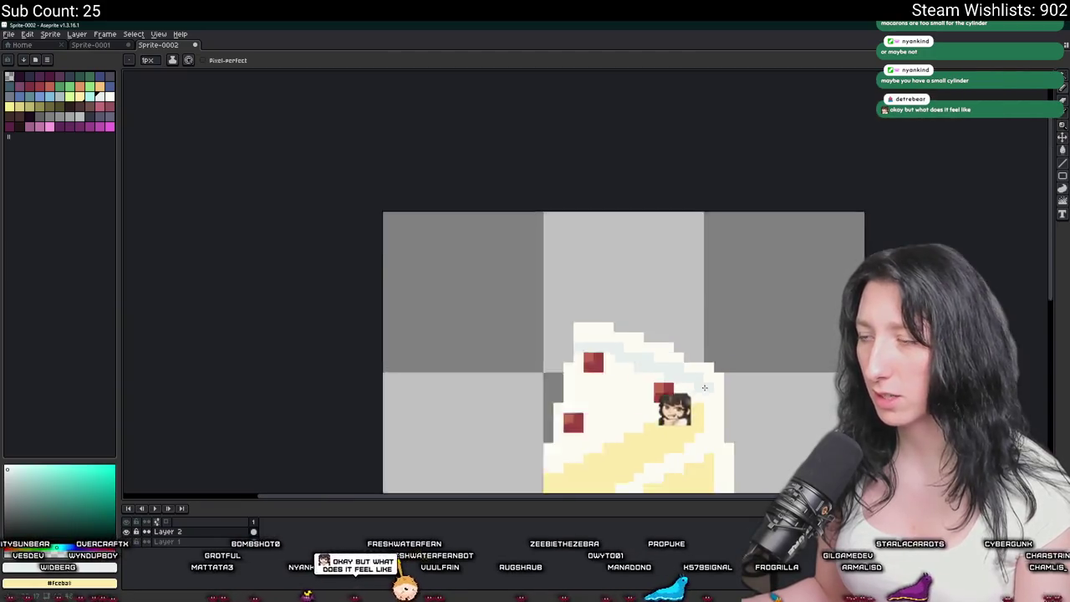
{"action": "scroll", "coordinate": [711, 400], "scroll_direction": "down", "scroll_amount": 1}
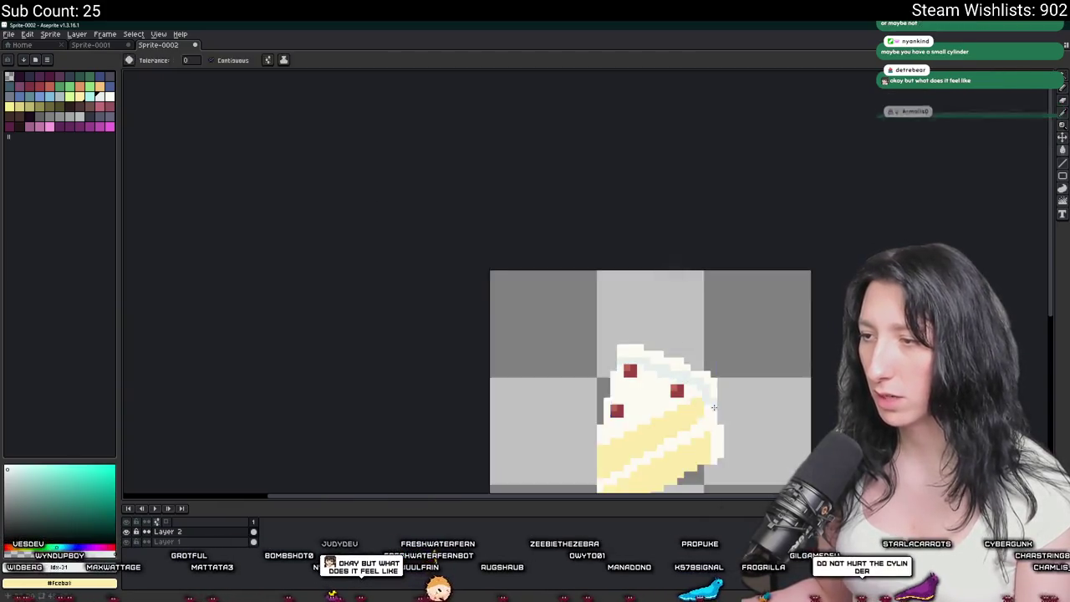
{"action": "scroll", "coordinate": [697, 351], "scroll_direction": "up", "scroll_amount": 2}
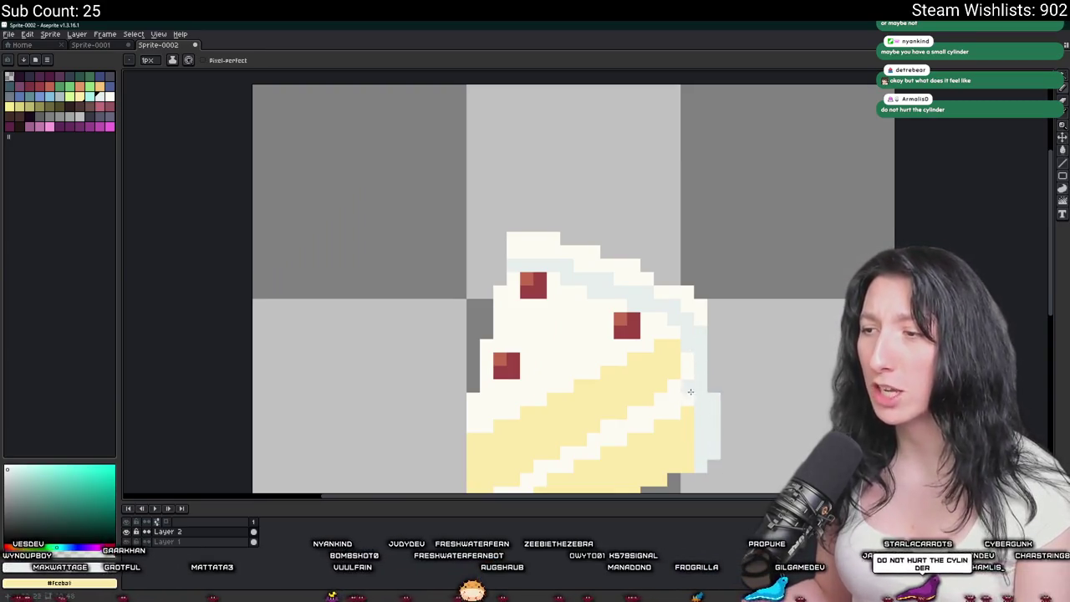
{"action": "scroll", "coordinate": [685, 388], "scroll_direction": "down", "scroll_amount": 3}
{"action": "scroll", "coordinate": [673, 368], "scroll_direction": "down", "scroll_amount": 1}
{"action": "scroll", "coordinate": [664, 355], "scroll_direction": "down", "scroll_amount": 1}
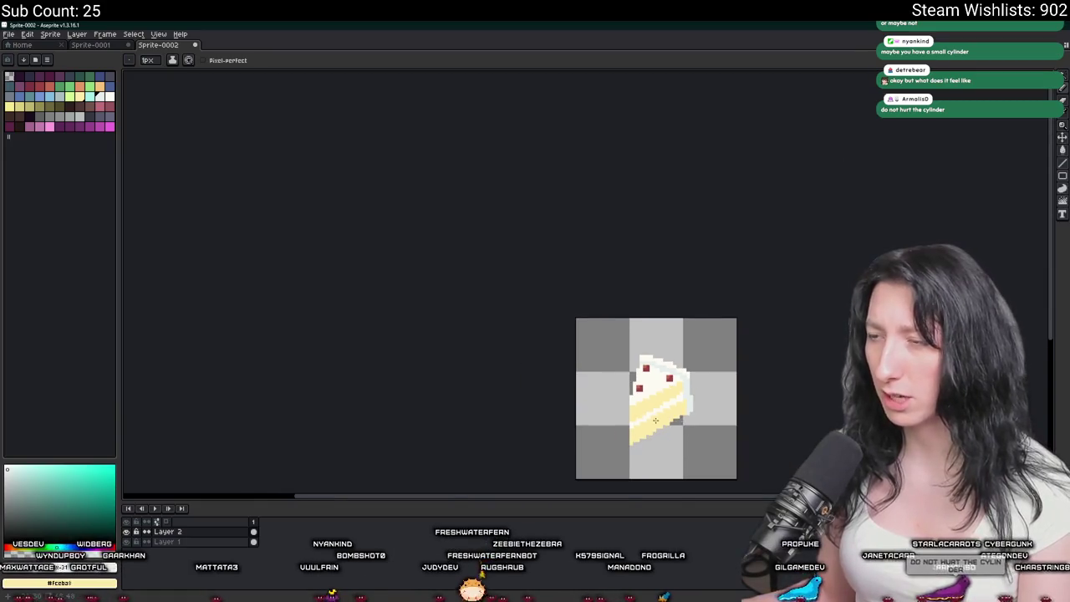
{"action": "scroll", "coordinate": [658, 346], "scroll_direction": "up", "scroll_amount": 2}
{"action": "scroll", "coordinate": [658, 346], "scroll_direction": "up", "scroll_amount": 1}
{"action": "scroll", "coordinate": [626, 338], "scroll_direction": "up", "scroll_amount": 1}
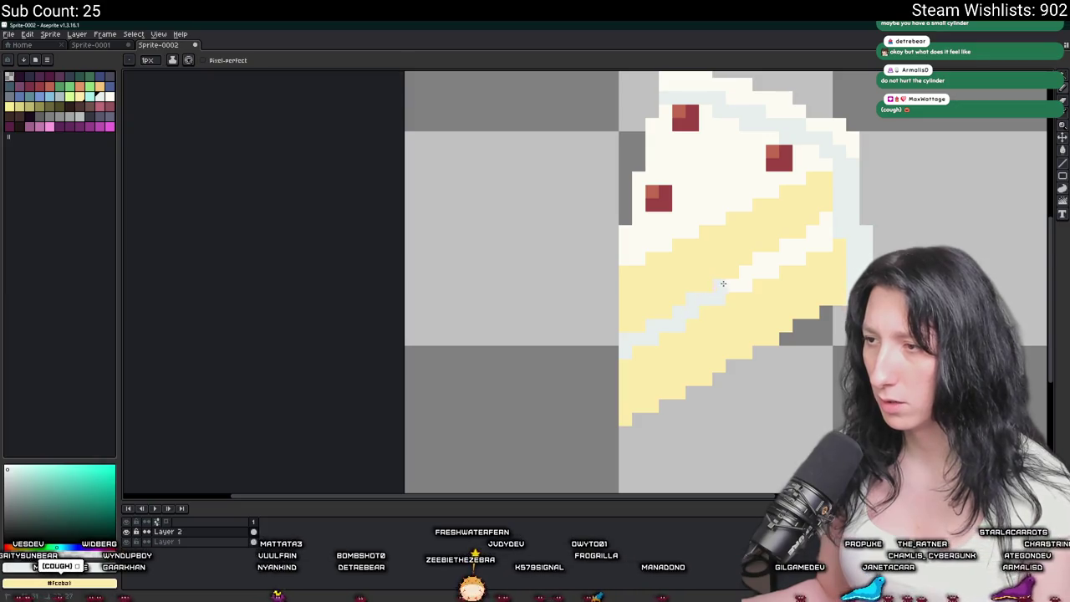
{"action": "left_click", "coordinate": [765, 258]}
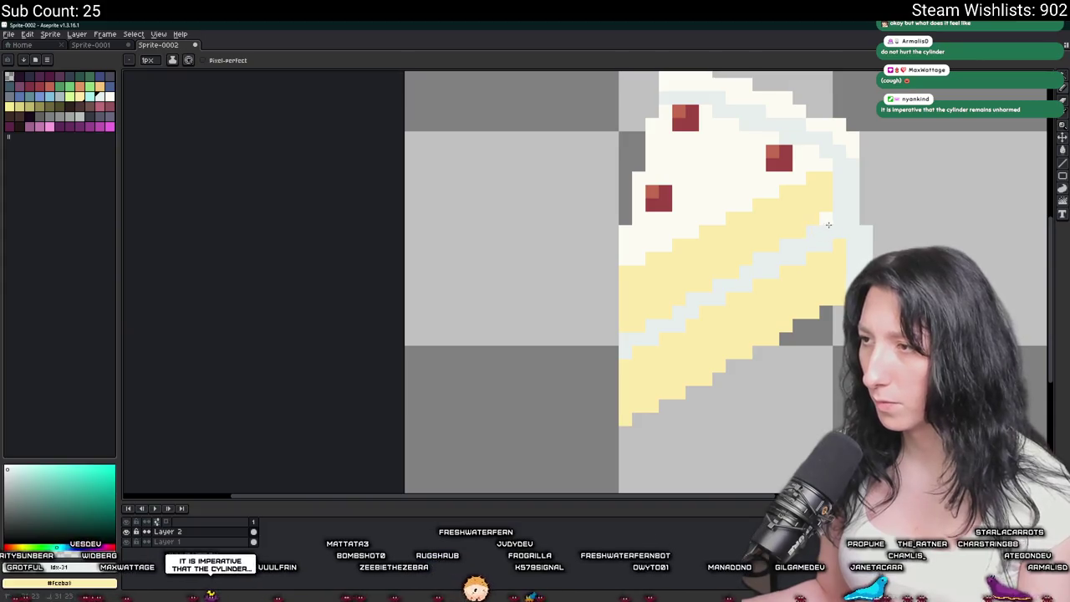
{"action": "scroll", "coordinate": [828, 224], "scroll_direction": "down", "scroll_amount": 2}
{"action": "scroll", "coordinate": [777, 246], "scroll_direction": "down", "scroll_amount": 2}
{"action": "scroll", "coordinate": [719, 268], "scroll_direction": "down", "scroll_amount": 1}
{"action": "scroll", "coordinate": [658, 293], "scroll_direction": "down", "scroll_amount": 1}
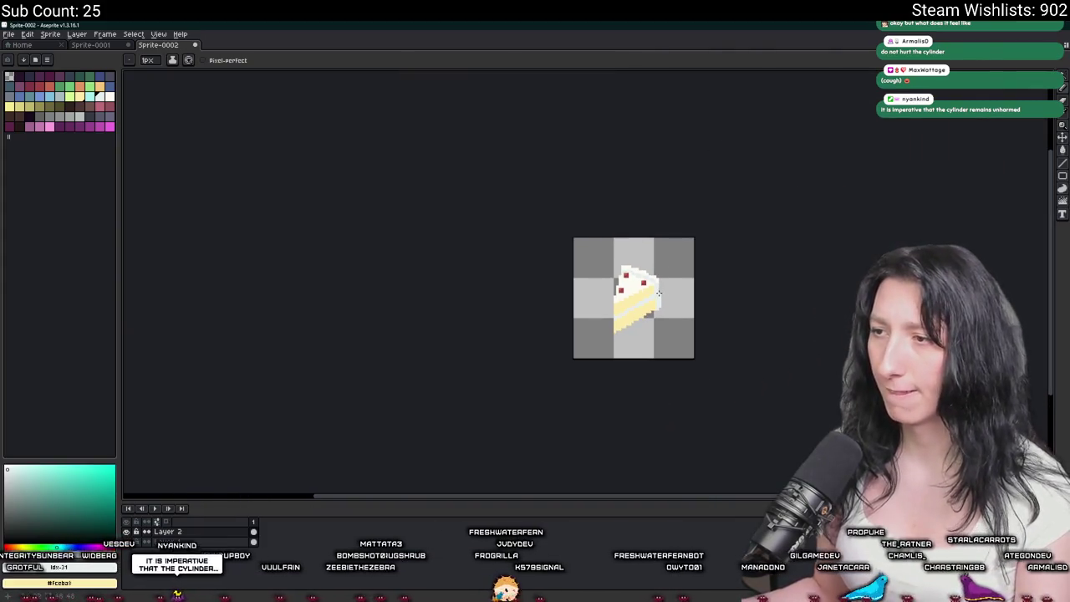
{"action": "scroll", "coordinate": [658, 293], "scroll_direction": "up", "scroll_amount": 3}
{"action": "scroll", "coordinate": [669, 280], "scroll_direction": "up", "scroll_amount": 4}
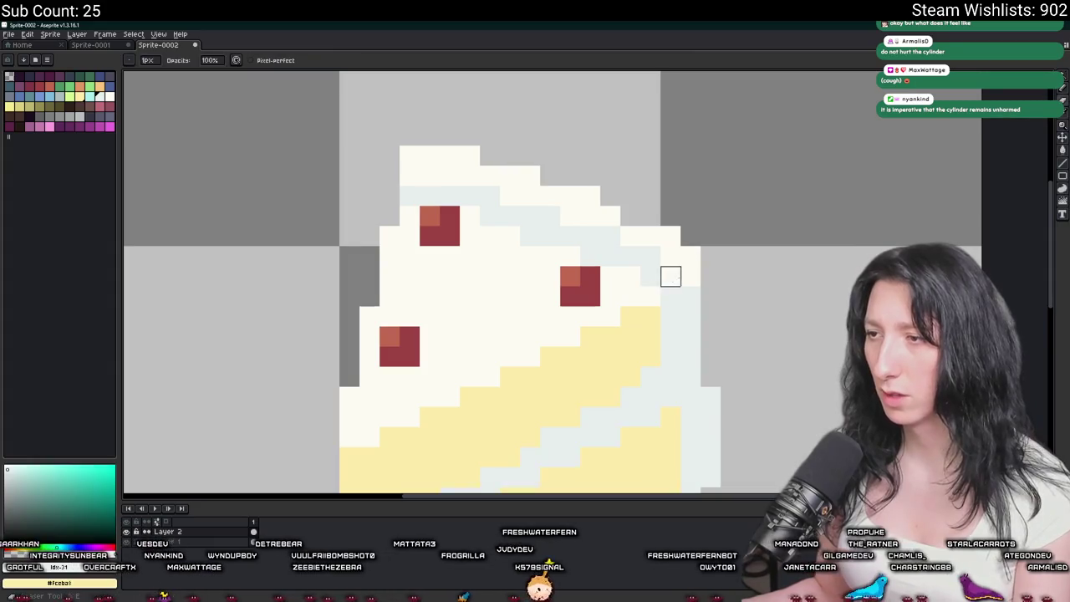
{"action": "left_click", "coordinate": [671, 276]}
{"action": "scroll", "coordinate": [670, 296], "scroll_direction": "down", "scroll_amount": 3}
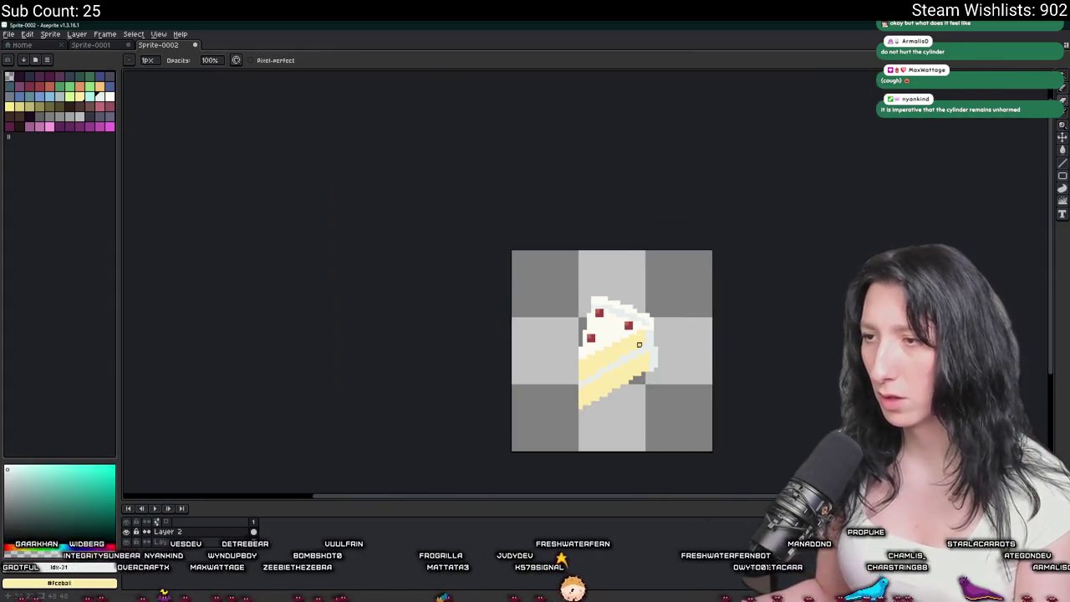
{"action": "scroll", "coordinate": [647, 331], "scroll_direction": "up", "scroll_amount": 1}
{"action": "scroll", "coordinate": [645, 387], "scroll_direction": "up", "scroll_amount": 2}
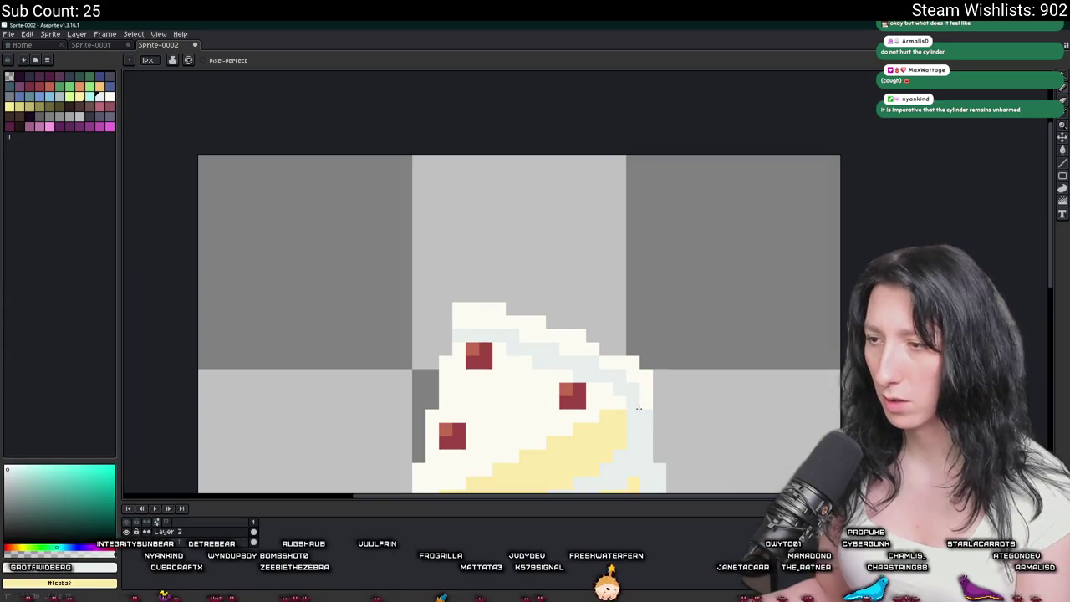
{"action": "scroll", "coordinate": [642, 407], "scroll_direction": "down", "scroll_amount": 3}
{"action": "scroll", "coordinate": [635, 376], "scroll_direction": "down", "scroll_amount": 1}
{"action": "scroll", "coordinate": [619, 192], "scroll_direction": "up", "scroll_amount": 2}
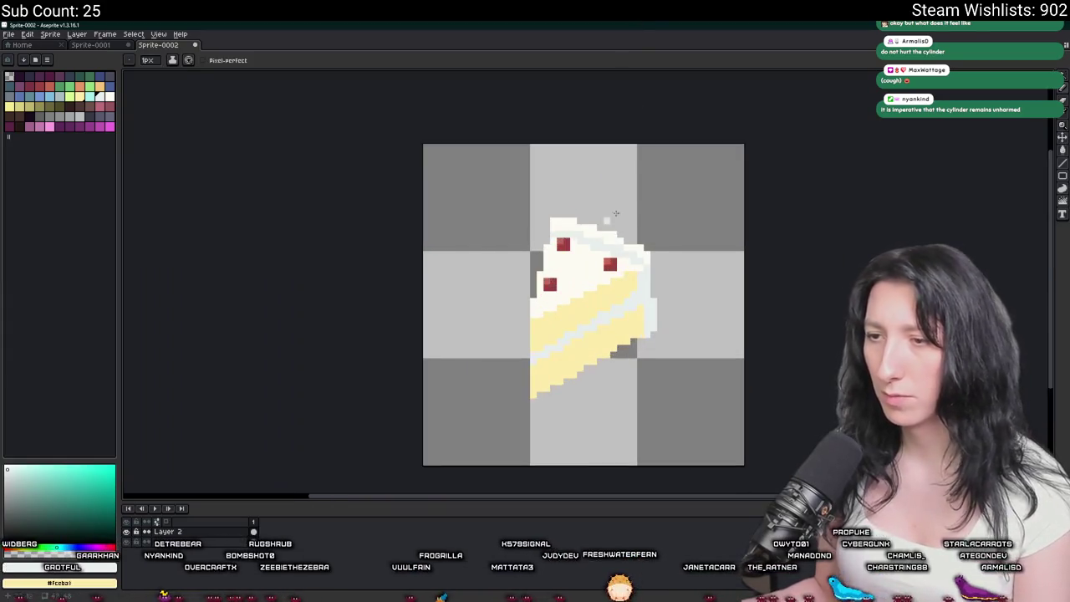
Bucket-fill both yellow sponge bands with orange from the palette.
{"action": "scroll", "coordinate": [485, 420], "scroll_direction": "up", "scroll_amount": 2}
{"action": "key", "text": "i"}
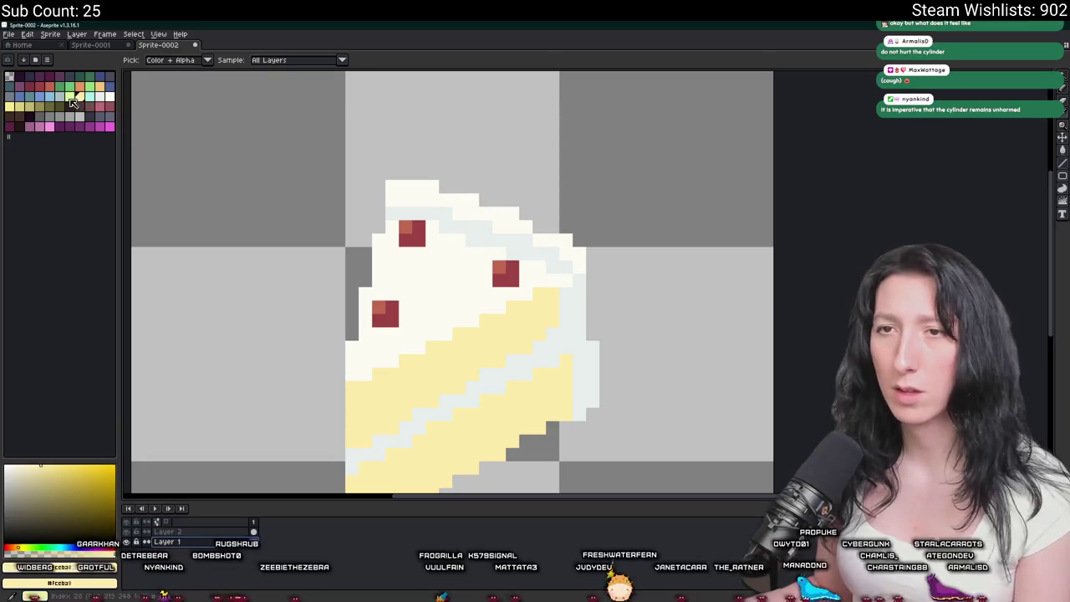
{"action": "left_click", "coordinate": [99, 86]}
{"action": "key", "text": "g"}
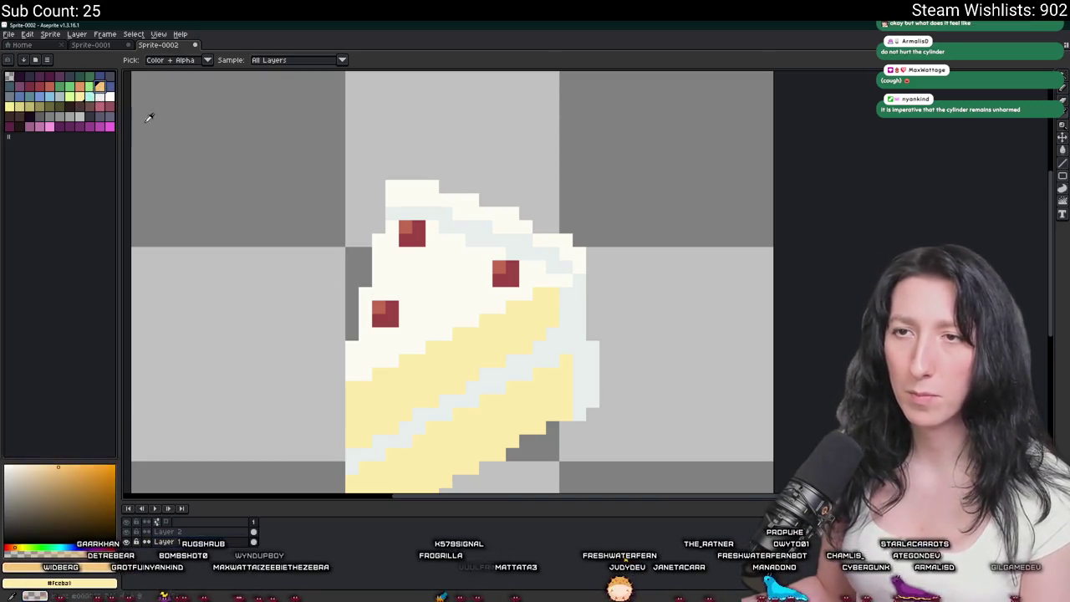
{"action": "left_click", "coordinate": [474, 418]}
{"action": "scroll", "coordinate": [473, 418], "scroll_direction": "down", "scroll_amount": 1}
{"action": "left_click", "coordinate": [478, 390]}
{"action": "scroll", "coordinate": [477, 390], "scroll_direction": "down", "scroll_amount": 1}
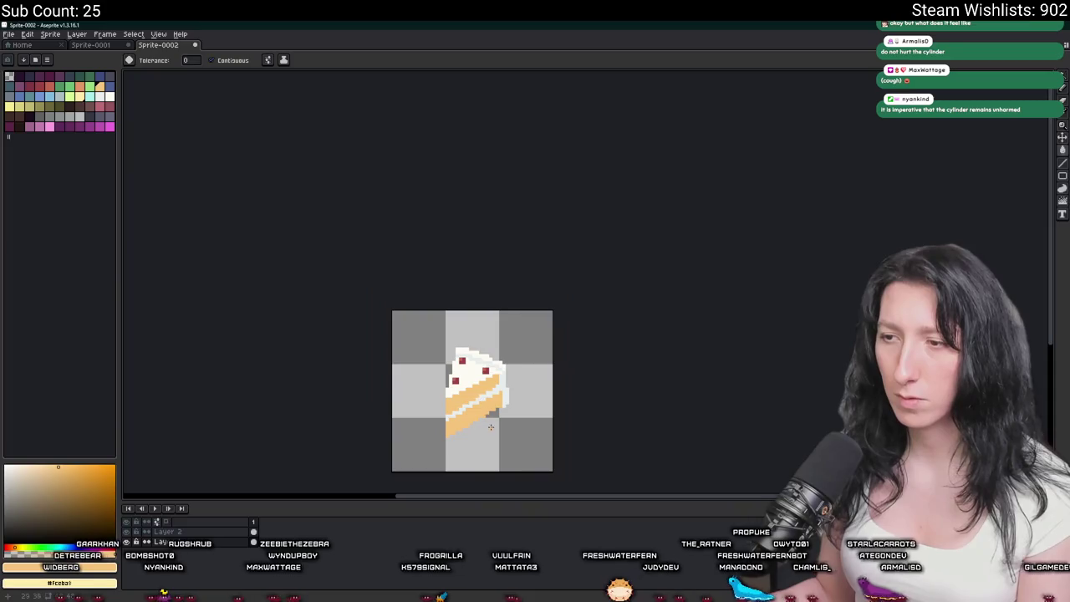
{"action": "scroll", "coordinate": [501, 393], "scroll_direction": "up", "scroll_amount": 2}
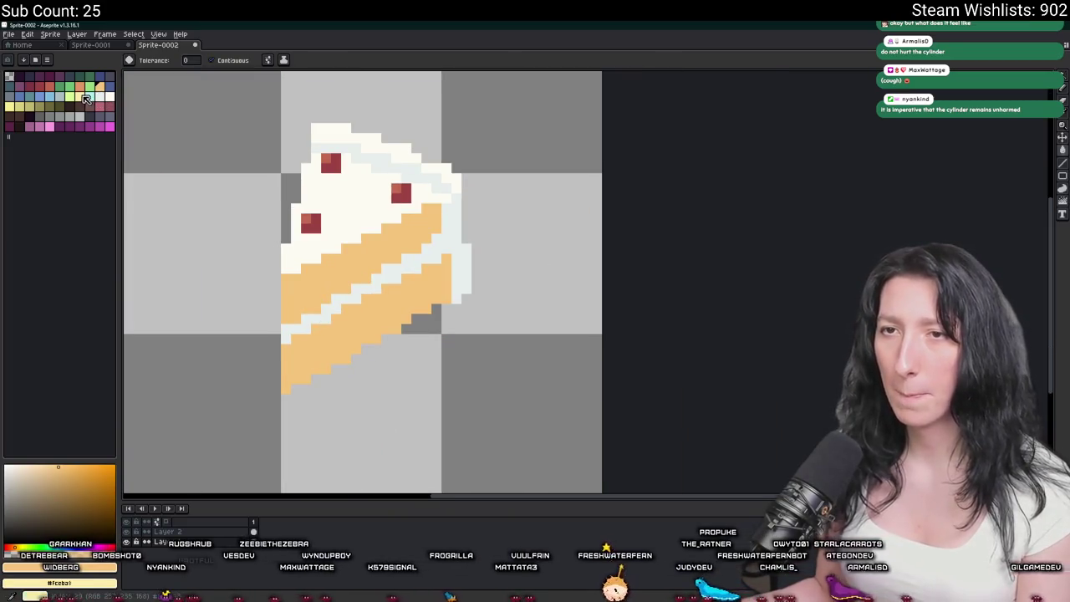
Pencil a diagonal pale-yellow highlight along the upper orange band's top edge.
{"action": "left_click", "coordinate": [86, 98]}
{"action": "key", "text": "b"}
{"action": "scroll", "coordinate": [291, 263], "scroll_direction": "up", "scroll_amount": 2}
{"action": "mouse_move", "coordinate": [299, 292]}
{"action": "left_mouse_down"}
{"action": "mouse_move", "coordinate": [279, 293]}
{"action": "mouse_move", "coordinate": [401, 253]}
{"action": "mouse_move", "coordinate": [581, 156]}
{"action": "left_mouse_up"}
{"action": "left_click", "coordinate": [280, 313]}
{"action": "left_click", "coordinate": [320, 293]}
{"action": "left_click", "coordinate": [400, 232]}
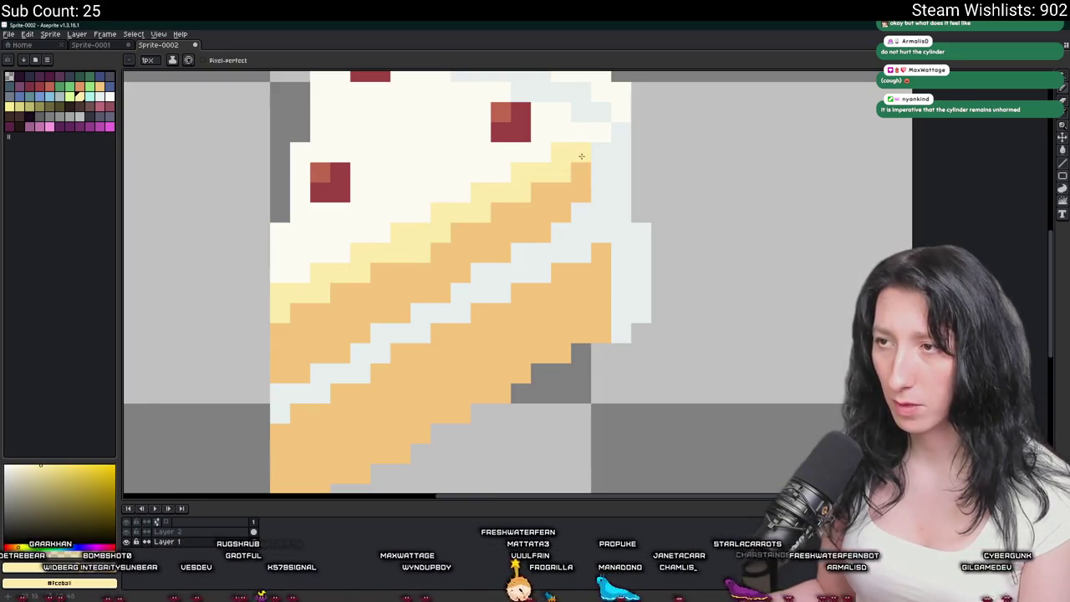
{"action": "scroll", "coordinate": [581, 156], "scroll_direction": "down", "scroll_amount": 8}
{"action": "scroll", "coordinate": [552, 192], "scroll_direction": "down", "scroll_amount": 1}
{"action": "scroll", "coordinate": [508, 232], "scroll_direction": "up", "scroll_amount": 7}
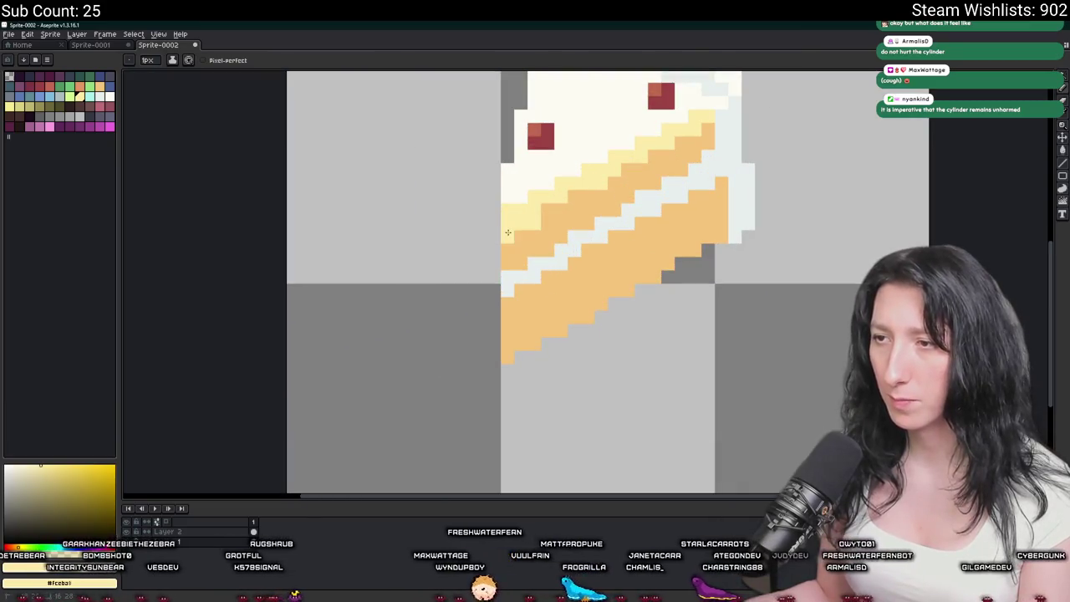
{"action": "left_click_drag", "start_coordinate": [531, 219], "coordinate": [594, 188]}
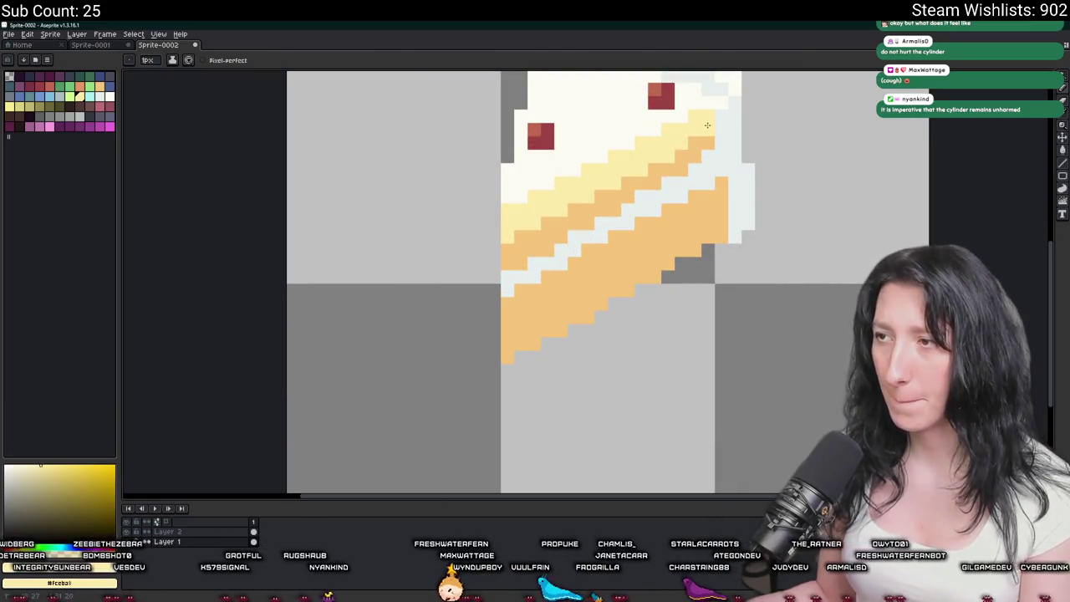
{"action": "scroll", "coordinate": [707, 124], "scroll_direction": "down", "scroll_amount": 2}
{"action": "scroll", "coordinate": [635, 251], "scroll_direction": "down", "scroll_amount": 2}
{"action": "scroll", "coordinate": [610, 303], "scroll_direction": "down", "scroll_amount": 1}
{"action": "scroll", "coordinate": [610, 303], "scroll_direction": "up", "scroll_amount": 4}
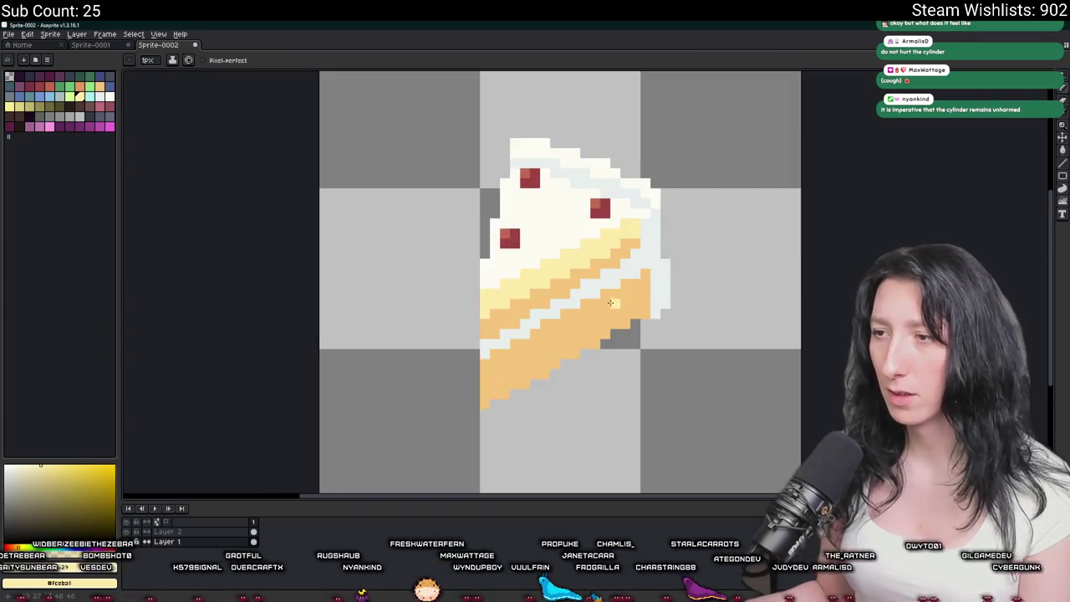
{"action": "scroll", "coordinate": [610, 302], "scroll_direction": "up", "scroll_amount": 1}
Draw a pale-yellow highlight stripe across the lower orange band.
{"action": "left_click_drag", "start_coordinate": [711, 256], "coordinate": [540, 361]}
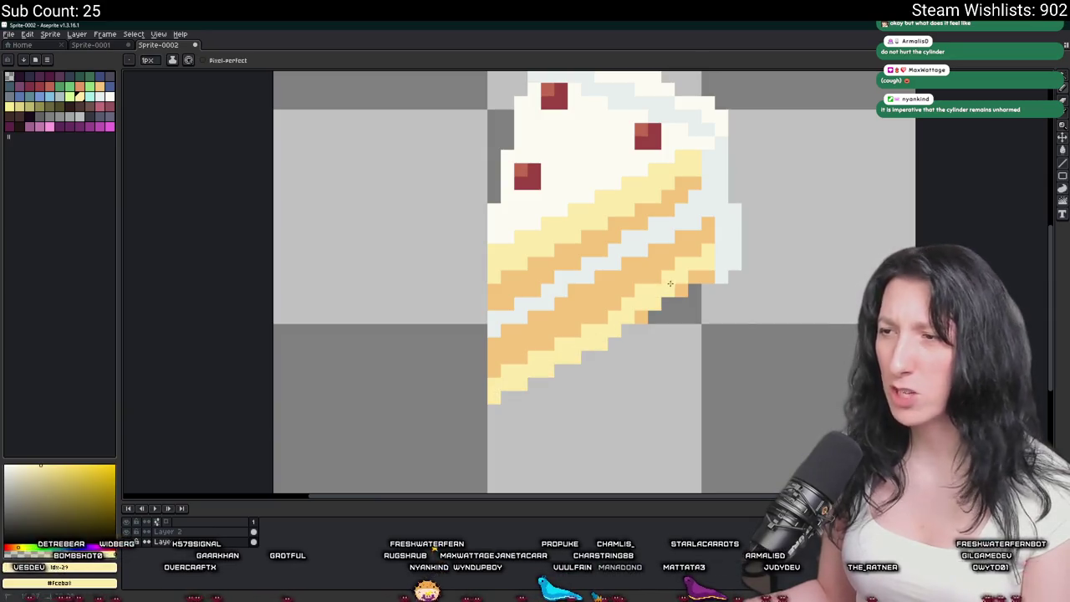
{"action": "key", "text": "b"}
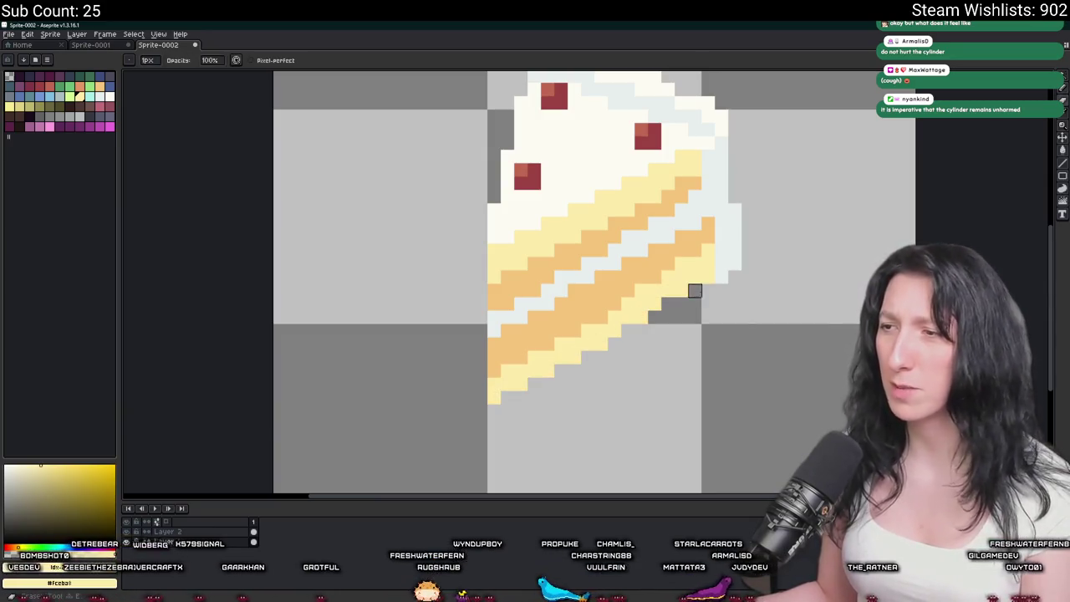
{"action": "scroll", "coordinate": [635, 318], "scroll_direction": "down", "scroll_amount": 3}
{"action": "scroll", "coordinate": [623, 334], "scroll_direction": "down", "scroll_amount": 1}
{"action": "scroll", "coordinate": [617, 341], "scroll_direction": "down", "scroll_amount": 1}
{"action": "scroll", "coordinate": [617, 340], "scroll_direction": "up", "scroll_amount": 1}
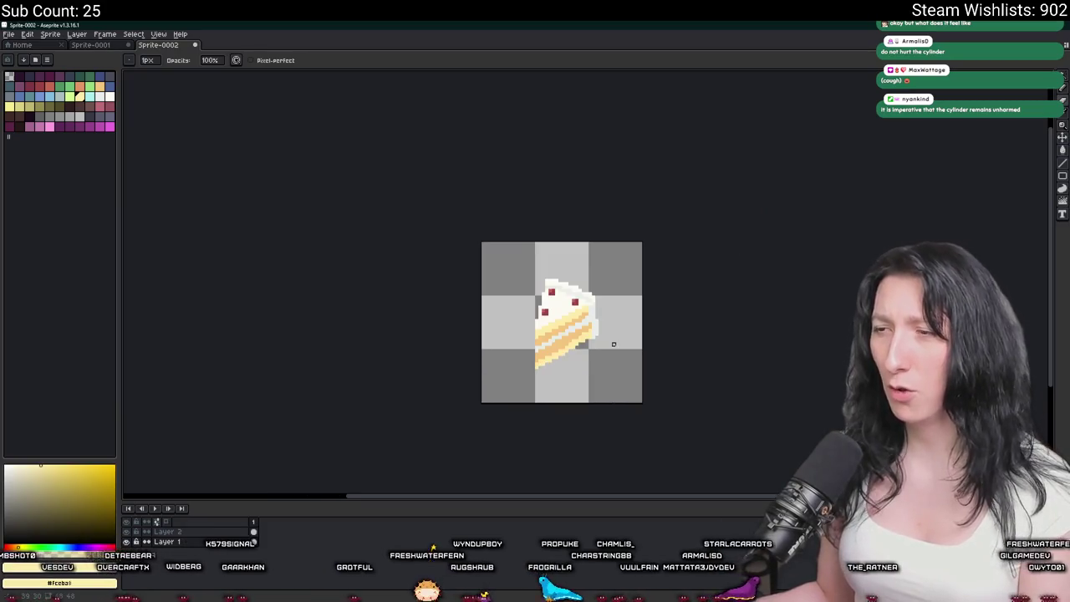
{"action": "scroll", "coordinate": [537, 334], "scroll_direction": "up", "scroll_amount": 3}
{"action": "scroll", "coordinate": [529, 359], "scroll_direction": "up", "scroll_amount": 1}
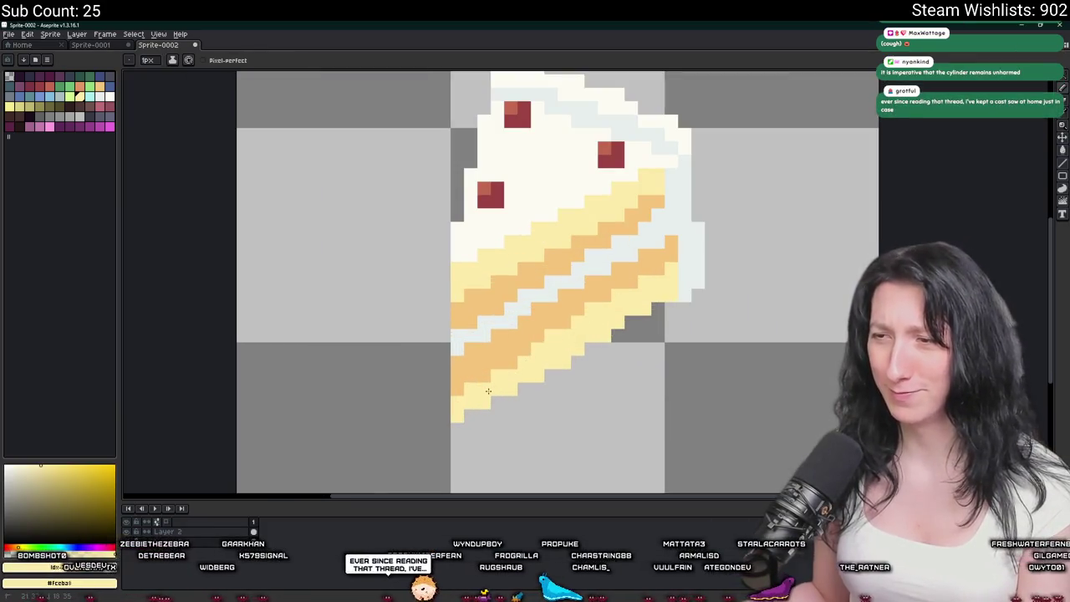
{"action": "scroll", "coordinate": [488, 391], "scroll_direction": "down", "scroll_amount": 2}
{"action": "scroll", "coordinate": [493, 395], "scroll_direction": "down", "scroll_amount": 1}
{"action": "scroll", "coordinate": [505, 402], "scroll_direction": "down", "scroll_amount": 3}
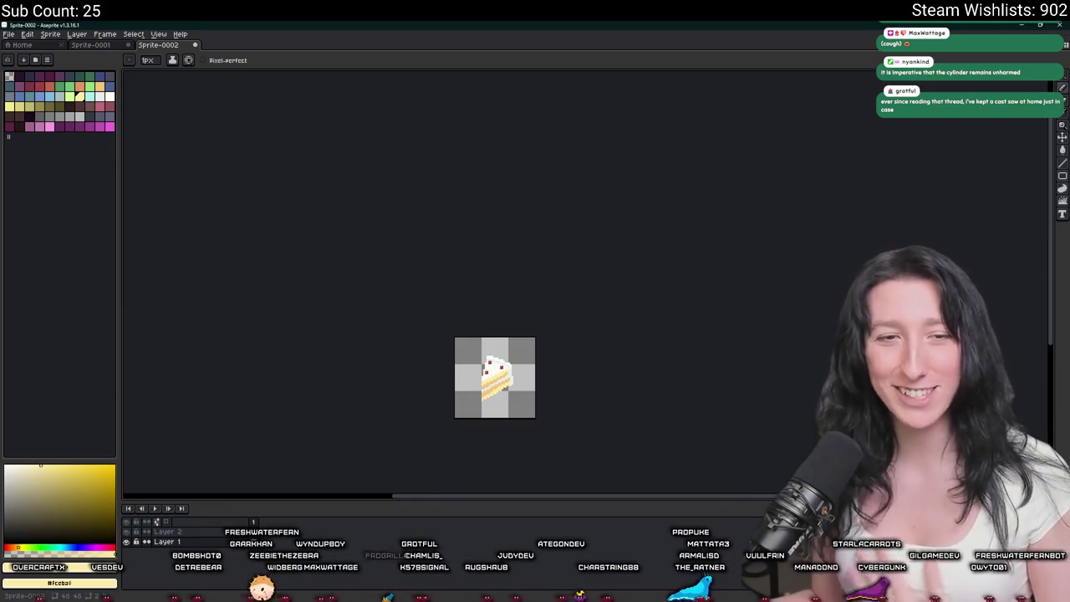
Sample the frosting colour and pencil a diagonal light grey shading line across the frosting.
{"action": "scroll", "coordinate": [468, 358], "scroll_direction": "up", "scroll_amount": 2}
{"action": "scroll", "coordinate": [468, 358], "scroll_direction": "up", "scroll_amount": 3}
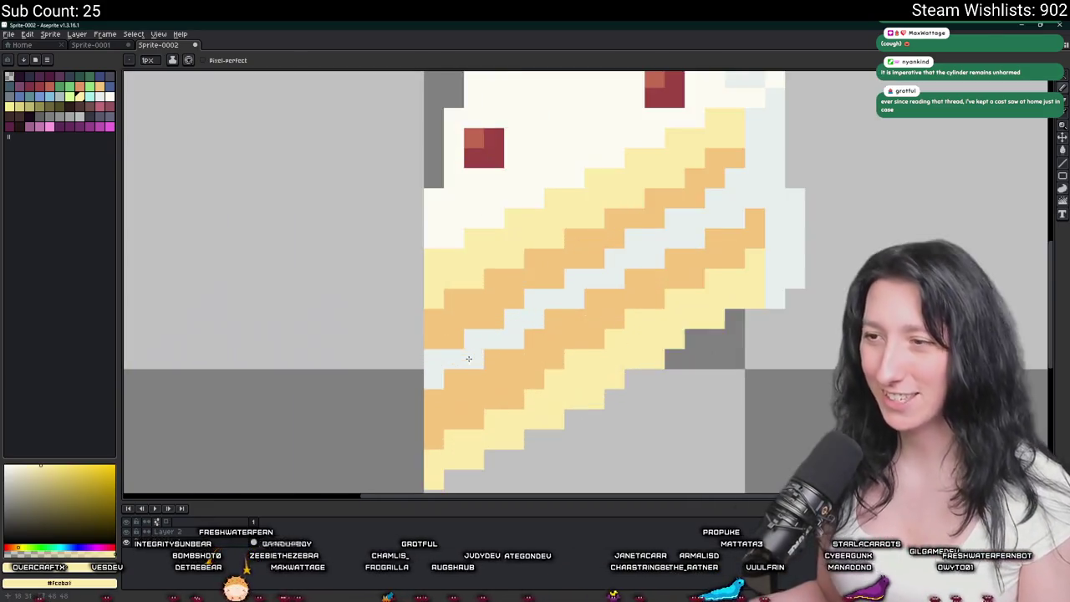
{"action": "scroll", "coordinate": [468, 359], "scroll_direction": "up", "scroll_amount": 1}
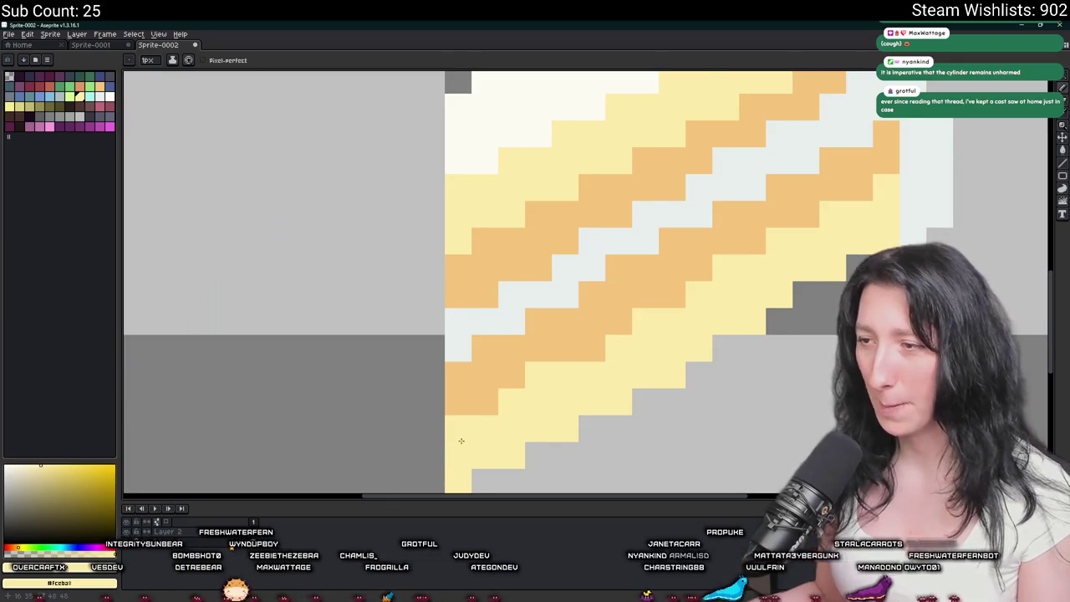
{"action": "scroll", "coordinate": [461, 441], "scroll_direction": "down", "scroll_amount": 5}
{"action": "left_click_drag", "start_coordinate": [456, 456], "coordinate": [448, 406]}
{"action": "scroll", "coordinate": [448, 406], "scroll_direction": "up", "scroll_amount": 1}
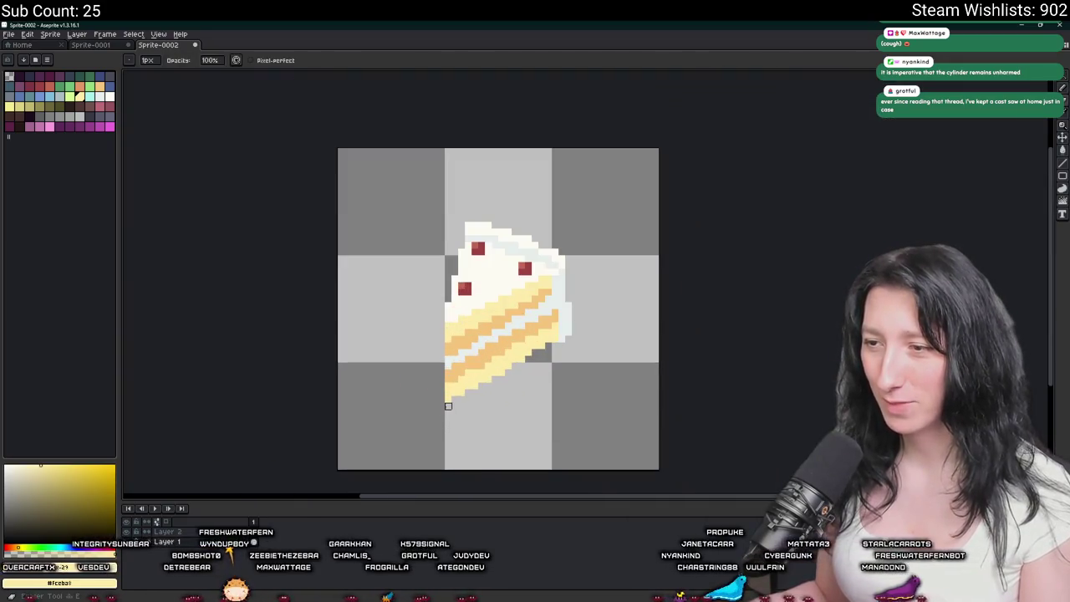
{"action": "scroll", "coordinate": [448, 412], "scroll_direction": "down", "scroll_amount": 2}
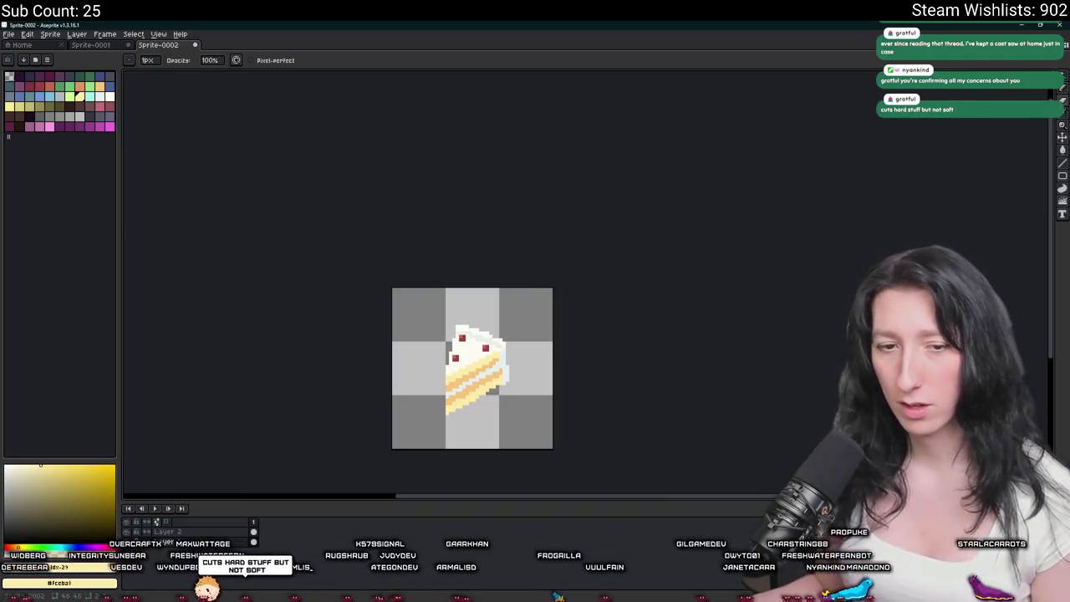
{"action": "scroll", "coordinate": [468, 374], "scroll_direction": "up", "scroll_amount": 1}
{"action": "scroll", "coordinate": [468, 374], "scroll_direction": "down", "scroll_amount": 1}
{"action": "scroll", "coordinate": [468, 374], "scroll_direction": "up", "scroll_amount": 2}
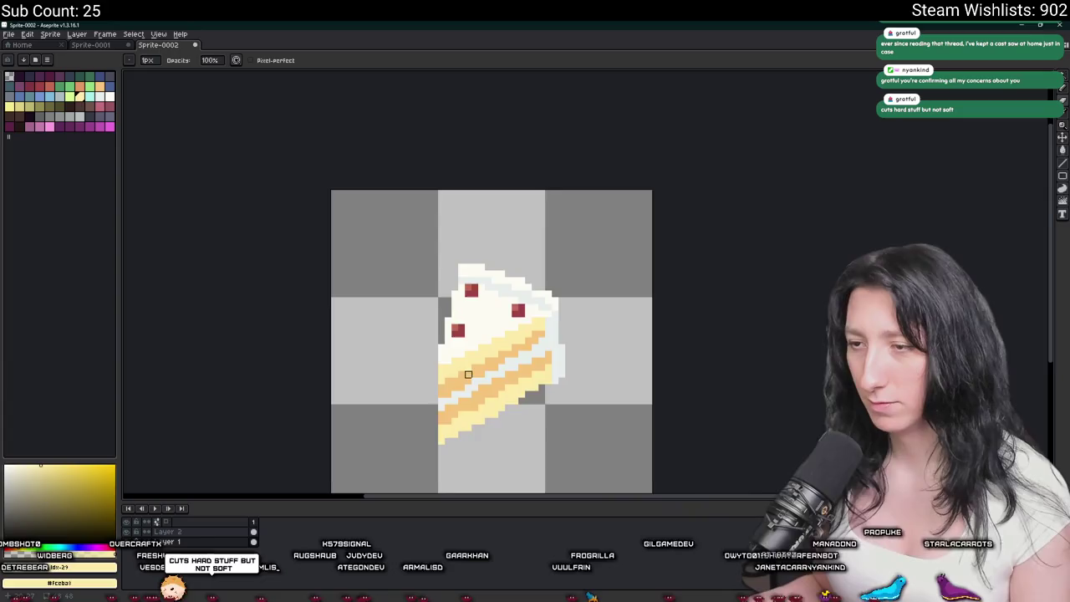
{"action": "scroll", "coordinate": [468, 375], "scroll_direction": "up", "scroll_amount": 2}
{"action": "left_click", "coordinate": [549, 208], "text": "alt"}
{"action": "left_click_drag", "start_coordinate": [494, 290], "coordinate": [441, 334]}
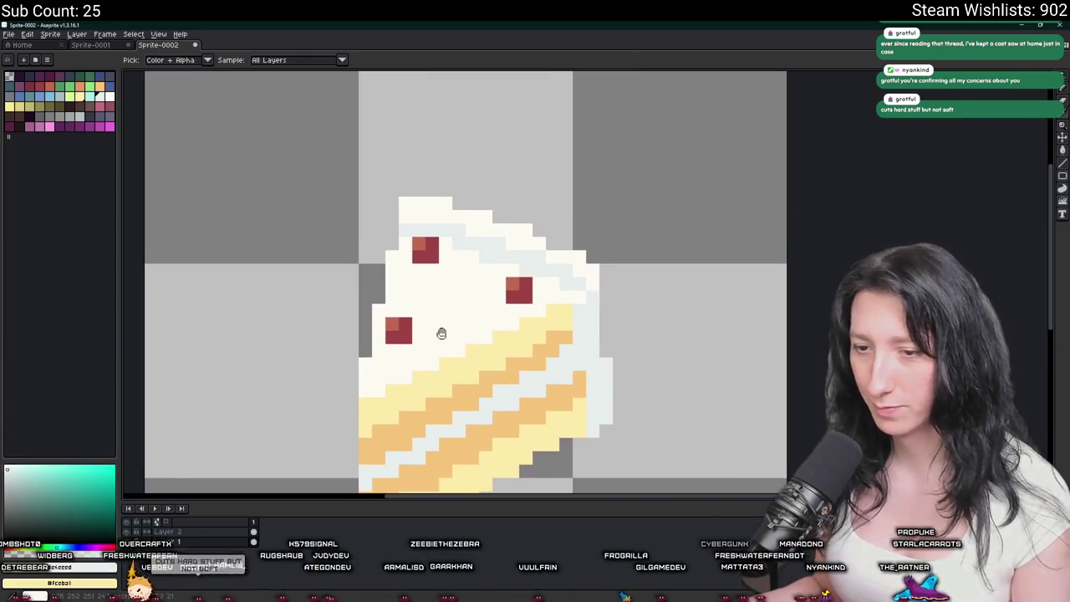
{"action": "key", "text": "b"}
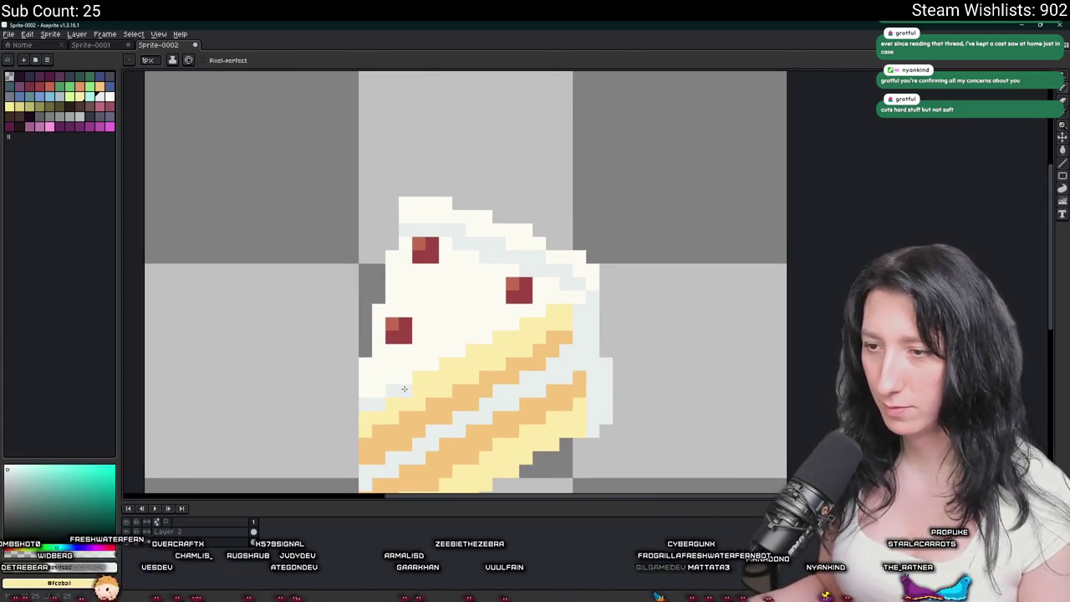
{"action": "left_click_drag", "start_coordinate": [404, 389], "coordinate": [567, 306]}
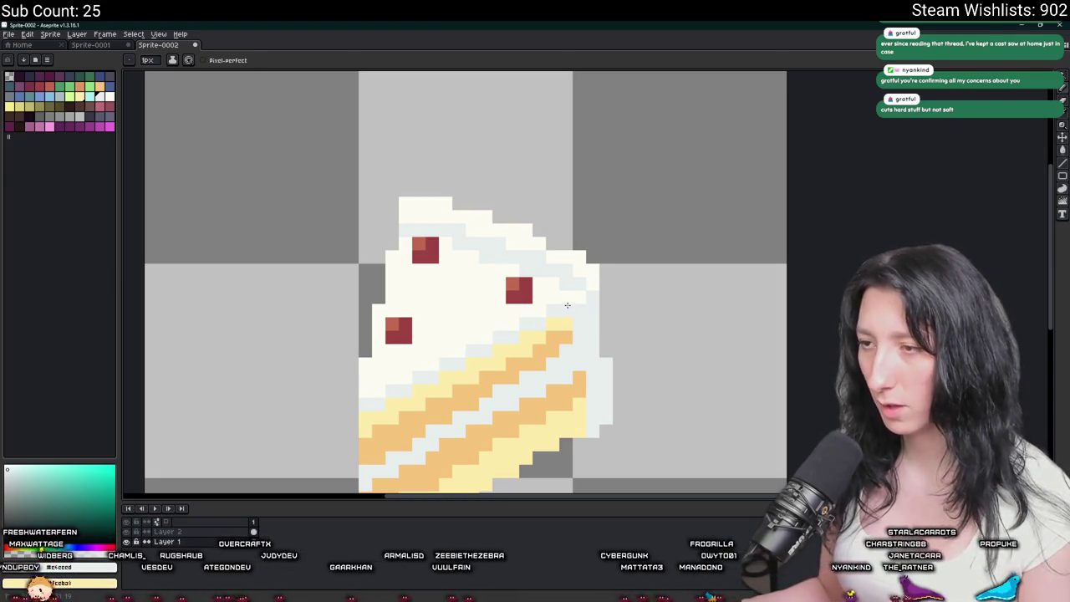
{"action": "scroll", "coordinate": [566, 305], "scroll_direction": "down", "scroll_amount": 3}
{"action": "scroll", "coordinate": [589, 328], "scroll_direction": "down", "scroll_amount": 2}
{"action": "scroll", "coordinate": [614, 350], "scroll_direction": "down", "scroll_amount": 1}
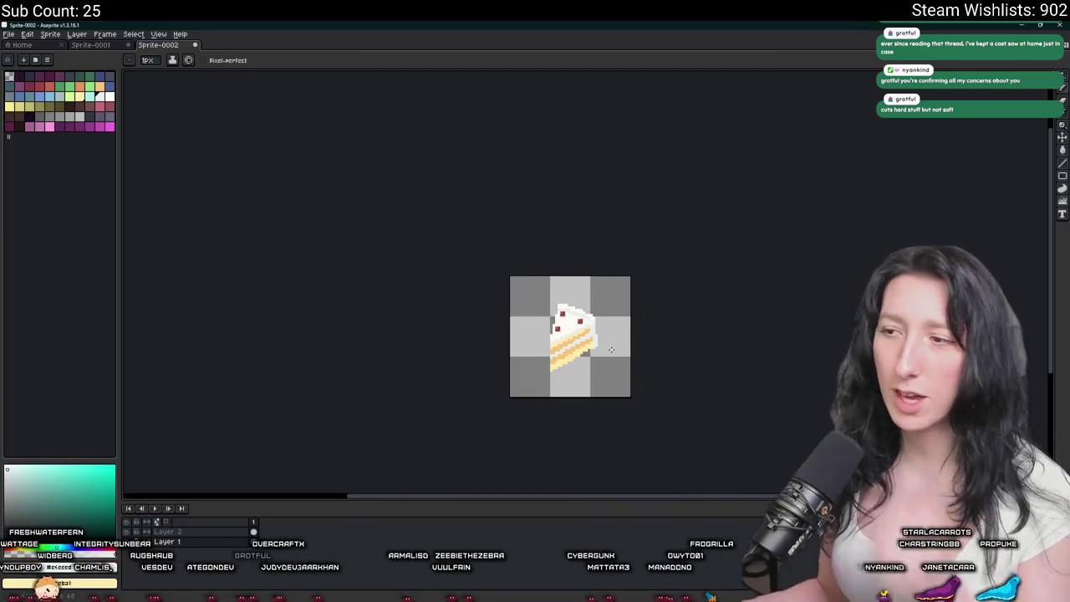
{"action": "scroll", "coordinate": [603, 330], "scroll_direction": "up", "scroll_amount": 2}
{"action": "scroll", "coordinate": [594, 304], "scroll_direction": "up", "scroll_amount": 2}
Sample the orange filling colour, ready the fill tool, and make Layer 2 active.
{"action": "key", "text": "alt"}
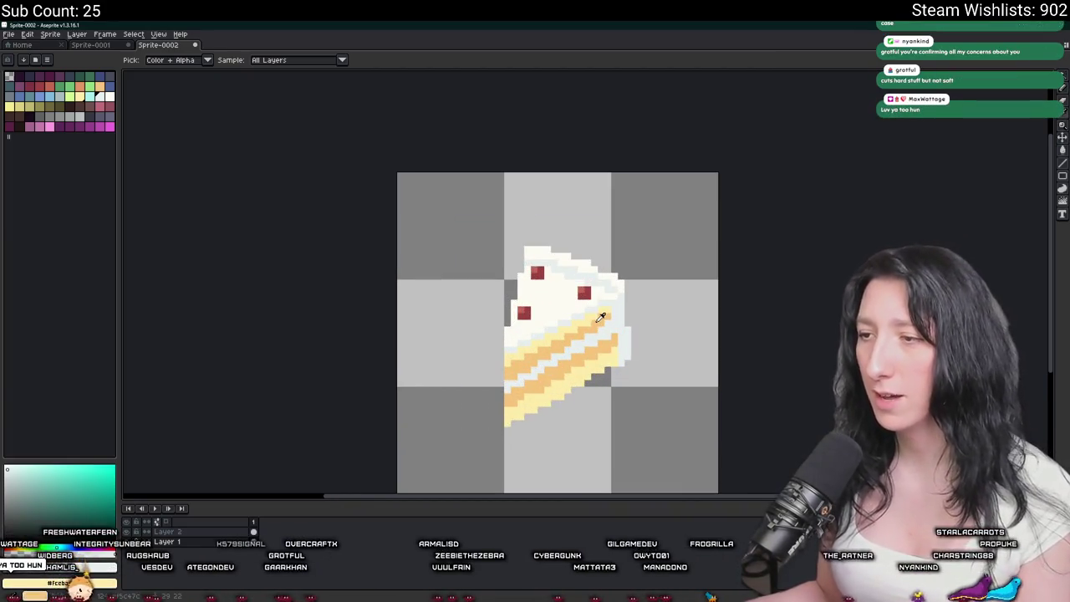
{"action": "left_click", "coordinate": [600, 318], "text": "alt"}
{"action": "scroll", "coordinate": [600, 317], "scroll_direction": "up", "scroll_amount": 2}
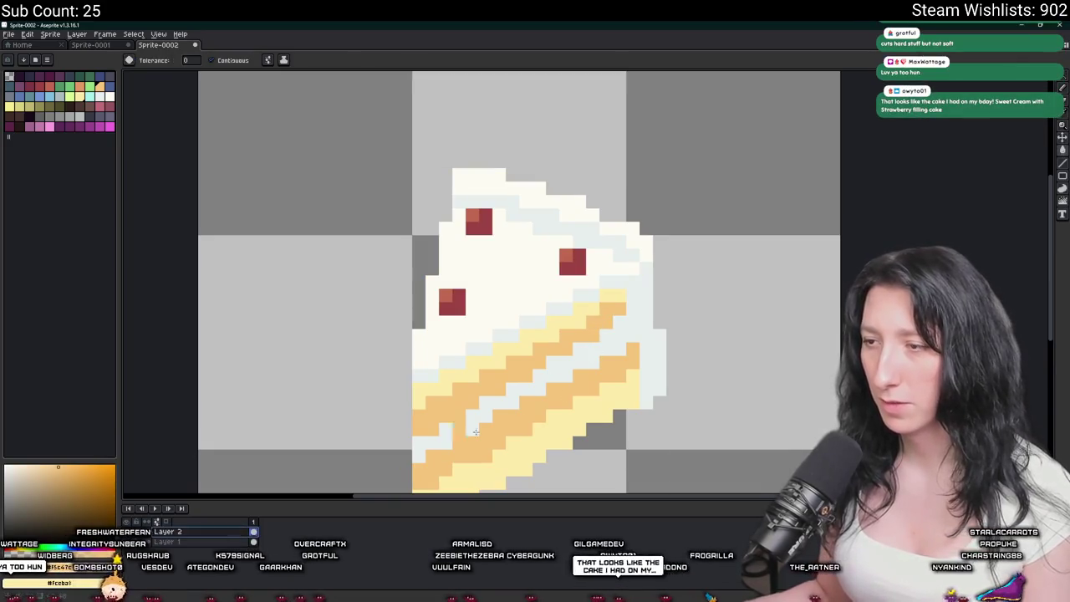
{"action": "key", "text": "b"}
{"action": "key", "text": "g"}
{"action": "scroll", "coordinate": [607, 346], "scroll_direction": "down", "scroll_amount": 4}
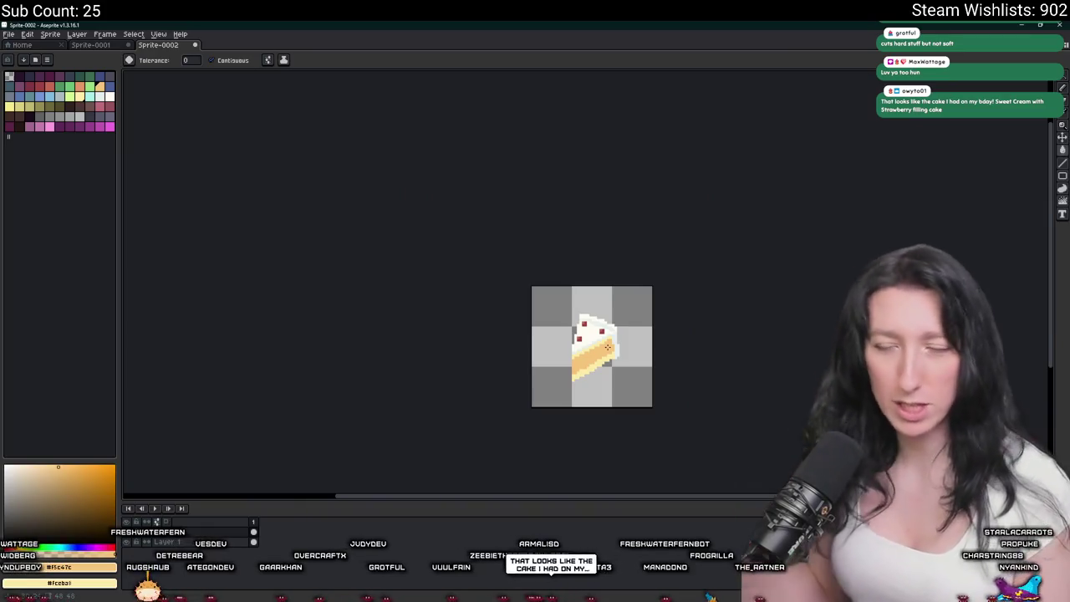
{"action": "scroll", "coordinate": [611, 380], "scroll_direction": "down", "scroll_amount": 1}
{"action": "key", "text": "Up"}
{"action": "key", "text": "Down"}
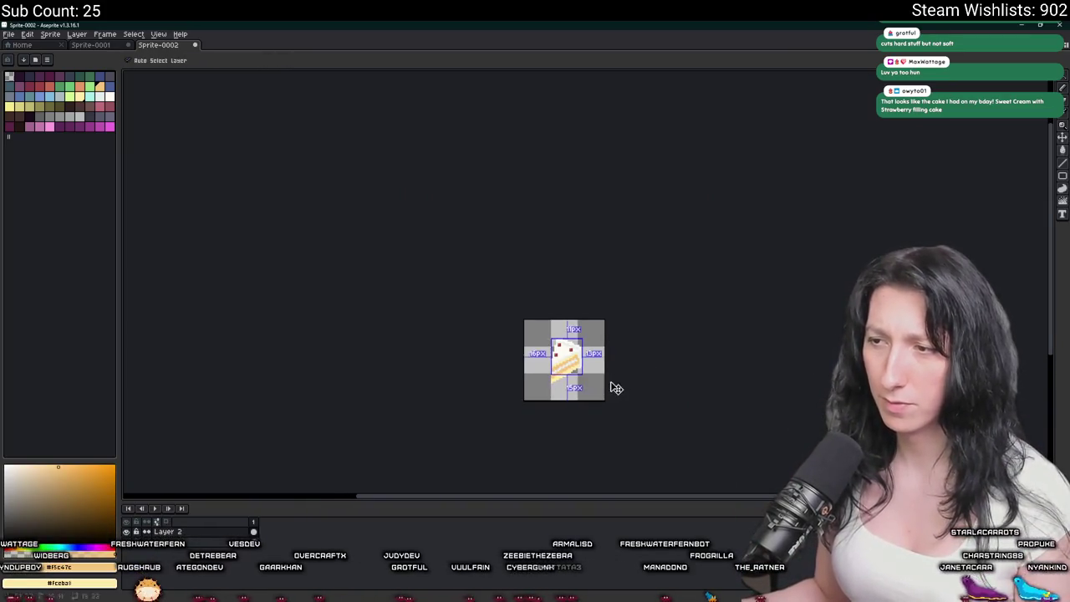
Flatten all layers into a single 'Flattened' layer and select the entire canvas.
{"action": "scroll", "coordinate": [589, 380], "scroll_direction": "up", "scroll_amount": 4}
{"action": "scroll", "coordinate": [578, 377], "scroll_direction": "up", "scroll_amount": 1}
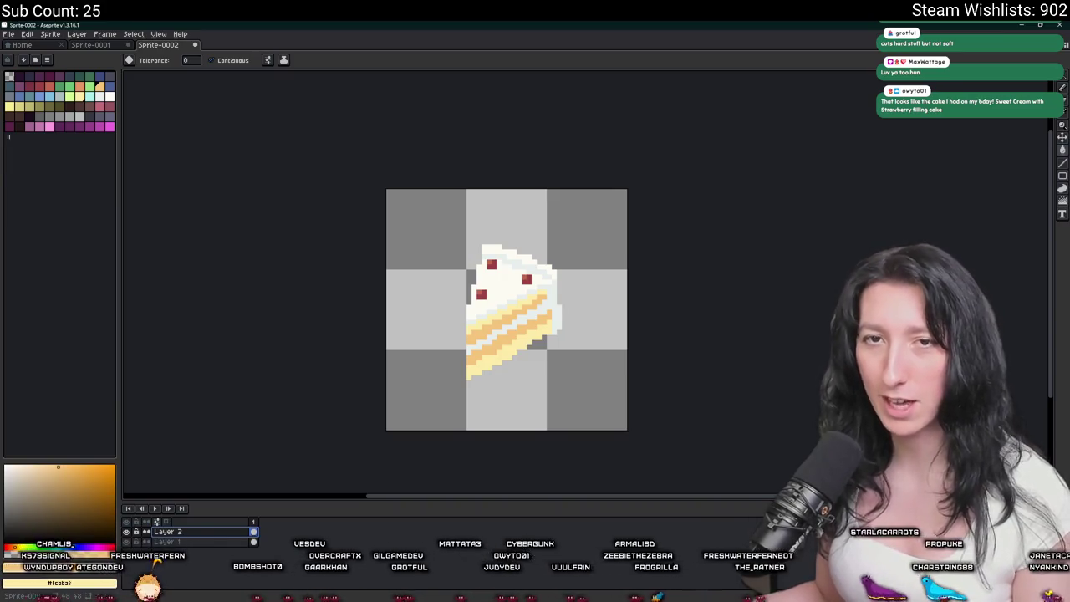
{"action": "scroll", "coordinate": [402, 309], "scroll_direction": "up", "scroll_amount": 3}
{"action": "scroll", "coordinate": [410, 315], "scroll_direction": "right", "scroll_amount": 2}
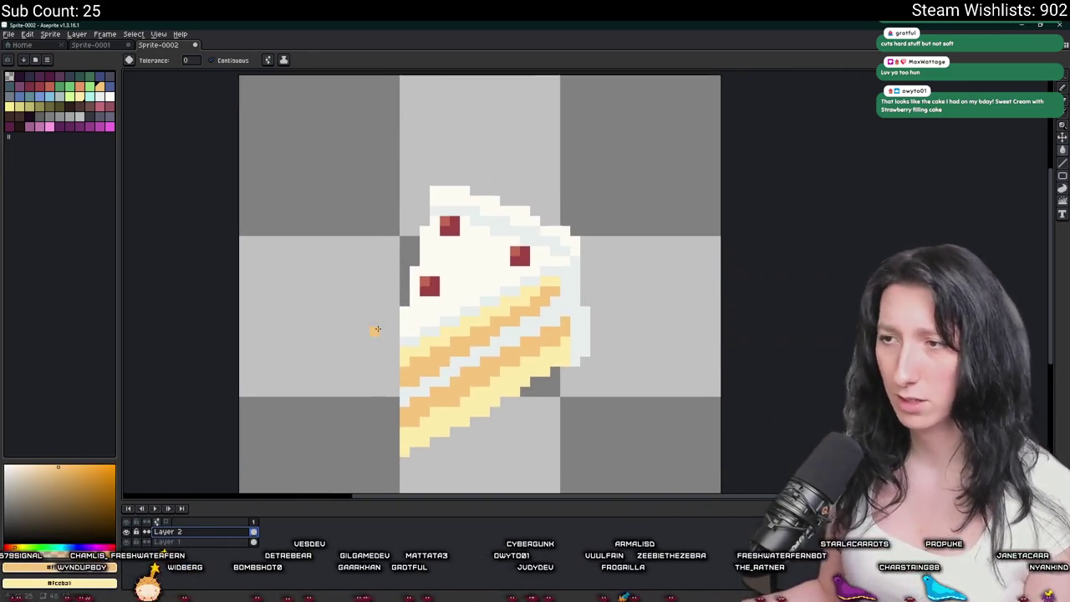
{"action": "scroll", "coordinate": [377, 328], "scroll_direction": "down", "scroll_amount": 3}
{"action": "key", "text": "m"}
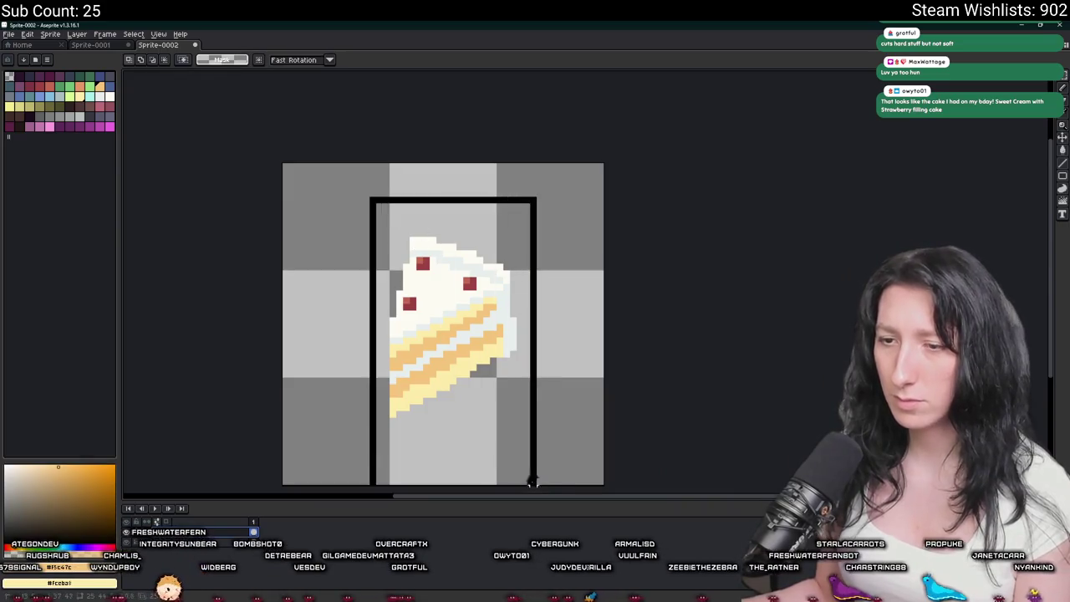
{"action": "right_click", "coordinate": [232, 532]}
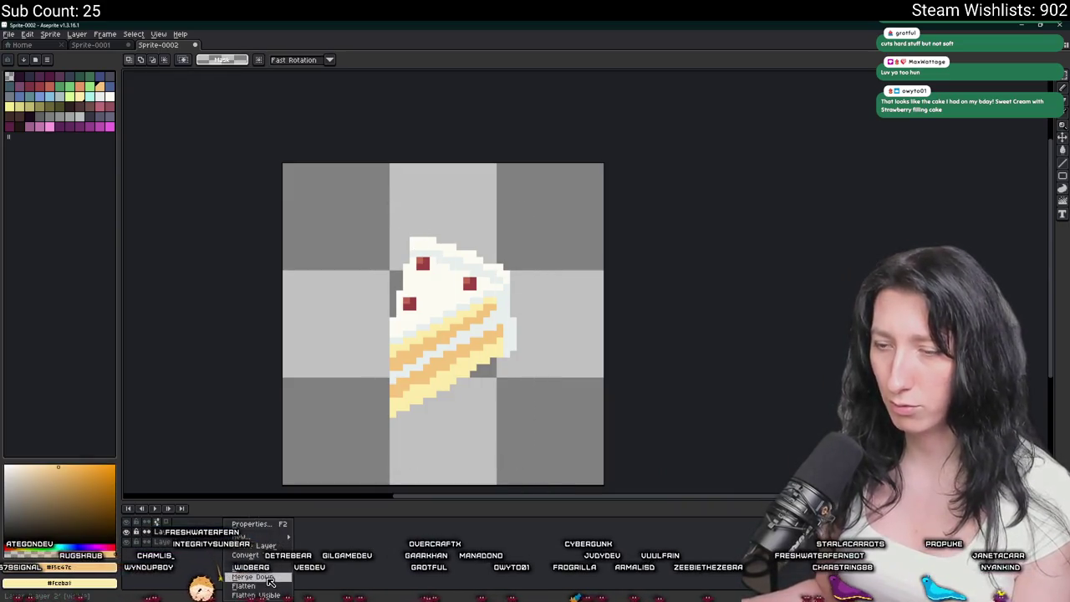
{"action": "left_click", "coordinate": [243, 585]}
{"action": "key", "text": "ctrl+a"}
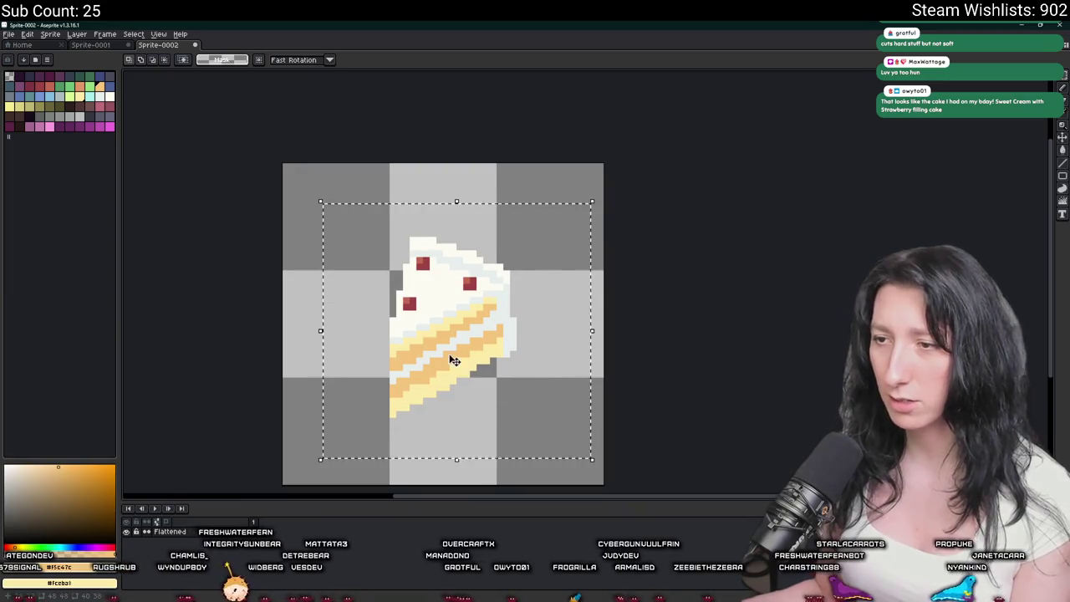
Rotate the selected cake slice to stand more upright and confirm the transform.
{"action": "left_click_drag", "start_coordinate": [454, 357], "coordinate": [686, 320]}
{"action": "scroll", "coordinate": [686, 320], "scroll_direction": "down", "scroll_amount": 4}
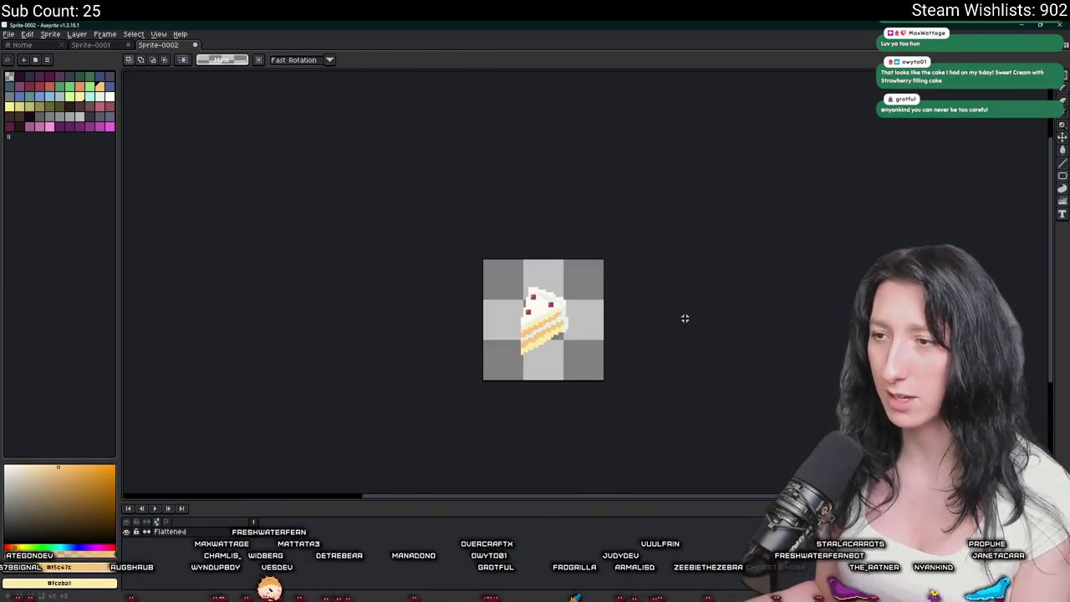
{"action": "scroll", "coordinate": [521, 340], "scroll_direction": "up", "scroll_amount": 4}
{"action": "scroll", "coordinate": [485, 301], "scroll_direction": "down", "scroll_amount": 1}
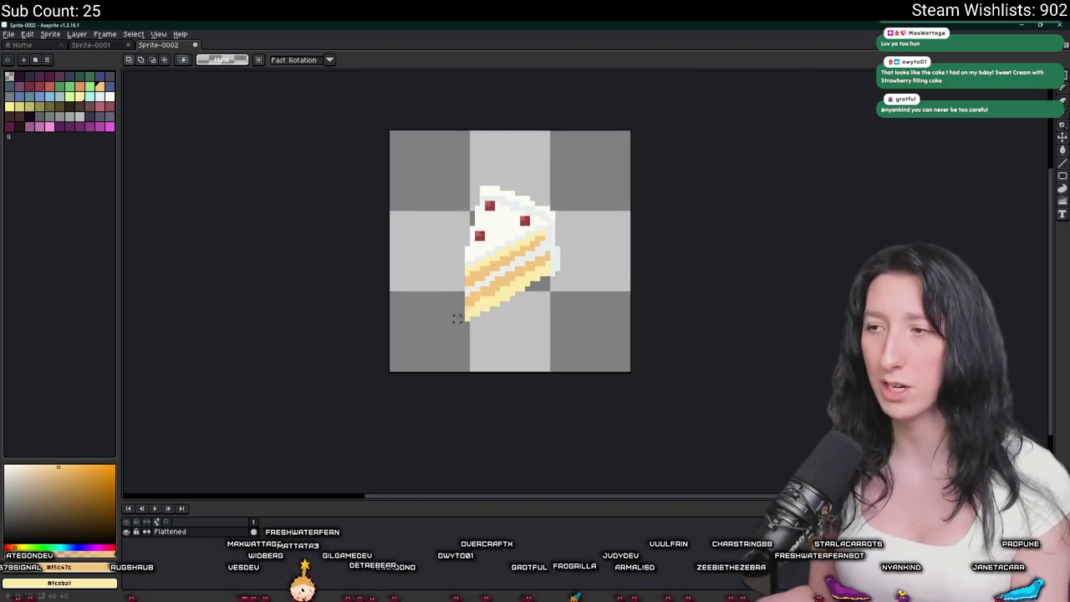
{"action": "key", "text": "Return"}
{"action": "scroll", "coordinate": [467, 281], "scroll_direction": "up", "scroll_amount": 3}
{"action": "left_click_drag", "start_coordinate": [467, 281], "coordinate": [424, 311]}
{"action": "scroll", "coordinate": [444, 402], "scroll_direction": "down", "scroll_amount": 3}
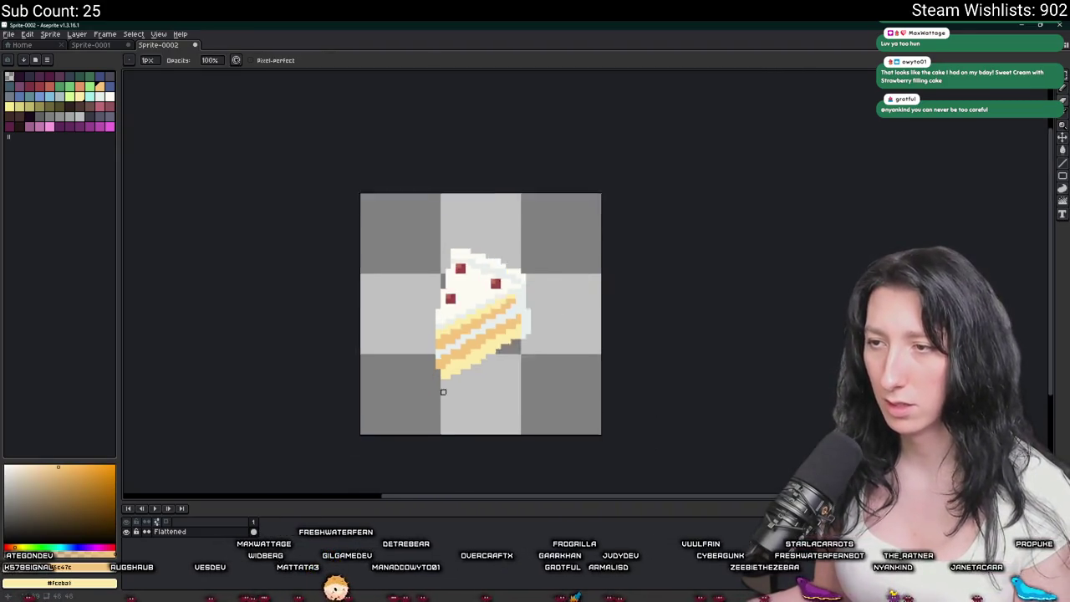
{"action": "scroll", "coordinate": [429, 325], "scroll_direction": "up", "scroll_amount": 1}
{"action": "scroll", "coordinate": [423, 318], "scroll_direction": "down", "scroll_amount": 3}
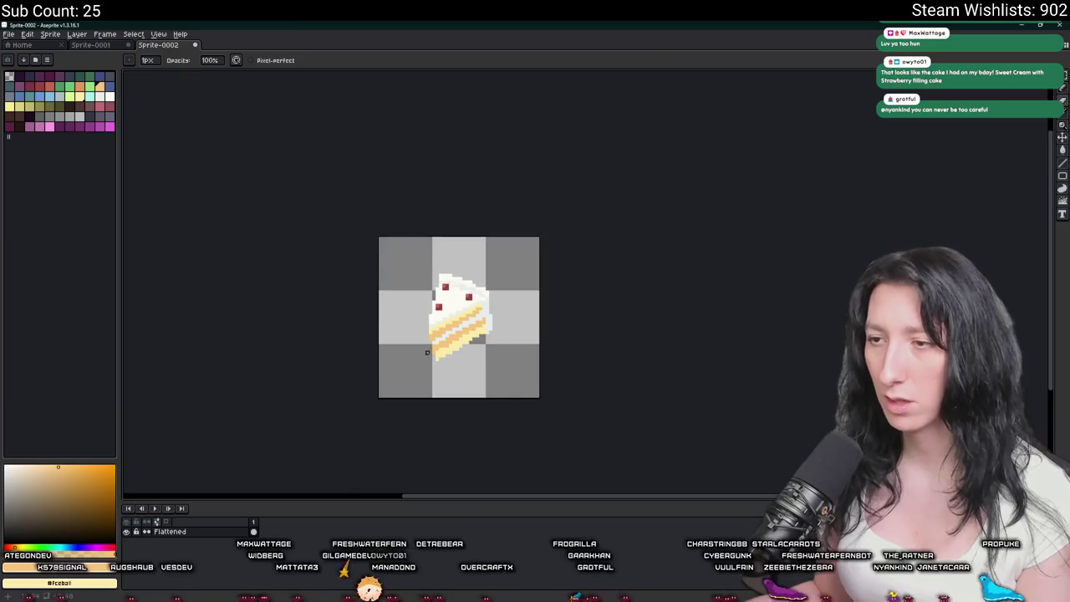
{"action": "scroll", "coordinate": [427, 335], "scroll_direction": "down", "scroll_amount": 1}
{"action": "scroll", "coordinate": [428, 351], "scroll_direction": "up", "scroll_amount": 2}
Pencil a light pixel beside one of the red cherries.
{"action": "key", "text": "v"}
{"action": "key", "text": "b"}
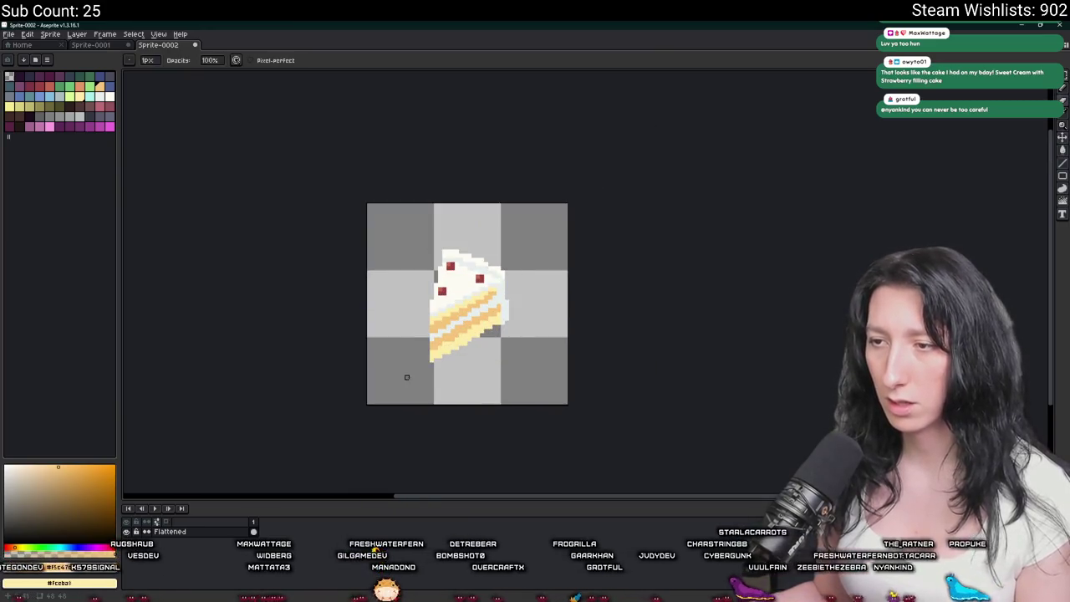
{"action": "scroll", "coordinate": [425, 361], "scroll_direction": "up", "scroll_amount": 2}
{"action": "scroll", "coordinate": [436, 362], "scroll_direction": "up", "scroll_amount": 1}
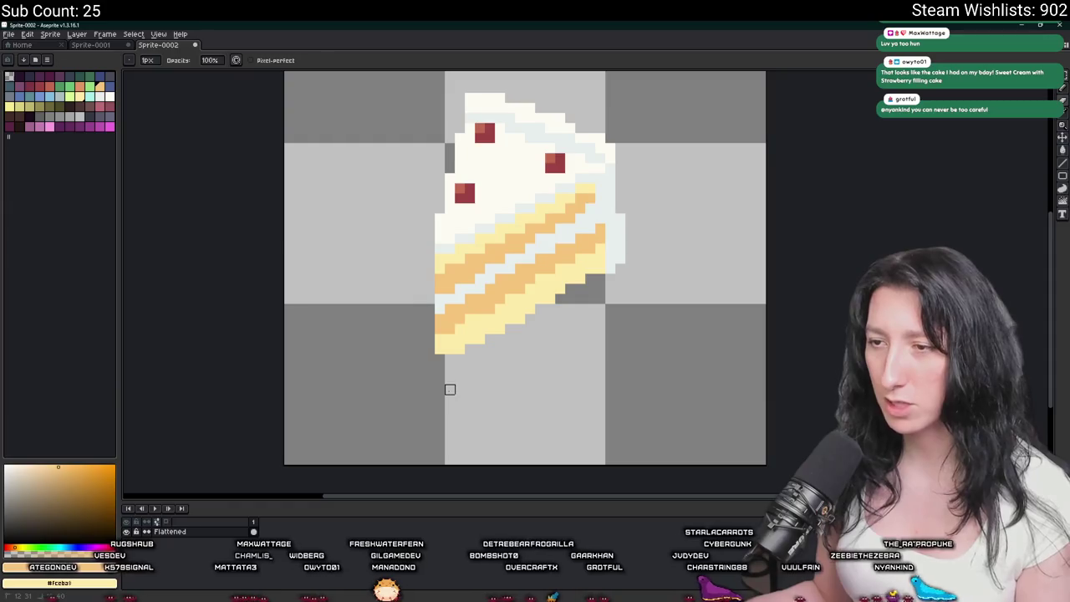
{"action": "scroll", "coordinate": [433, 358], "scroll_direction": "down", "scroll_amount": 4}
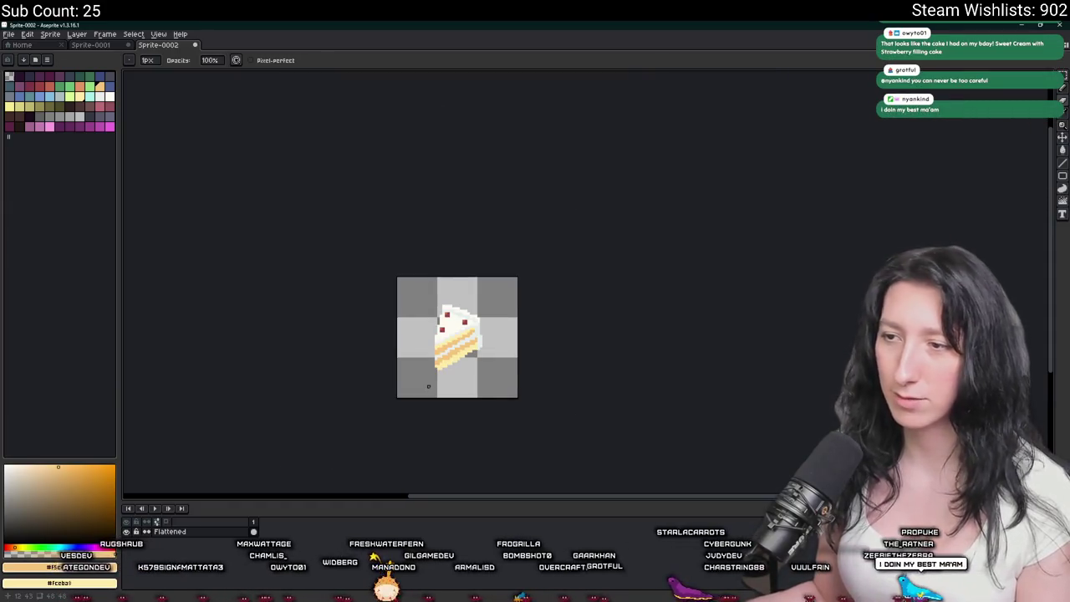
{"action": "scroll", "coordinate": [428, 386], "scroll_direction": "down", "scroll_amount": 1}
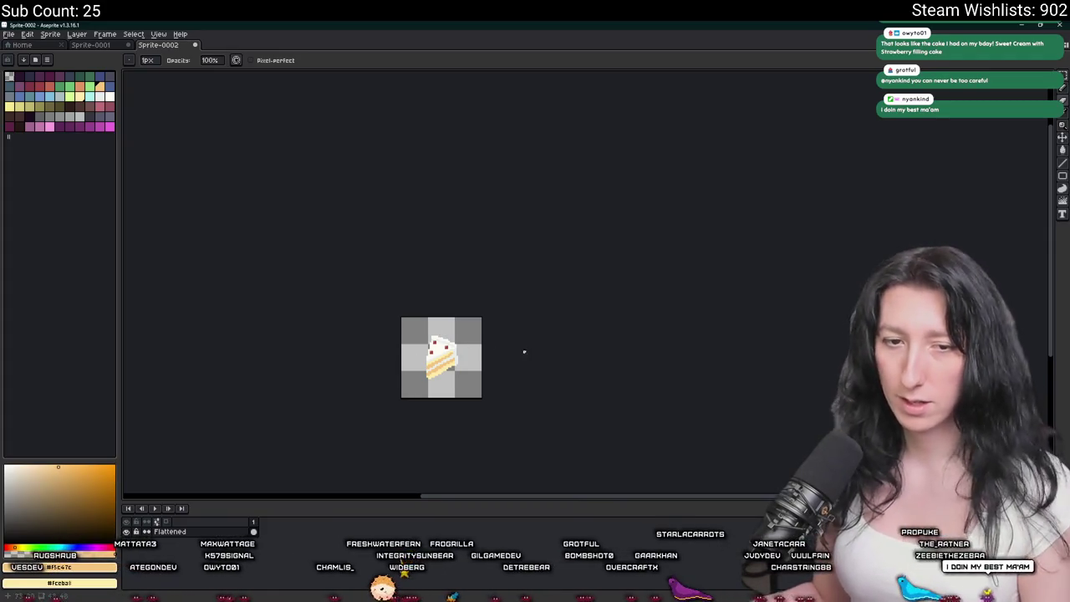
{"action": "scroll", "coordinate": [329, 354], "scroll_direction": "up", "scroll_amount": 3}
{"action": "scroll", "coordinate": [427, 317], "scroll_direction": "up", "scroll_amount": 1}
{"action": "scroll", "coordinate": [519, 301], "scroll_direction": "up", "scroll_amount": 2}
{"action": "scroll", "coordinate": [619, 259], "scroll_direction": "up", "scroll_amount": 2}
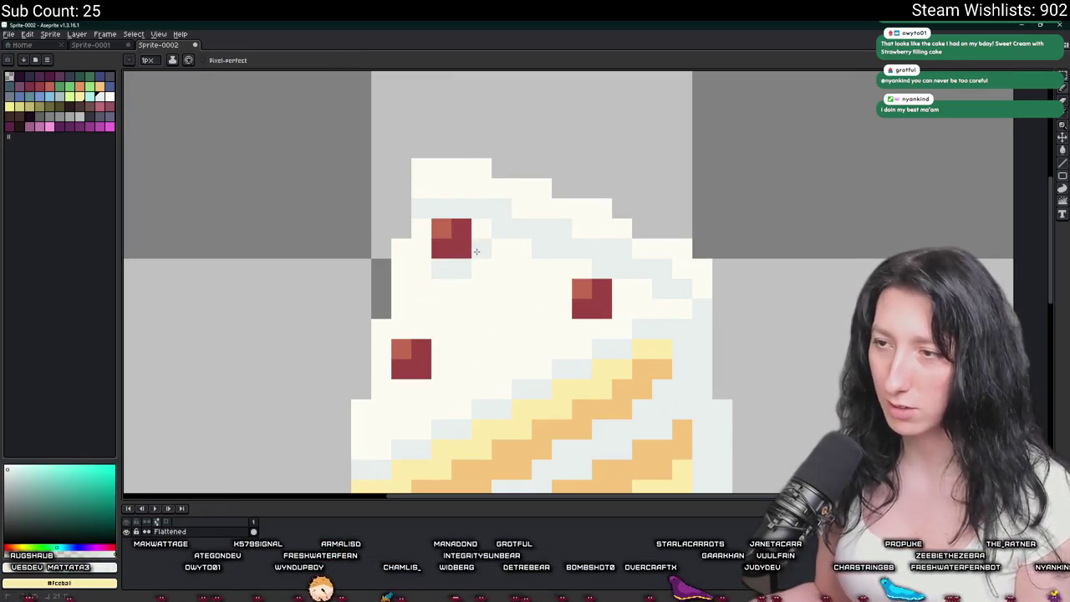
{"action": "left_click", "coordinate": [441, 368]}
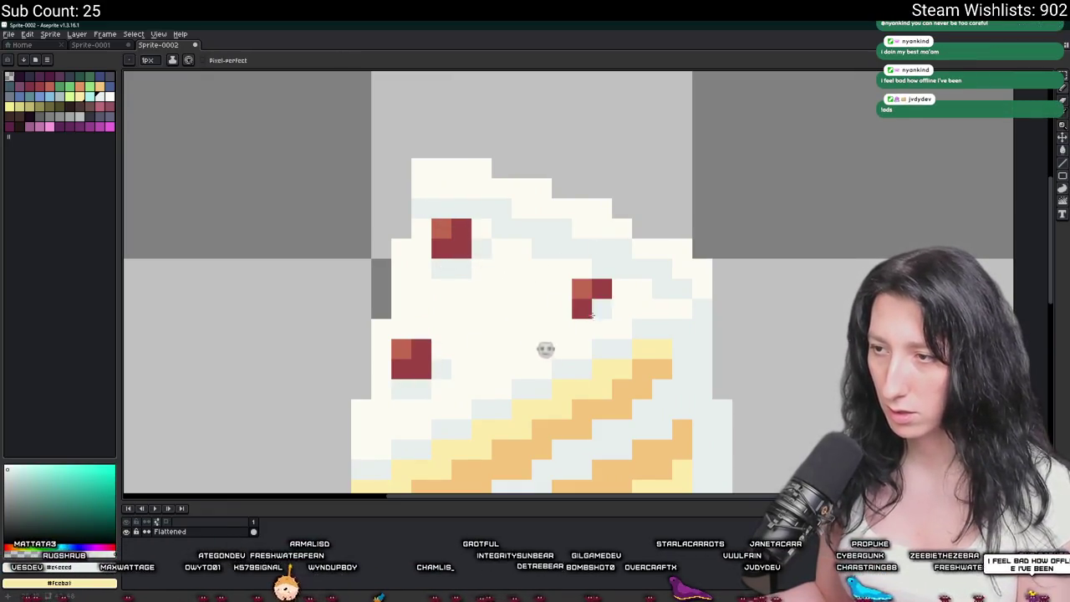
{"action": "scroll", "coordinate": [618, 310], "scroll_direction": "down", "scroll_amount": 4}
{"action": "scroll", "coordinate": [626, 318], "scroll_direction": "down", "scroll_amount": 1}
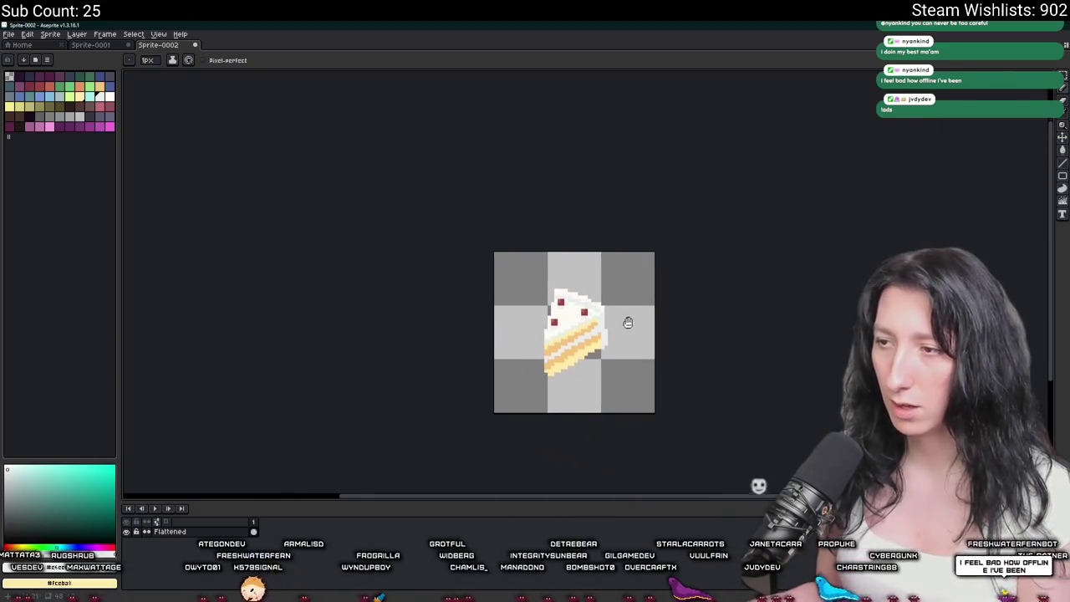
Switch over to GameMaker's spr_item_peashooter revolver sprite editor.
{"action": "left_click_drag", "start_coordinate": [626, 318], "coordinate": [561, 310]}
{"action": "scroll", "coordinate": [576, 125], "scroll_direction": "down", "scroll_amount": 1}
{"action": "key", "text": "m"}
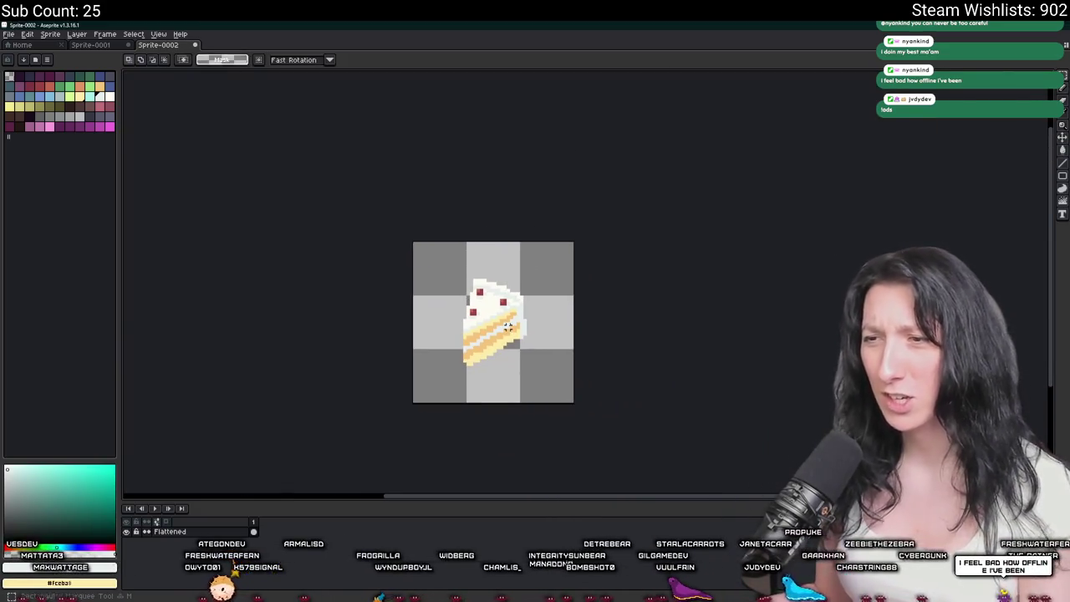
{"action": "scroll", "coordinate": [470, 336], "scroll_direction": "up", "scroll_amount": 1}
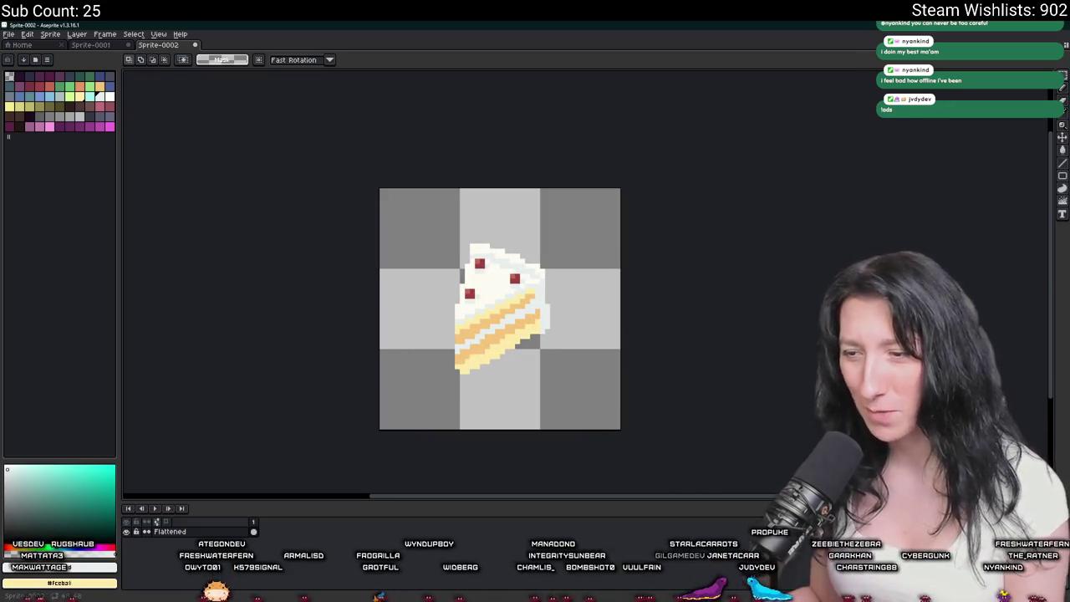
{"action": "key", "text": "alt+Tab"}
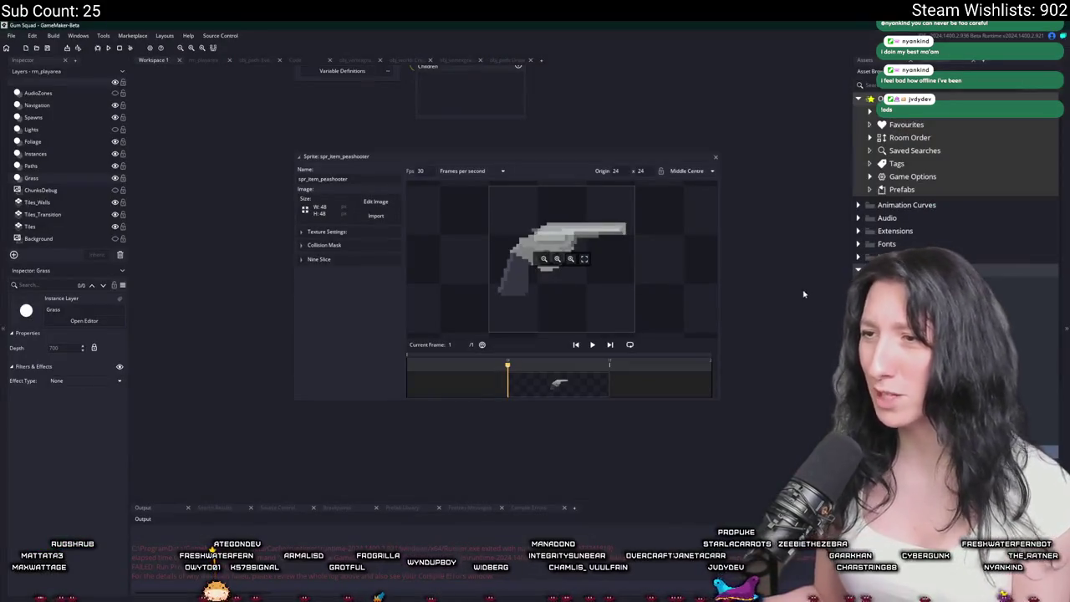
Open the revolver sprite's image in GameMaker's editor and copy the whole image.
{"action": "left_click_drag", "start_coordinate": [532, 290], "coordinate": [461, 275]}
{"action": "left_click", "coordinate": [365, 206]}
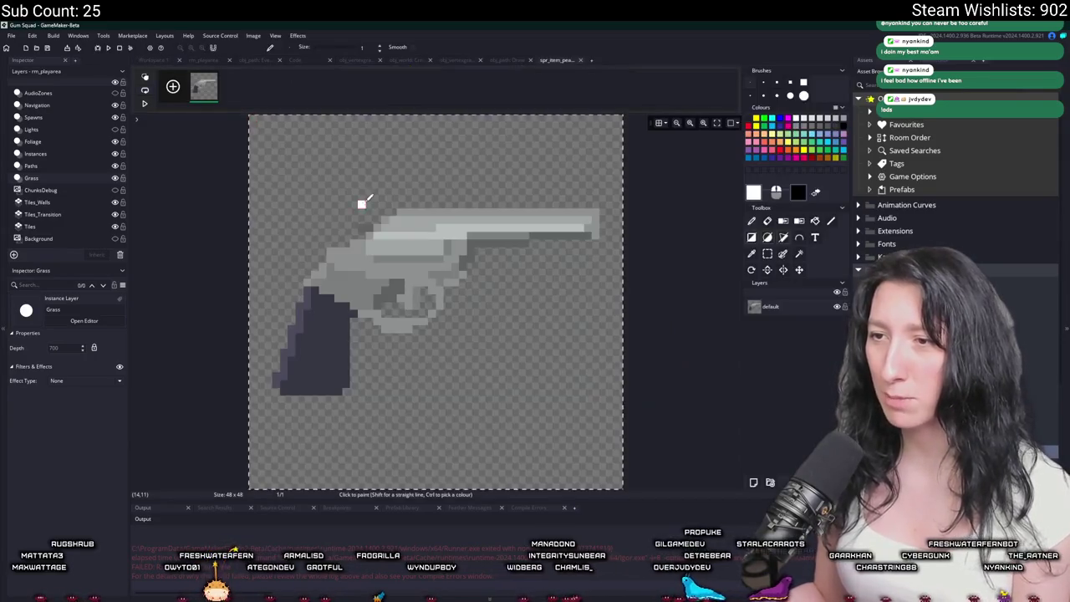
{"action": "key", "text": "ctrl+a"}
{"action": "key", "text": "ctrl+c"}
Paste the revolver into the Aseprite cake canvas over the cake's top, flipped horizontally.
{"action": "key", "text": "alt+Tab"}
{"action": "key", "text": "ctrl+v"}
{"action": "mouse_move", "coordinate": [427, 232]}
{"action": "left_mouse_down"}
{"action": "mouse_move", "coordinate": [498, 371]}
{"action": "mouse_move", "coordinate": [487, 248]}
{"action": "mouse_move", "coordinate": [464, 227]}
{"action": "mouse_move", "coordinate": [477, 250]}
{"action": "left_mouse_up"}
{"action": "key", "text": "shift+h"}
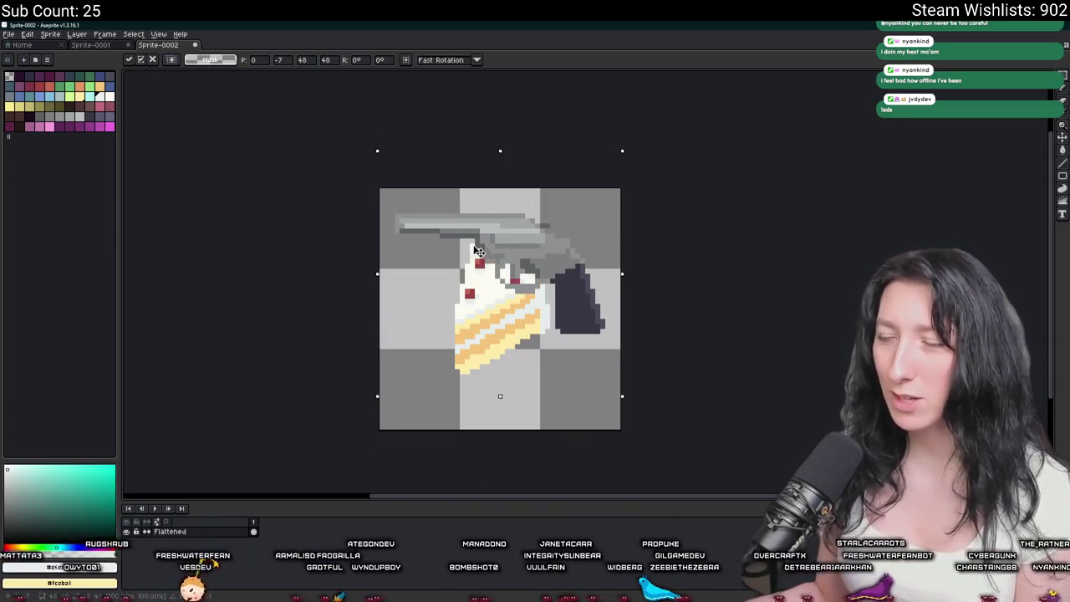
Mirror the pasted revolver horizontally, then discard it to reveal the cake.
{"action": "scroll", "coordinate": [497, 377], "scroll_direction": "up", "scroll_amount": 1}
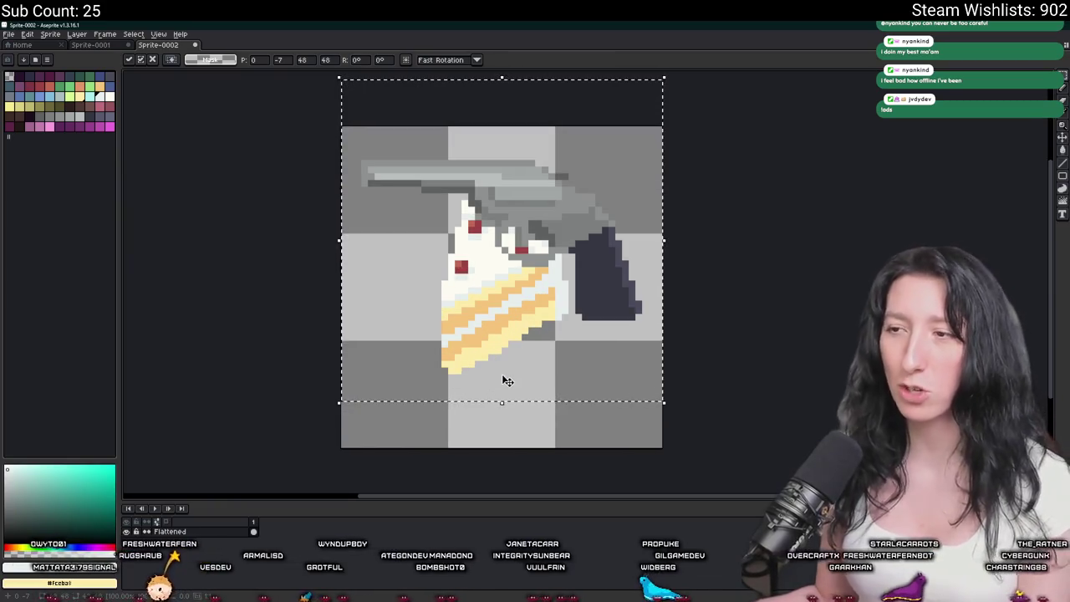
{"action": "key", "text": "shift+h"}
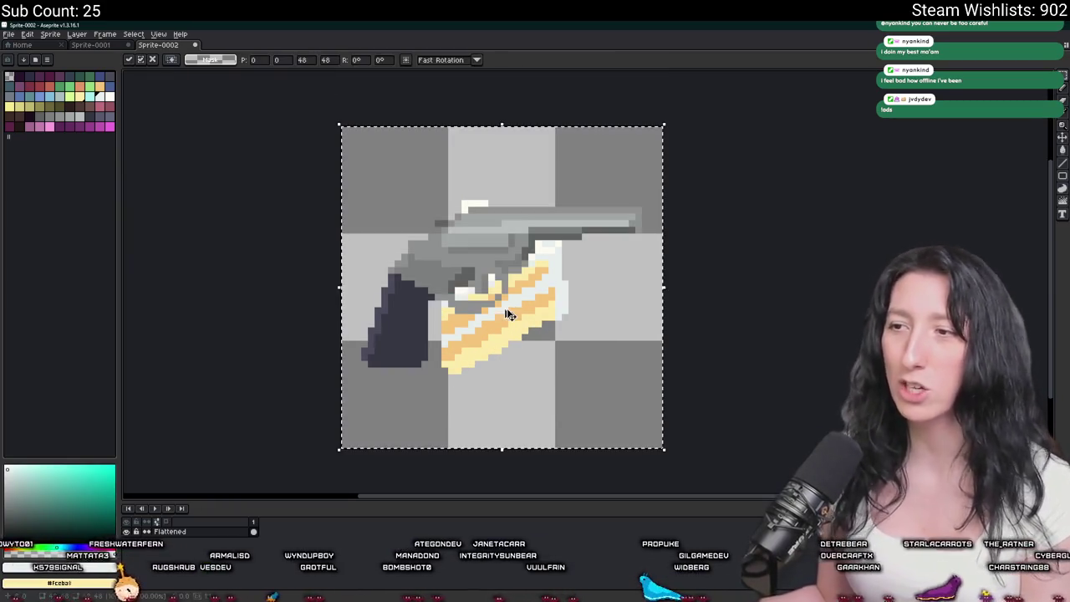
{"action": "key", "text": "Escape"}
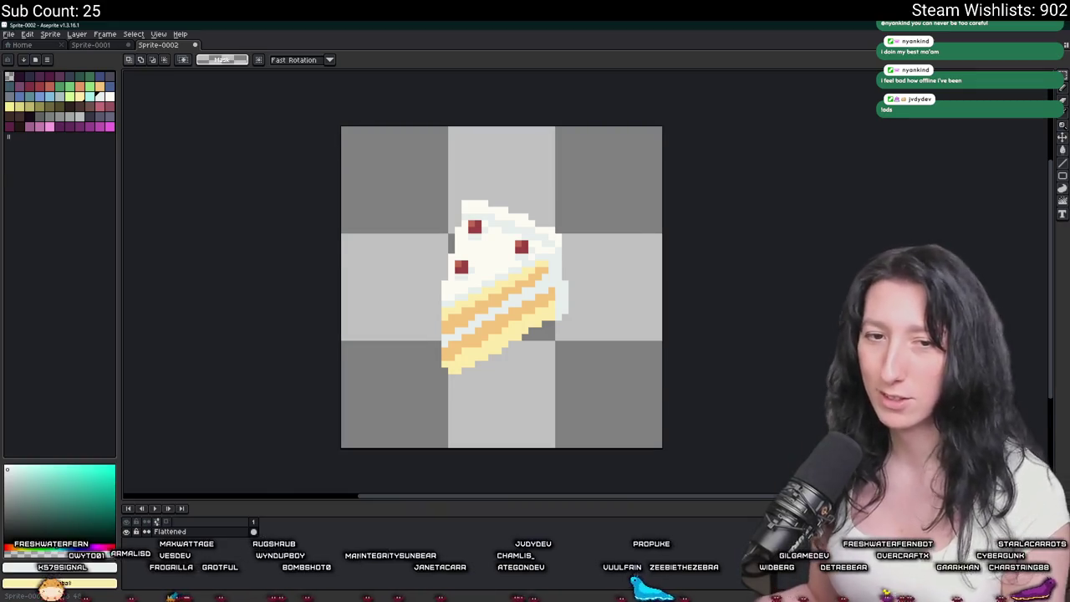
Paste the revolver again and try many horizontal and vertical flip combinations.
{"action": "key", "text": "ctrl+v"}
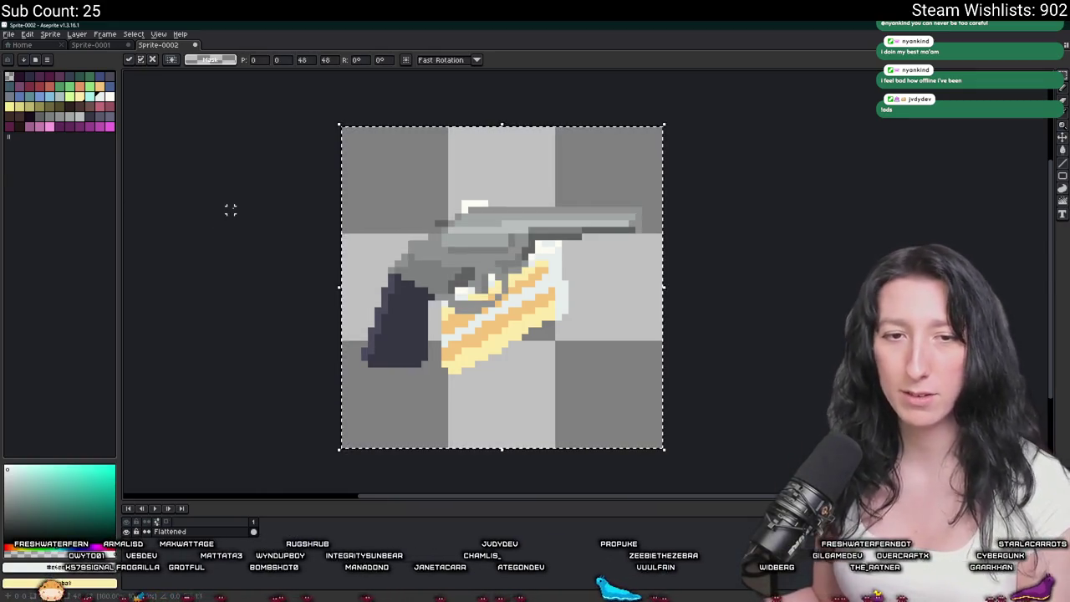
{"action": "key", "text": "shift+v"}
{"action": "key", "text": "shift+h"}
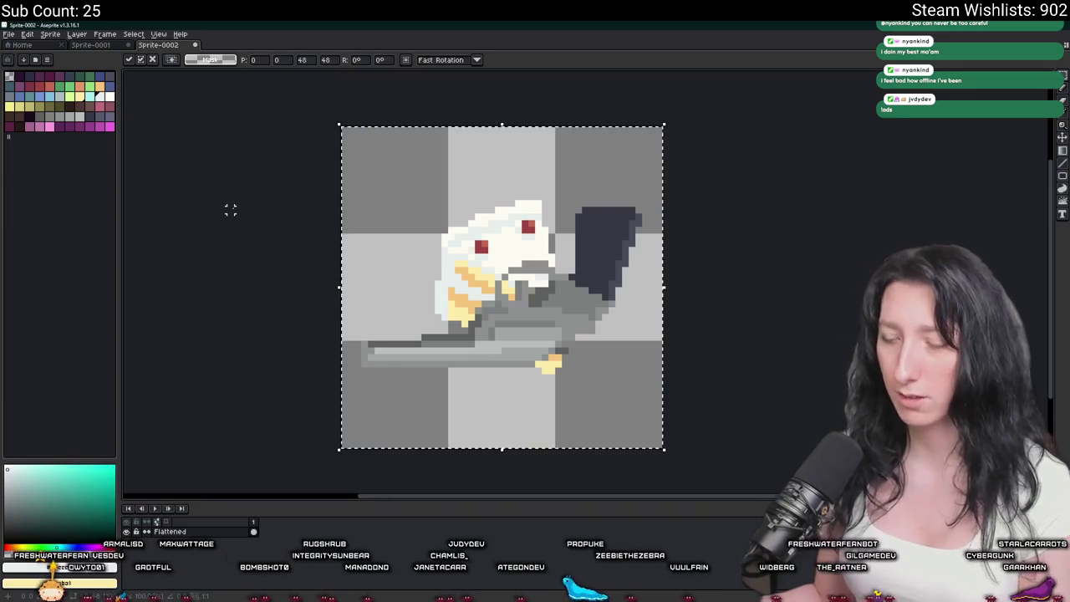
{"action": "key", "text": "shift+h"}
{"action": "key", "text": "shift+h"}
{"action": "key", "text": "shift+v"}
{"action": "key", "text": "shift+v"}
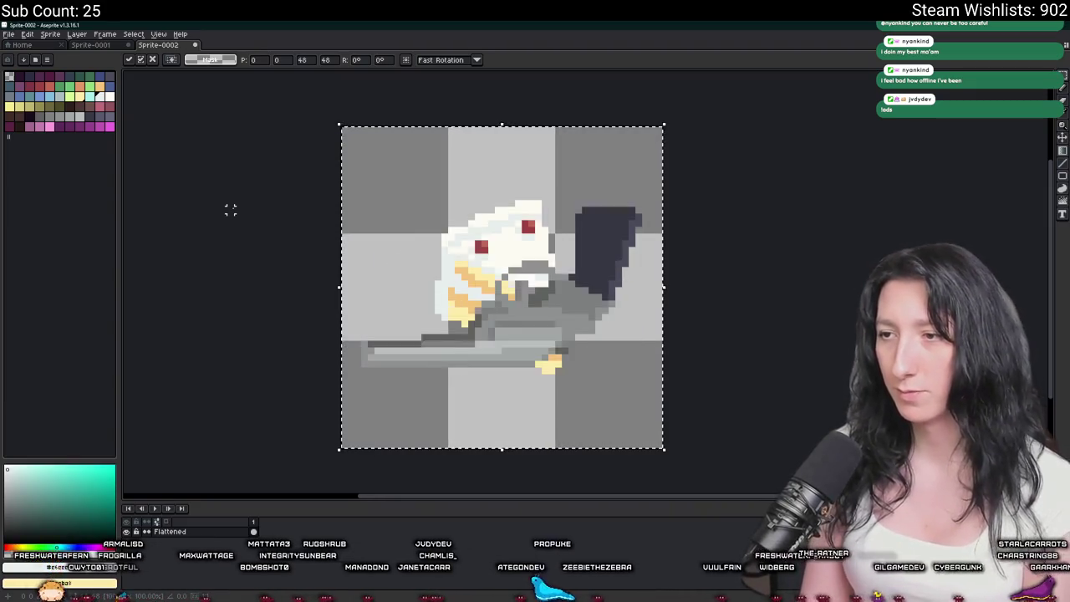
{"action": "key", "text": "shift+h"}
{"action": "key", "text": "shift+v"}
{"action": "key", "text": "shift+h"}
{"action": "key", "text": "shift+h"}
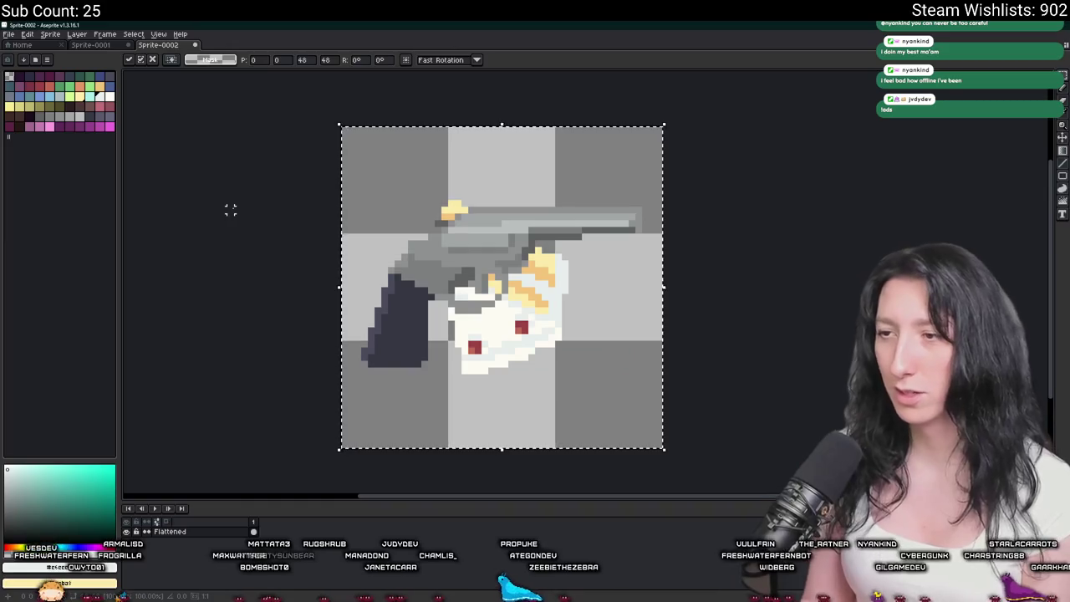
{"action": "key", "text": "shift+h"}
{"action": "key", "text": "shift+h"}
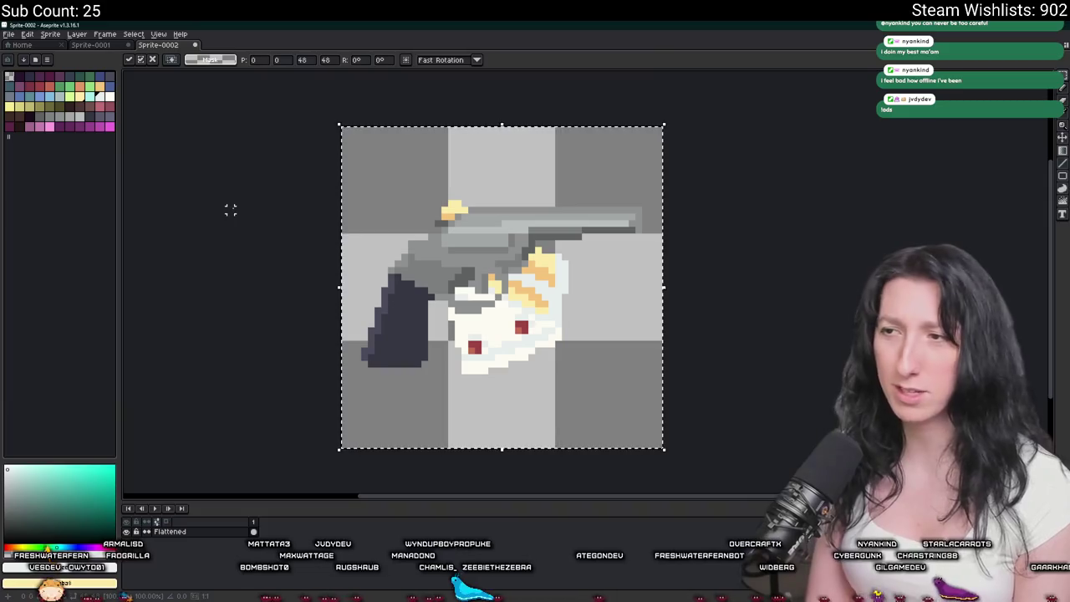
{"action": "key", "text": "shift+h"}
{"action": "key", "text": "shift+h"}
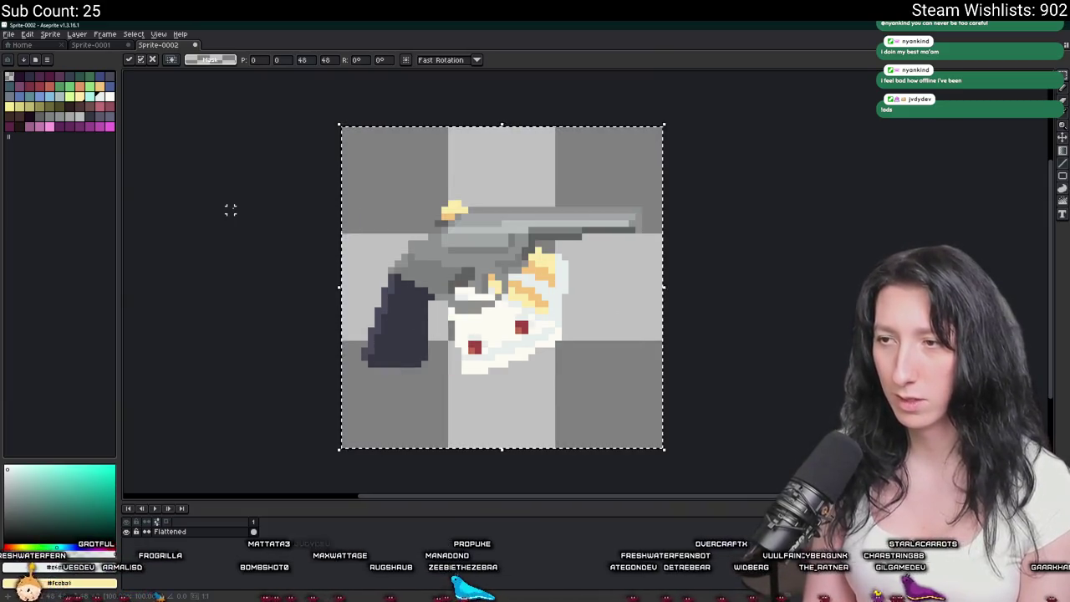
{"action": "key", "text": "shift+v"}
{"action": "key", "text": "shift+h"}
{"action": "key", "text": "shift+h"}
{"action": "key", "text": "shift+v"}
{"action": "key", "text": "shift+v"}
{"action": "key", "text": "shift+h"}
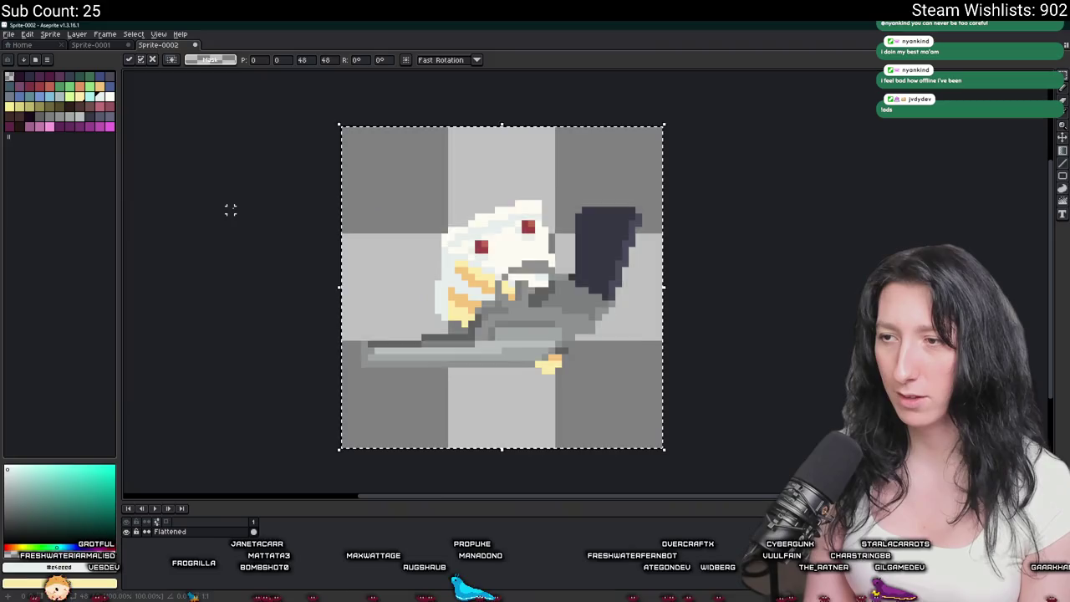
{"action": "key", "text": "shift+v"}
{"action": "key", "text": "shift+h"}
{"action": "key", "text": "shift+h"}
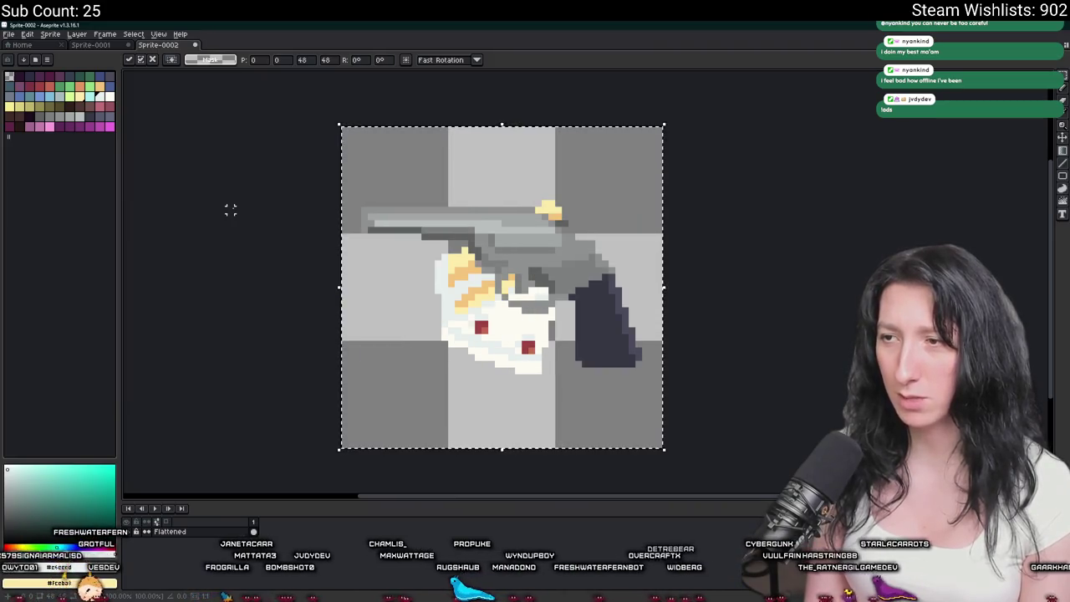
{"action": "key", "text": "shift+h"}
{"action": "key", "text": "shift+v"}
{"action": "key", "text": "shift+h"}
{"action": "key", "text": "shift+v"}
{"action": "key", "text": "shift+h"}
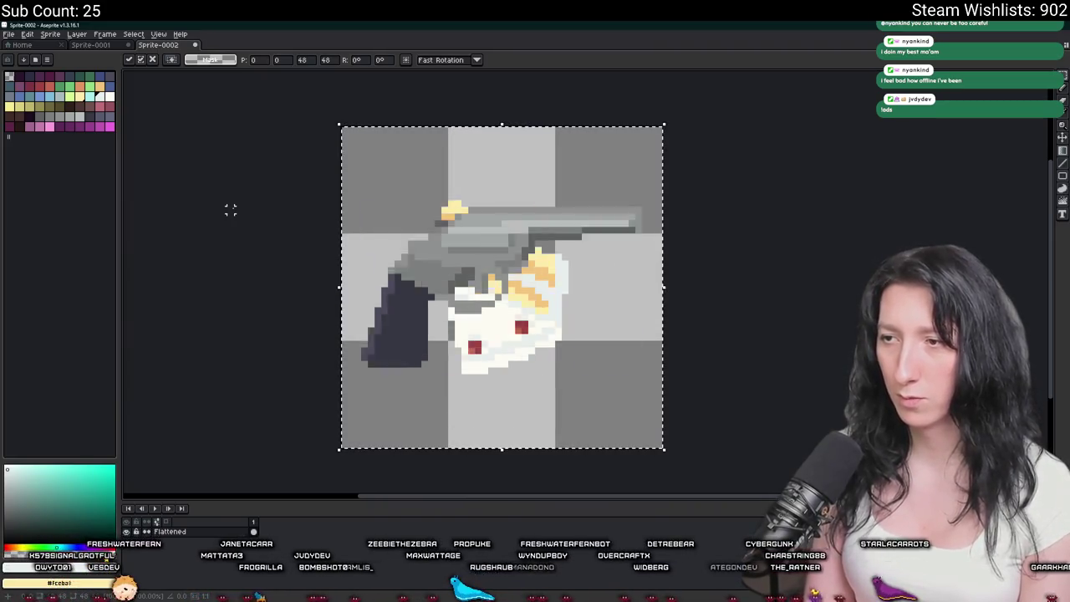
{"action": "key", "text": "shift+v"}
{"action": "key", "text": "shift+h"}
{"action": "key", "text": "shift+v"}
{"action": "key", "text": "shift+h"}
{"action": "key", "text": "shift+v"}
{"action": "key", "text": "shift+h"}
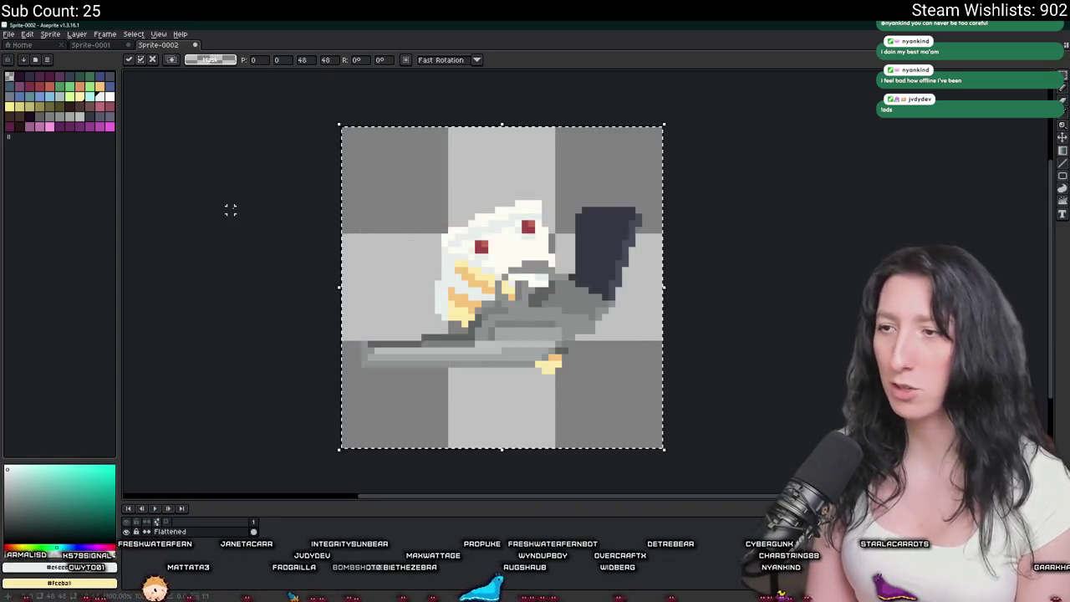
{"action": "key", "text": "shift+v"}
{"action": "key", "text": "shift+h"}
{"action": "key", "text": "shift+v"}
{"action": "key", "text": "shift+h"}
{"action": "key", "text": "shift+v"}
{"action": "key", "text": "shift+h"}
{"action": "key", "text": "shift+v"}
{"action": "key", "text": "shift+h"}
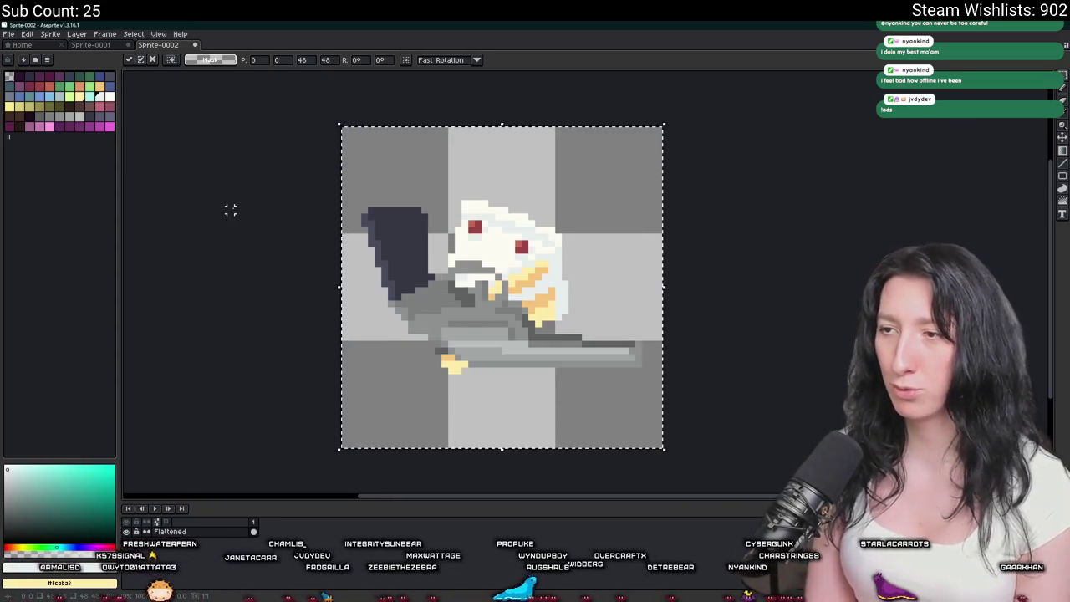
{"action": "key", "text": "shift+v"}
{"action": "key", "text": "shift+h"}
{"action": "key", "text": "shift+h"}
{"action": "key", "text": "shift+h"}
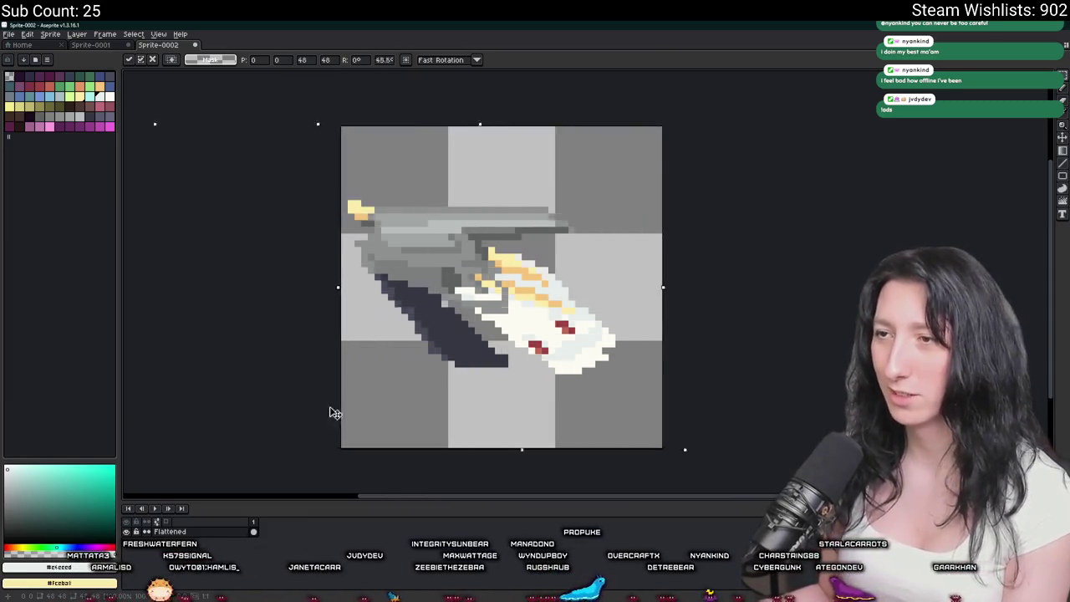
Tilt the revolver diagonally and commit it, then undo back to the plain cake slice.
{"action": "left_click_drag", "start_coordinate": [502, 116], "coordinate": [671, 272]}
{"action": "key", "text": "Return"}
{"action": "key", "text": "ctrl+z"}
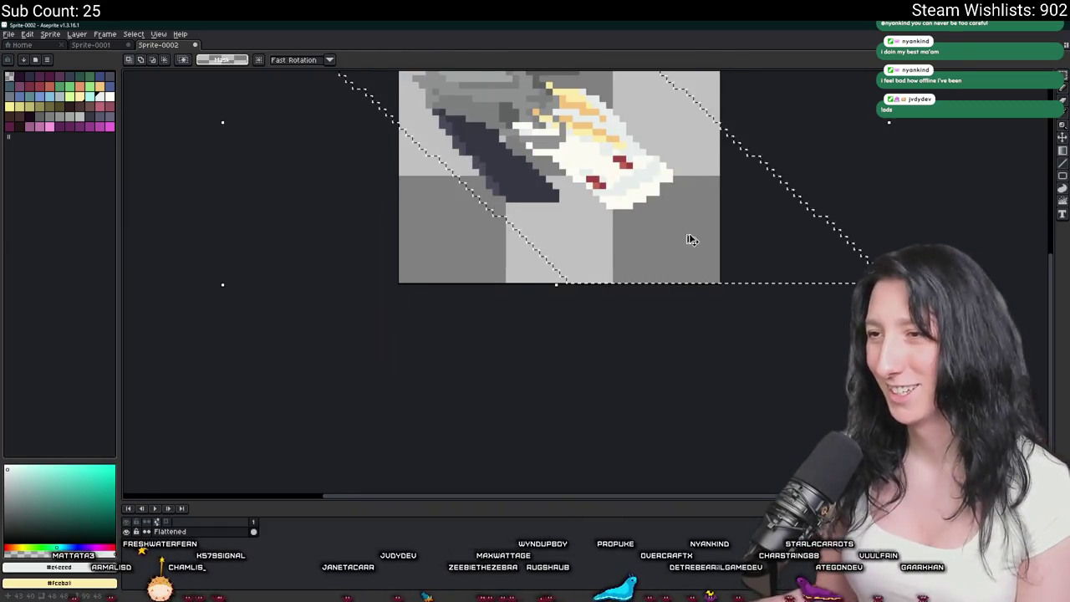
{"action": "key", "text": "ctrl+z"}
{"action": "key", "text": "ctrl+z"}
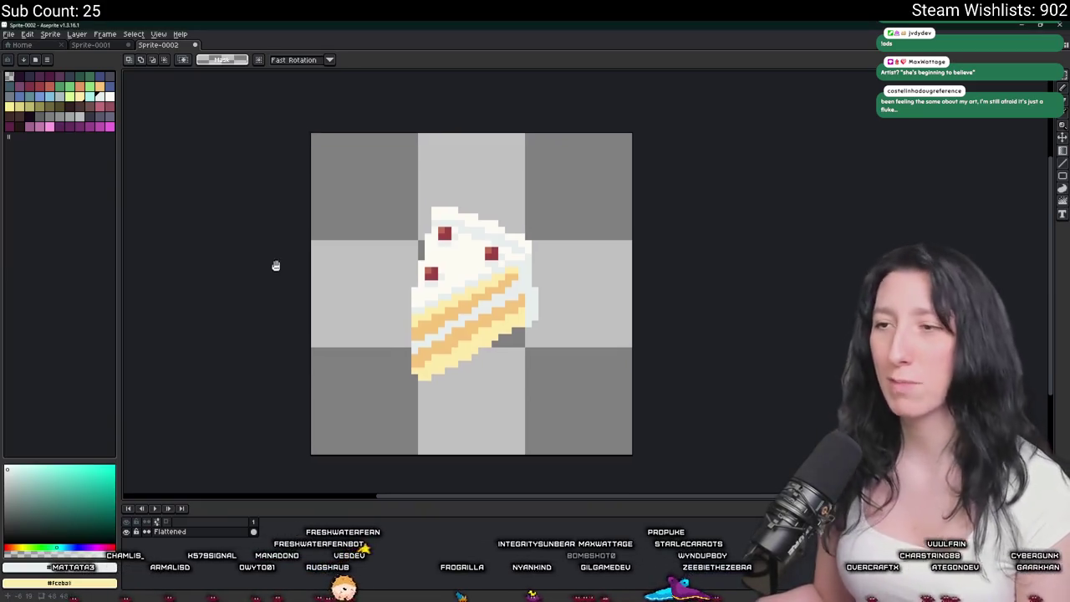
Set the export output folder to Documents\GitHub\UnknownSpaces\Art.
{"action": "key", "text": "ctrl+shift+e"}
{"action": "left_click", "coordinate": [444, 202]}
{"action": "left_click", "coordinate": [443, 203]}
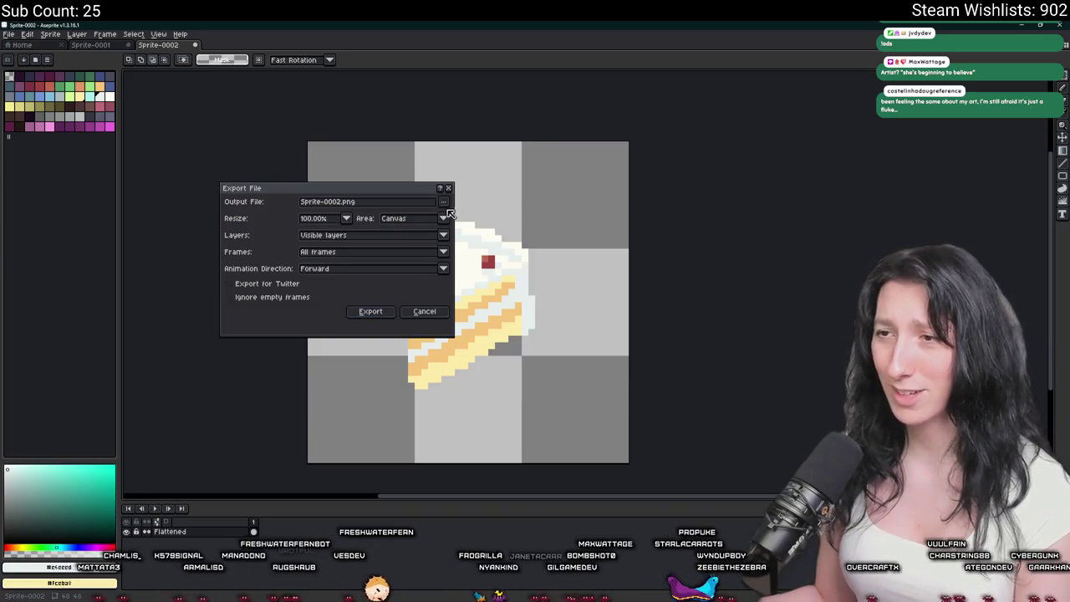
{"action": "left_click", "coordinate": [444, 202]}
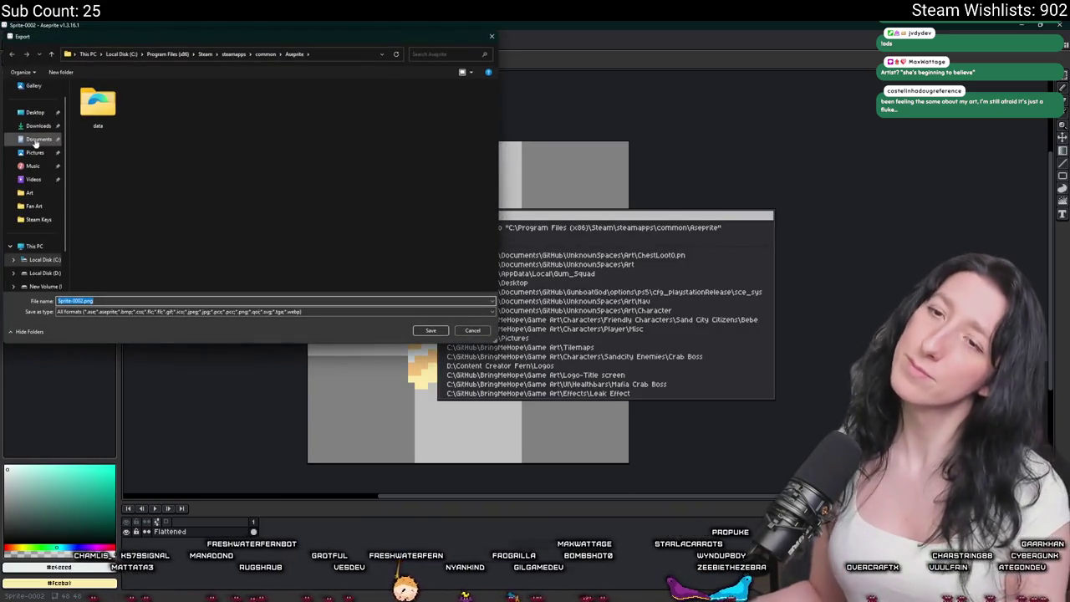
{"action": "left_click", "coordinate": [37, 139]}
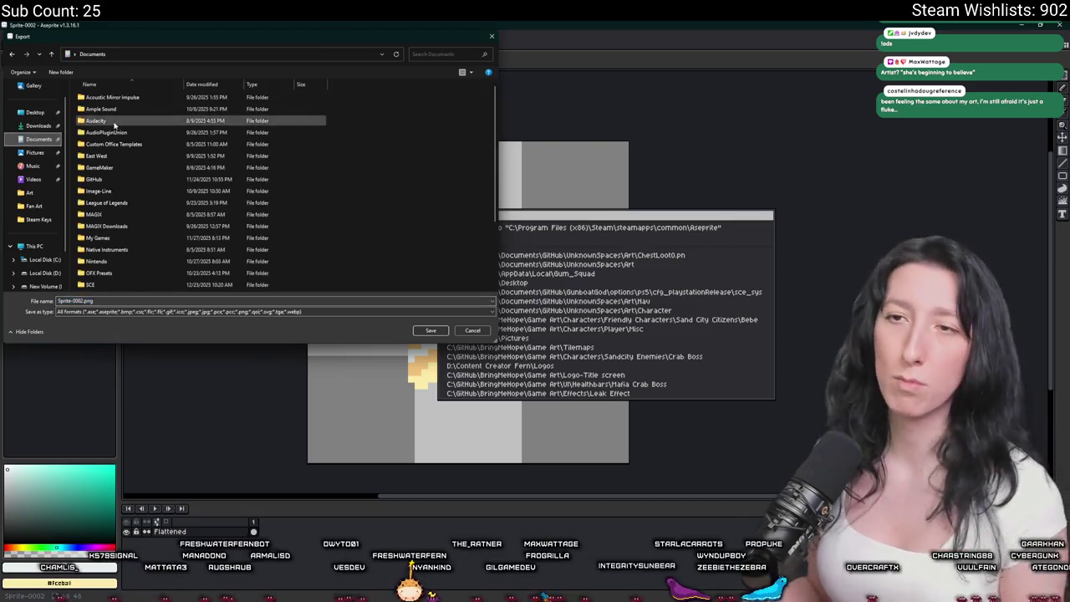
{"action": "double_click", "coordinate": [92, 175]}
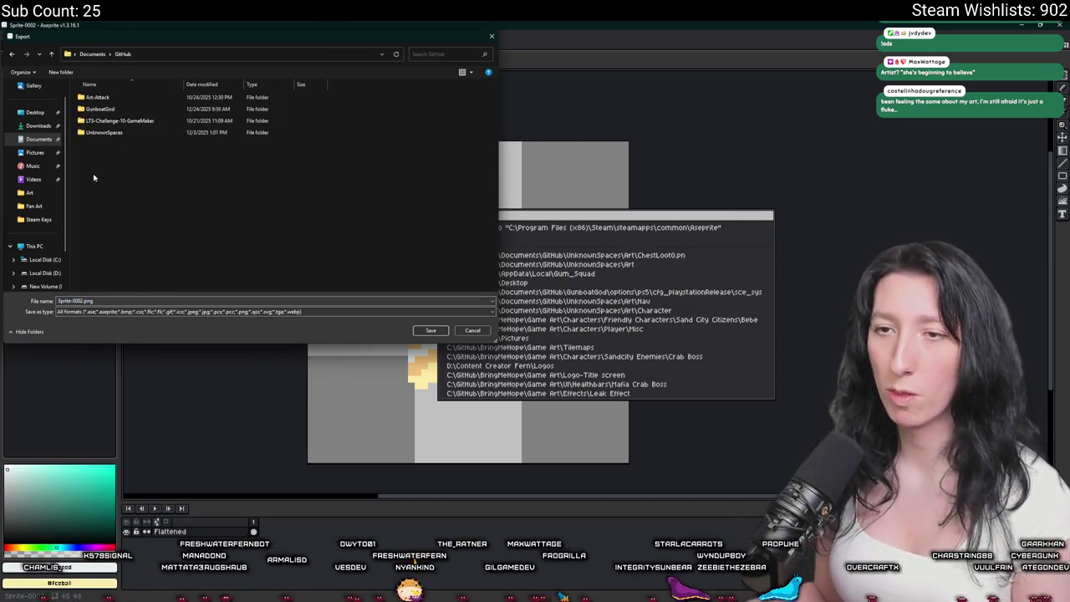
{"action": "double_click", "coordinate": [103, 132]}
{"action": "left_click", "coordinate": [122, 113]}
{"action": "double_click", "coordinate": [122, 113]}
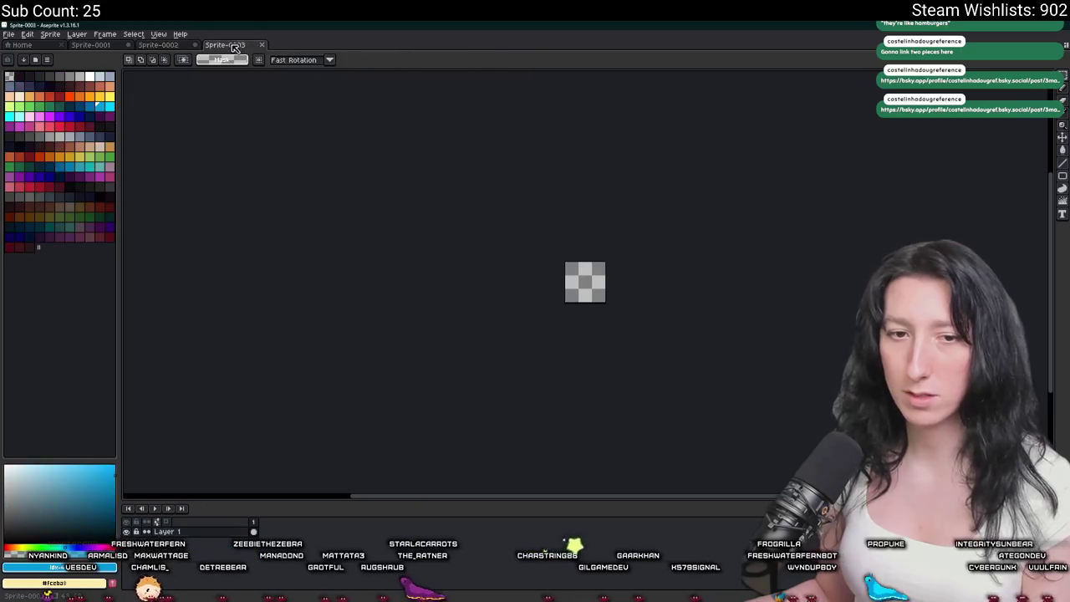
Paste the cake slice into Sprite-0003 and open the linked Bluesky pixel-art post.
{"action": "key", "text": "ctrl+v"}
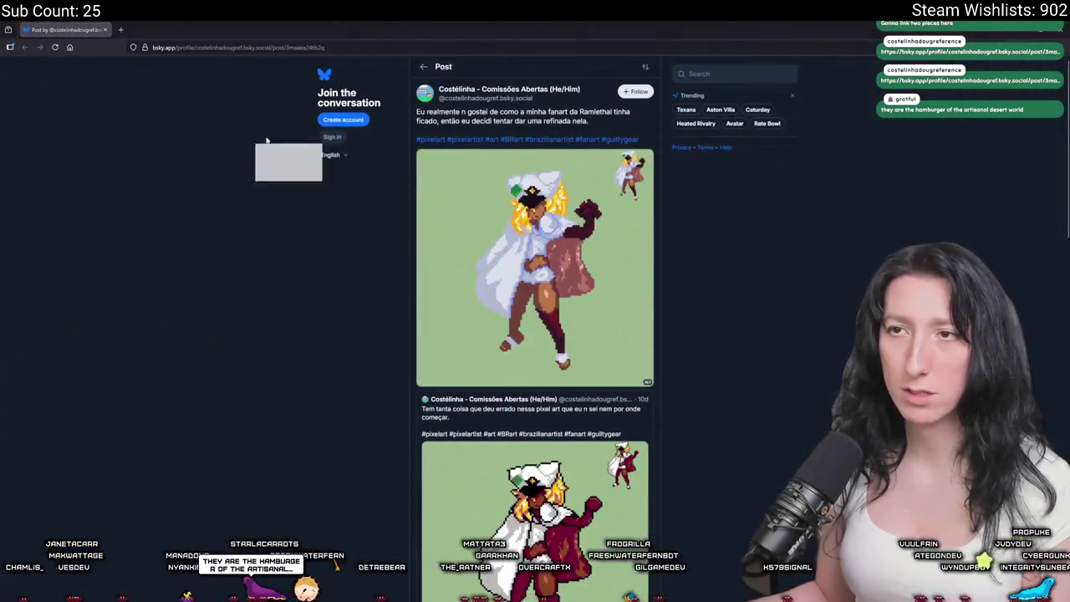
{"action": "left_click", "coordinate": [267, 140]}
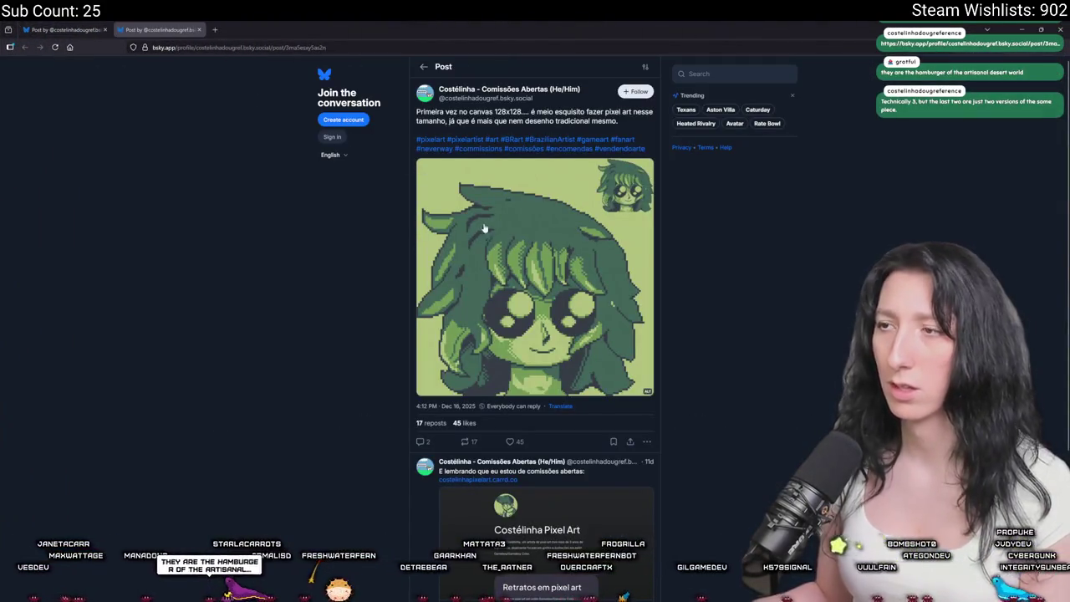
View the Bluesky post's green pixel-art portrait at full size.
{"action": "scroll", "coordinate": [483, 228], "scroll_direction": "down", "scroll_amount": 2}
{"action": "scroll", "coordinate": [500, 280], "scroll_direction": "down", "scroll_amount": 1}
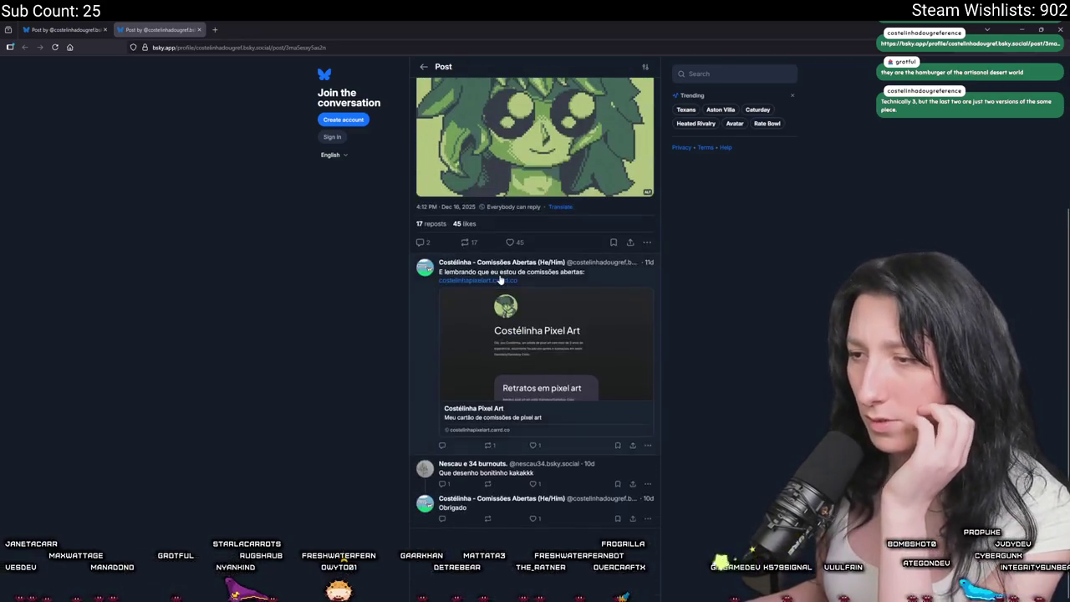
{"action": "scroll", "coordinate": [551, 272], "scroll_direction": "up", "scroll_amount": 2}
{"action": "left_click", "coordinate": [558, 240]}
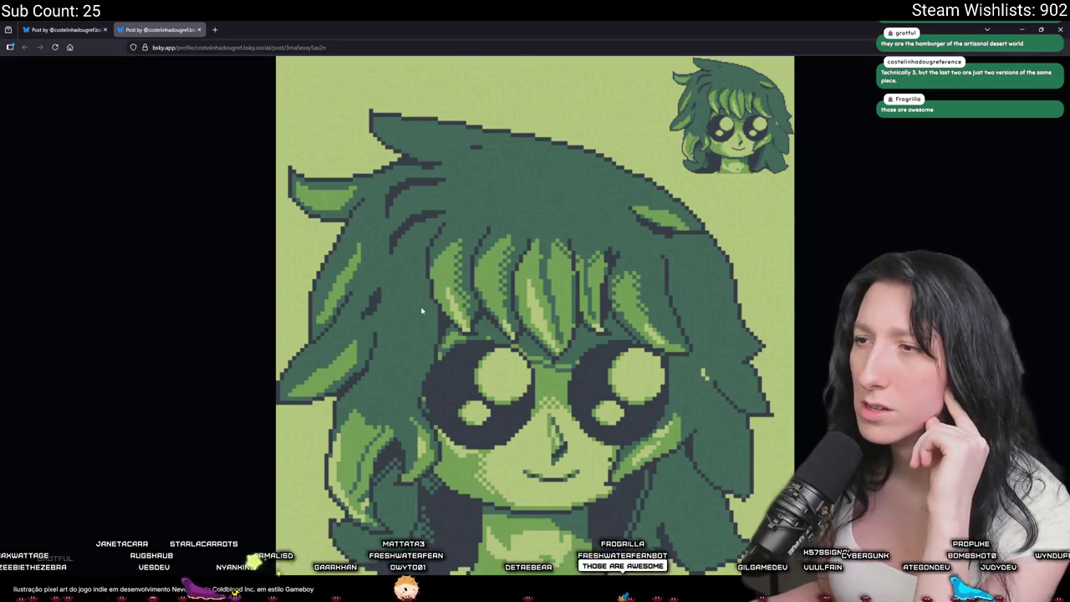
Copy the portrait image and start a new sprite back in Aseprite.
{"action": "right_click", "coordinate": [470, 264]}
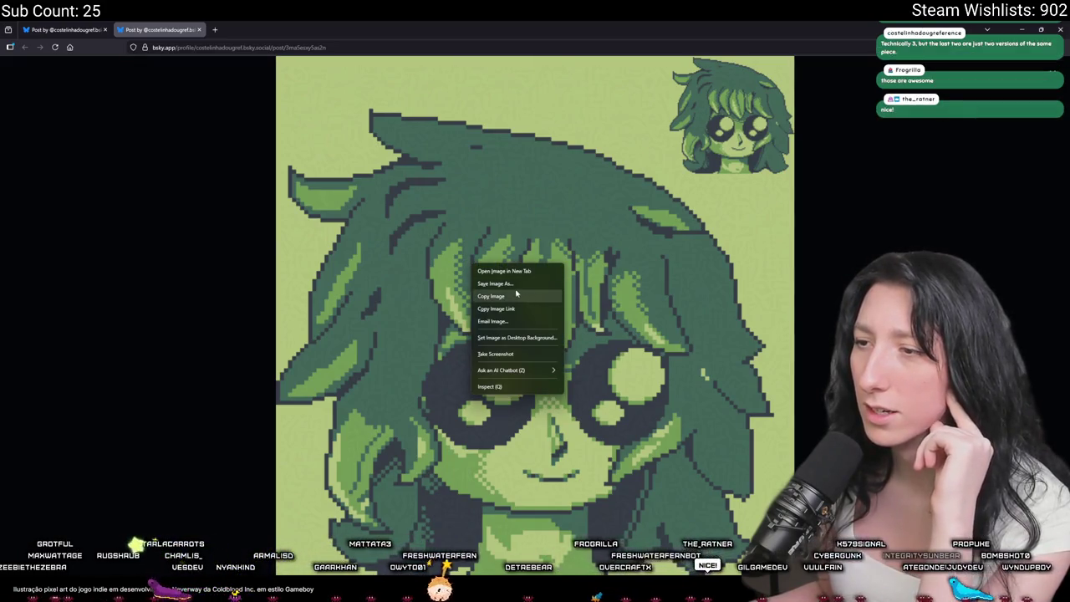
{"action": "left_click", "coordinate": [493, 296]}
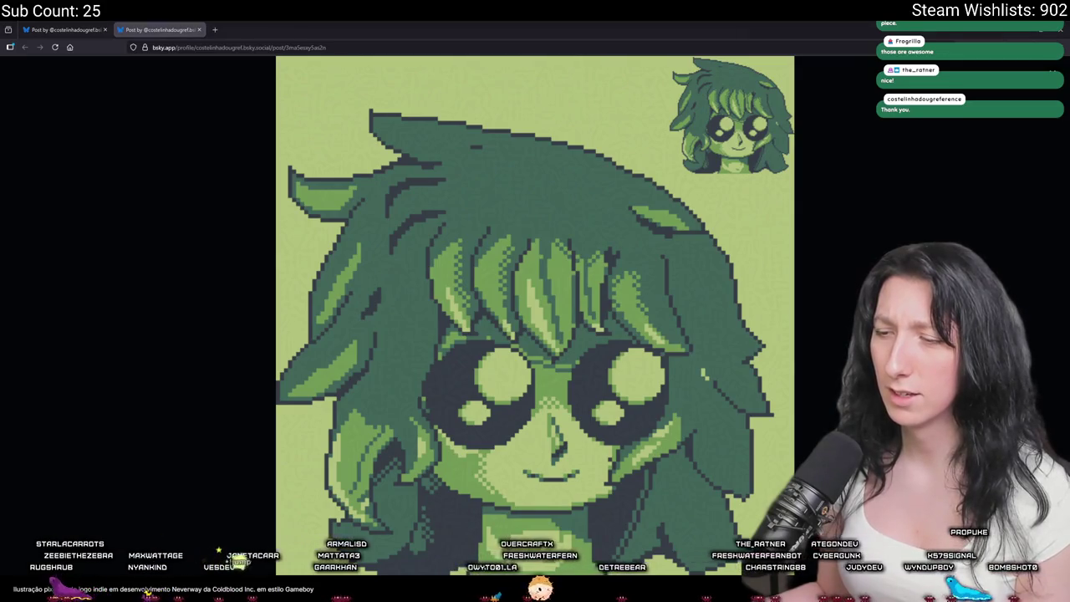
{"action": "key", "text": "alt+Tab"}
{"action": "left_click", "coordinate": [23, 45]}
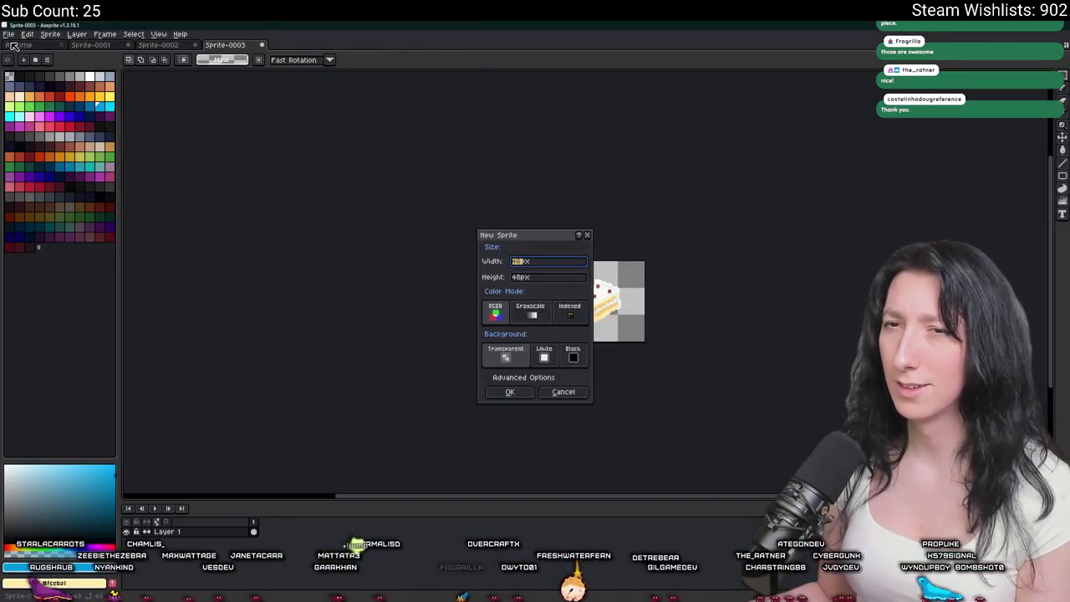
Confirm the new sprite, then re-copy the portrait from the browser and paste it.
{"action": "key", "text": "Return"}
{"action": "key", "text": "ctrl+v"}
{"action": "key", "text": "alt+Tab"}
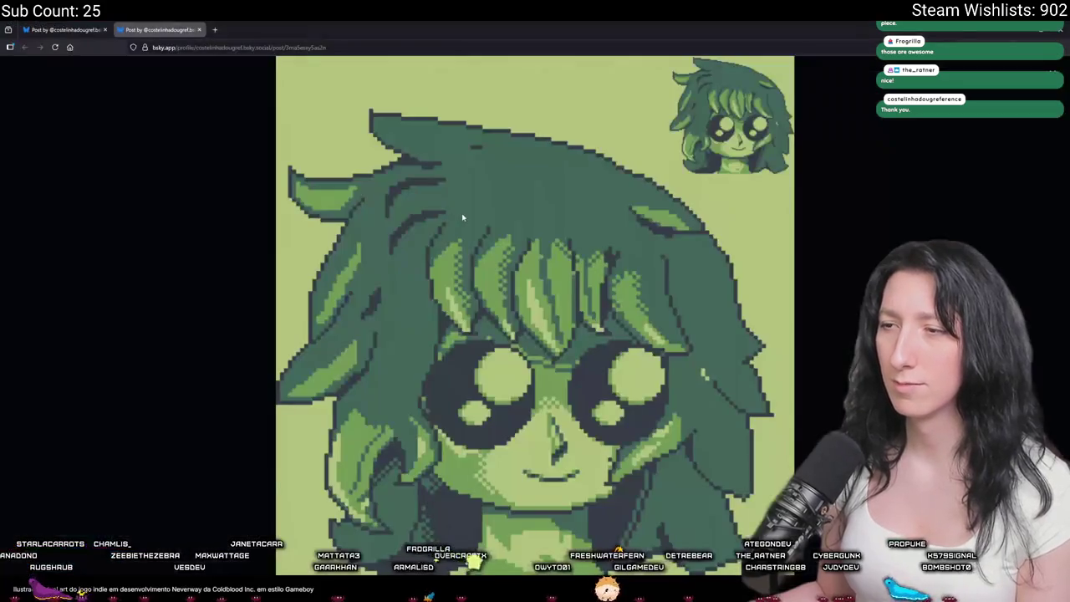
{"action": "right_click", "coordinate": [466, 213]}
{"action": "left_click", "coordinate": [489, 242]}
{"action": "key", "text": "alt+Tab"}
{"action": "key", "text": "ctrl+v"}
Create another new sprite via File > New and paste the green portrait into it.
{"action": "left_click", "coordinate": [8, 34]}
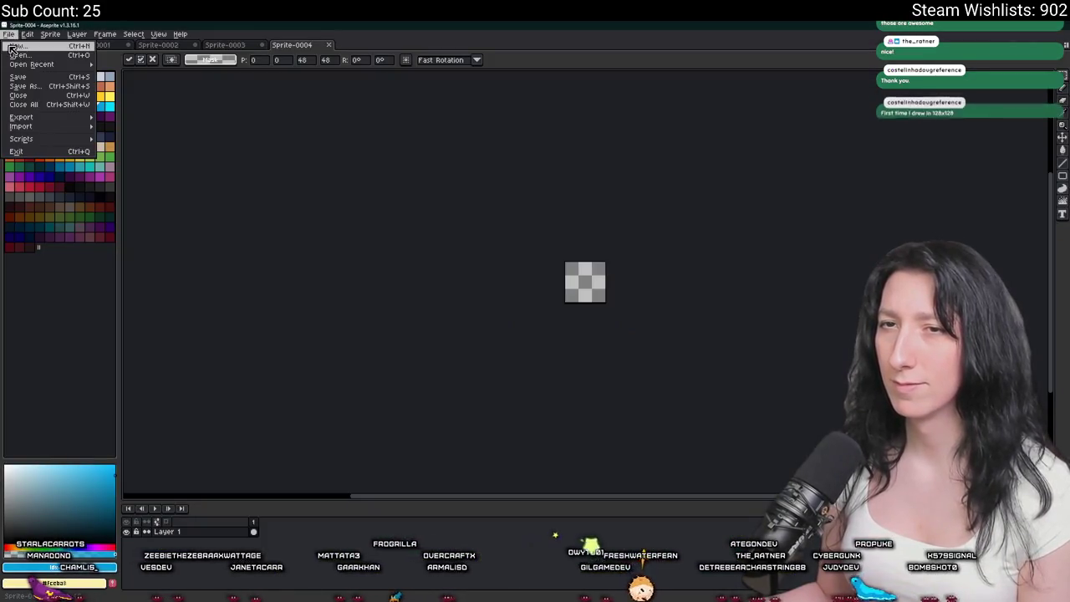
{"action": "left_click", "coordinate": [25, 50]}
{"action": "key", "text": "Return"}
{"action": "key", "text": "ctrl+v"}
Zoom in and out to inspect the portrait, then return to the Bluesky post tab.
{"action": "scroll", "coordinate": [587, 192], "scroll_direction": "up", "scroll_amount": 5}
{"action": "scroll", "coordinate": [588, 192], "scroll_direction": "down", "scroll_amount": 2}
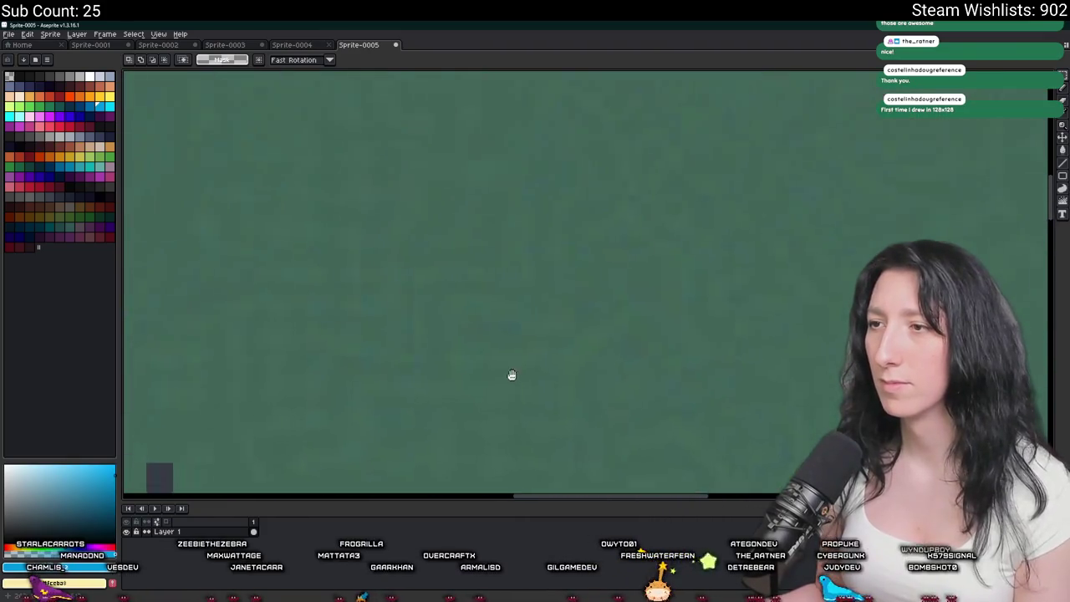
{"action": "scroll", "coordinate": [501, 401], "scroll_direction": "down", "scroll_amount": 2}
{"action": "scroll", "coordinate": [649, 251], "scroll_direction": "down", "scroll_amount": 2}
{"action": "scroll", "coordinate": [430, 311], "scroll_direction": "down", "scroll_amount": 2}
{"action": "scroll", "coordinate": [711, 220], "scroll_direction": "up", "scroll_amount": 2}
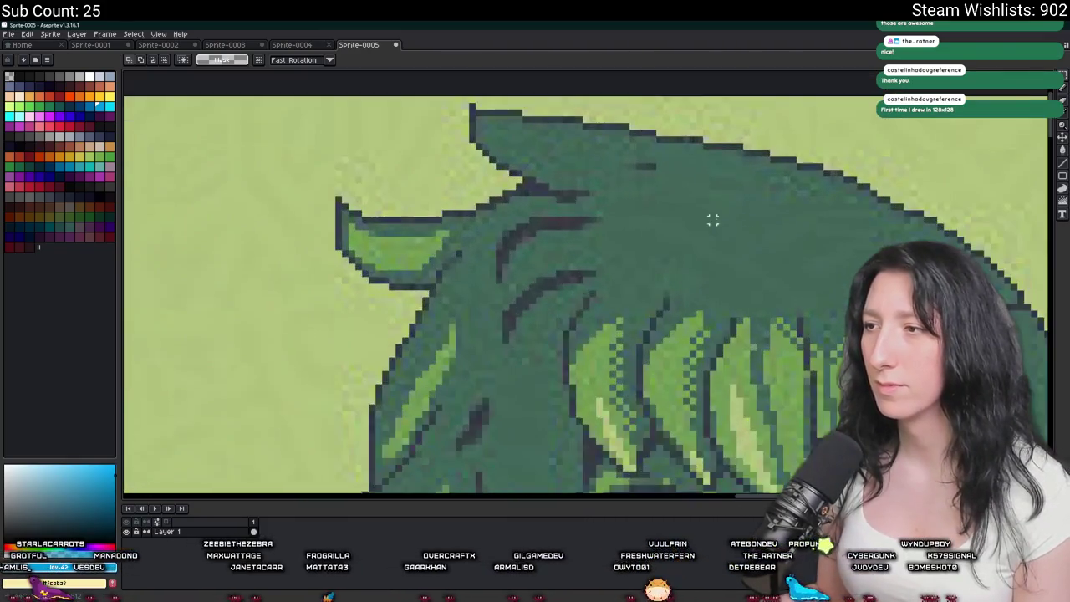
{"action": "scroll", "coordinate": [693, 214], "scroll_direction": "up", "scroll_amount": 3}
{"action": "scroll", "coordinate": [705, 210], "scroll_direction": "down", "scroll_amount": 3}
{"action": "scroll", "coordinate": [704, 210], "scroll_direction": "down", "scroll_amount": 2}
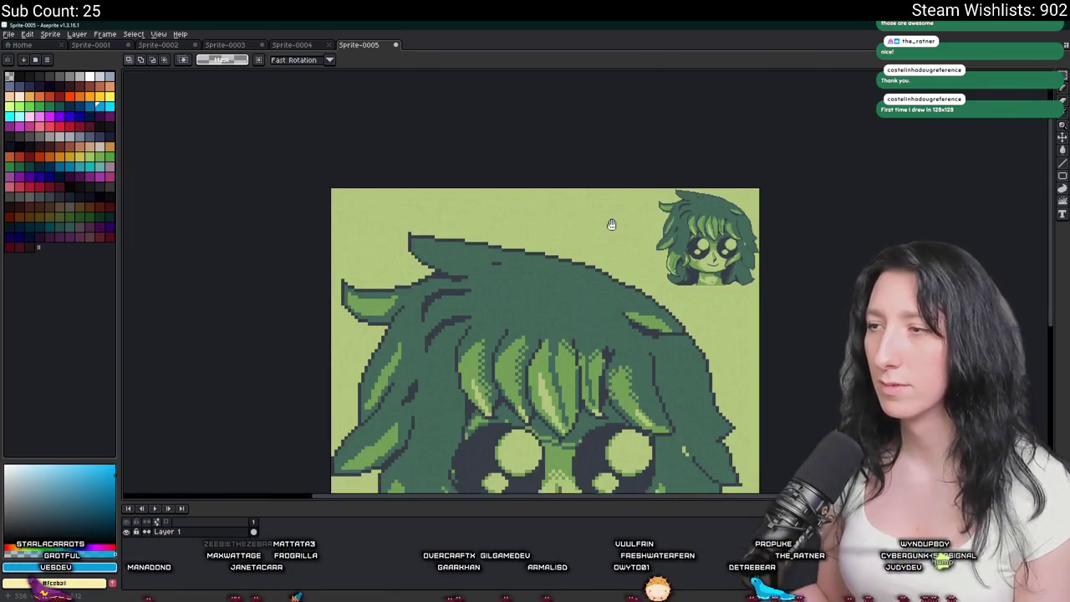
{"action": "scroll", "coordinate": [668, 209], "scroll_direction": "up", "scroll_amount": 2}
{"action": "scroll", "coordinate": [593, 321], "scroll_direction": "up", "scroll_amount": 2}
{"action": "scroll", "coordinate": [496, 286], "scroll_direction": "up", "scroll_amount": 2}
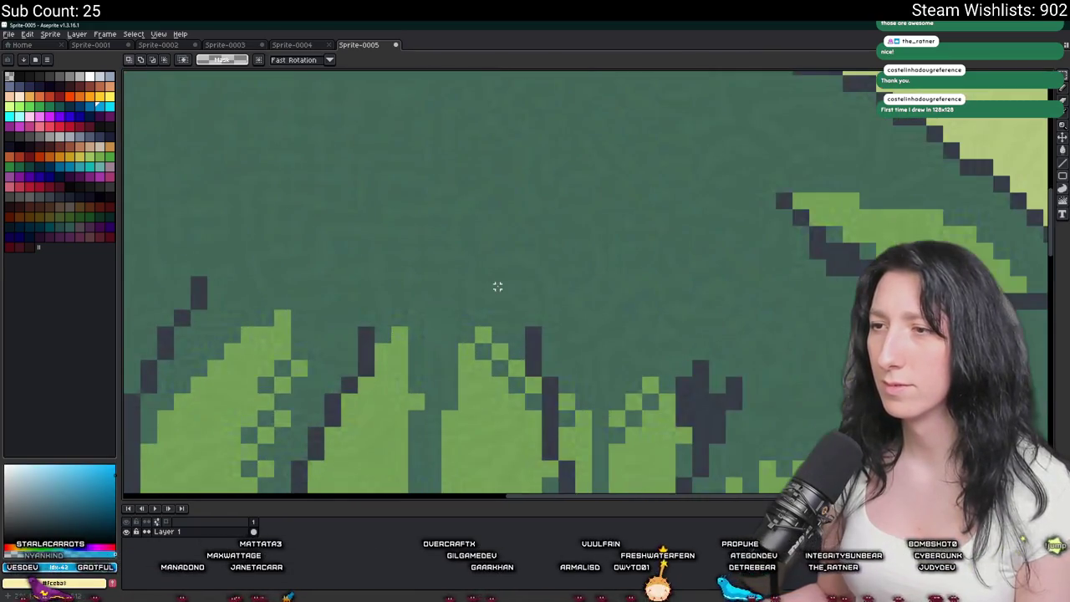
{"action": "scroll", "coordinate": [434, 225], "scroll_direction": "up", "scroll_amount": 1}
{"action": "scroll", "coordinate": [458, 241], "scroll_direction": "up", "scroll_amount": 2}
{"action": "scroll", "coordinate": [458, 241], "scroll_direction": "down", "scroll_amount": 3}
{"action": "scroll", "coordinate": [458, 240], "scroll_direction": "down", "scroll_amount": 2}
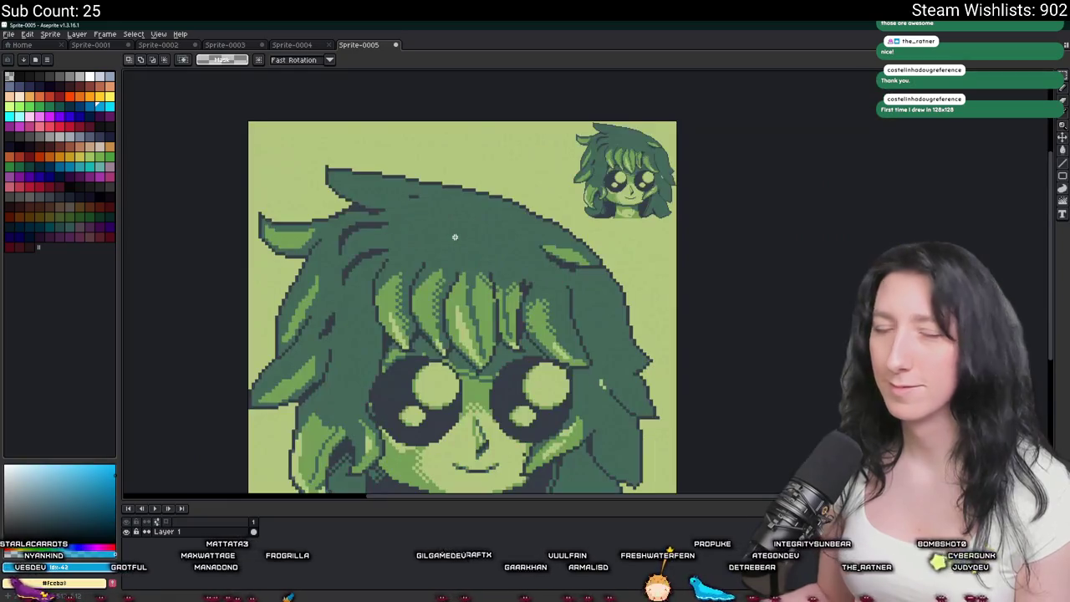
{"action": "key", "text": "alt+Tab"}
{"action": "left_click", "coordinate": [83, 28]}
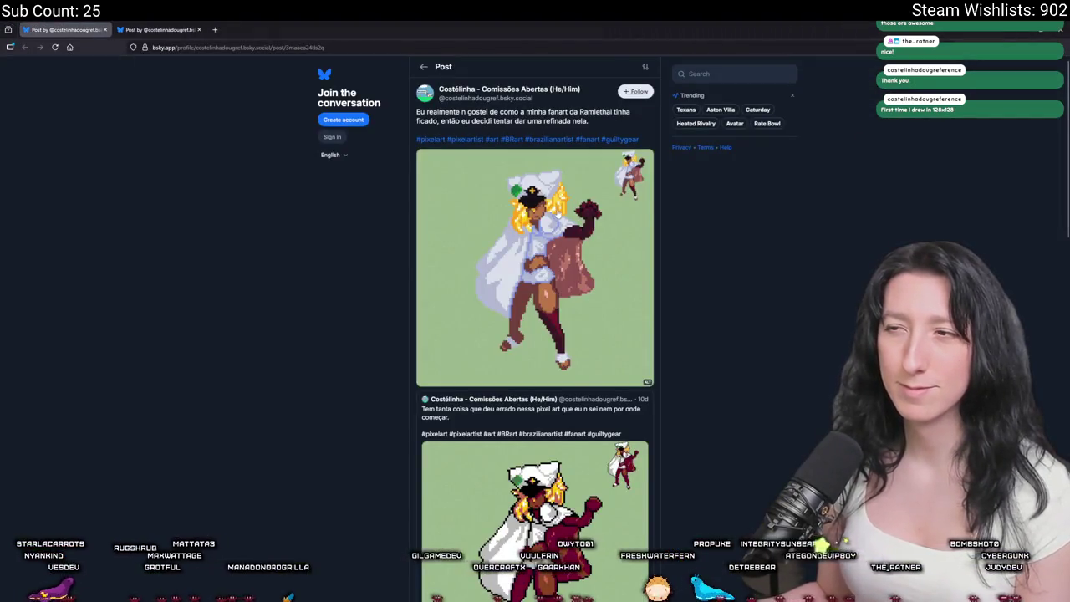
Copy the white-caped character's full-size image from the post, then return to Aseprite.
{"action": "left_click", "coordinate": [557, 212]}
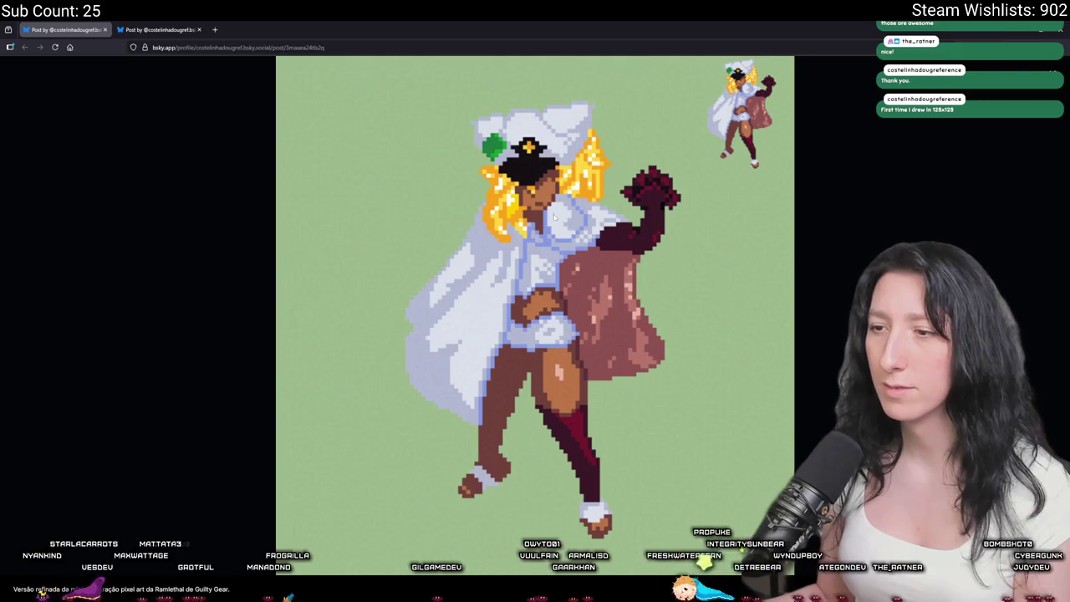
{"action": "right_click", "coordinate": [553, 196]}
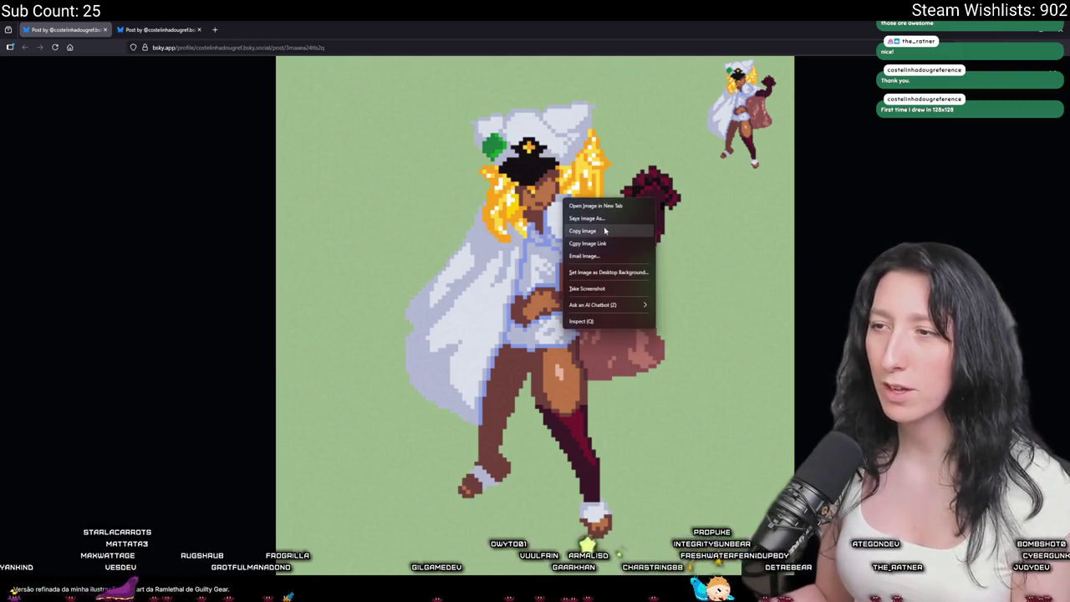
{"action": "left_click", "coordinate": [602, 231]}
{"action": "left_click", "coordinate": [161, 30]}
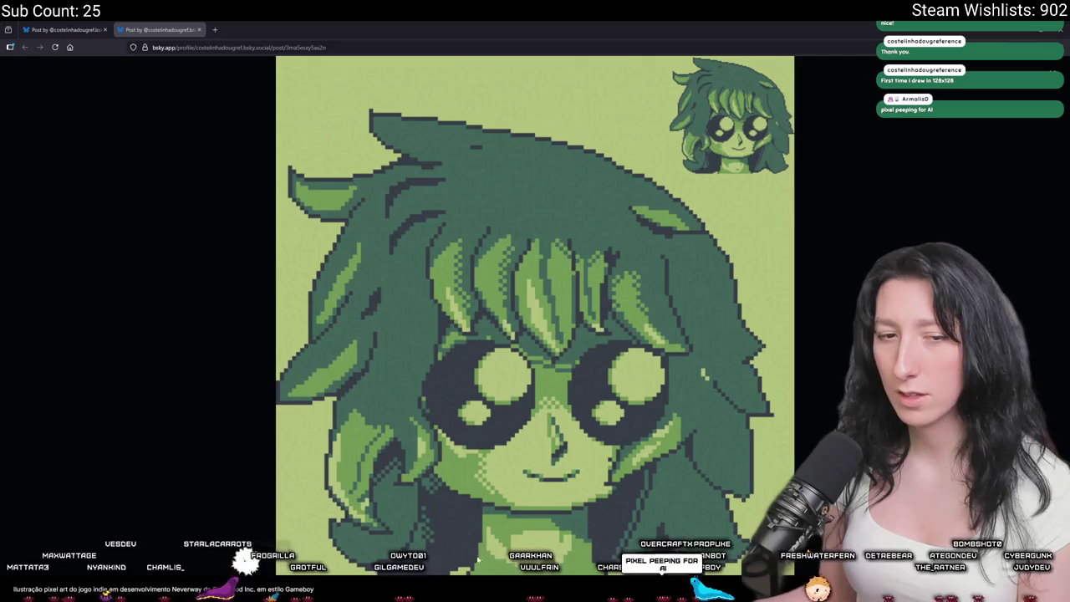
{"action": "key", "text": "alt+Tab"}
{"action": "scroll", "coordinate": [536, 242], "scroll_direction": "down", "scroll_amount": 3}
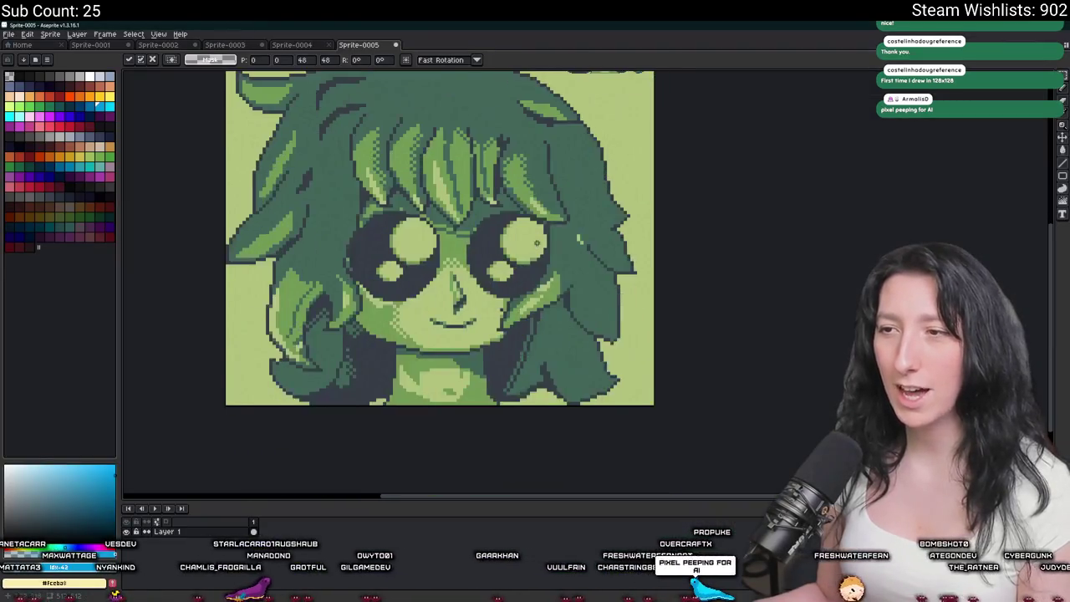
Paste the copied character image into the sprite and commit it.
{"action": "key", "text": "ctrl+v"}
{"action": "scroll", "coordinate": [494, 263], "scroll_direction": "up", "scroll_amount": 3}
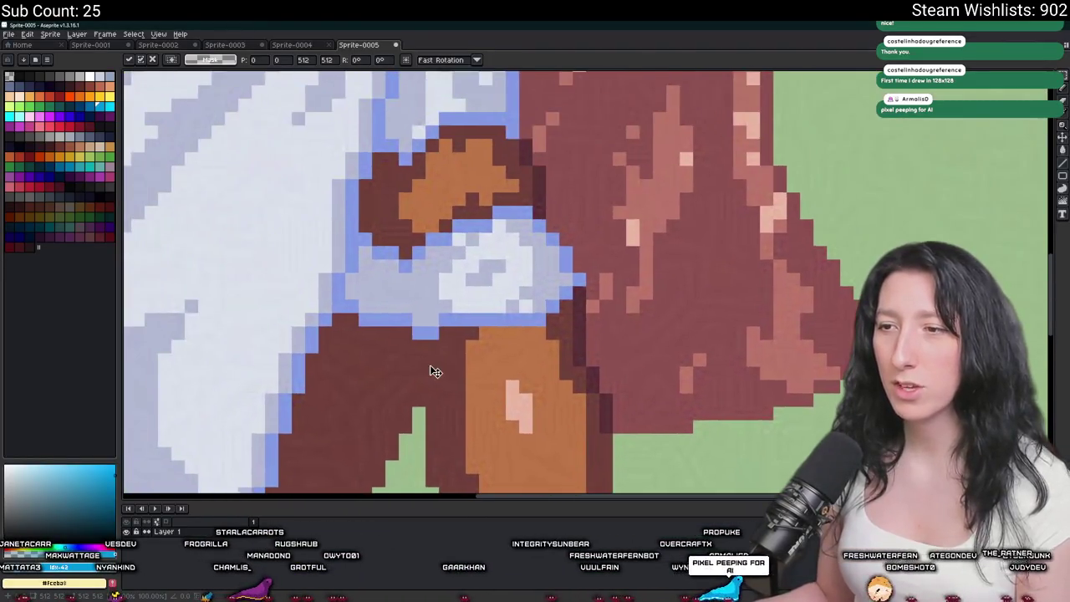
{"action": "key", "text": "Return"}
{"action": "scroll", "coordinate": [432, 366], "scroll_direction": "down", "scroll_amount": 1}
{"action": "scroll", "coordinate": [432, 366], "scroll_direction": "down", "scroll_amount": 2}
{"action": "scroll", "coordinate": [432, 366], "scroll_direction": "up", "scroll_amount": 3}
{"action": "scroll", "coordinate": [432, 366], "scroll_direction": "up", "scroll_amount": 1}
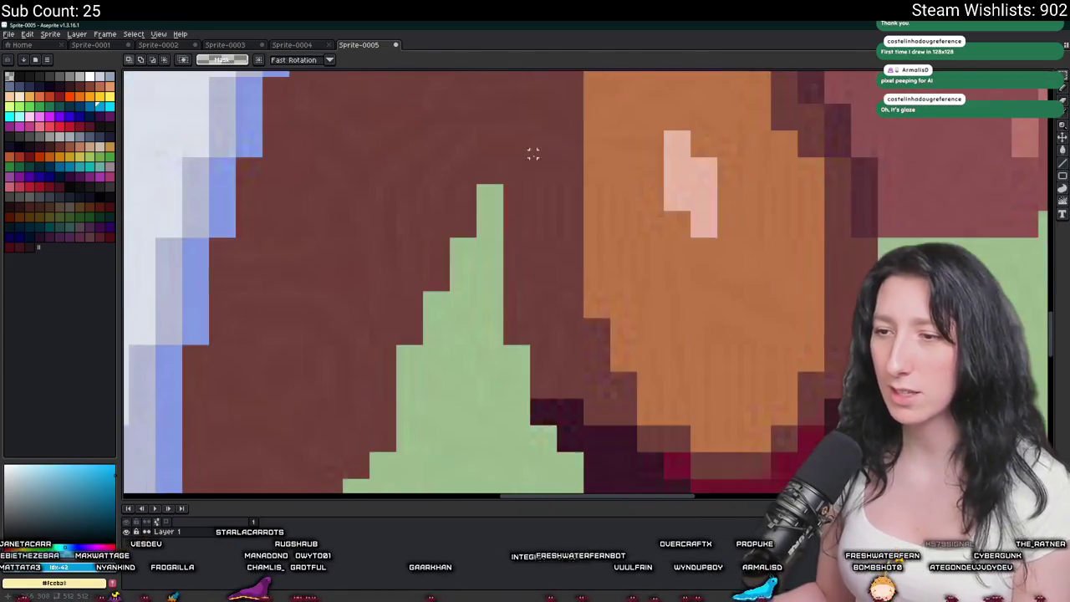
Select tall strips of the figure's leg pixels.
{"action": "left_click_drag", "start_coordinate": [435, 113], "coordinate": [327, 275]}
{"action": "left_click_drag", "start_coordinate": [313, 377], "coordinate": [281, 103]}
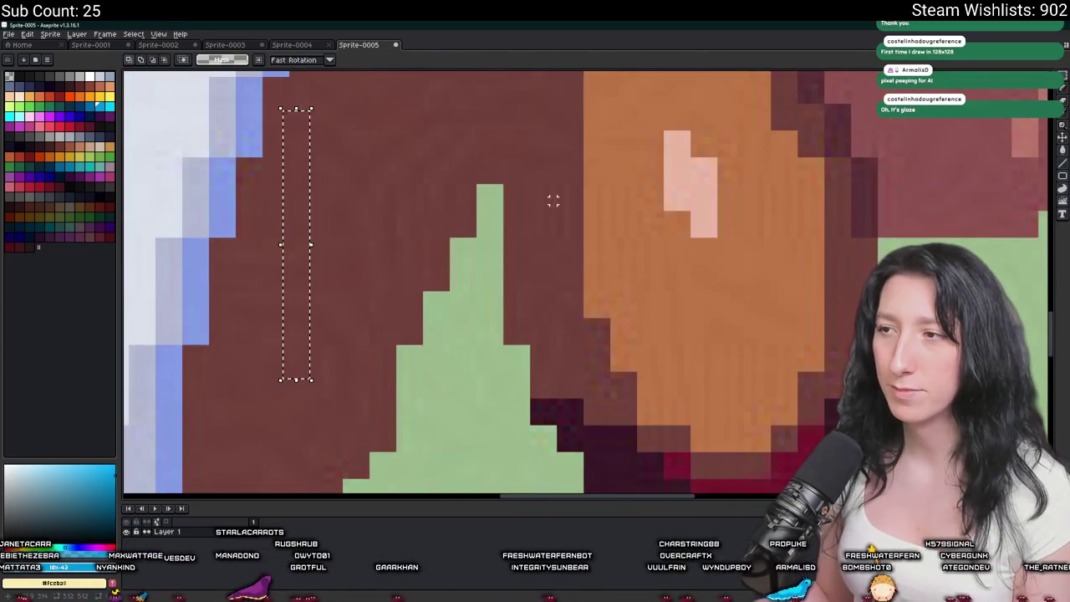
{"action": "left_click_drag", "start_coordinate": [546, 141], "coordinate": [533, 263]}
{"action": "scroll", "coordinate": [533, 263], "scroll_direction": "down", "scroll_amount": 2}
{"action": "scroll", "coordinate": [533, 262], "scroll_direction": "down", "scroll_amount": 1}
{"action": "scroll", "coordinate": [673, 176], "scroll_direction": "up", "scroll_amount": 3}
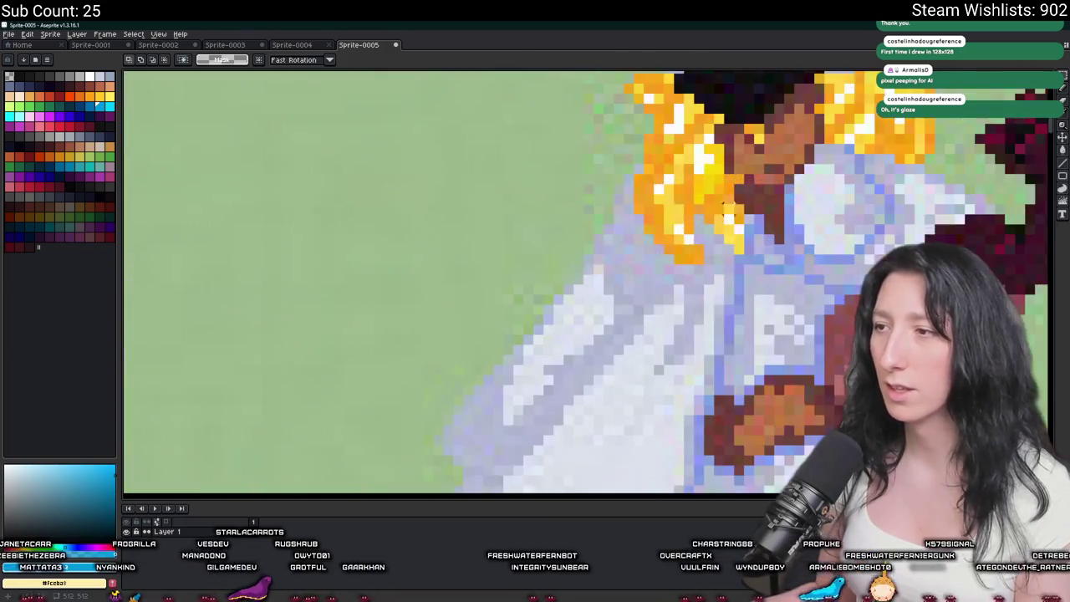
{"action": "scroll", "coordinate": [674, 175], "scroll_direction": "up", "scroll_amount": 1}
{"action": "scroll", "coordinate": [604, 215], "scroll_direction": "down", "scroll_amount": 2}
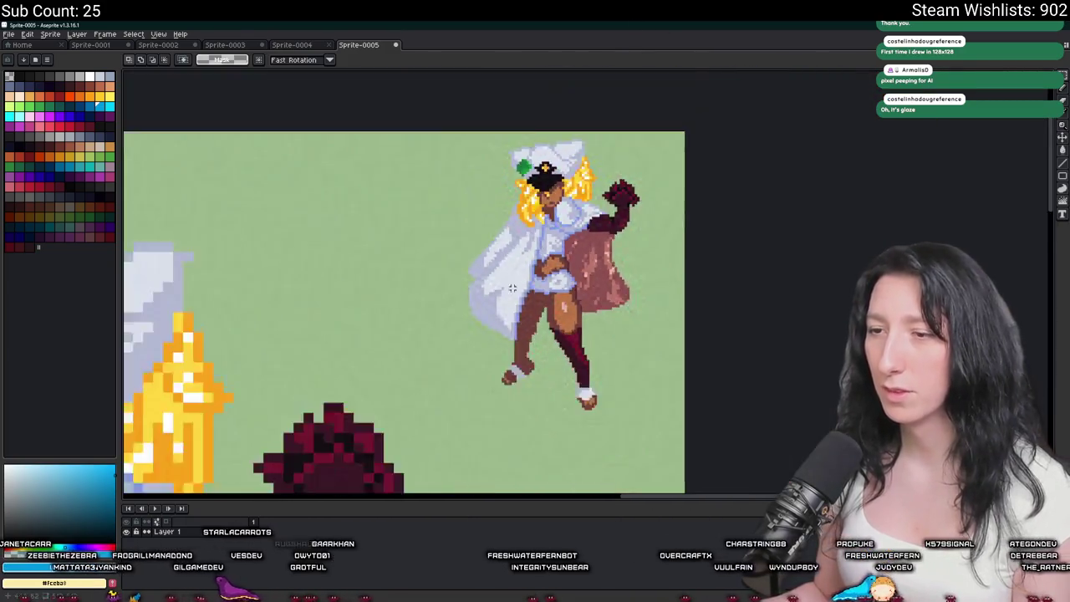
{"action": "scroll", "coordinate": [500, 198], "scroll_direction": "down", "scroll_amount": 1}
Recentre the figure, then select and clear a background strip beside the cape.
{"action": "left_click_drag", "start_coordinate": [460, 195], "coordinate": [447, 297]}
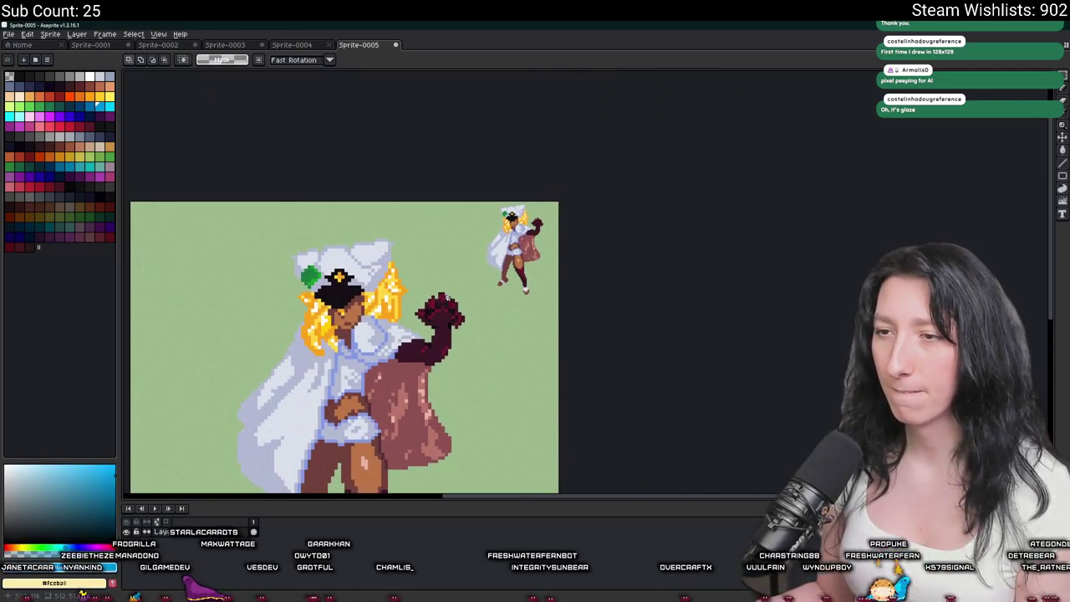
{"action": "scroll", "coordinate": [497, 233], "scroll_direction": "up", "scroll_amount": 2}
{"action": "scroll", "coordinate": [489, 317], "scroll_direction": "up", "scroll_amount": 1}
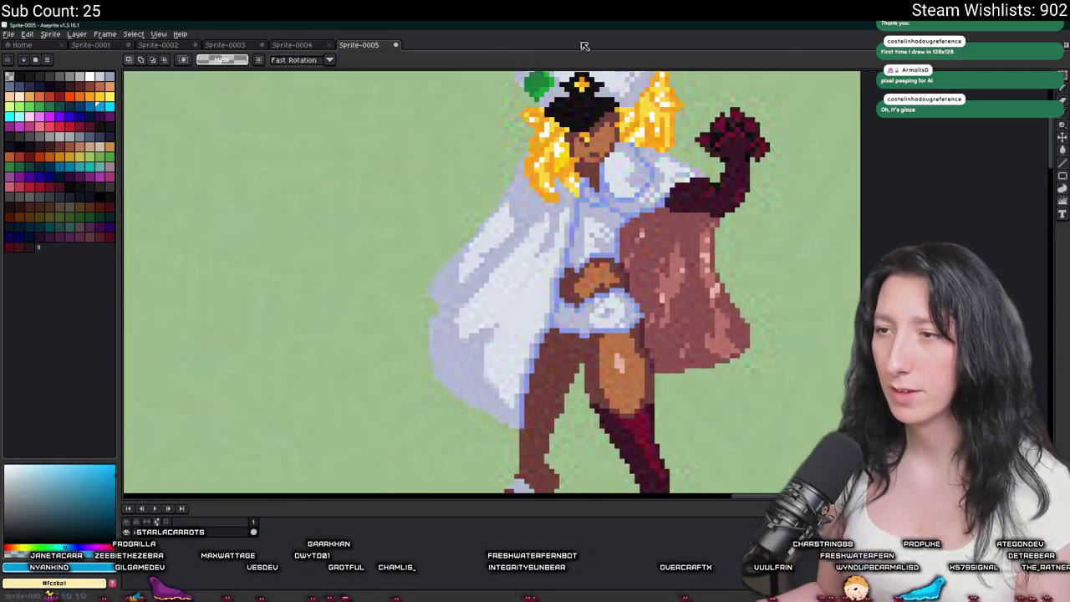
{"action": "scroll", "coordinate": [489, 318], "scroll_direction": "up", "scroll_amount": 3}
{"action": "scroll", "coordinate": [489, 318], "scroll_direction": "up", "scroll_amount": 2}
{"action": "scroll", "coordinate": [489, 318], "scroll_direction": "down", "scroll_amount": 2}
{"action": "scroll", "coordinate": [489, 317], "scroll_direction": "down", "scroll_amount": 2}
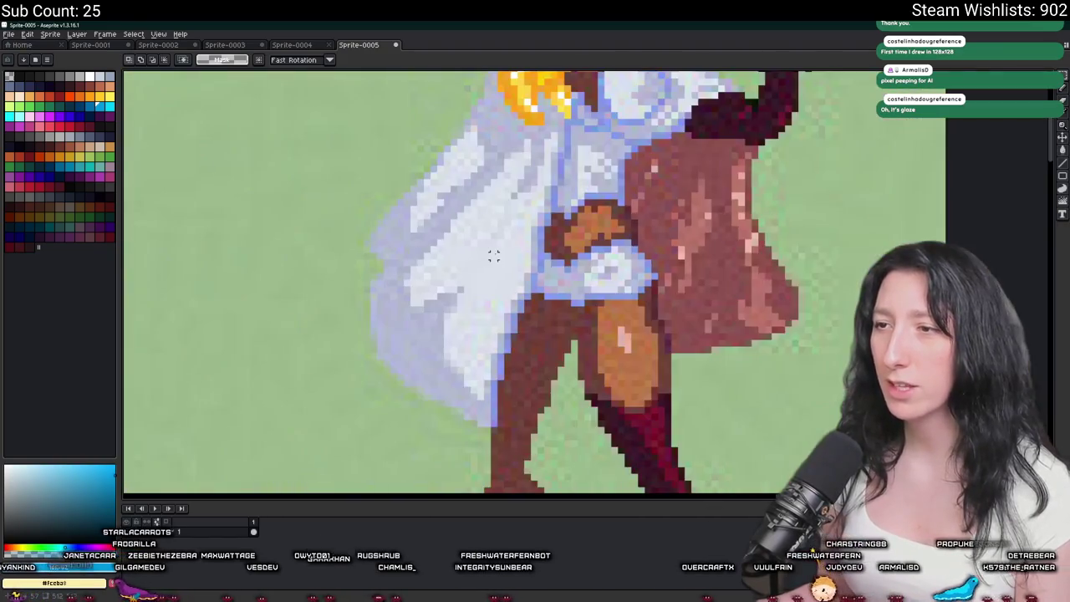
{"action": "scroll", "coordinate": [488, 318], "scroll_direction": "up", "scroll_amount": 2}
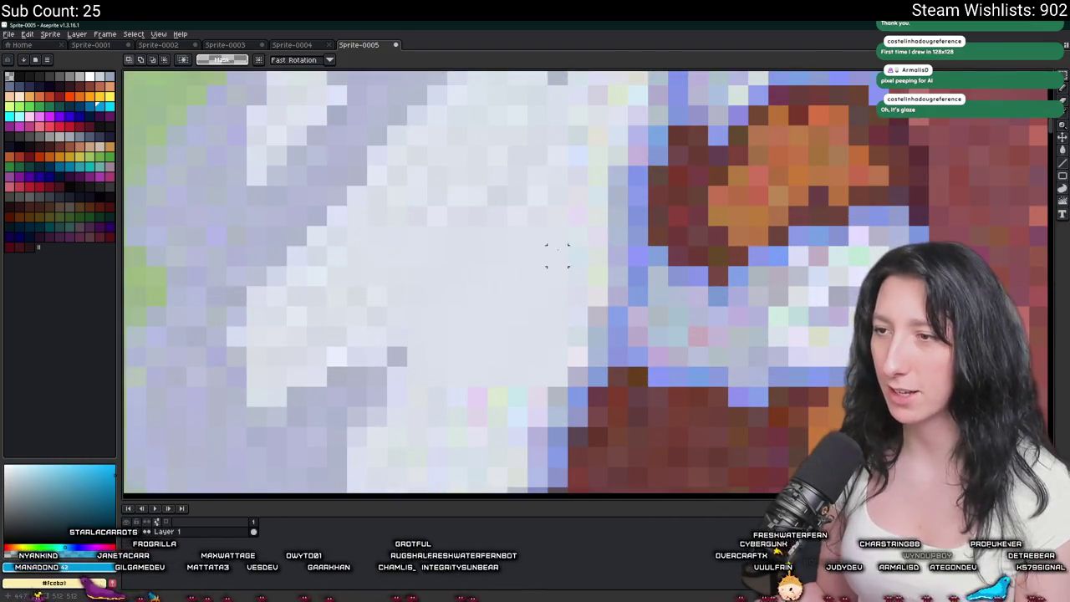
{"action": "scroll", "coordinate": [708, 268], "scroll_direction": "down", "scroll_amount": 3}
{"action": "scroll", "coordinate": [709, 267], "scroll_direction": "down", "scroll_amount": 2}
{"action": "scroll", "coordinate": [714, 280], "scroll_direction": "up", "scroll_amount": 1}
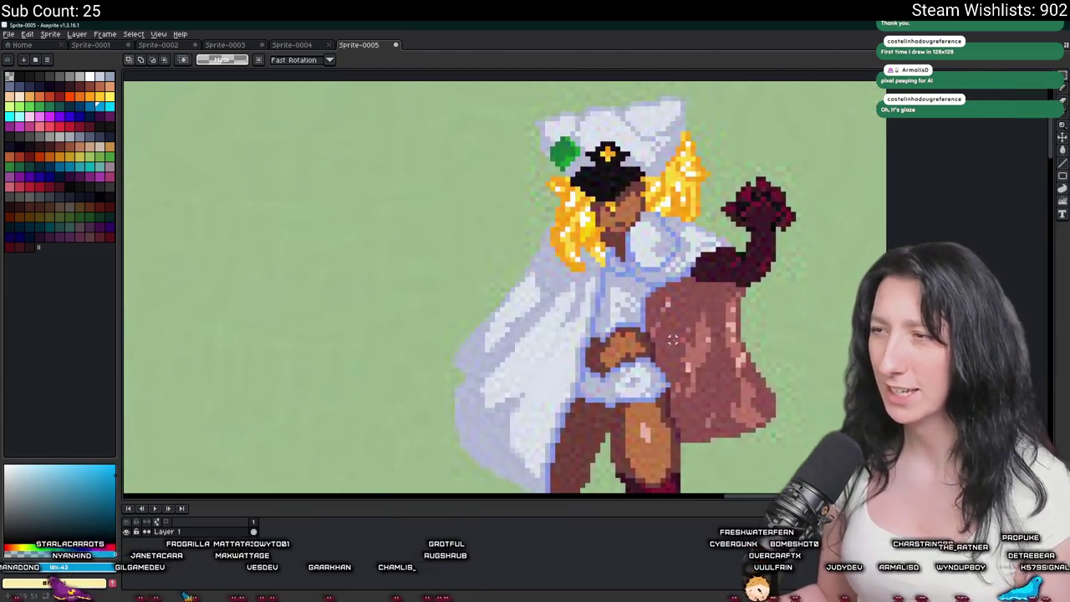
{"action": "scroll", "coordinate": [719, 289], "scroll_direction": "up", "scroll_amount": 1}
{"action": "scroll", "coordinate": [720, 293], "scroll_direction": "up", "scroll_amount": 1}
{"action": "scroll", "coordinate": [719, 293], "scroll_direction": "up", "scroll_amount": 2}
{"action": "scroll", "coordinate": [736, 280], "scroll_direction": "down", "scroll_amount": 1}
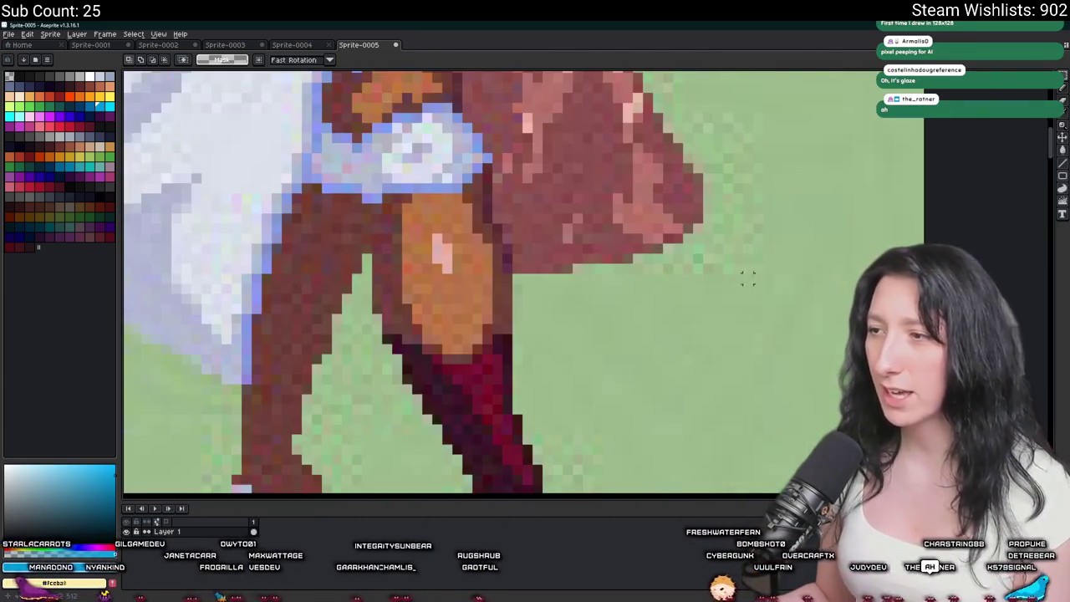
{"action": "left_click_drag", "start_coordinate": [760, 282], "coordinate": [701, 102]}
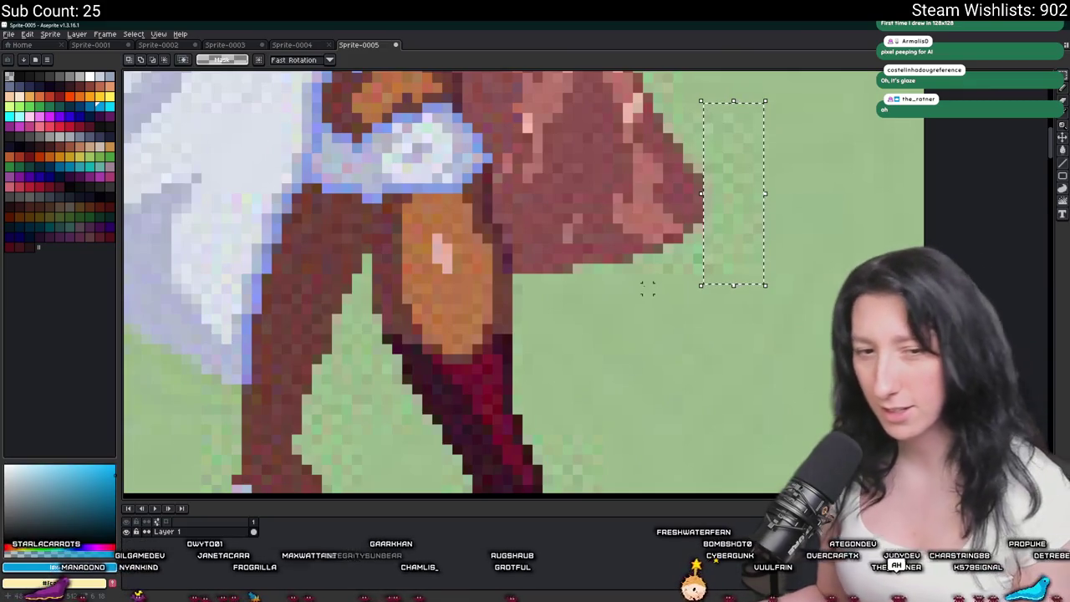
{"action": "scroll", "coordinate": [610, 326], "scroll_direction": "up", "scroll_amount": 3}
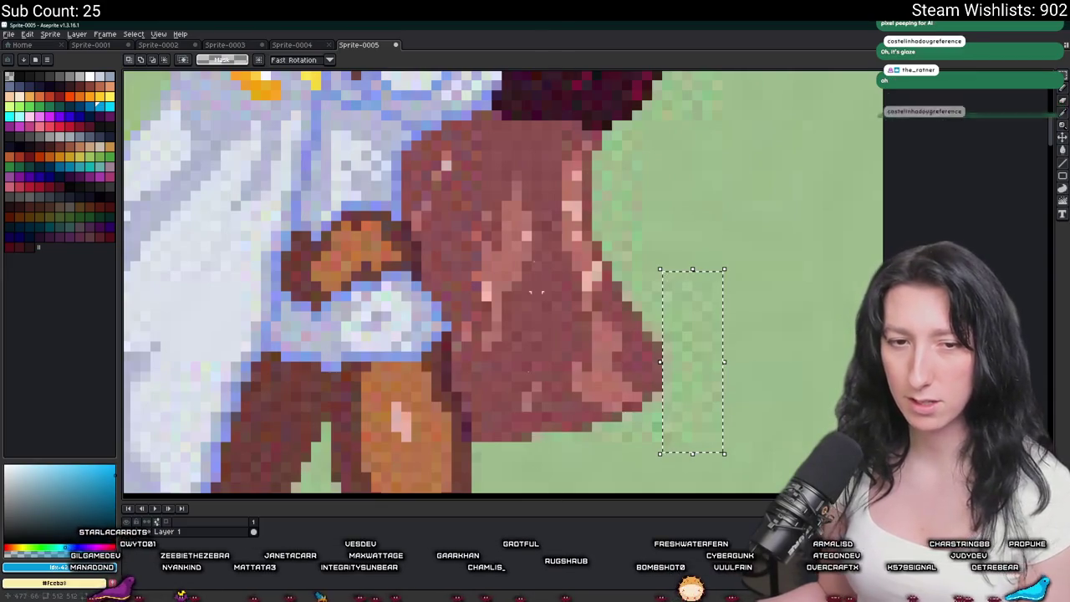
{"action": "left_click", "coordinate": [526, 293]}
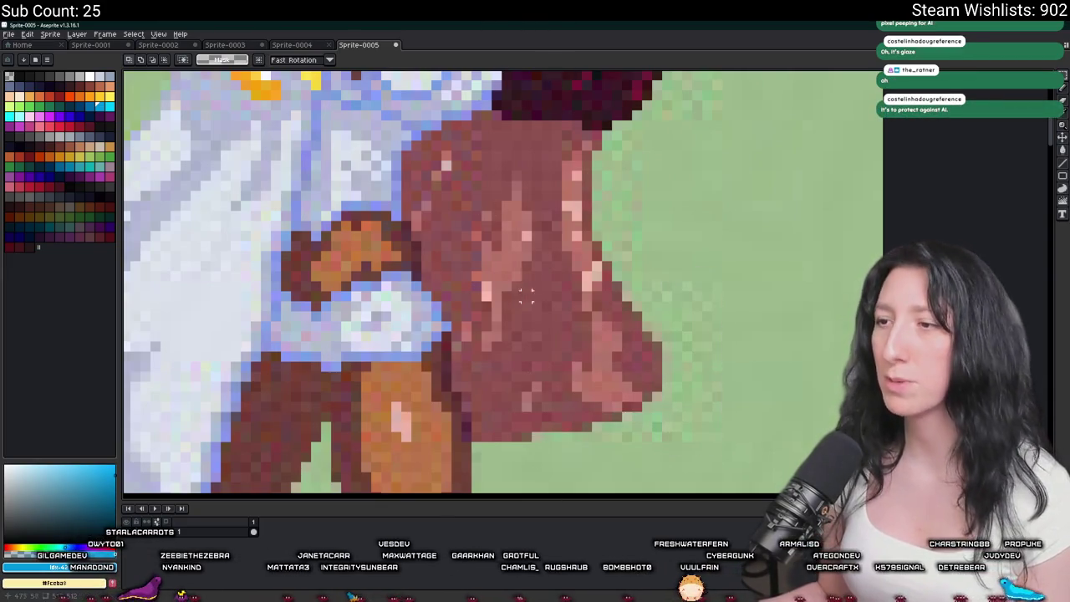
{"action": "scroll", "coordinate": [646, 251], "scroll_direction": "down", "scroll_amount": 2}
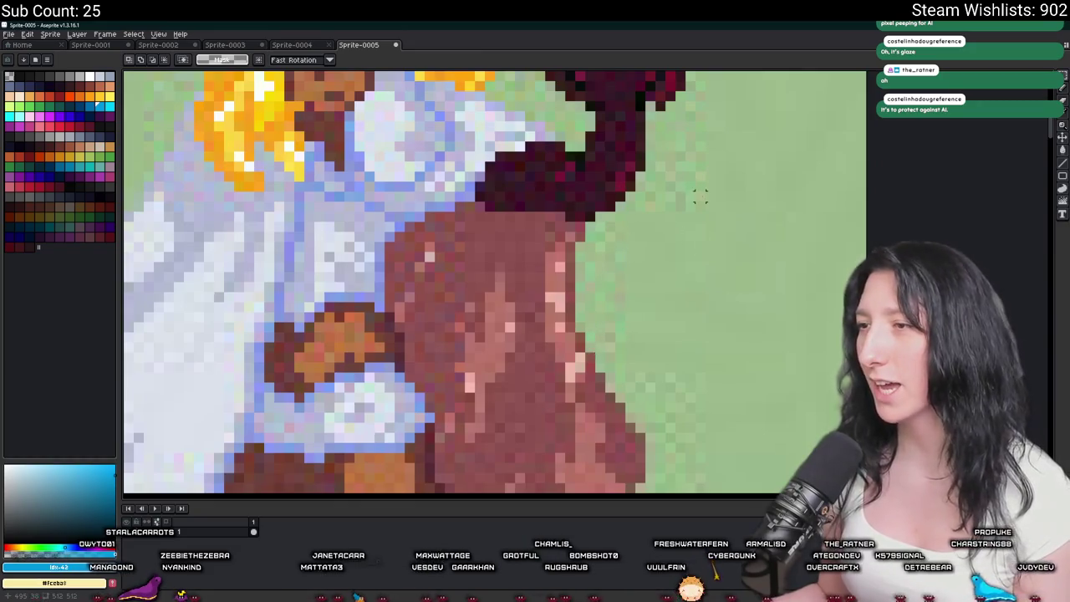
{"action": "scroll", "coordinate": [652, 373], "scroll_direction": "up", "scroll_amount": 2}
Select the background pixels to the right of the fist.
{"action": "left_click_drag", "start_coordinate": [668, 399], "coordinate": [595, 295]}
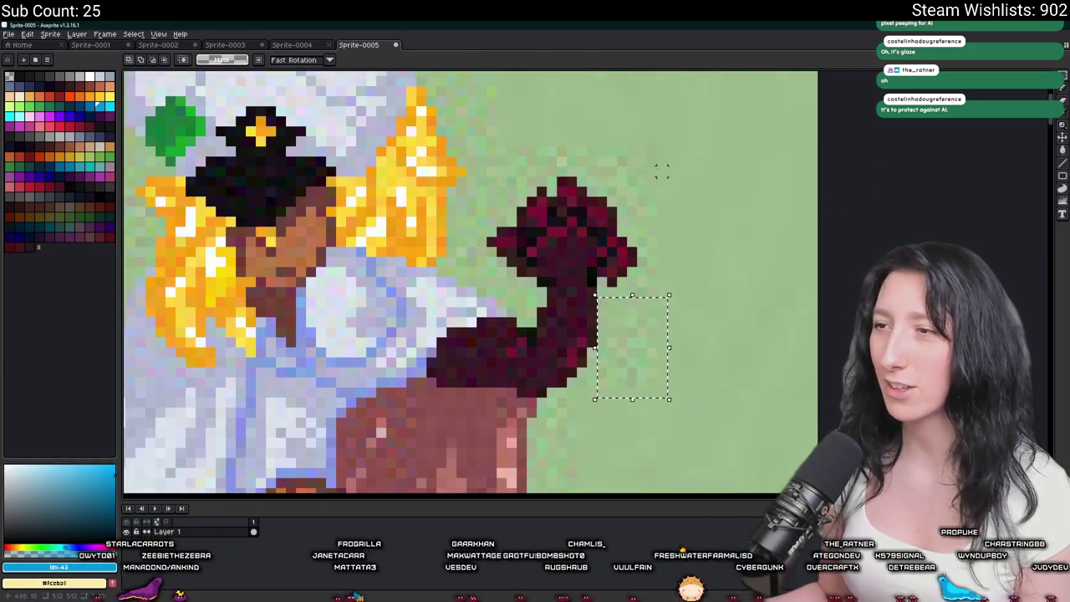
{"action": "mouse_move", "coordinate": [667, 177]}
{"action": "left_mouse_down"}
{"action": "mouse_move", "coordinate": [528, 138]}
{"action": "mouse_move", "coordinate": [525, 361]}
{"action": "left_mouse_up"}
{"action": "scroll", "coordinate": [470, 125], "scroll_direction": "left", "scroll_amount": 5}
{"action": "scroll", "coordinate": [270, 279], "scroll_direction": "left", "scroll_amount": 3}
{"action": "scroll", "coordinate": [447, 449], "scroll_direction": "down", "scroll_amount": 3}
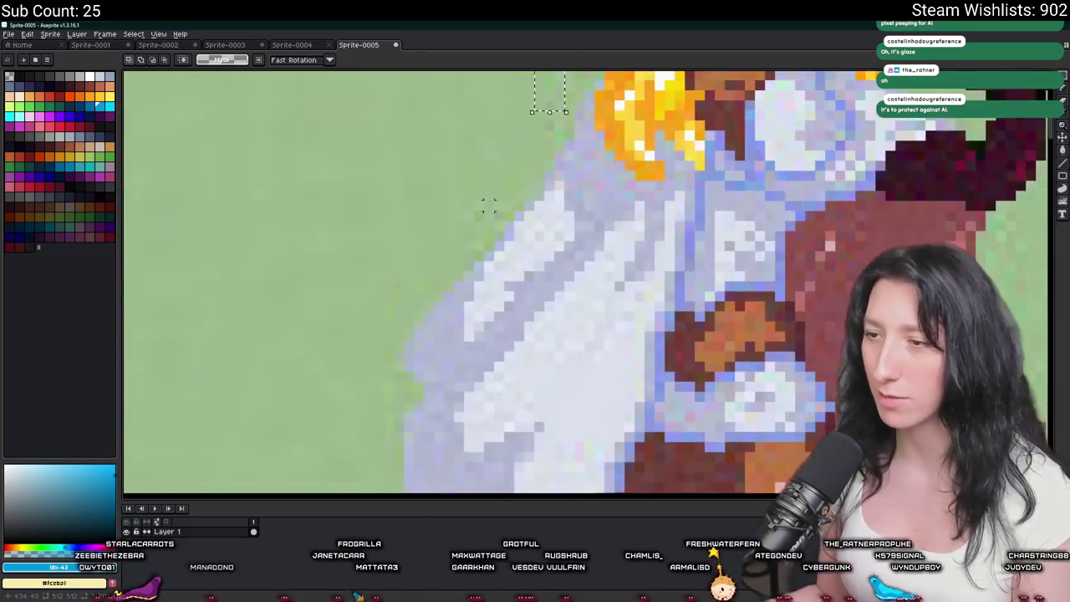
{"action": "scroll", "coordinate": [433, 206], "scroll_direction": "down", "scroll_amount": 2}
{"action": "scroll", "coordinate": [434, 207], "scroll_direction": "down", "scroll_amount": 2}
{"action": "scroll", "coordinate": [434, 207], "scroll_direction": "down", "scroll_amount": 2}
{"action": "scroll", "coordinate": [487, 252], "scroll_direction": "up", "scroll_amount": 4}
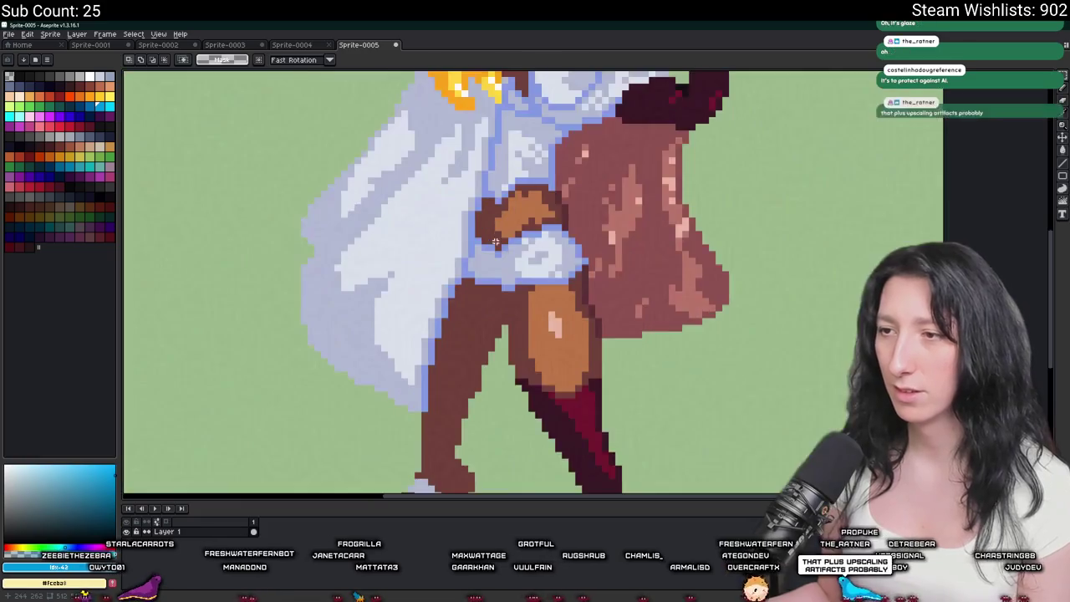
{"action": "scroll", "coordinate": [487, 252], "scroll_direction": "down", "scroll_amount": 2}
Select a box around the figure's body, then clear the selection.
{"action": "left_click_drag", "start_coordinate": [487, 252], "coordinate": [451, 301]}
{"action": "left_click_drag", "start_coordinate": [343, 150], "coordinate": [585, 468]}
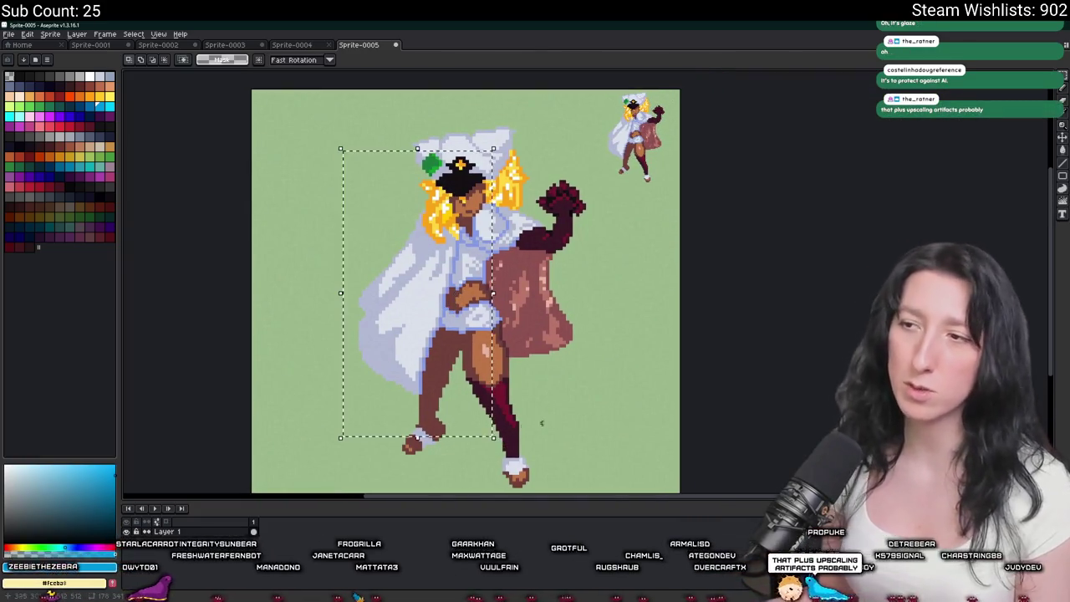
{"action": "left_click", "coordinate": [649, 294]}
{"action": "left_click_drag", "start_coordinate": [648, 295], "coordinate": [576, 244]}
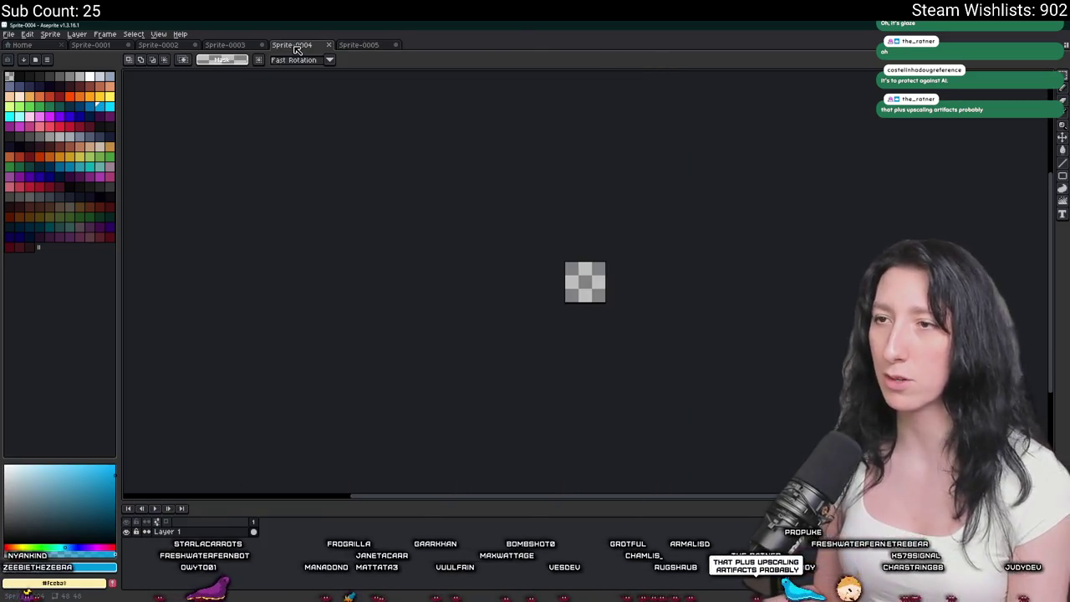
Undo Sprite-0005 back to the green portrait and close its tab.
{"action": "left_click", "coordinate": [292, 44]}
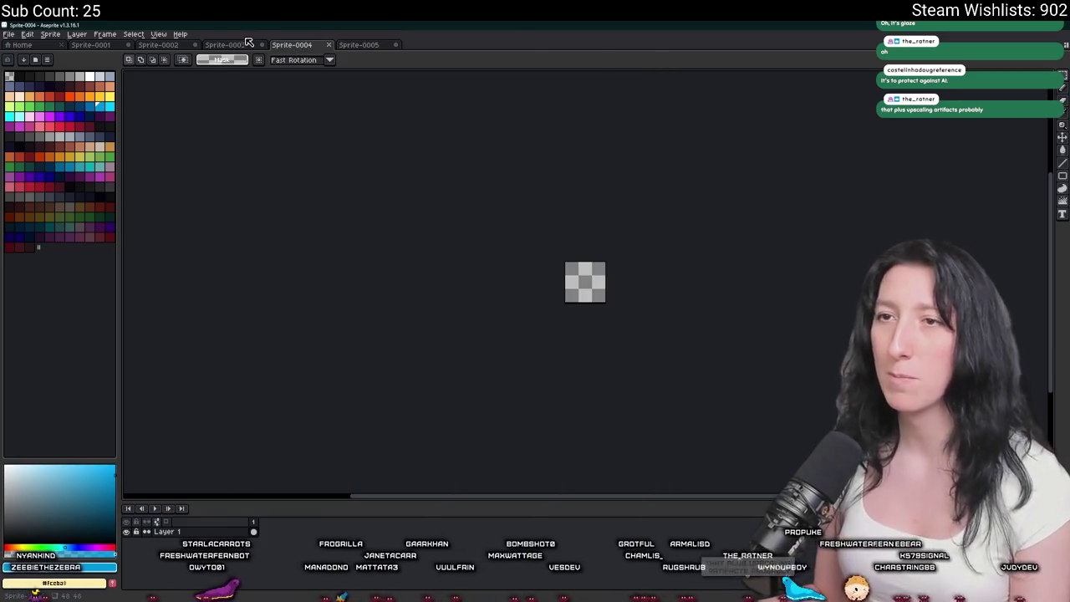
{"action": "key", "text": "ctrl+Tab"}
{"action": "key", "text": "ctrl+z"}
{"action": "key", "text": "ctrl+z"}
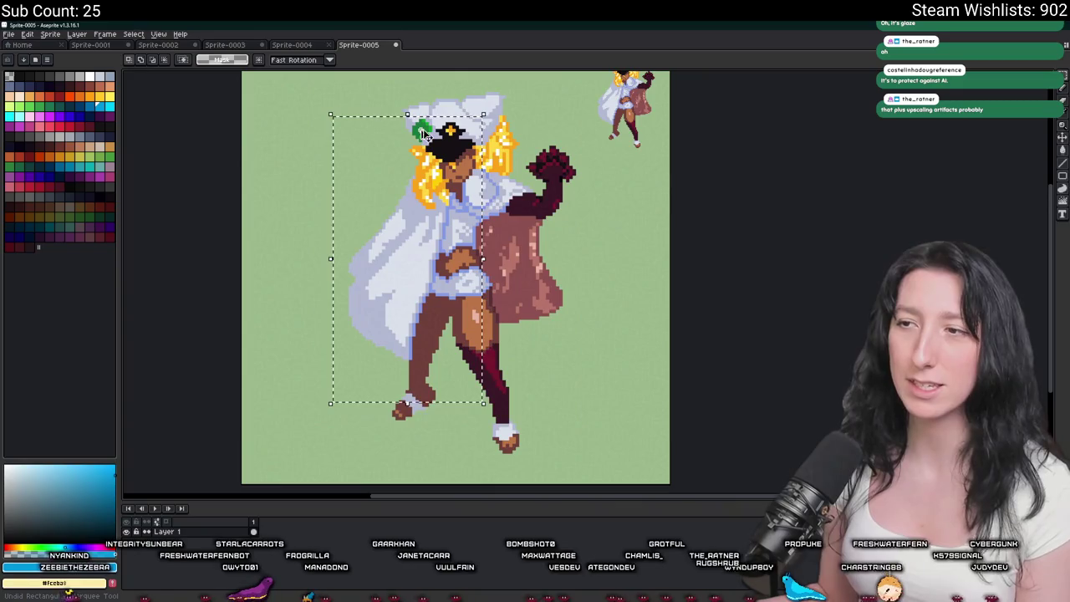
{"action": "key", "text": "ctrl+z"}
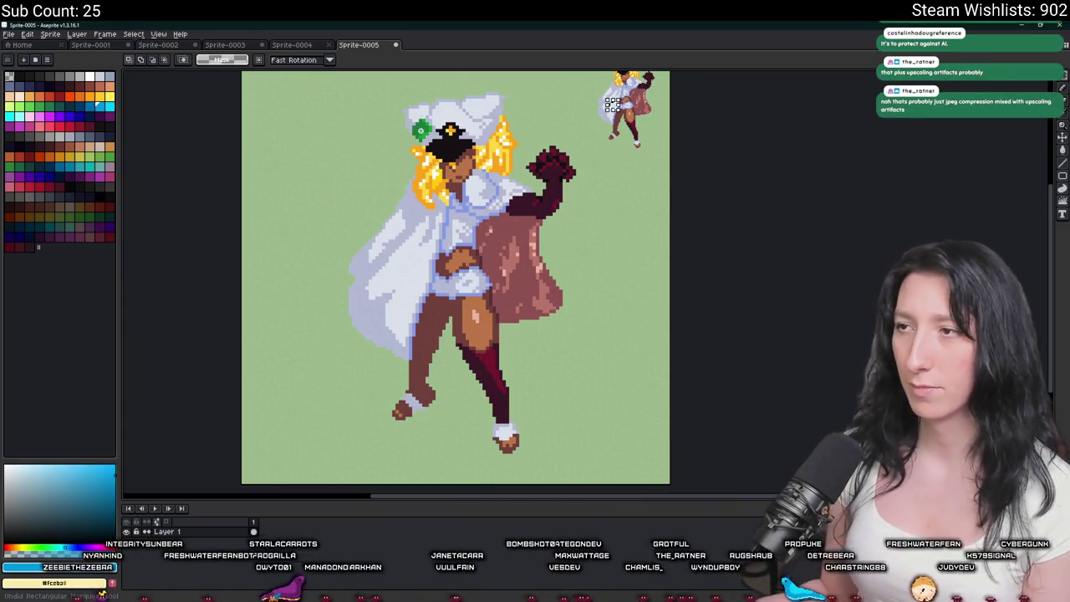
{"action": "key", "text": "ctrl+z"}
{"action": "key", "text": "ctrl+z"}
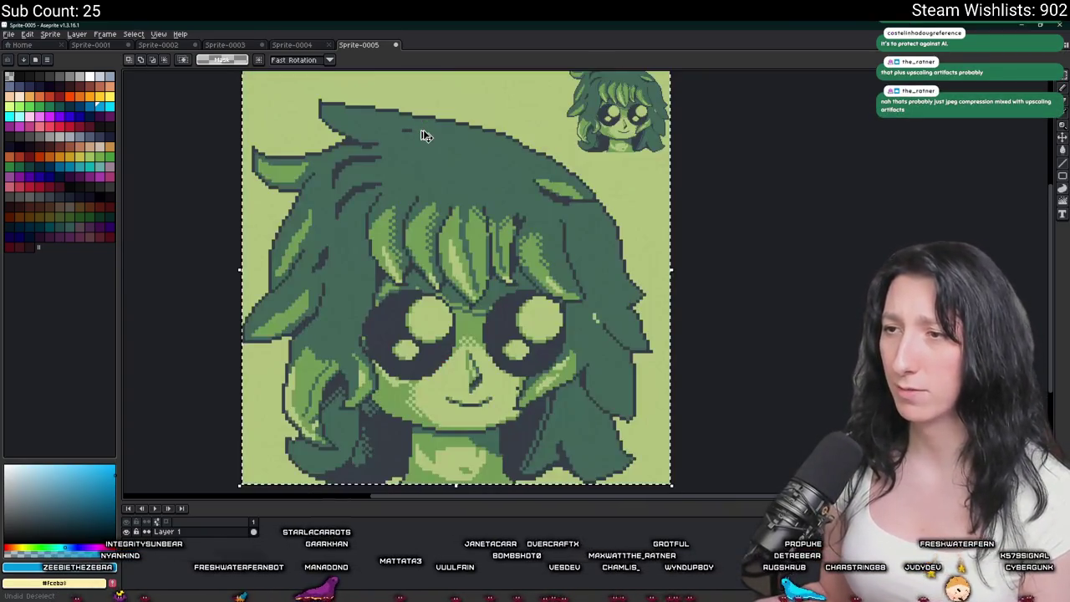
{"action": "scroll", "coordinate": [420, 130], "scroll_direction": "down", "scroll_amount": 2}
{"action": "scroll", "coordinate": [368, 192], "scroll_direction": "up", "scroll_amount": 1}
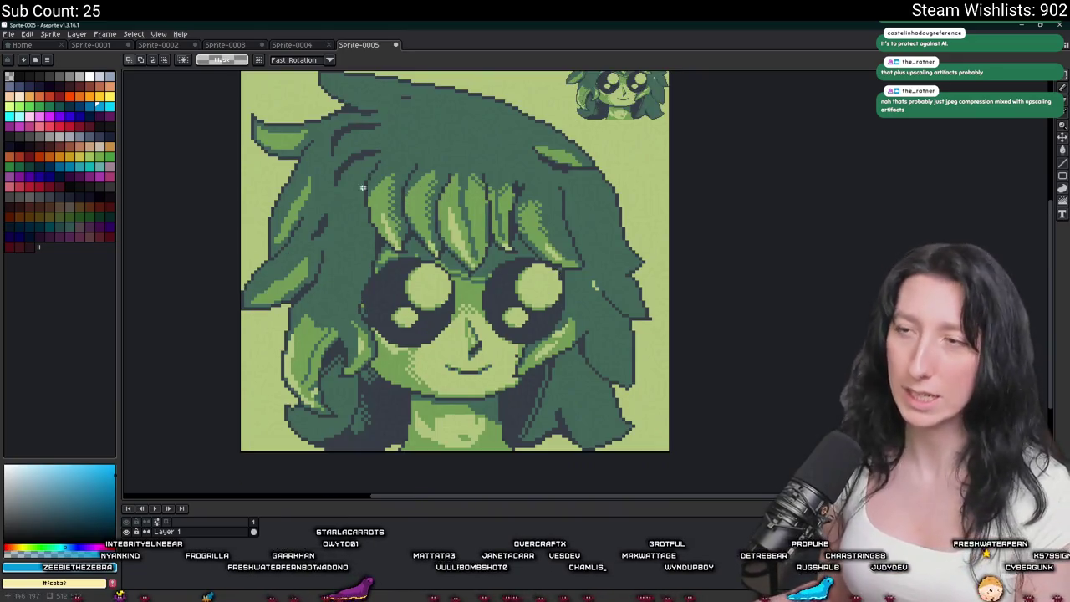
{"action": "scroll", "coordinate": [344, 223], "scroll_direction": "up", "scroll_amount": 1}
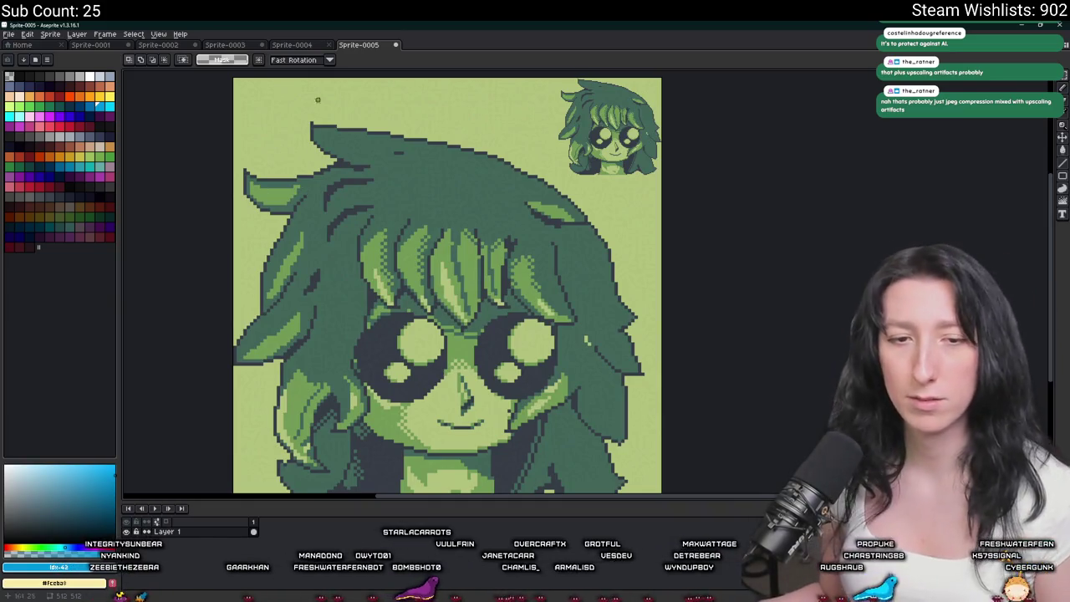
{"action": "left_click", "coordinate": [394, 44]}
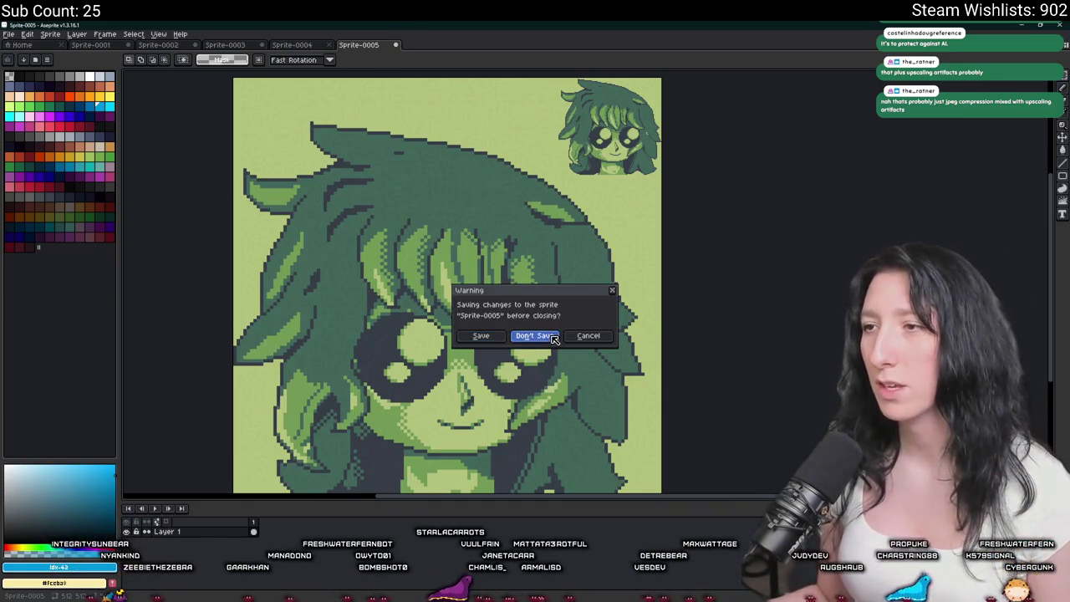
Discard Sprite-0005's changes and close the empty Sprite-0004.
{"action": "left_click", "coordinate": [535, 336]}
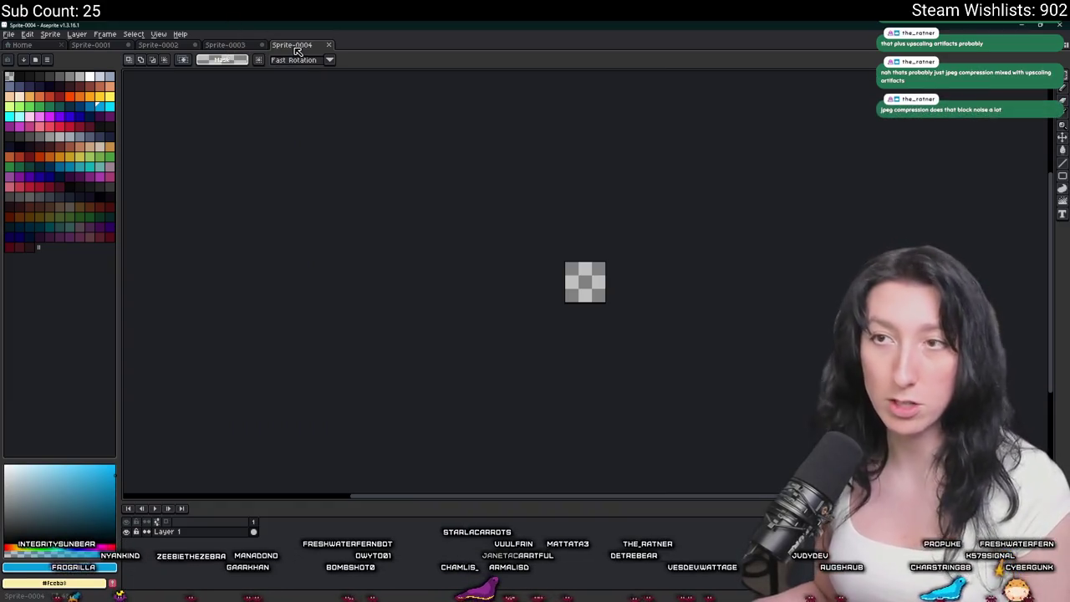
{"action": "scroll", "coordinate": [511, 291], "scroll_direction": "up", "scroll_amount": 1}
{"action": "key", "text": "ctrl+shift+Tab"}
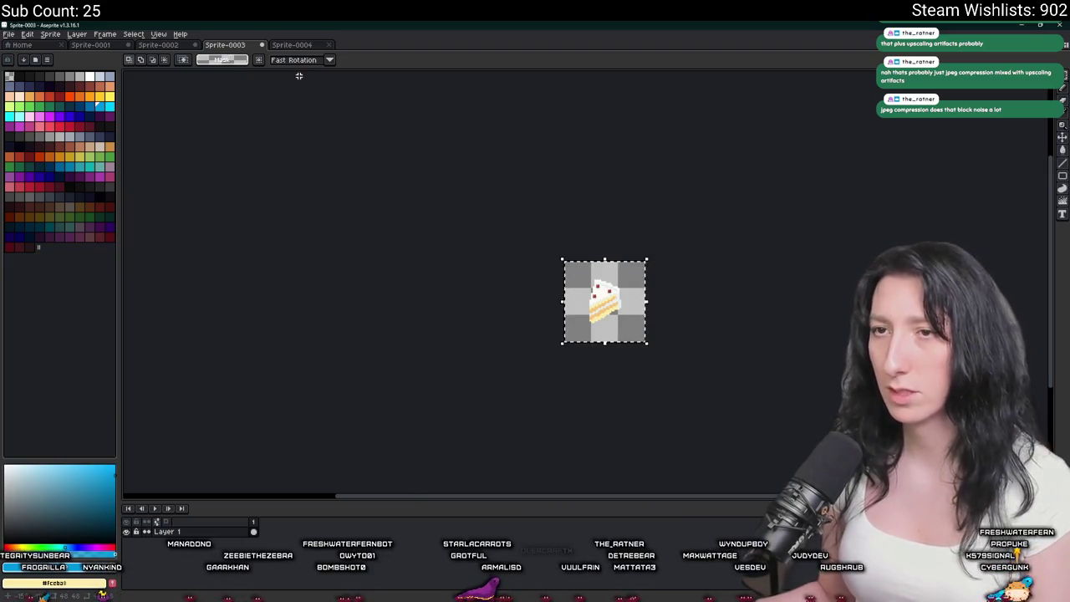
{"action": "left_click", "coordinate": [328, 44]}
Trim the Sprite-0003 canvas down to the cake.
{"action": "scroll", "coordinate": [432, 239], "scroll_direction": "up", "scroll_amount": 1}
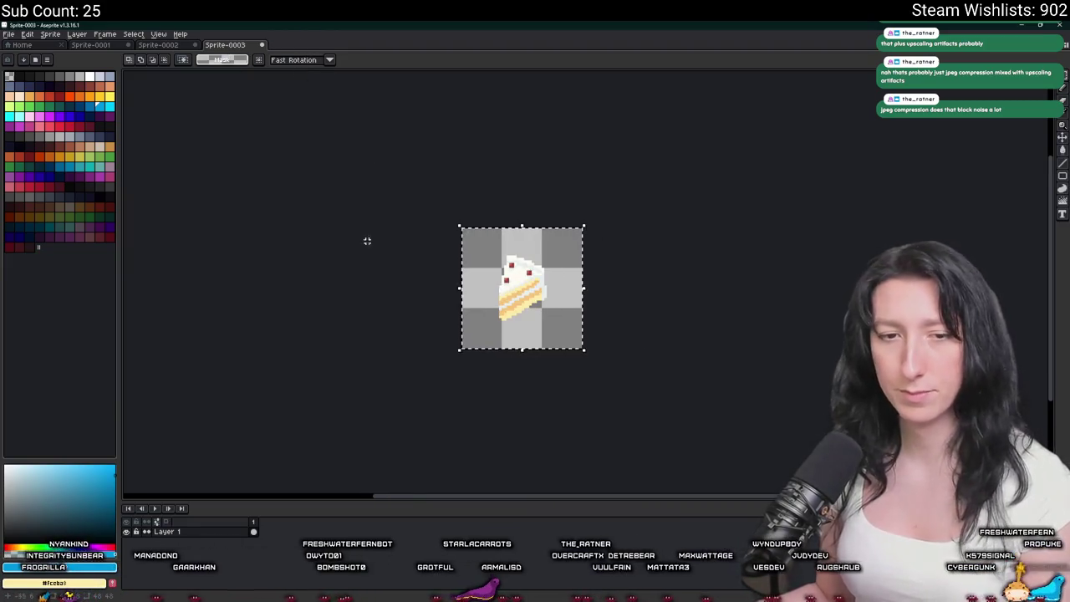
{"action": "scroll", "coordinate": [399, 256], "scroll_direction": "up", "scroll_amount": 1}
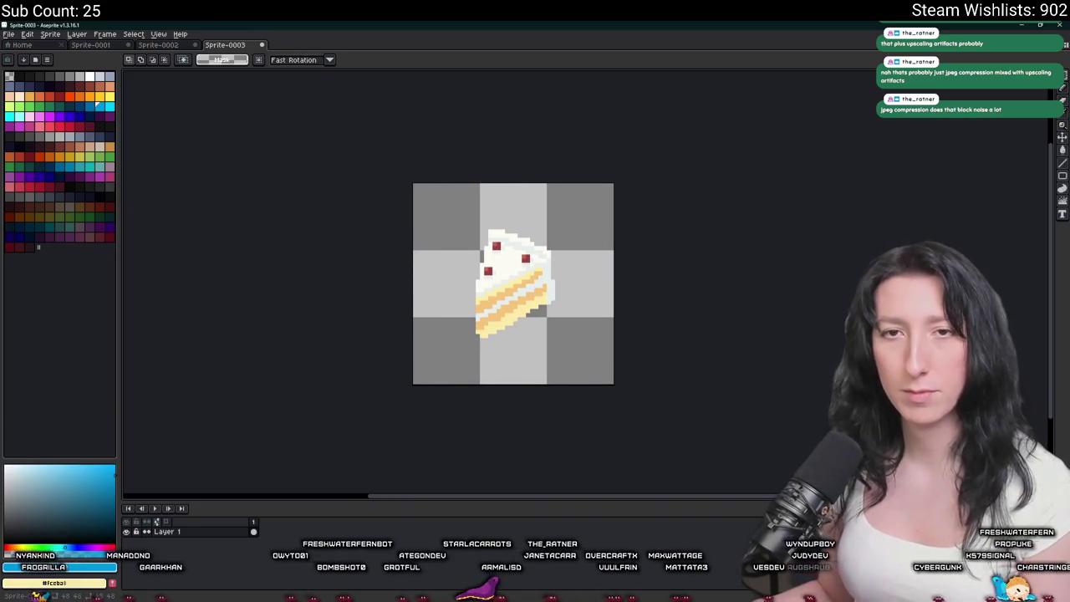
{"action": "left_click", "coordinate": [50, 34]}
{"action": "left_click", "coordinate": [63, 122]}
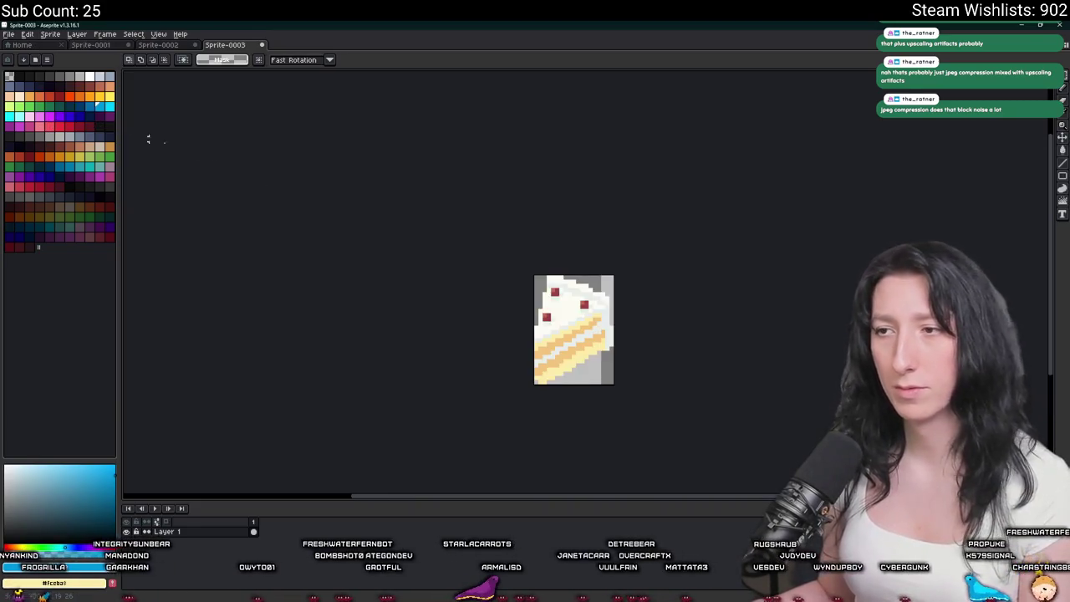
Shrink the cake sprite to 50% with Sprite Size.
{"action": "scroll", "coordinate": [483, 265], "scroll_direction": "up", "scroll_amount": 1}
{"action": "left_click", "coordinate": [50, 34]}
{"action": "left_click", "coordinate": [71, 83]}
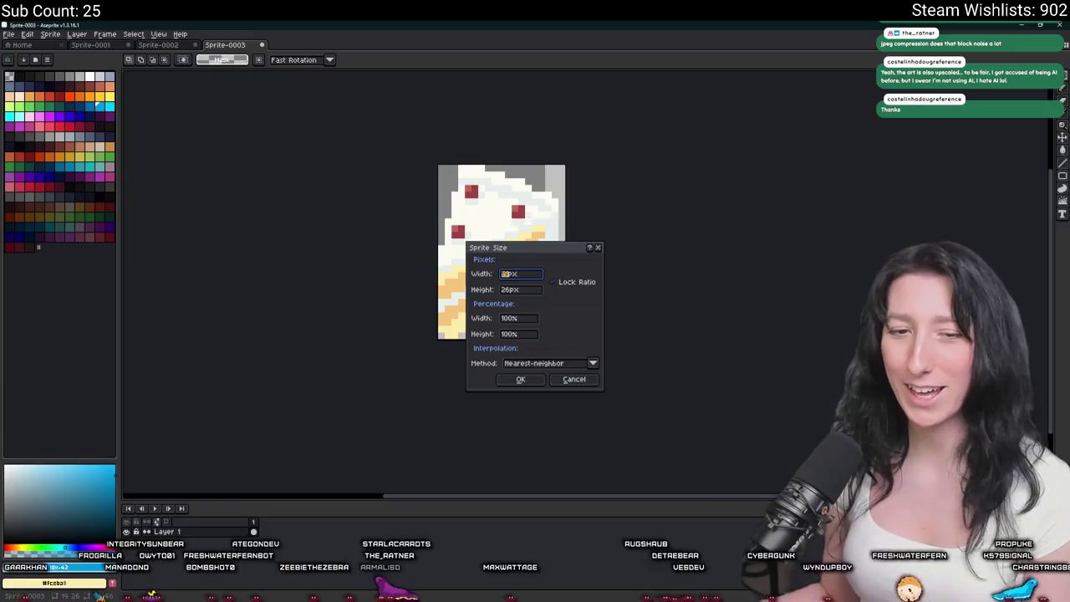
{"action": "left_click", "coordinate": [520, 318]}
{"action": "type", "text": "50"}
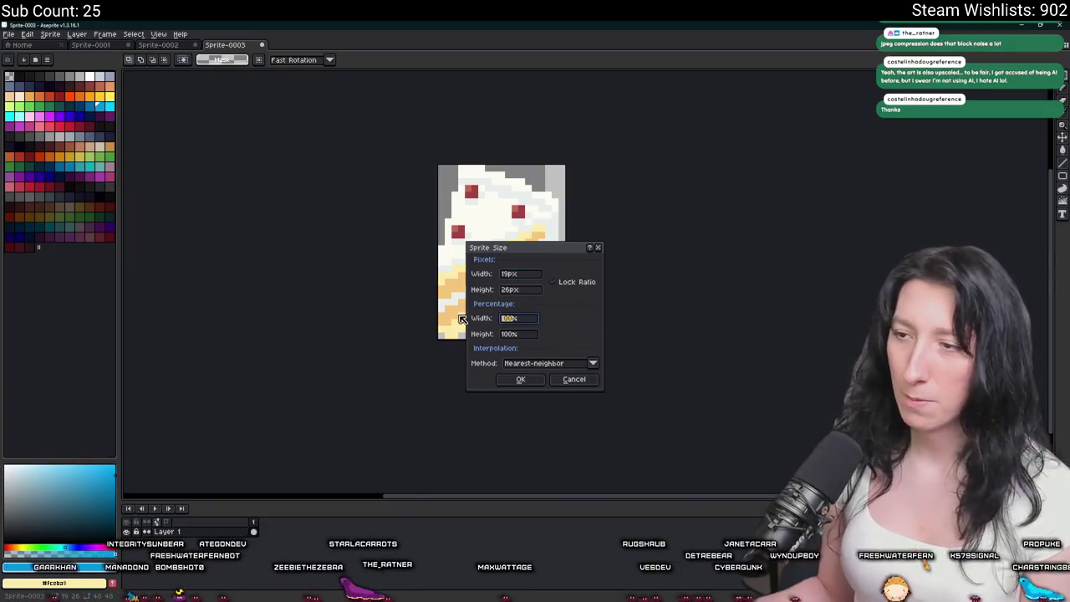
{"action": "key", "text": "Return"}
Look over the resized cake and bring up its Export File settings.
{"action": "scroll", "coordinate": [506, 299], "scroll_direction": "down", "scroll_amount": 2}
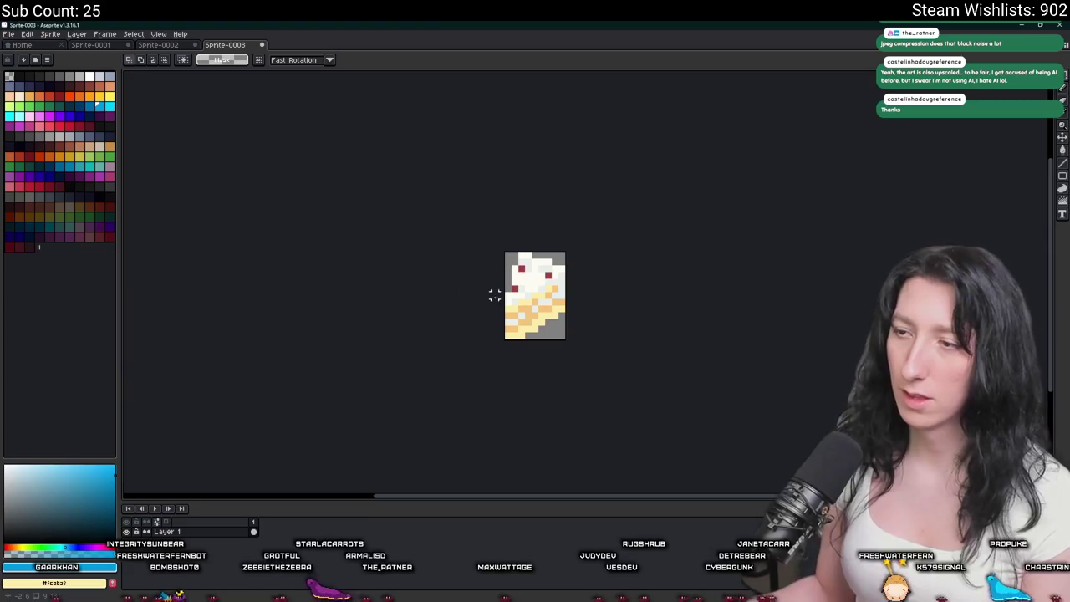
{"action": "scroll", "coordinate": [506, 298], "scroll_direction": "down", "scroll_amount": 2}
{"action": "scroll", "coordinate": [507, 299], "scroll_direction": "up", "scroll_amount": 2}
{"action": "scroll", "coordinate": [501, 292], "scroll_direction": "up", "scroll_amount": 2}
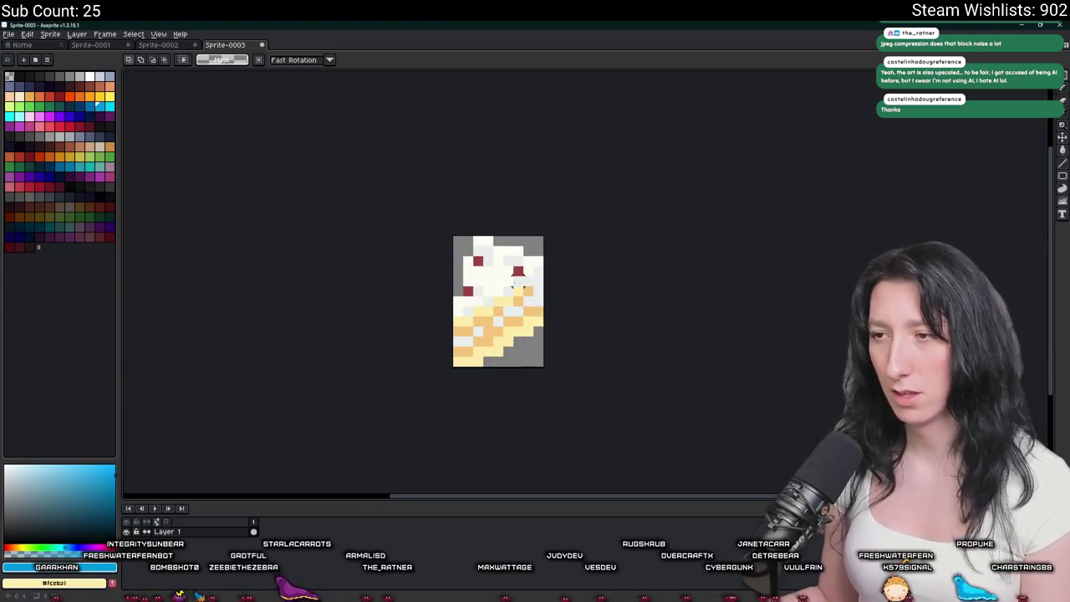
{"action": "scroll", "coordinate": [471, 275], "scroll_direction": "left", "scroll_amount": 2}
{"action": "scroll", "coordinate": [479, 297], "scroll_direction": "down", "scroll_amount": 3}
{"action": "key", "text": "ctrl+alt+shift+s"}
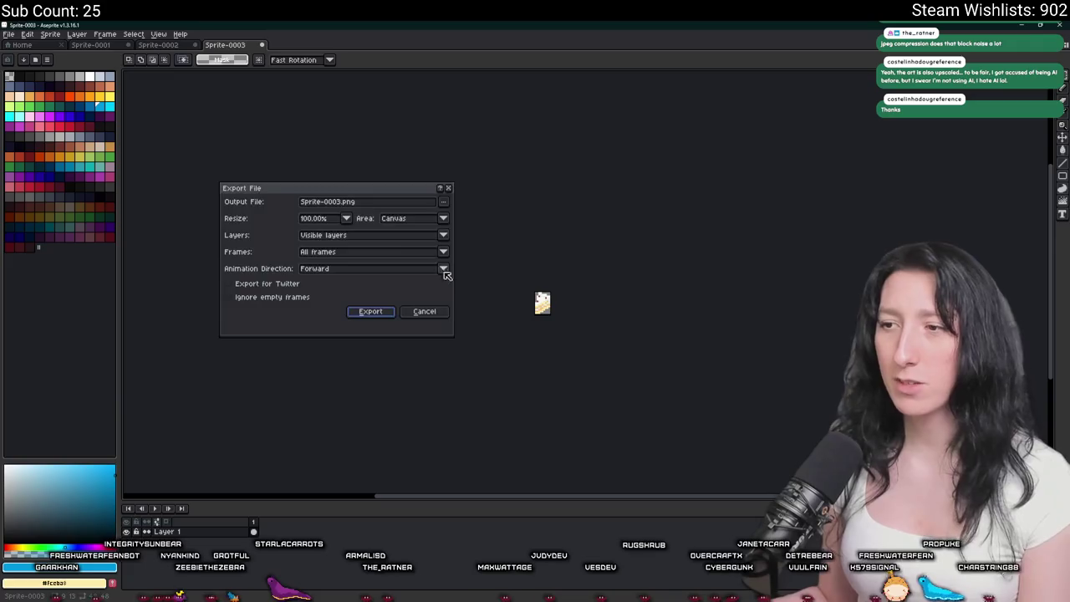
Browse the export location to Documents > GitHub > UnknownSpaces > Art.
{"action": "left_click", "coordinate": [443, 201]}
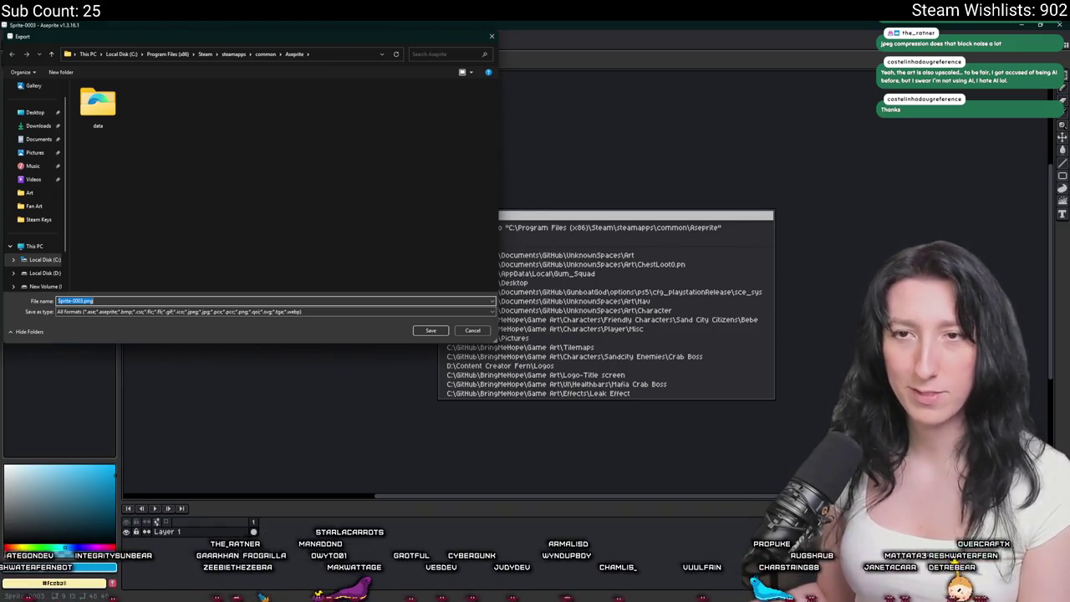
{"action": "left_click", "coordinate": [27, 139]}
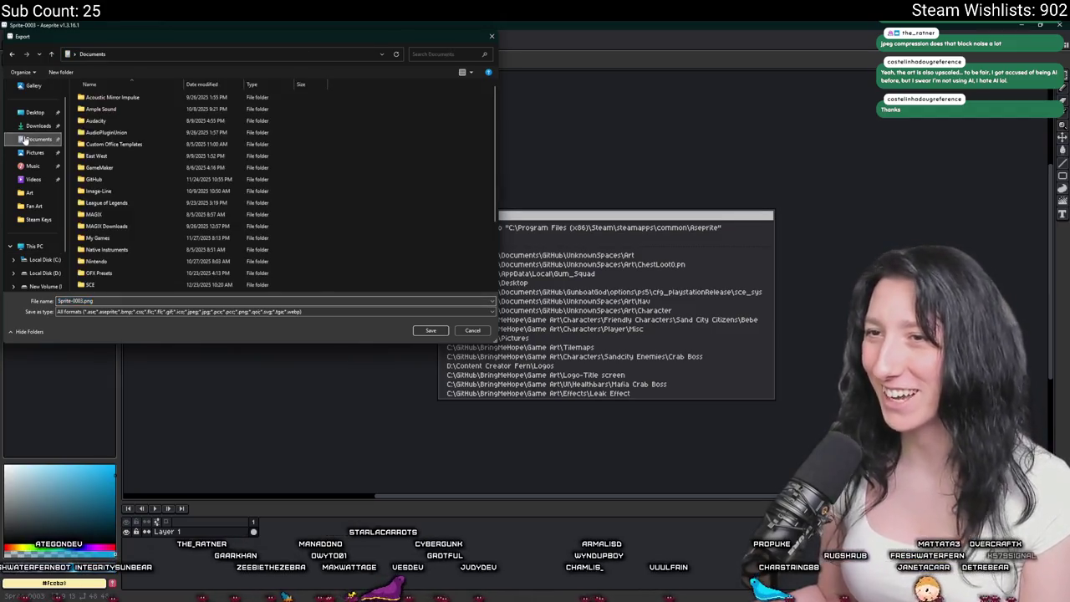
{"action": "double_click", "coordinate": [117, 179]}
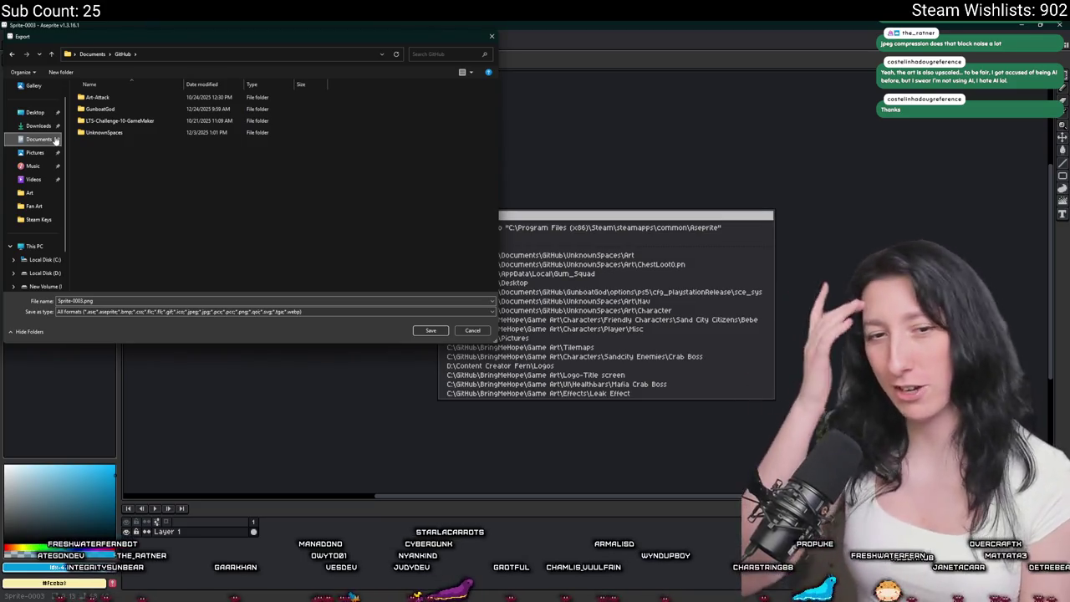
{"action": "double_click", "coordinate": [99, 132]}
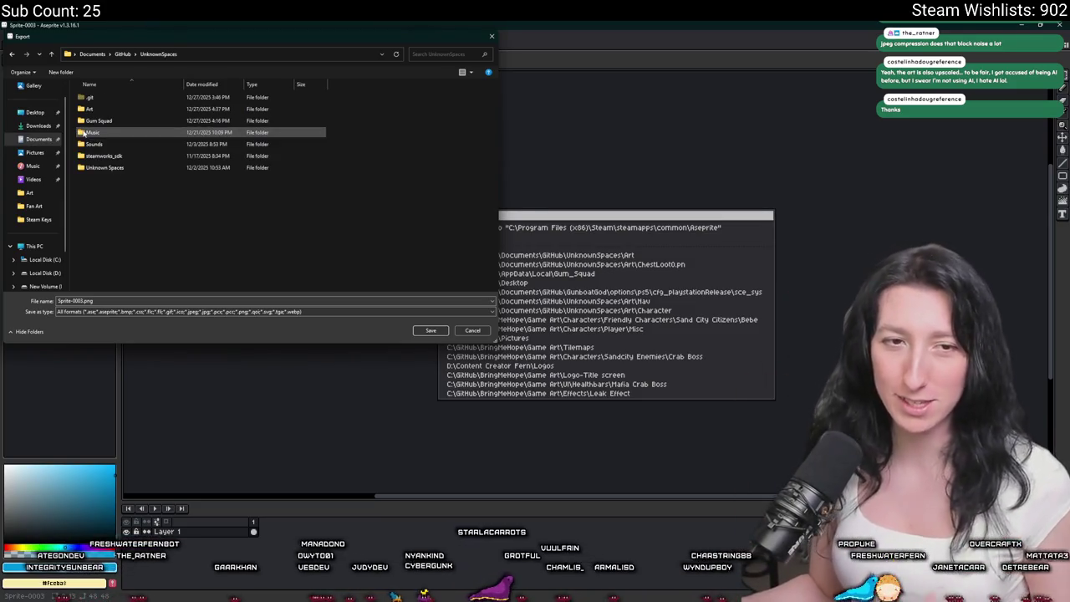
{"action": "double_click", "coordinate": [144, 109]}
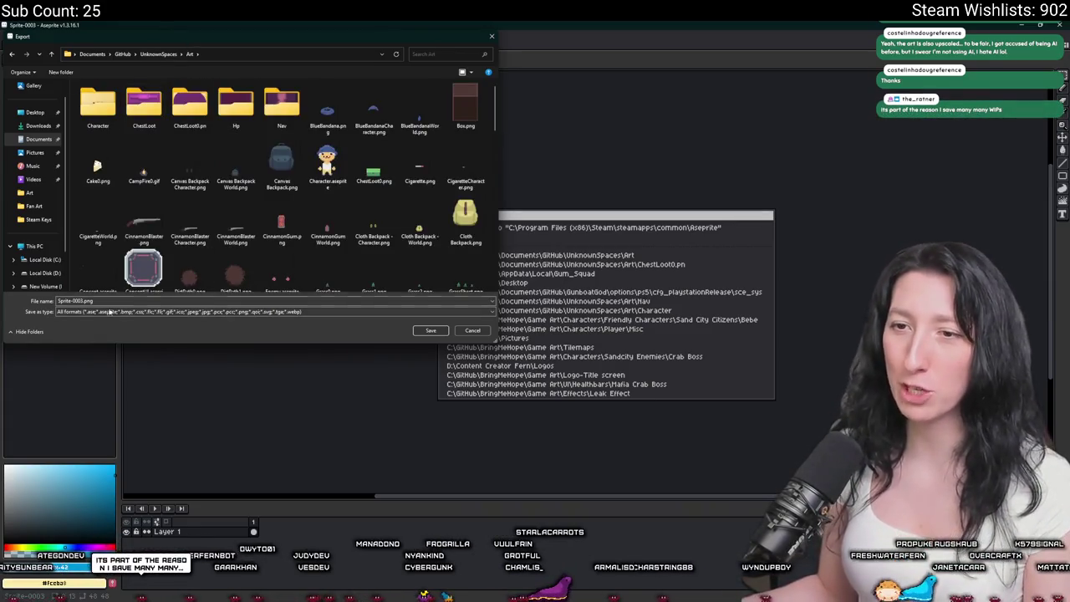
Look through the Art folder's existing files and ChestLoot folders.
{"action": "left_click", "coordinate": [81, 301]}
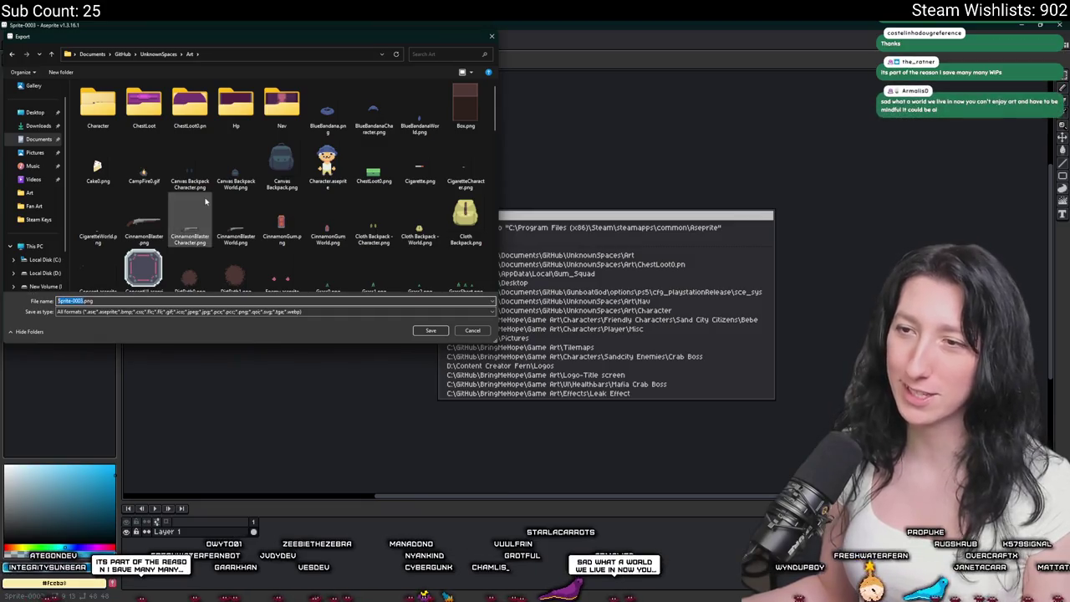
{"action": "left_click", "coordinate": [236, 230]}
{"action": "left_click", "coordinate": [281, 230]}
{"action": "scroll", "coordinate": [236, 190], "scroll_direction": "down", "scroll_amount": 3}
{"action": "scroll", "coordinate": [236, 191], "scroll_direction": "up", "scroll_amount": 3}
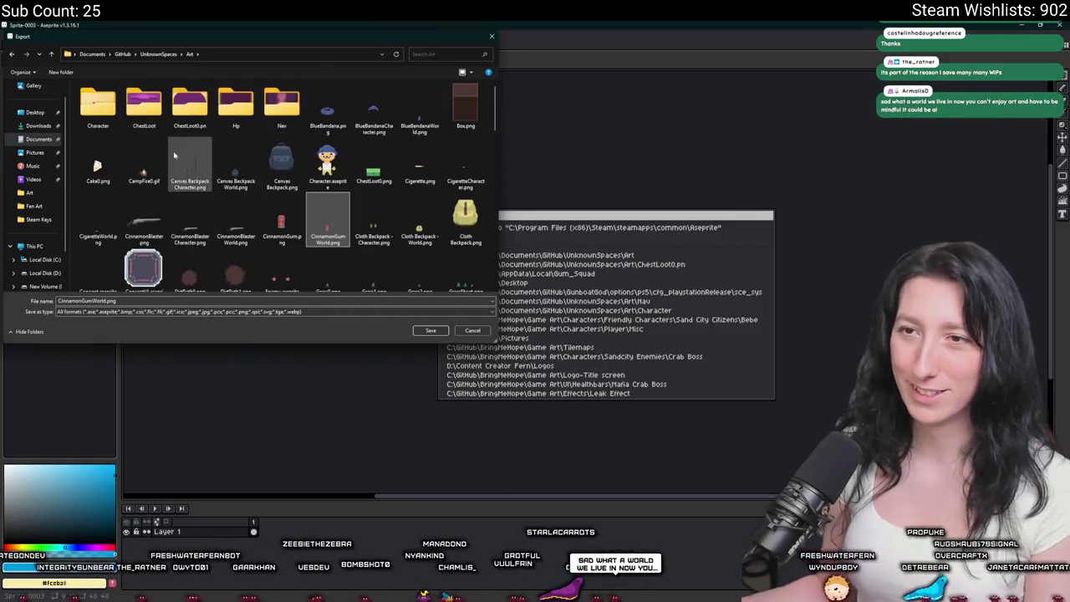
{"action": "double_click", "coordinate": [176, 106]}
{"action": "left_click", "coordinate": [188, 53]}
{"action": "double_click", "coordinate": [144, 105]}
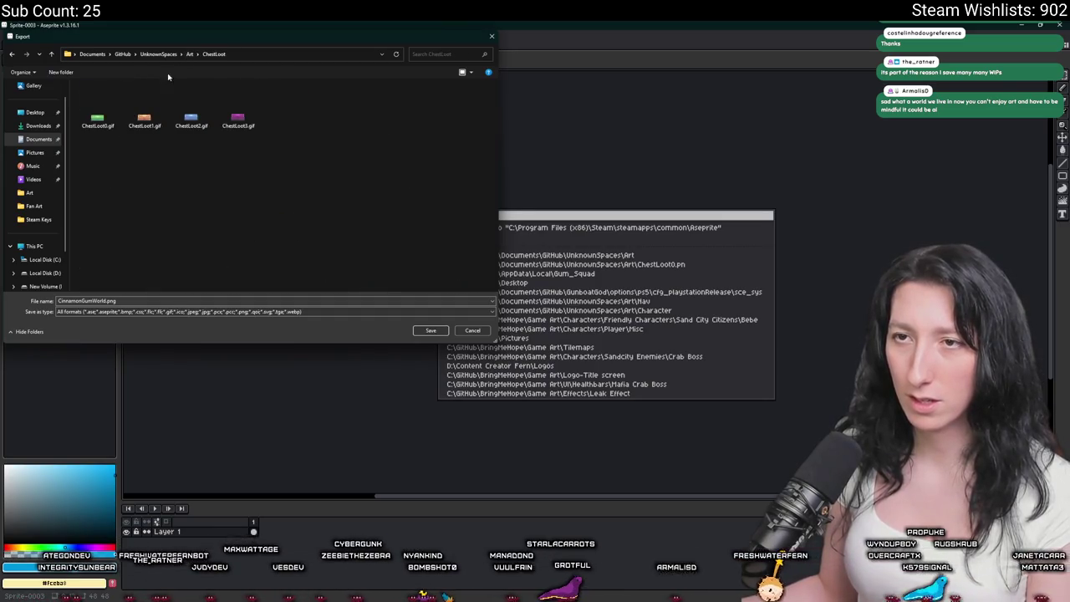
{"action": "left_click", "coordinate": [188, 54]}
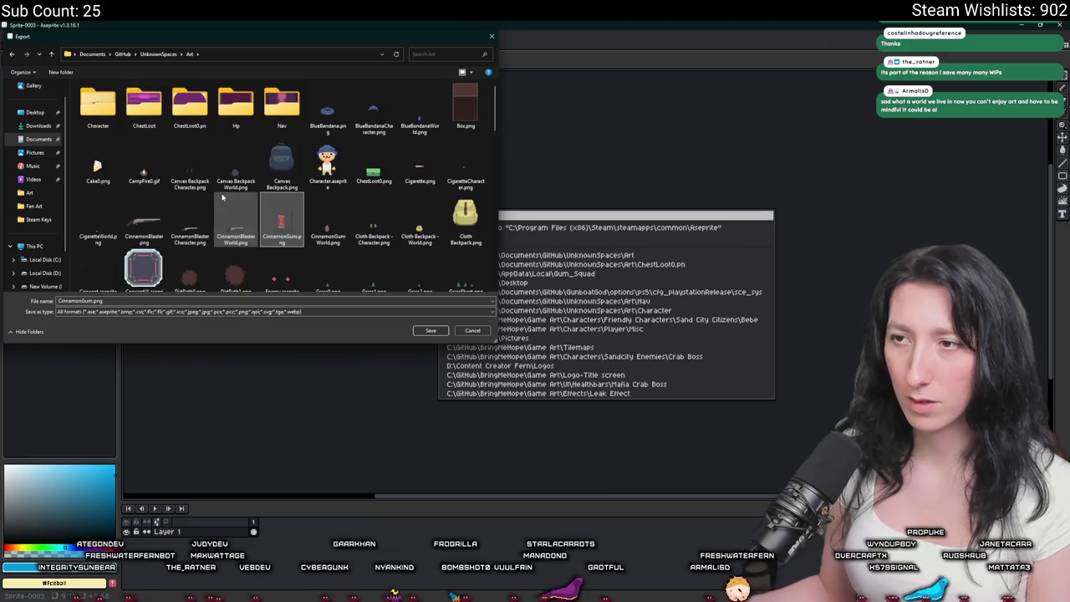
{"action": "scroll", "coordinate": [298, 209], "scroll_direction": "down", "scroll_amount": 3}
{"action": "scroll", "coordinate": [298, 209], "scroll_direction": "up", "scroll_amount": 5}
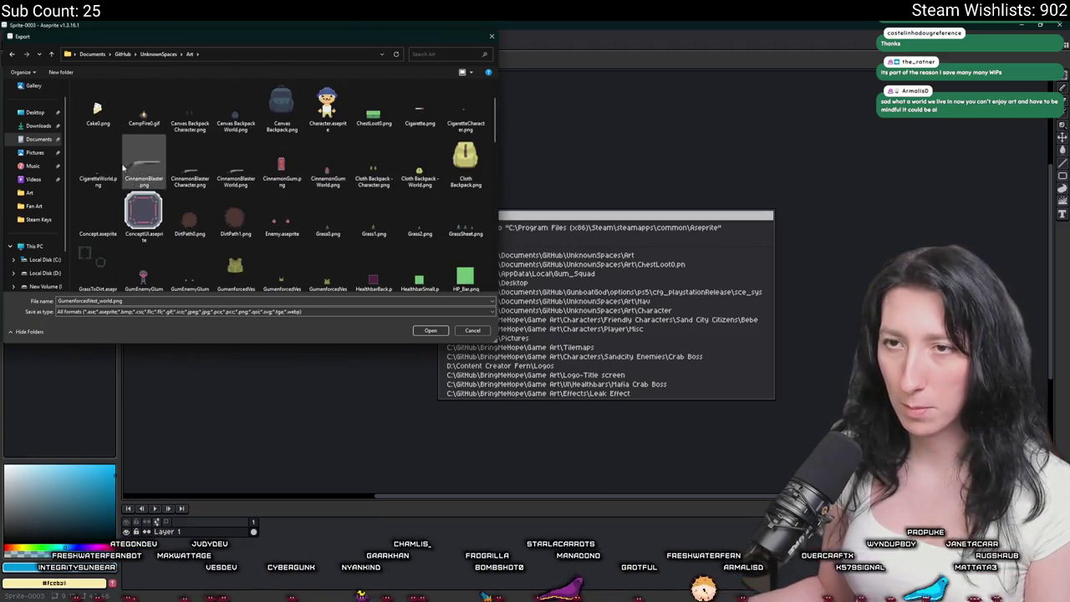
Export the cake as Cake0_World.png in the Art folder.
{"action": "left_click", "coordinate": [97, 104]}
{"action": "double_click", "coordinate": [96, 301]}
{"action": "left_click", "coordinate": [70, 301]}
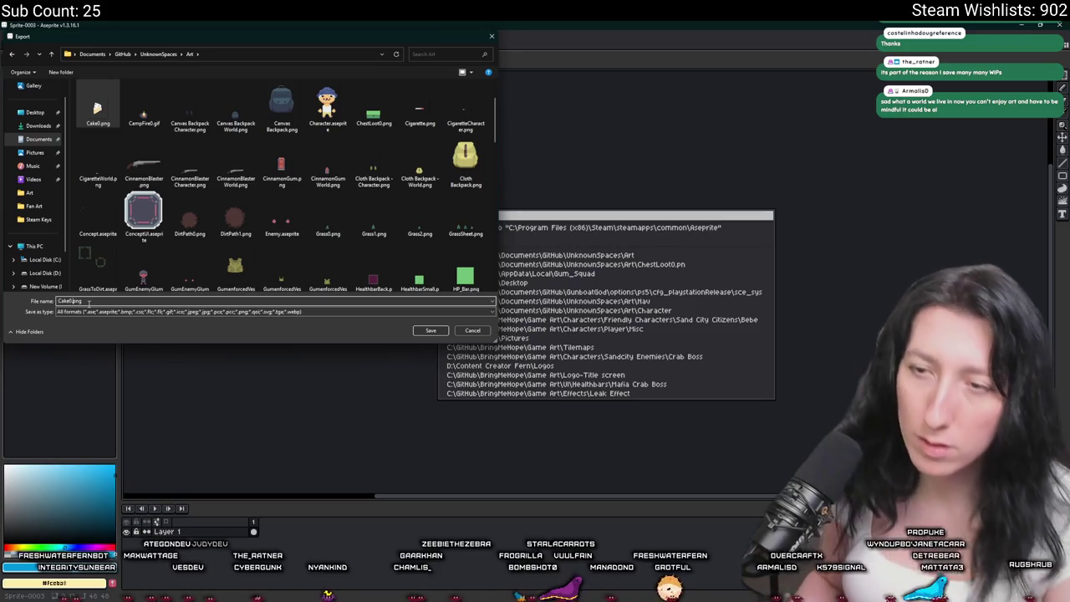
{"action": "type", "text": "_World"}
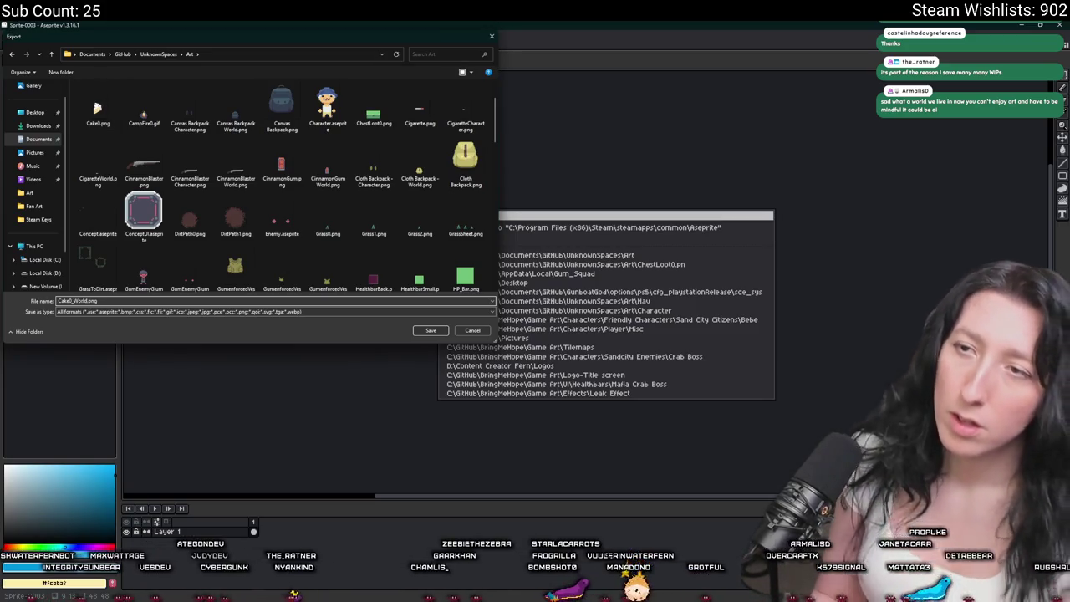
{"action": "key", "text": "Return"}
{"action": "key", "text": "Return"}
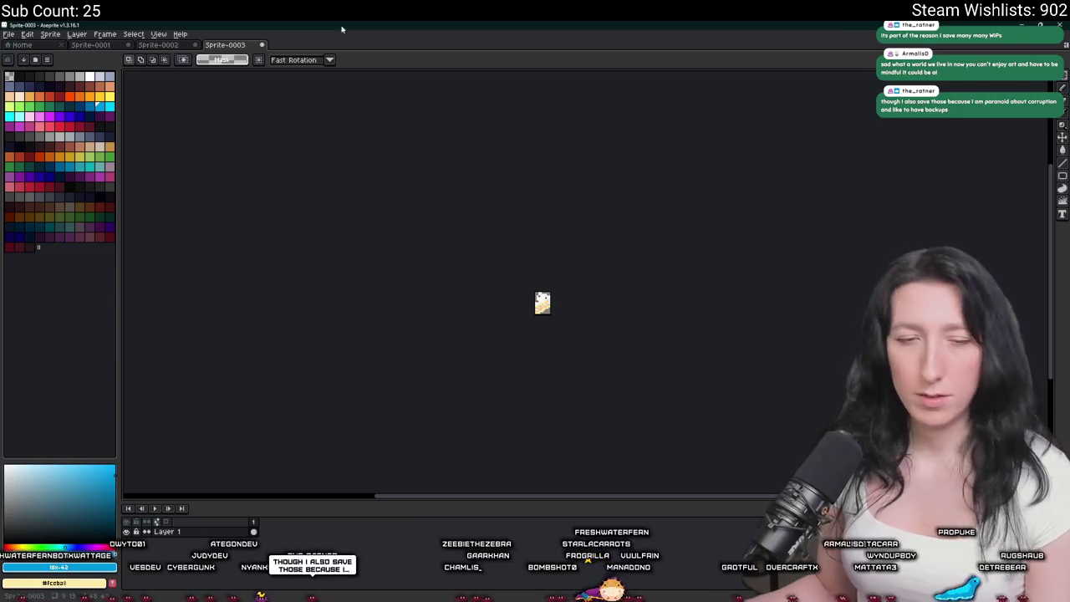
Confirm another export of the sprite, then bring up the Sprite-0002 document.
{"action": "key", "text": "ctrl+alt+shift+s"}
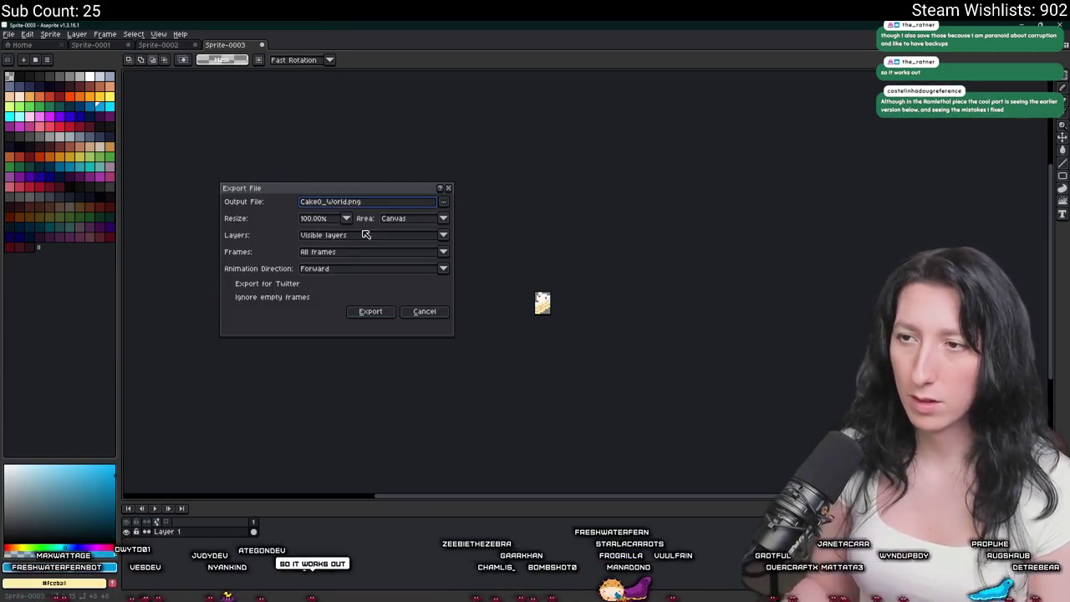
{"action": "key", "text": "Return"}
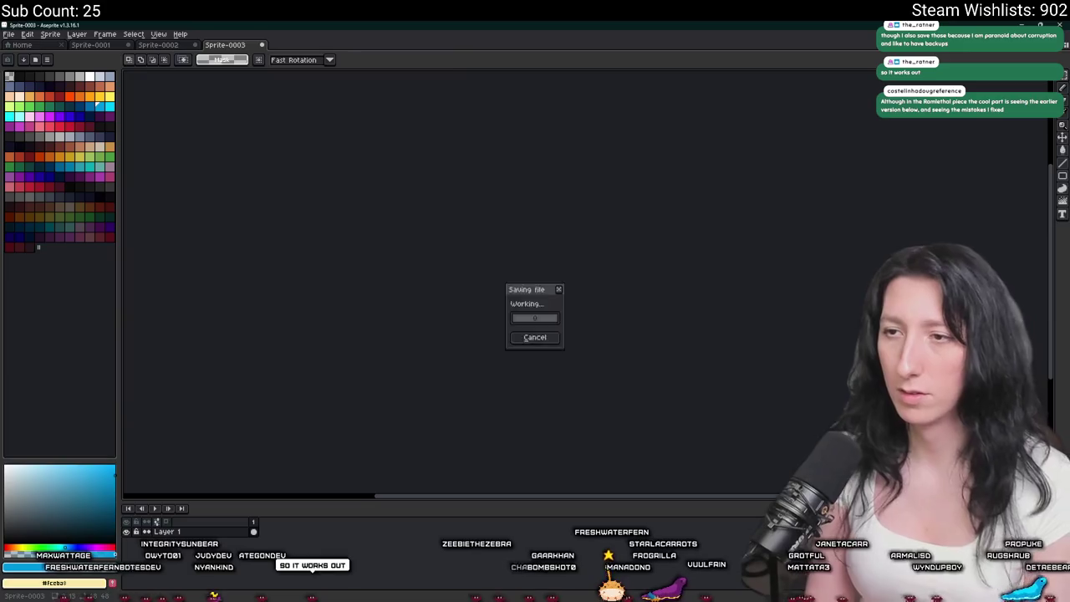
{"action": "left_click", "coordinate": [179, 42]}
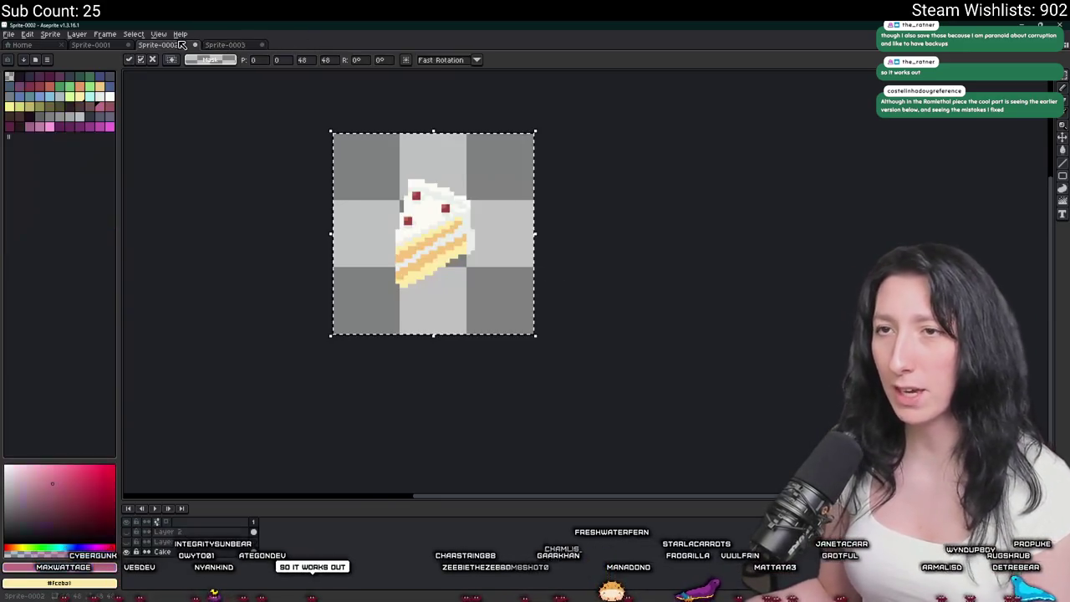
Reveal the pink oval on Layer 2, commit it, and ready the pencil before going to the browser.
{"action": "left_click", "coordinate": [132, 532]}
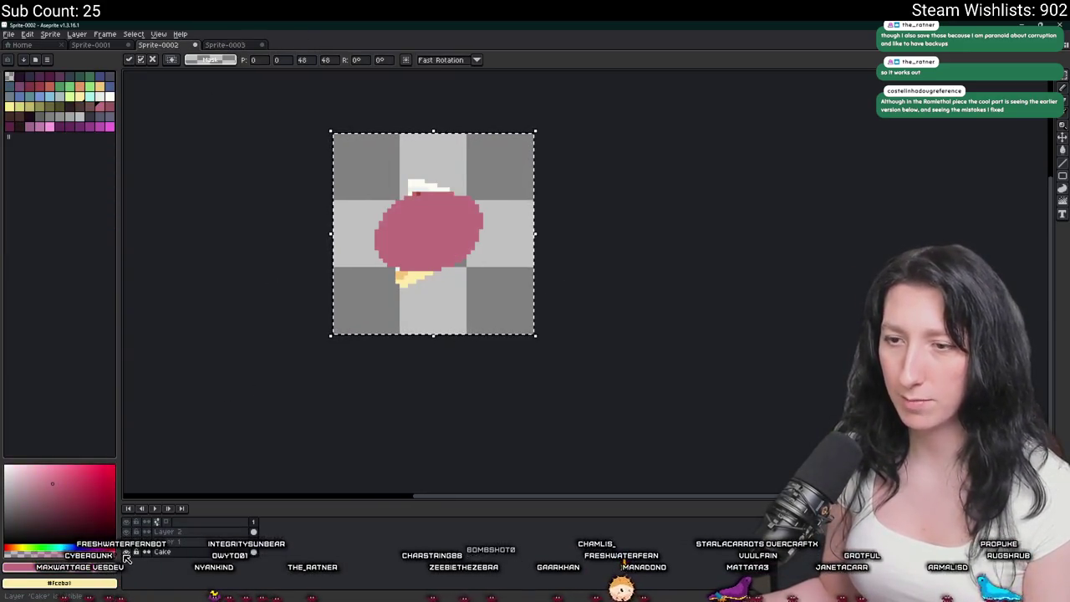
{"action": "key", "text": "Return"}
{"action": "key", "text": "i"}
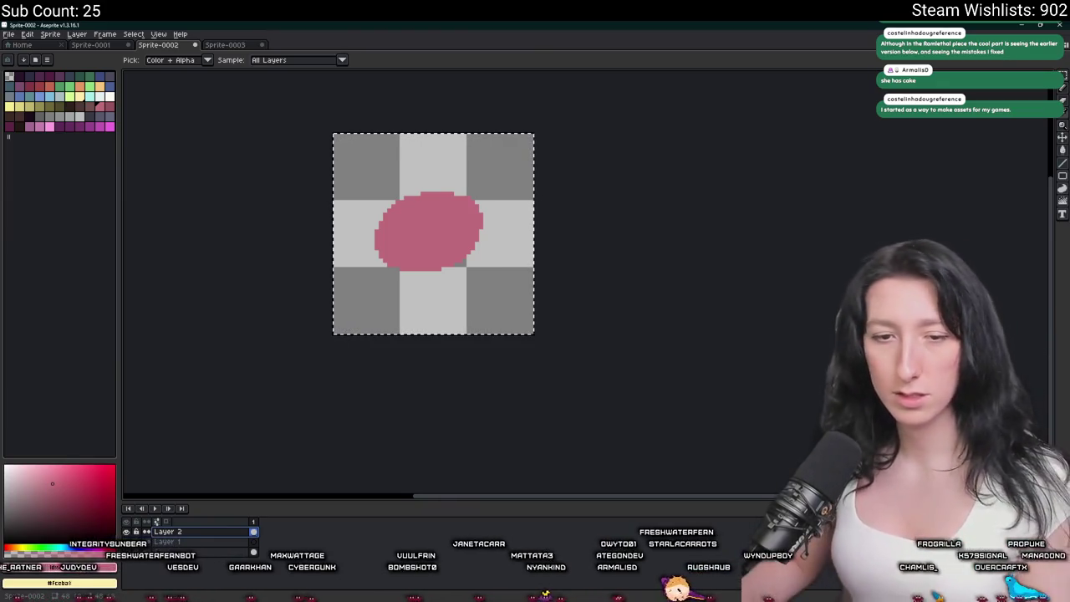
{"action": "scroll", "coordinate": [359, 226], "scroll_direction": "up", "scroll_amount": 1}
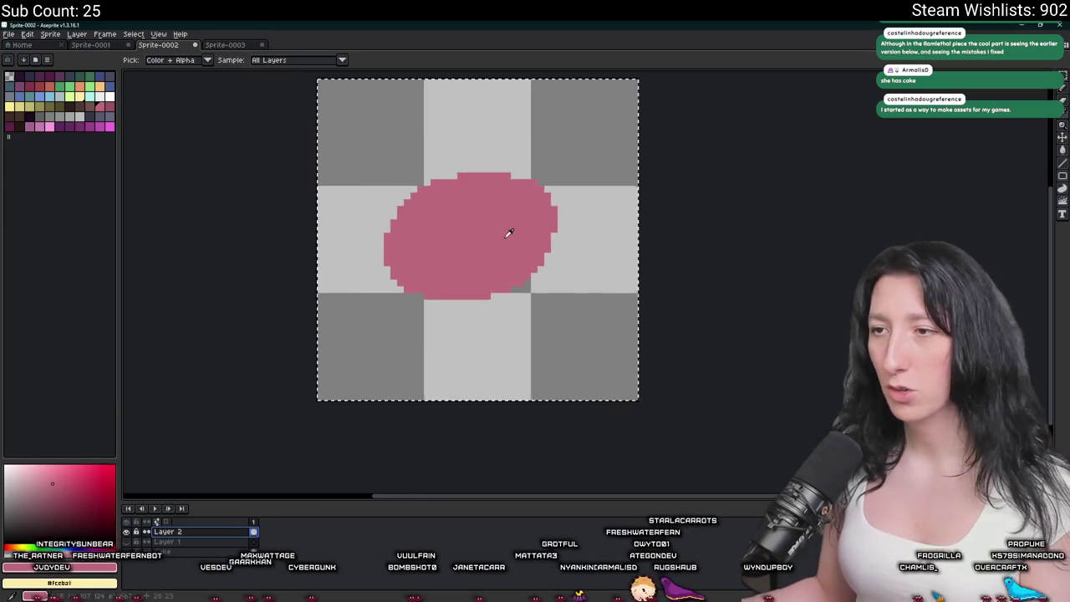
{"action": "scroll", "coordinate": [507, 235], "scroll_direction": "up", "scroll_amount": 1}
{"action": "key", "text": "b"}
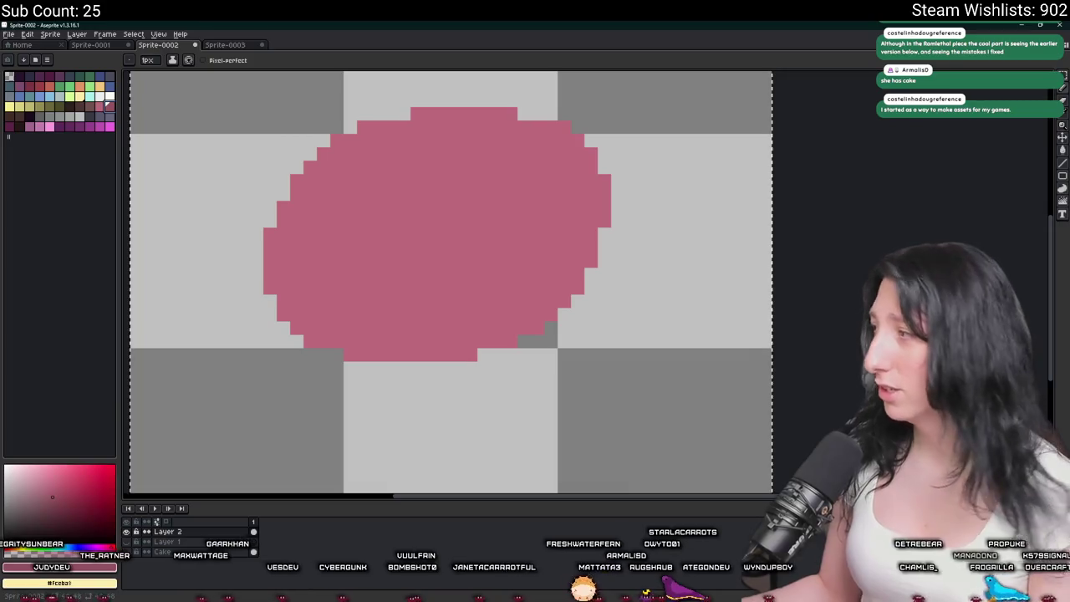
{"action": "key", "text": "alt+Tab"}
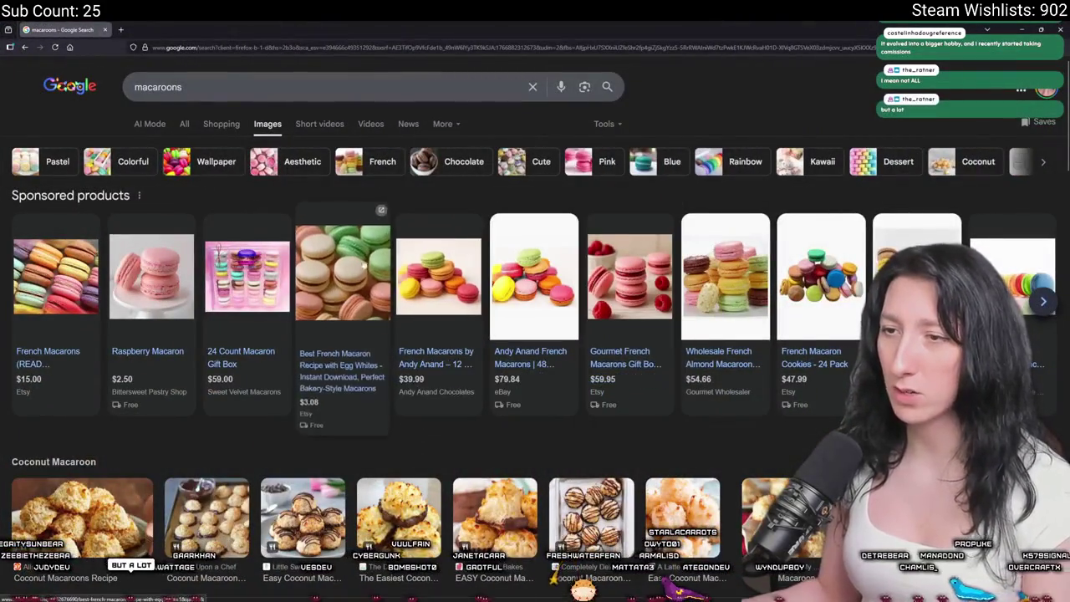
Close the blank tab and preview the Allrecipes stacked-macaron photo from the results.
{"action": "left_click", "coordinate": [351, 266]}
{"action": "left_click", "coordinate": [199, 29]}
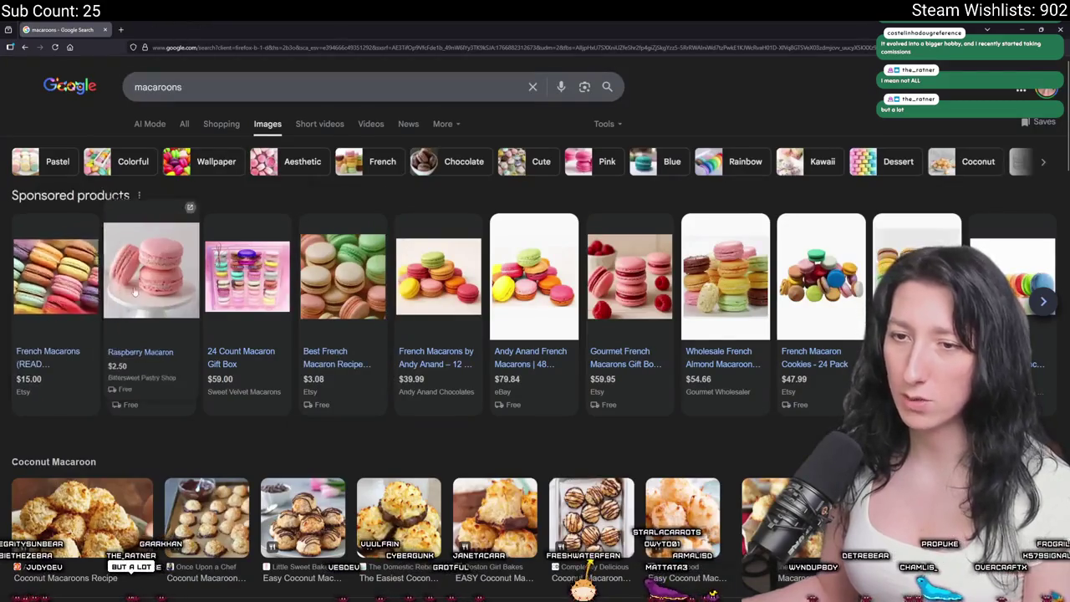
{"action": "scroll", "coordinate": [535, 334], "scroll_direction": "down", "scroll_amount": 3}
{"action": "scroll", "coordinate": [334, 434], "scroll_direction": "down", "scroll_amount": 1}
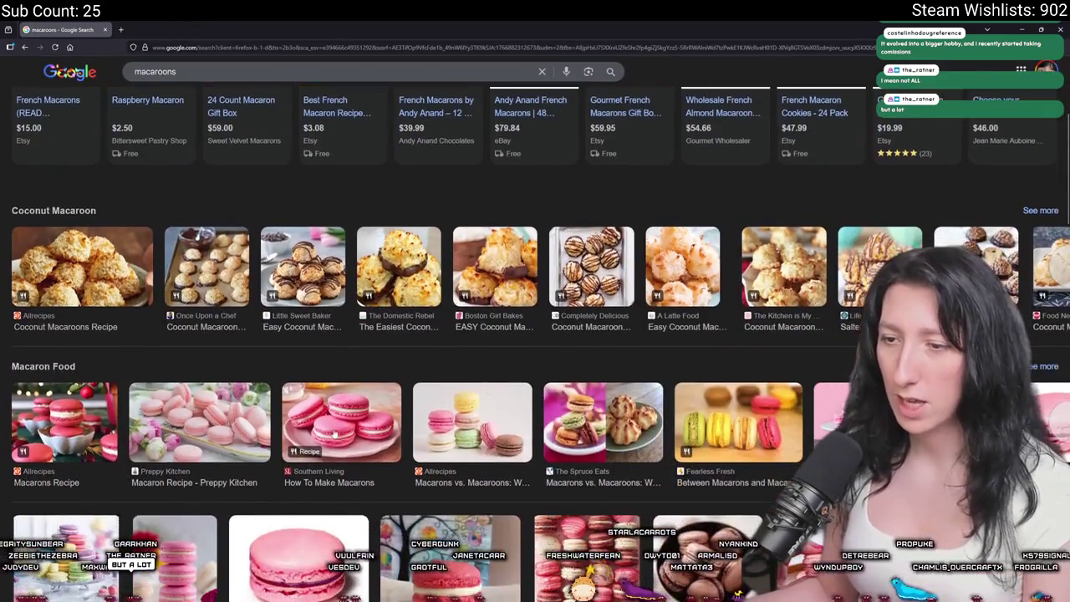
{"action": "left_click", "coordinate": [471, 431]}
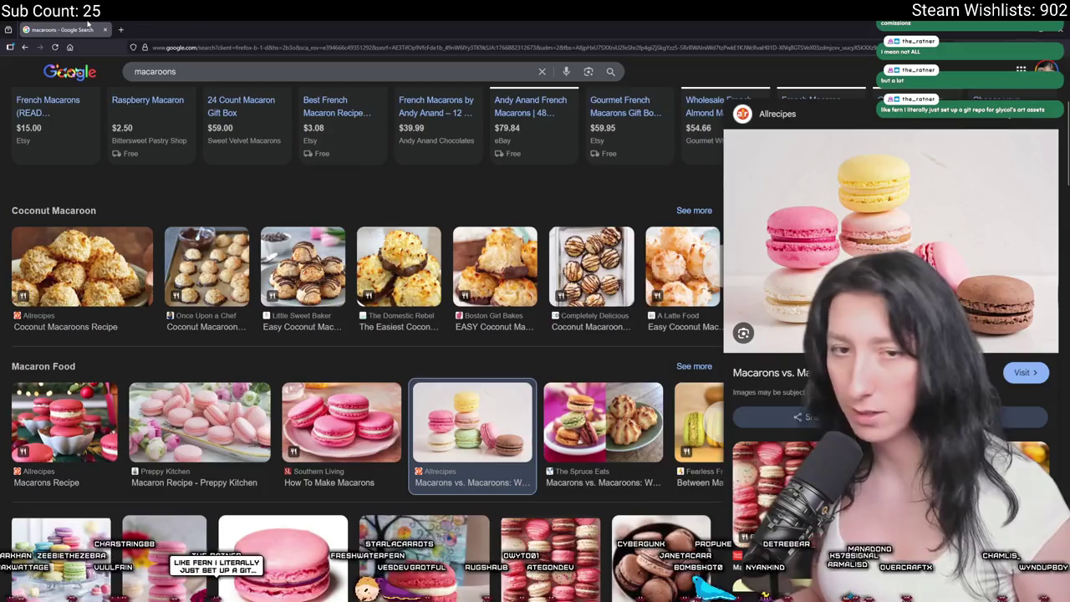
{"action": "key", "text": "alt+Tab"}
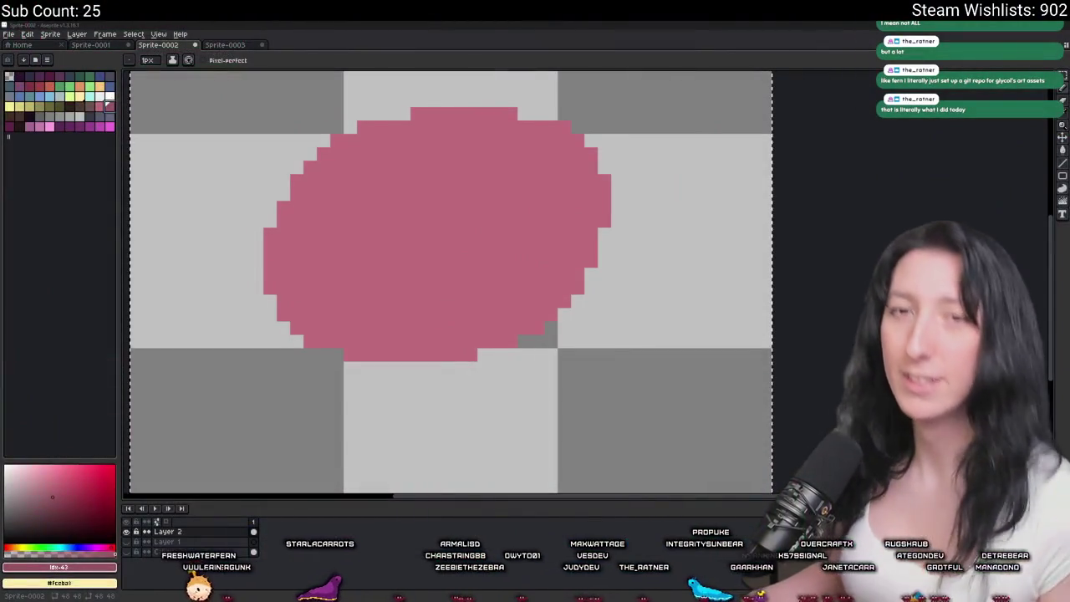
Draw a darker pink diagonal stripe across the oval, then undo it and thicken the brush to 2px.
{"action": "left_click_drag", "start_coordinate": [551, 290], "coordinate": [573, 301]}
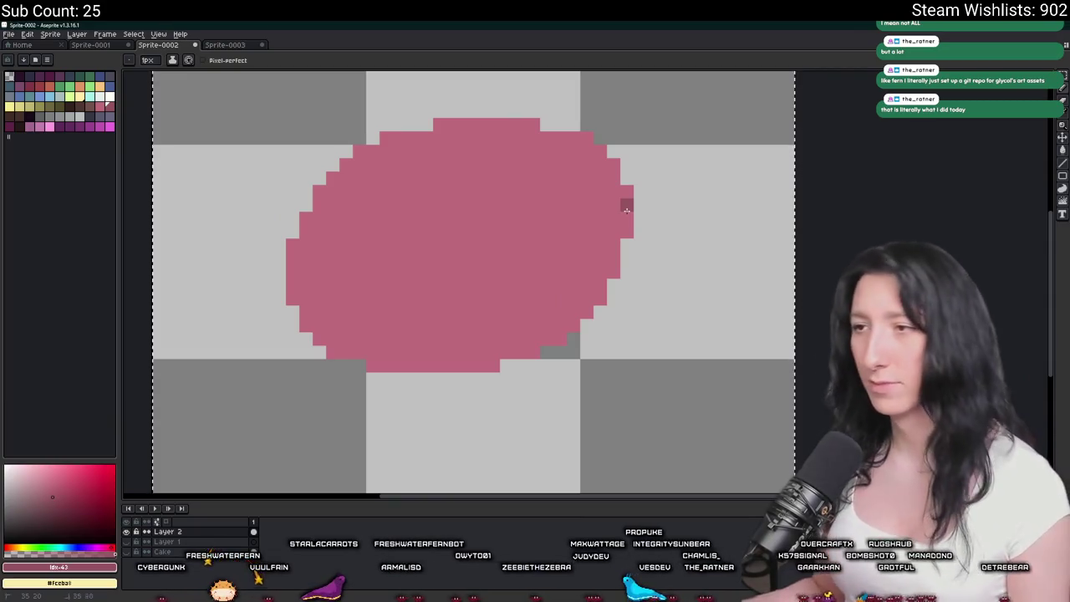
{"action": "mouse_move", "coordinate": [294, 285]}
{"action": "left_mouse_down"}
{"action": "mouse_move", "coordinate": [540, 255]}
{"action": "mouse_move", "coordinate": [614, 207]}
{"action": "left_mouse_up"}
{"action": "scroll", "coordinate": [622, 205], "scroll_direction": "down", "scroll_amount": 3}
{"action": "scroll", "coordinate": [635, 207], "scroll_direction": "up", "scroll_amount": 2}
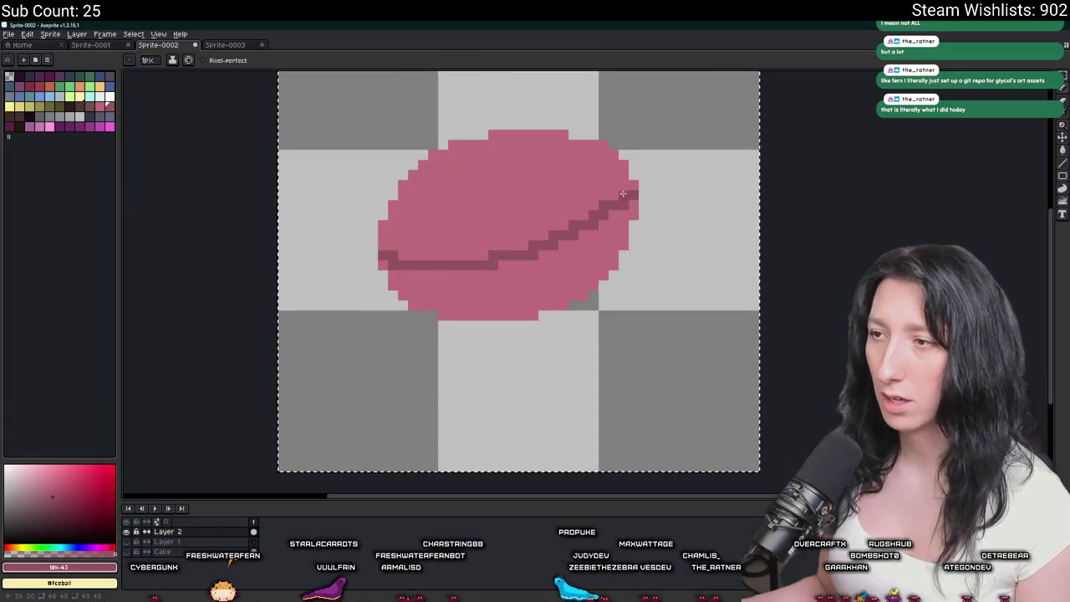
{"action": "mouse_move", "coordinate": [635, 206]}
{"action": "left_mouse_down"}
{"action": "mouse_move", "coordinate": [426, 267]}
{"action": "mouse_move", "coordinate": [385, 263]}
{"action": "mouse_move", "coordinate": [474, 268]}
{"action": "mouse_move", "coordinate": [633, 199]}
{"action": "left_mouse_up"}
{"action": "key", "text": "ctrl+z"}
{"action": "key", "text": "plus"}
{"action": "key", "text": "ctrl+z"}
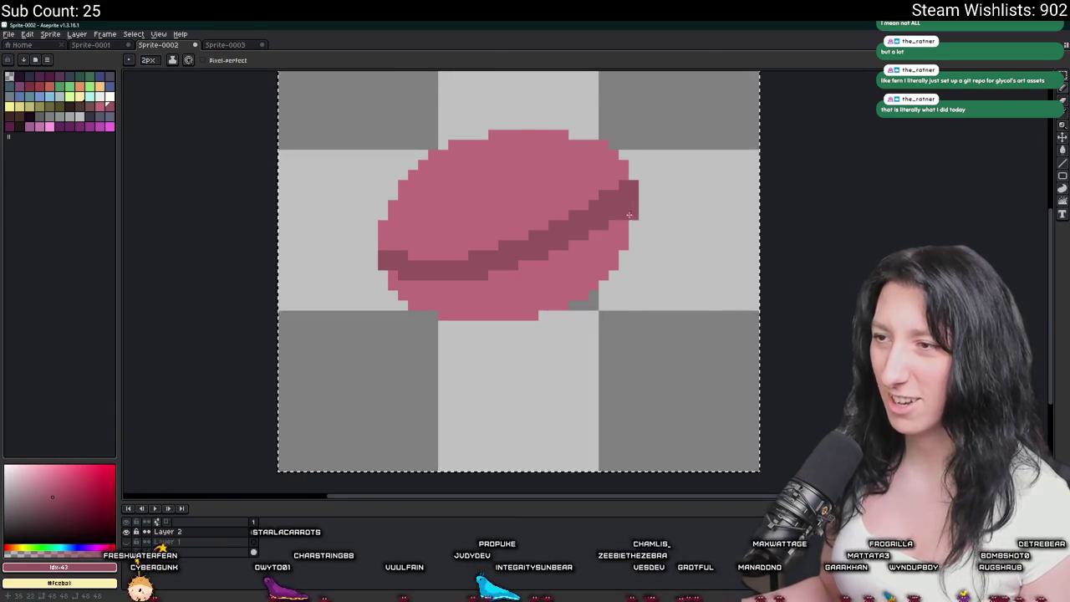
With a 1px brush, repaint stray pixels pink and thicken the band's right part and left end.
{"action": "scroll", "coordinate": [635, 217], "scroll_direction": "down", "scroll_amount": 9}
{"action": "scroll", "coordinate": [644, 239], "scroll_direction": "up", "scroll_amount": 3}
{"action": "scroll", "coordinate": [643, 239], "scroll_direction": "up", "scroll_amount": 2}
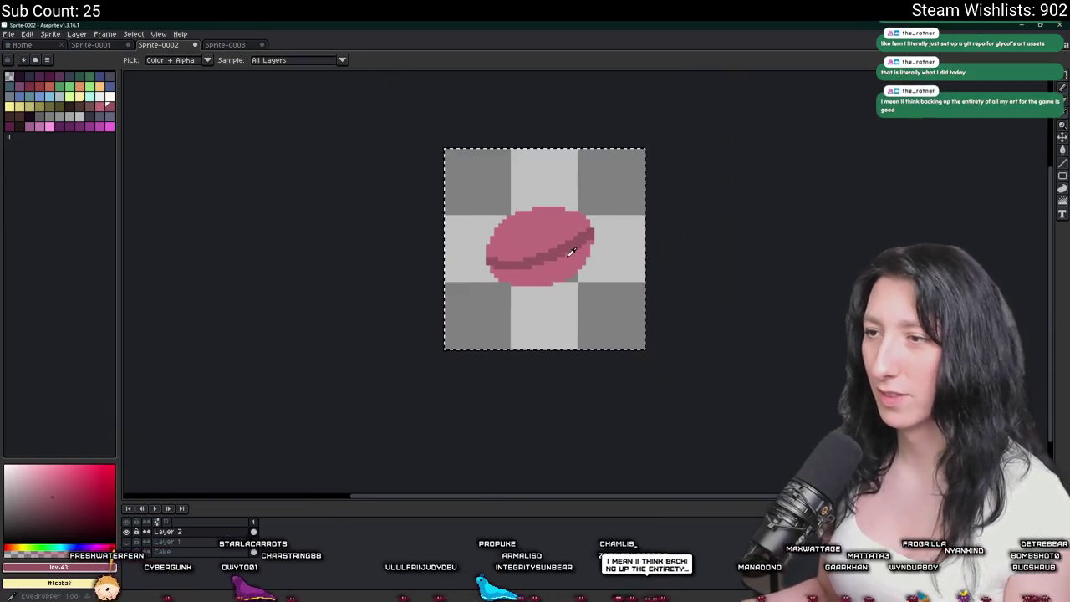
{"action": "key", "text": "minus"}
{"action": "scroll", "coordinate": [573, 230], "scroll_direction": "down", "scroll_amount": 3}
{"action": "scroll", "coordinate": [573, 231], "scroll_direction": "up", "scroll_amount": 3}
{"action": "scroll", "coordinate": [581, 284], "scroll_direction": "up", "scroll_amount": 2}
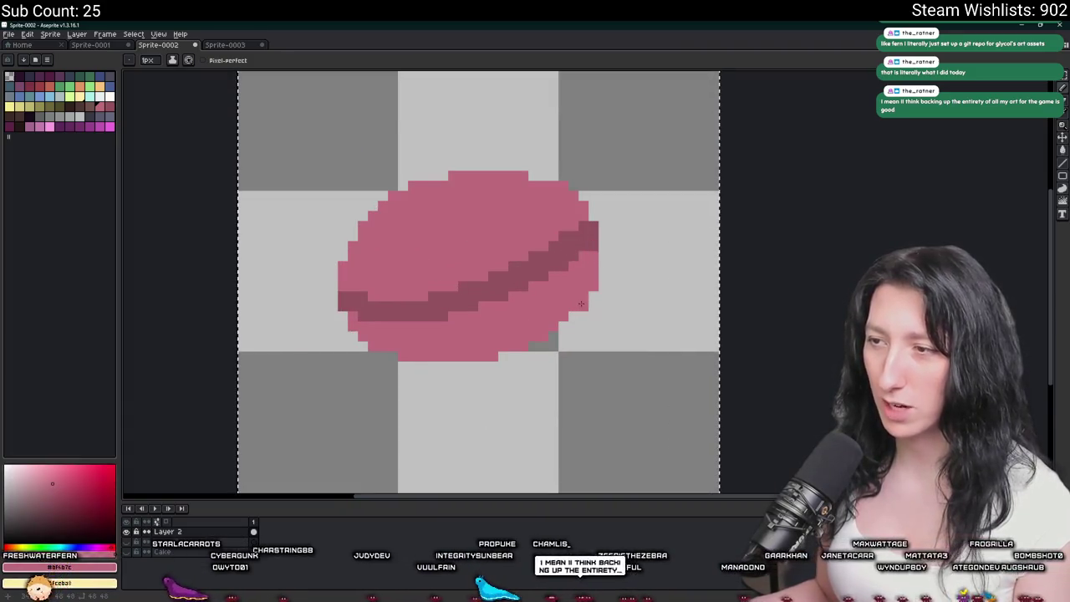
{"action": "scroll", "coordinate": [552, 309], "scroll_direction": "down", "scroll_amount": 3}
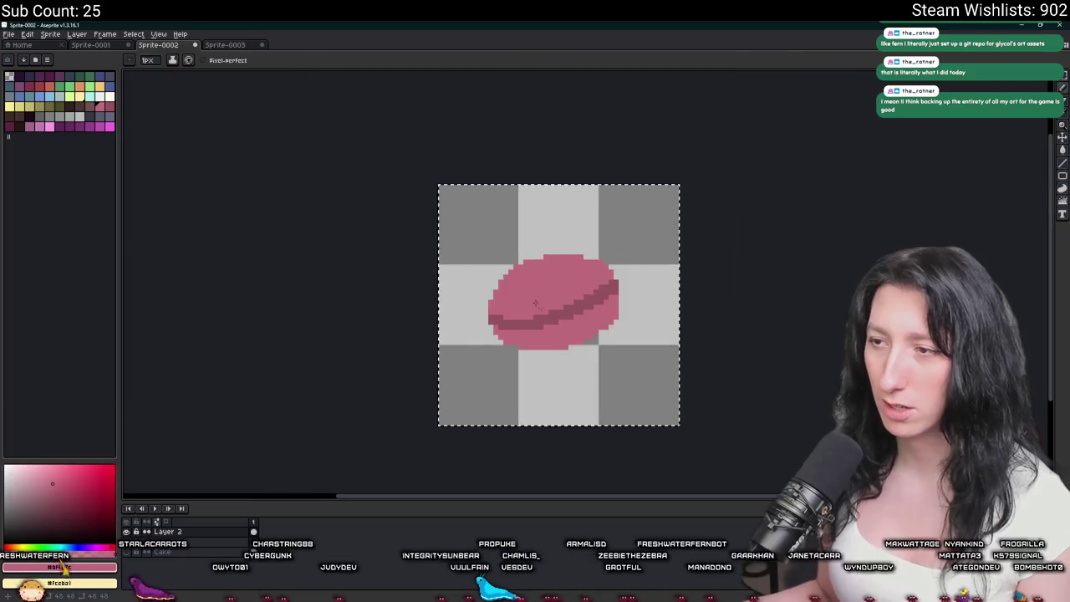
{"action": "scroll", "coordinate": [514, 298], "scroll_direction": "up", "scroll_amount": 4}
{"action": "scroll", "coordinate": [468, 318], "scroll_direction": "down", "scroll_amount": 3}
{"action": "scroll", "coordinate": [419, 338], "scroll_direction": "up", "scroll_amount": 2}
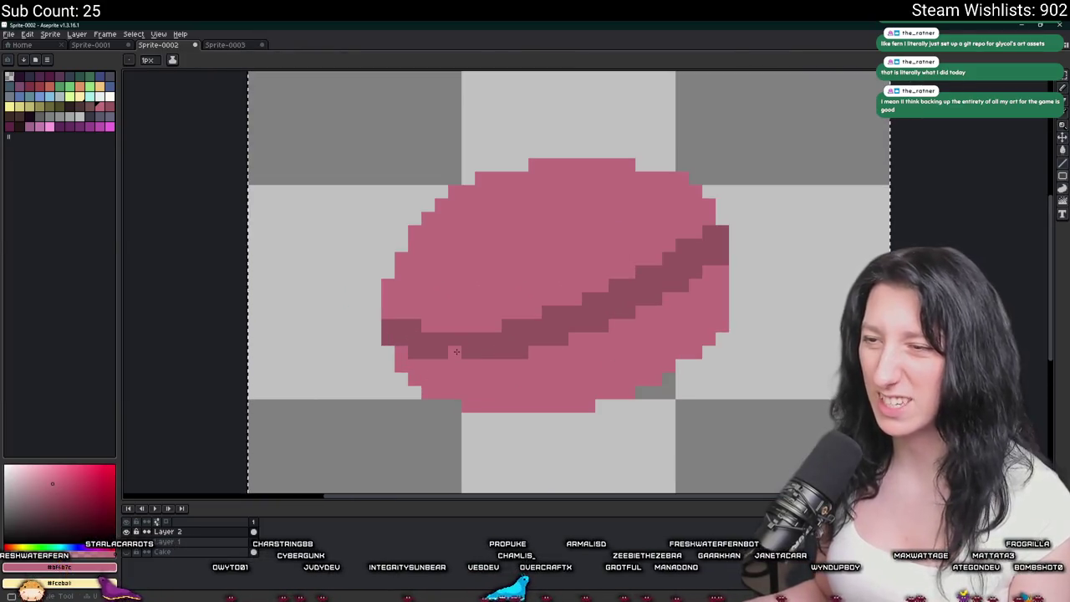
{"action": "left_click", "coordinate": [508, 351]}
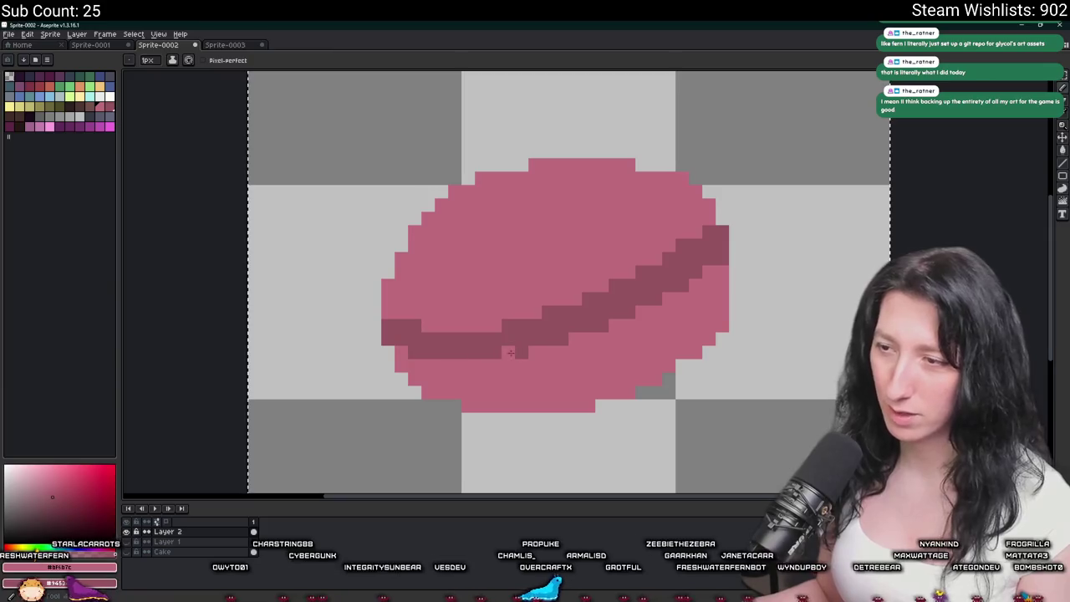
{"action": "left_click", "coordinate": [521, 353]}
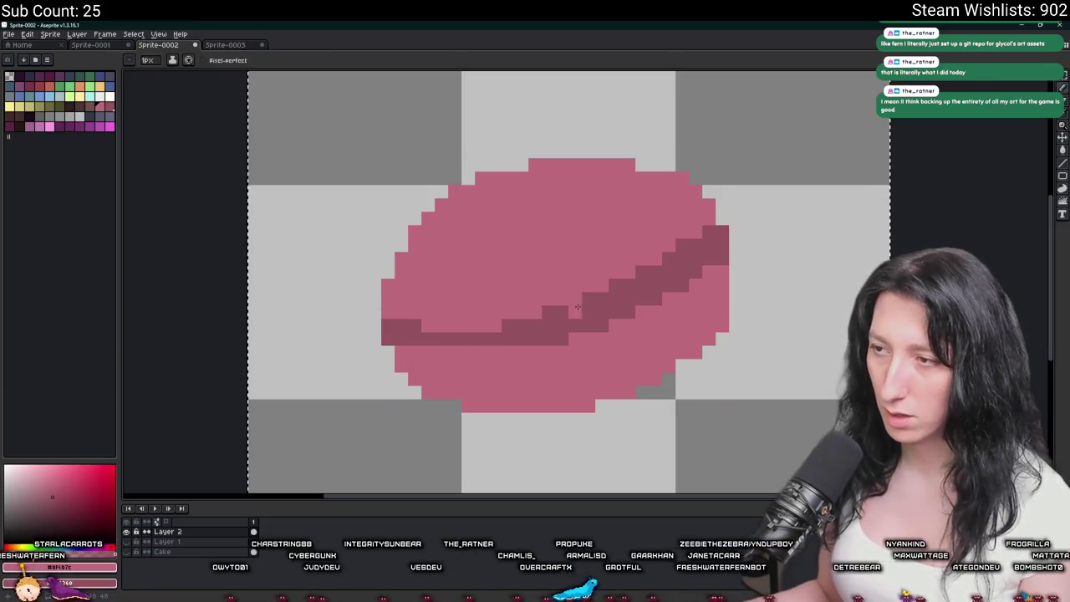
{"action": "left_click", "coordinate": [682, 245]}
{"action": "left_click_drag", "start_coordinate": [686, 244], "coordinate": [565, 303]}
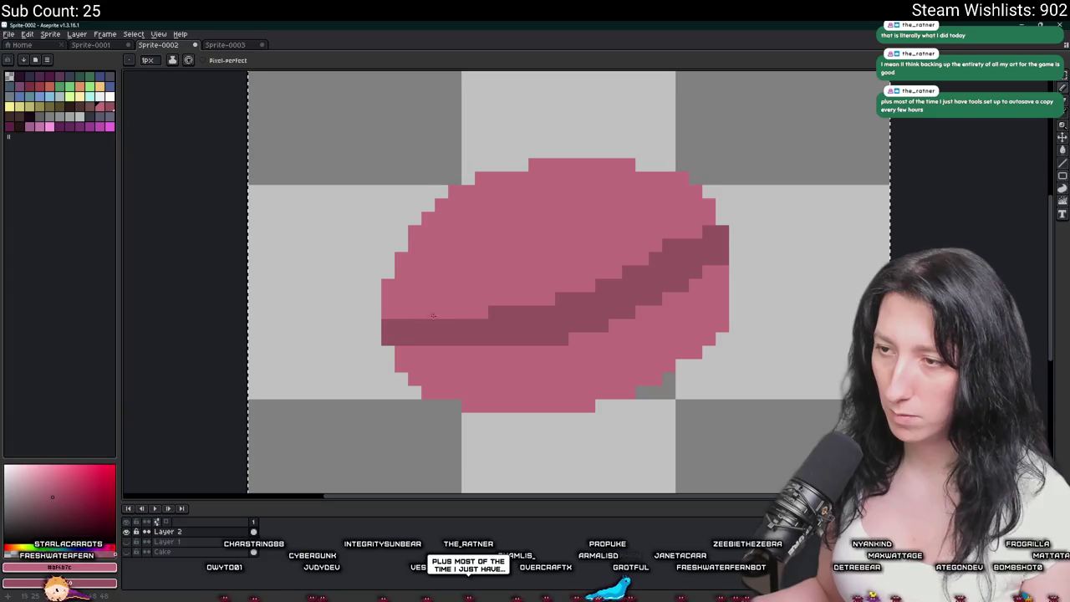
{"action": "left_click_drag", "start_coordinate": [392, 301], "coordinate": [409, 311]}
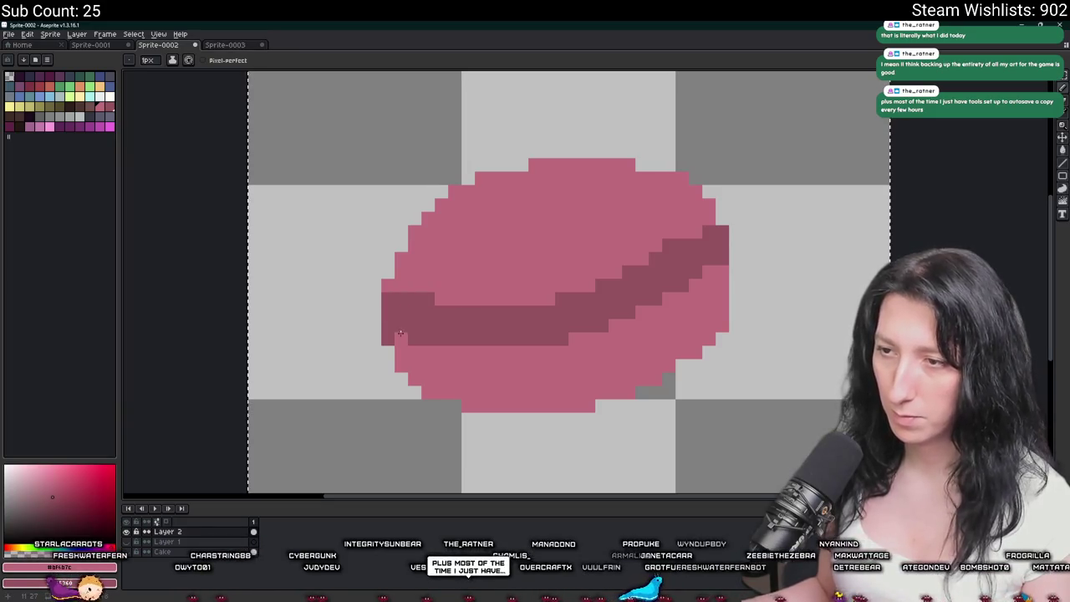
Extend the macaron's left edge and round out its right and upper-right edges in pink.
{"action": "scroll", "coordinate": [564, 335], "scroll_direction": "down", "scroll_amount": 3}
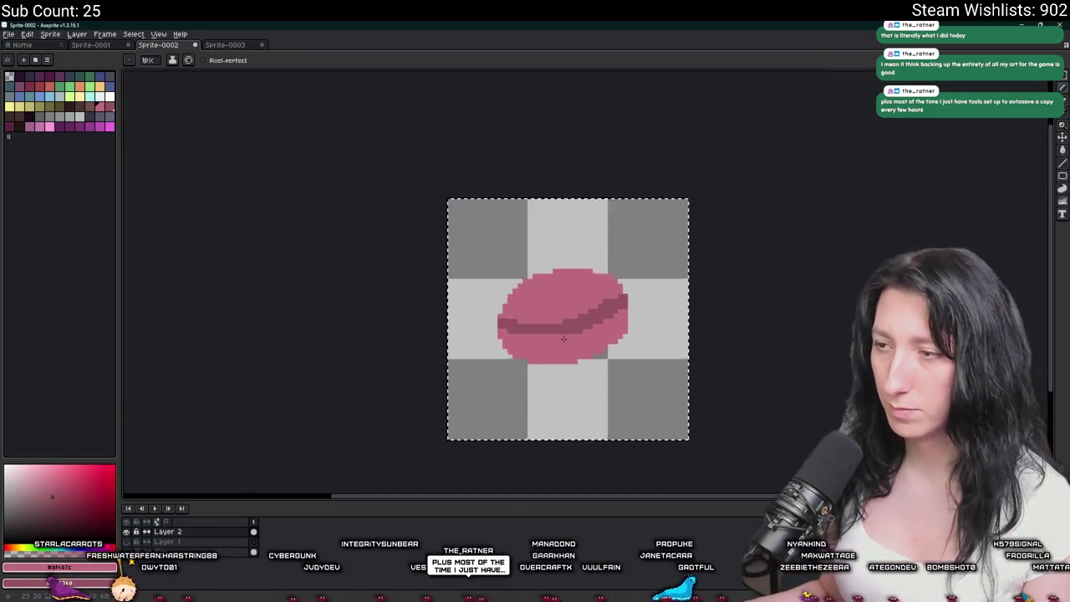
{"action": "scroll", "coordinate": [551, 334], "scroll_direction": "up", "scroll_amount": 1}
{"action": "scroll", "coordinate": [496, 357], "scroll_direction": "down", "scroll_amount": 2}
{"action": "scroll", "coordinate": [497, 357], "scroll_direction": "down", "scroll_amount": 1}
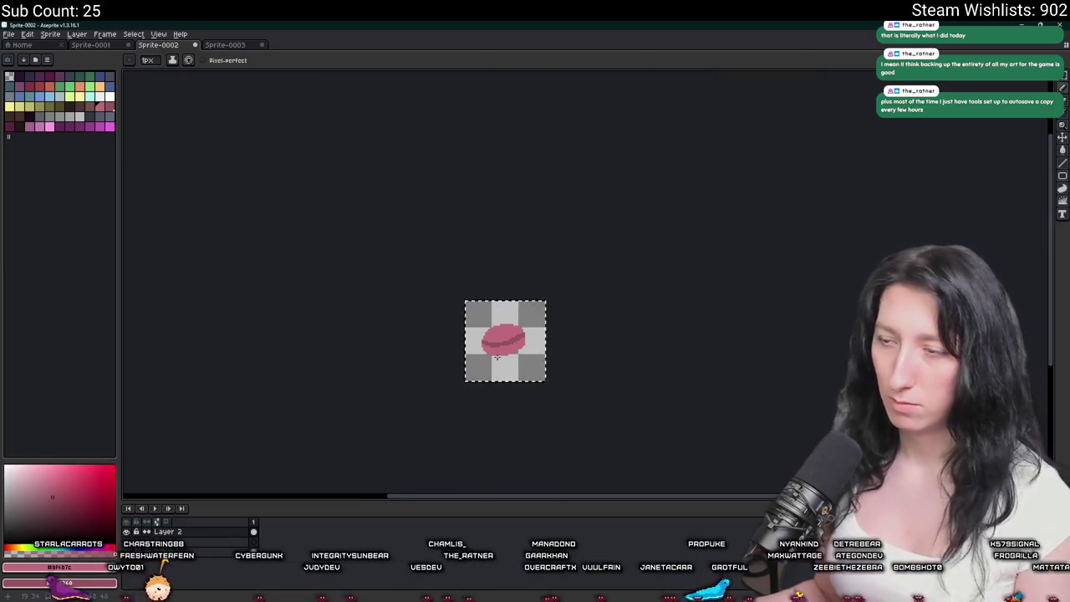
{"action": "scroll", "coordinate": [455, 306], "scroll_direction": "up", "scroll_amount": 4}
{"action": "scroll", "coordinate": [498, 318], "scroll_direction": "up", "scroll_amount": 3}
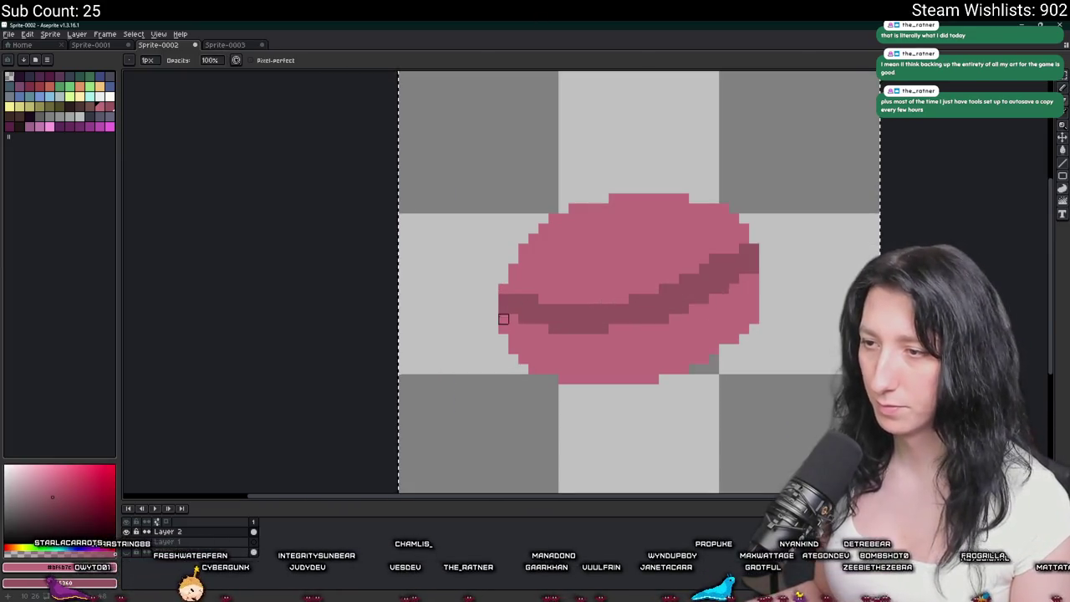
{"action": "scroll", "coordinate": [471, 306], "scroll_direction": "up", "scroll_amount": 1}
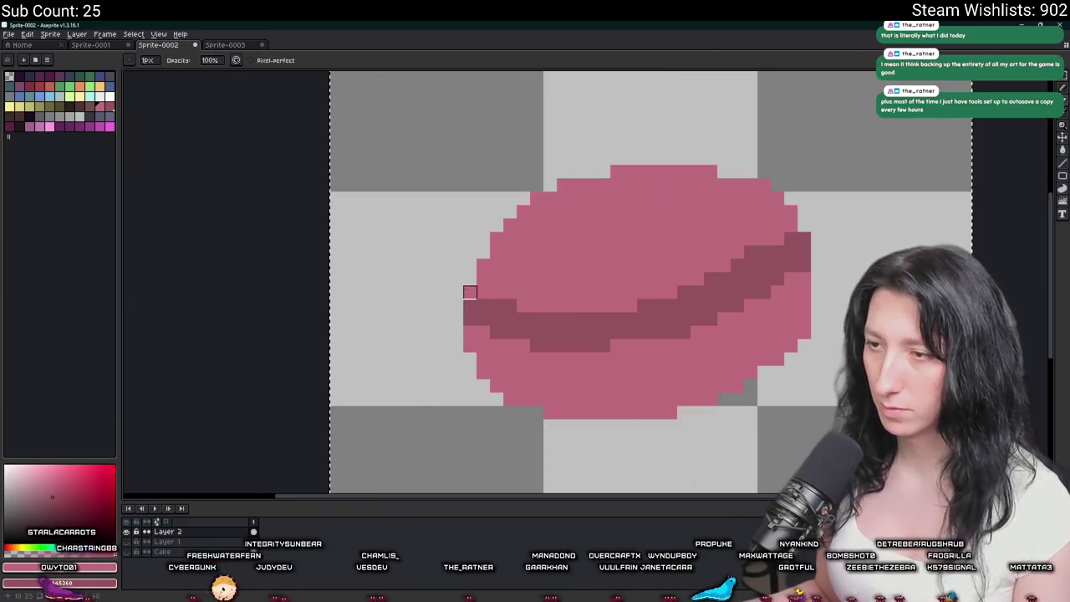
{"action": "left_click_drag", "start_coordinate": [457, 291], "coordinate": [478, 262]}
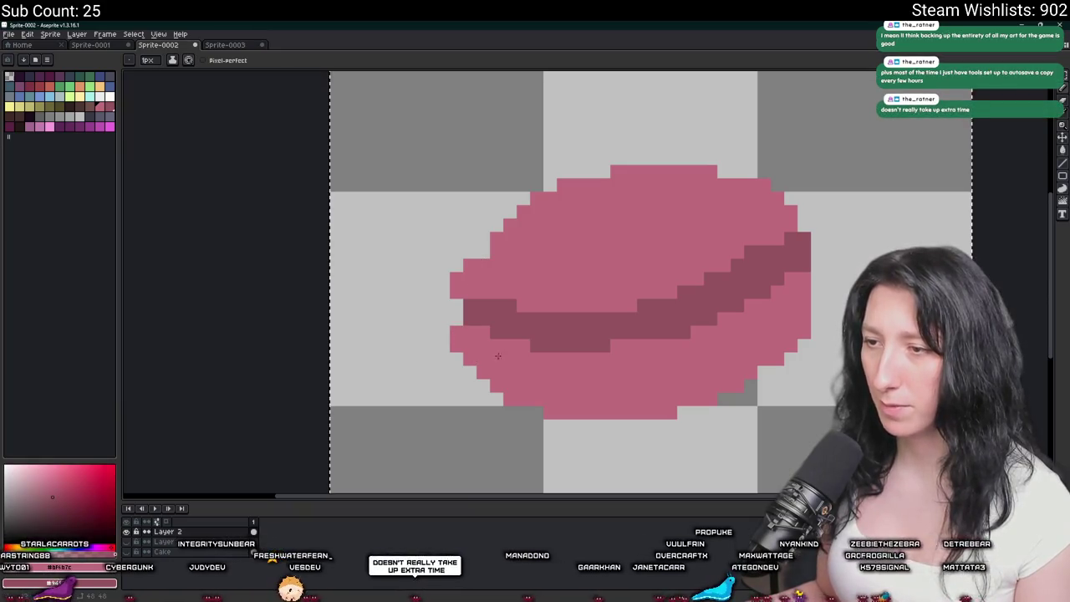
{"action": "scroll", "coordinate": [734, 237], "scroll_direction": "right", "scroll_amount": 2}
{"action": "left_click_drag", "start_coordinate": [727, 210], "coordinate": [740, 223]}
{"action": "left_click_drag", "start_coordinate": [754, 290], "coordinate": [753, 316]}
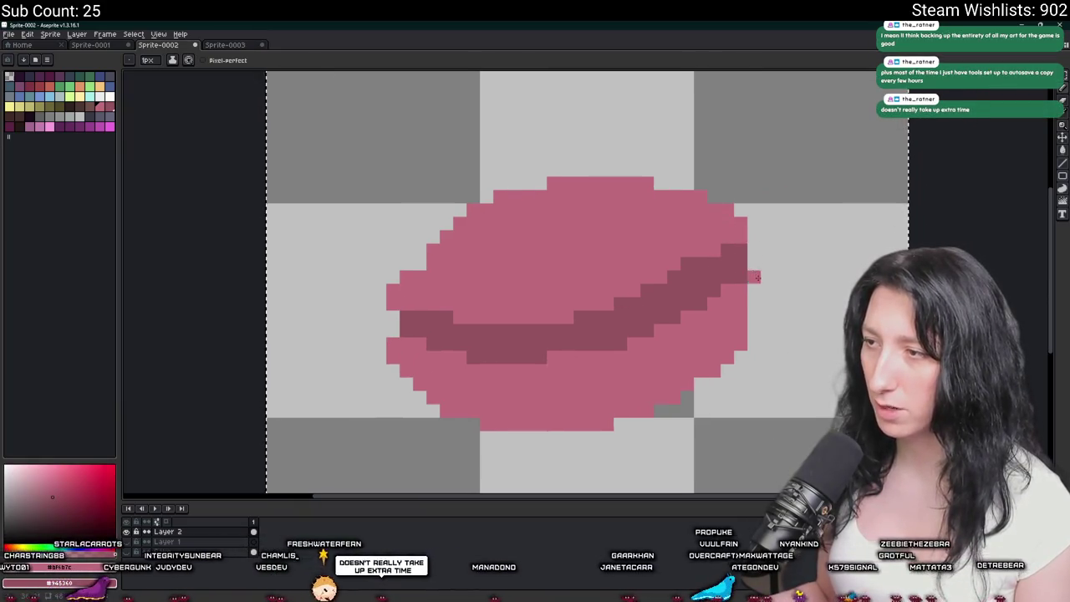
{"action": "left_click_drag", "start_coordinate": [754, 243], "coordinate": [751, 224]}
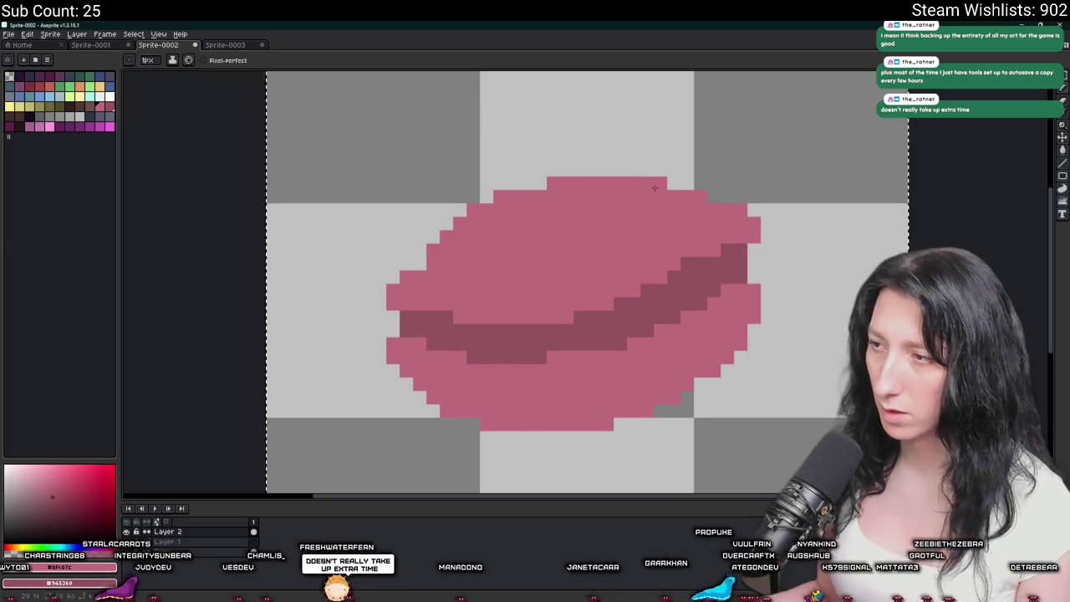
Fill the gap at the macaron's lower right with pink.
{"action": "scroll", "coordinate": [684, 189], "scroll_direction": "down", "scroll_amount": 3}
{"action": "scroll", "coordinate": [684, 189], "scroll_direction": "down", "scroll_amount": 1}
{"action": "scroll", "coordinate": [598, 262], "scroll_direction": "down", "scroll_amount": 3}
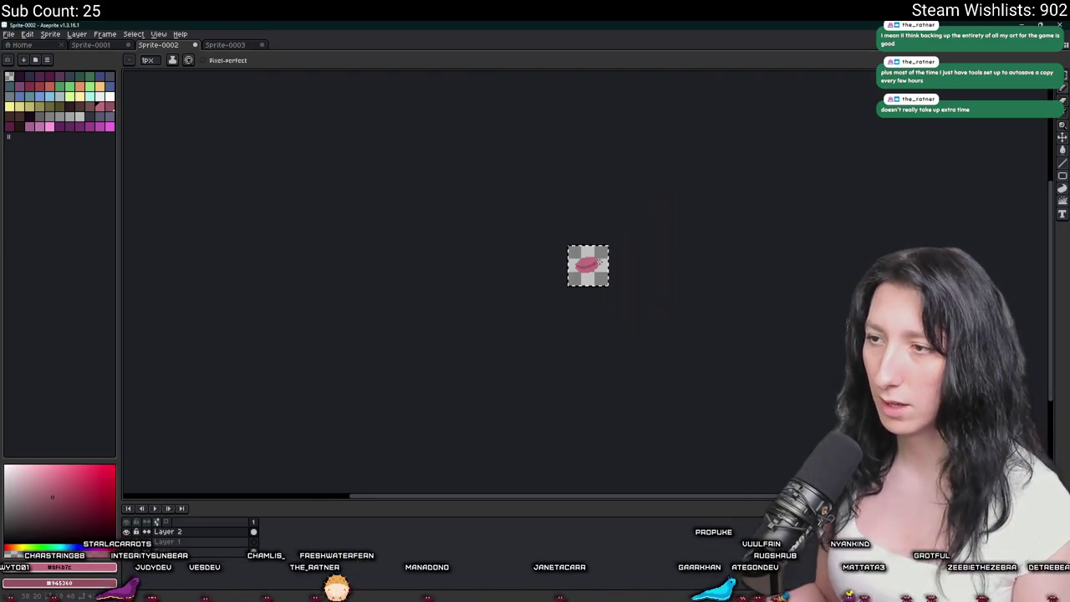
{"action": "scroll", "coordinate": [587, 265], "scroll_direction": "up", "scroll_amount": 6}
{"action": "scroll", "coordinate": [587, 266], "scroll_direction": "up", "scroll_amount": 1}
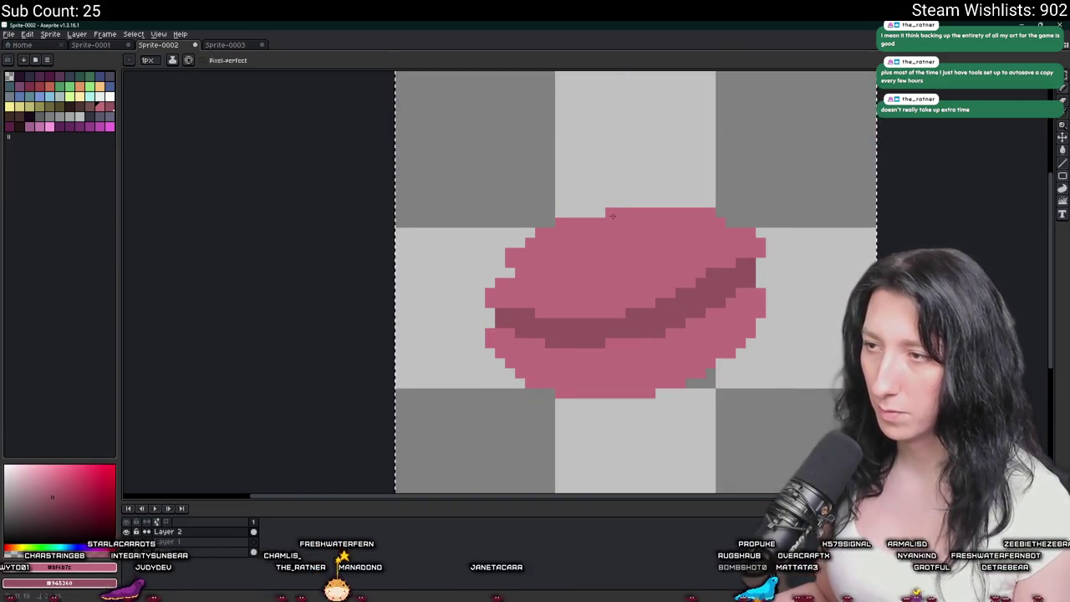
{"action": "scroll", "coordinate": [506, 274], "scroll_direction": "down", "scroll_amount": 3}
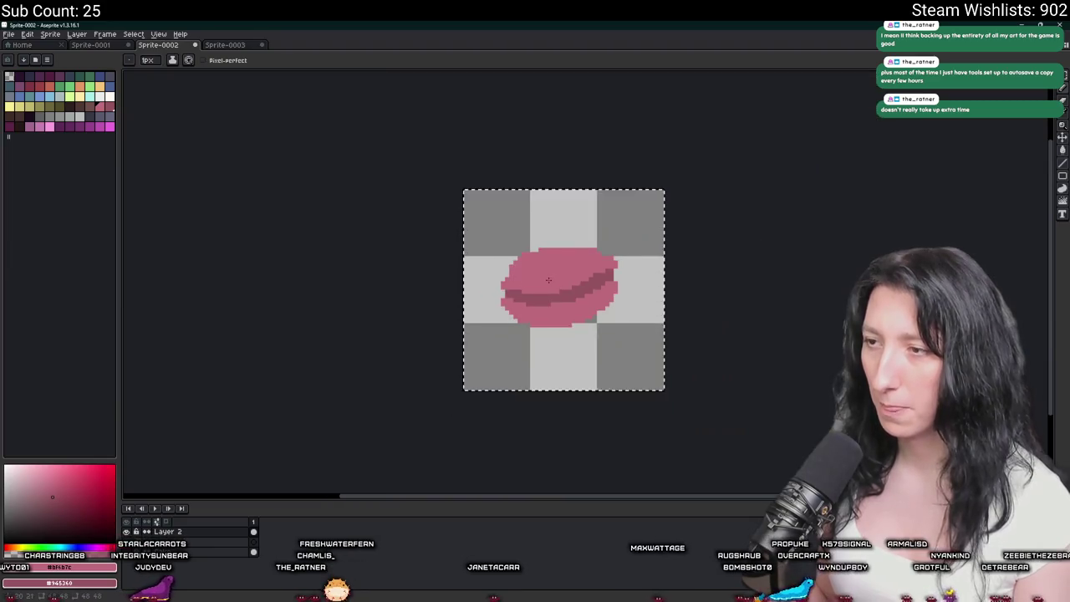
{"action": "scroll", "coordinate": [487, 276], "scroll_direction": "up", "scroll_amount": 3}
{"action": "scroll", "coordinate": [527, 259], "scroll_direction": "down", "scroll_amount": 3}
{"action": "scroll", "coordinate": [502, 258], "scroll_direction": "up", "scroll_amount": 3}
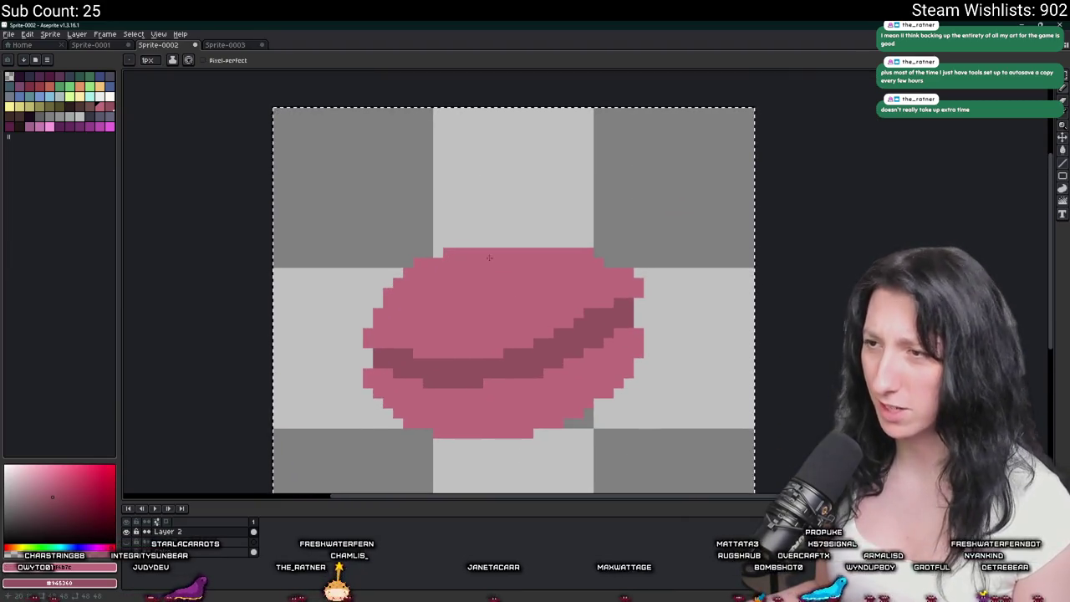
{"action": "scroll", "coordinate": [598, 288], "scroll_direction": "down", "scroll_amount": 3}
{"action": "scroll", "coordinate": [602, 301], "scroll_direction": "up", "scroll_amount": 3}
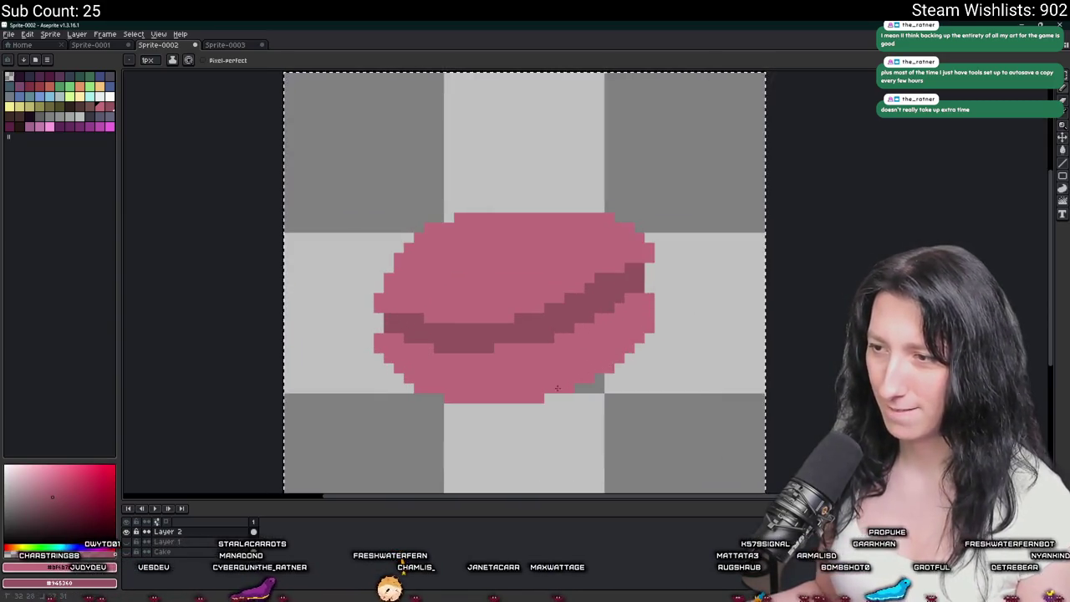
{"action": "left_click_drag", "start_coordinate": [595, 387], "coordinate": [548, 398]}
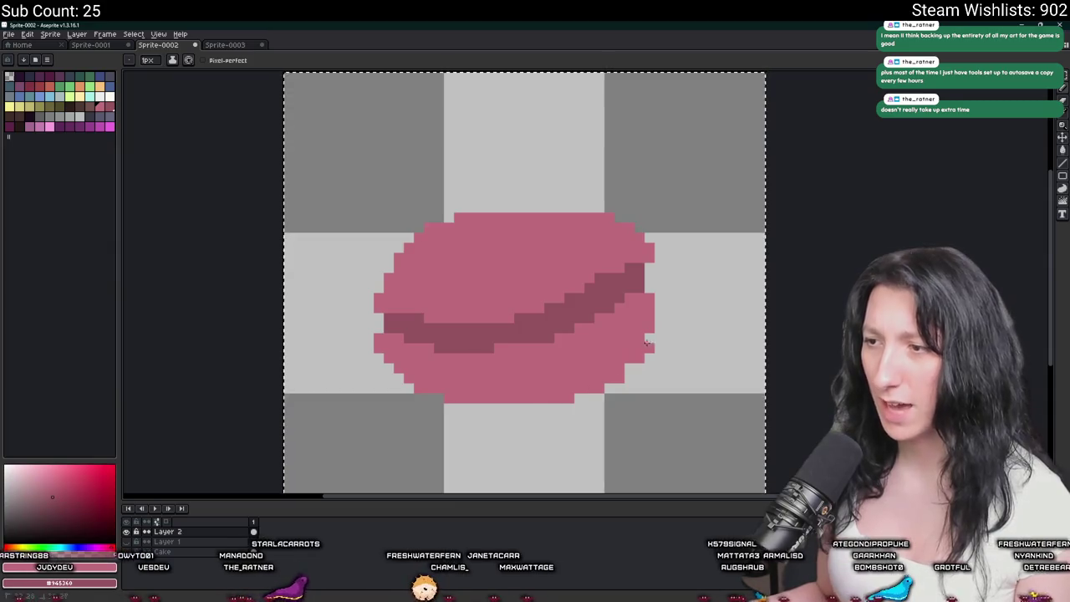
Paint pink over the upper-right end of the dark band to thin it.
{"action": "scroll", "coordinate": [627, 371], "scroll_direction": "up", "scroll_amount": 1}
{"action": "scroll", "coordinate": [627, 370], "scroll_direction": "down", "scroll_amount": 5}
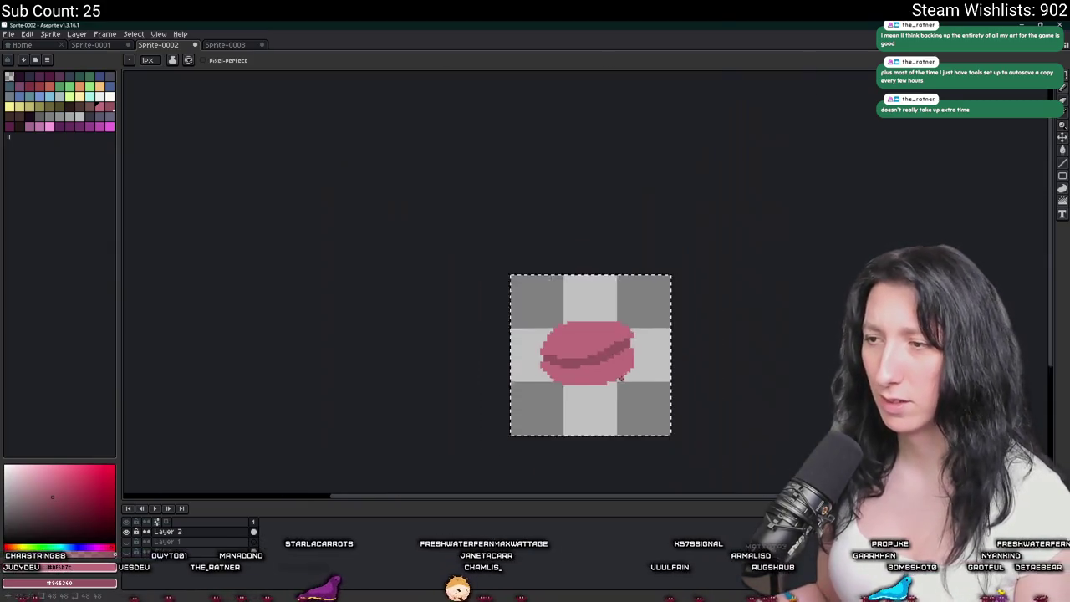
{"action": "scroll", "coordinate": [618, 368], "scroll_direction": "down", "scroll_amount": 3}
{"action": "scroll", "coordinate": [585, 351], "scroll_direction": "up", "scroll_amount": 1}
{"action": "scroll", "coordinate": [570, 334], "scroll_direction": "up", "scroll_amount": 5}
{"action": "scroll", "coordinate": [570, 333], "scroll_direction": "up", "scroll_amount": 1}
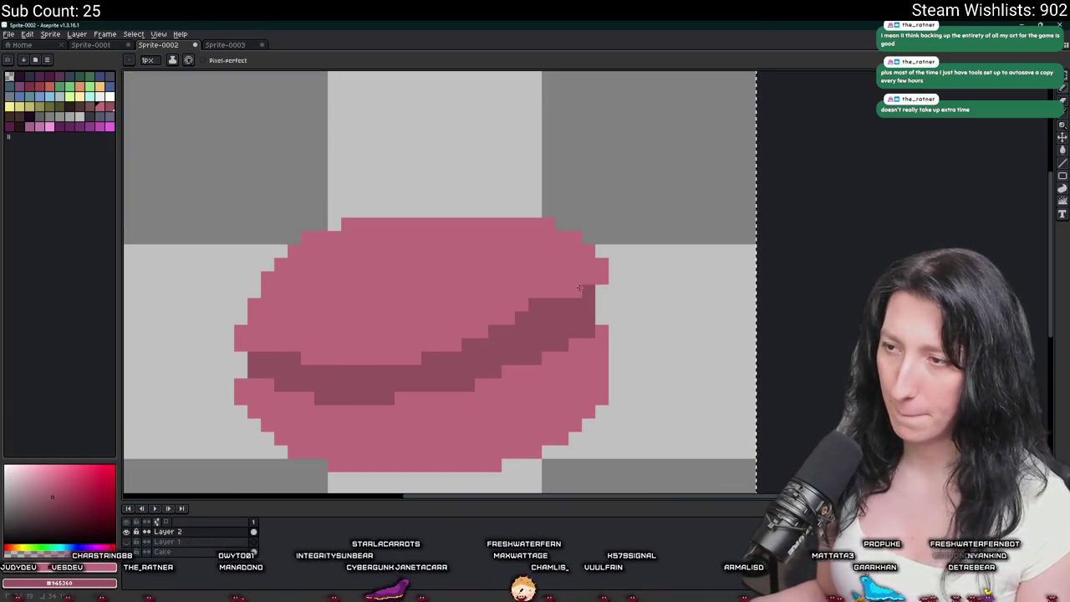
{"action": "left_click_drag", "start_coordinate": [575, 291], "coordinate": [521, 318]}
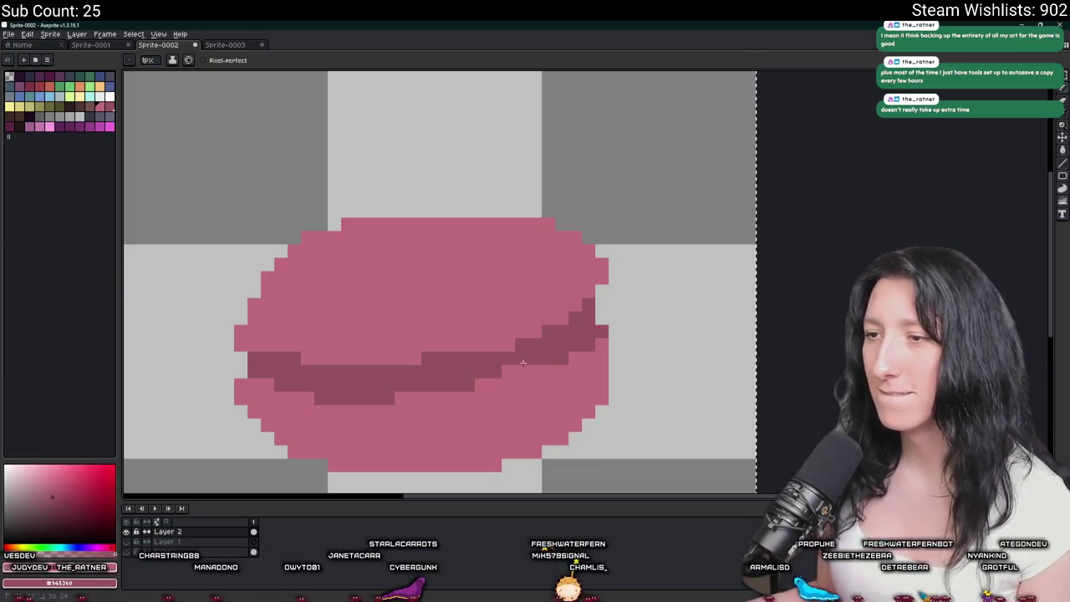
{"action": "scroll", "coordinate": [486, 371], "scroll_direction": "down", "scroll_amount": 3}
{"action": "scroll", "coordinate": [514, 371], "scroll_direction": "up", "scroll_amount": 4}
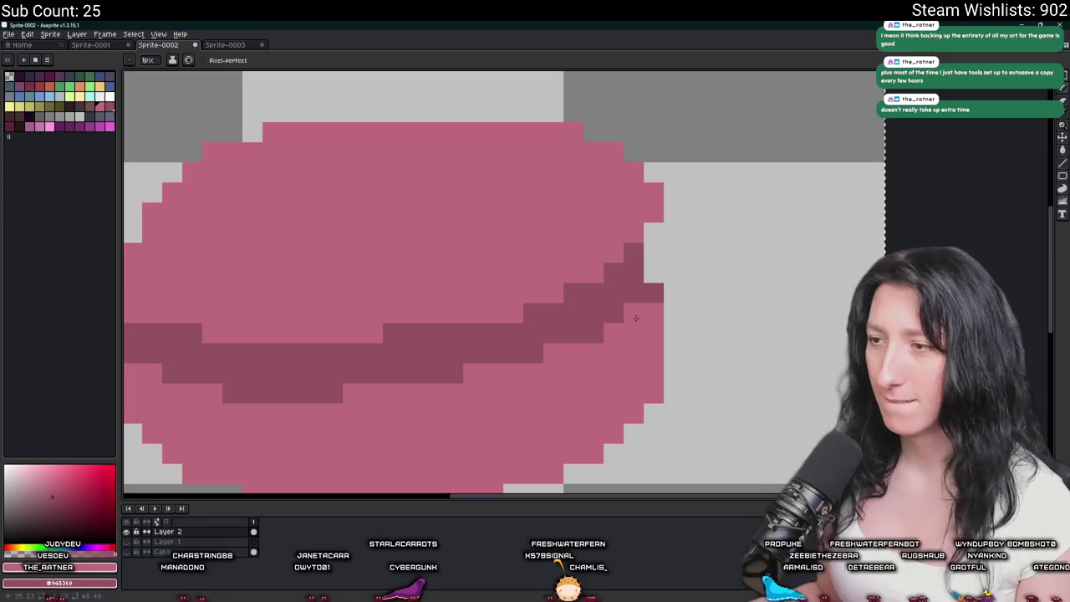
{"action": "scroll", "coordinate": [464, 367], "scroll_direction": "down", "scroll_amount": 3}
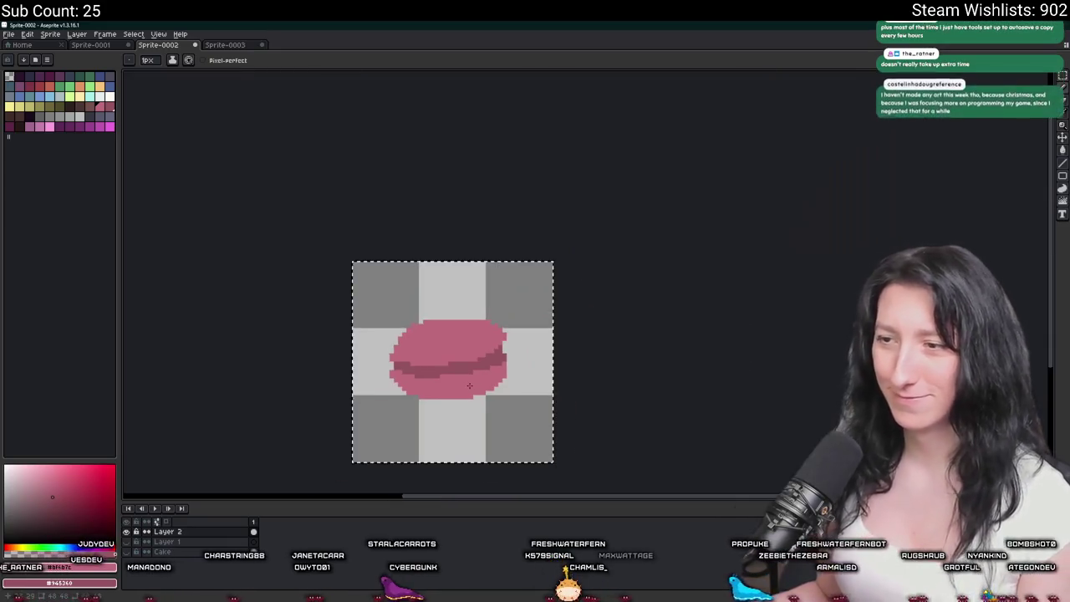
{"action": "scroll", "coordinate": [467, 378], "scroll_direction": "down", "scroll_amount": 1}
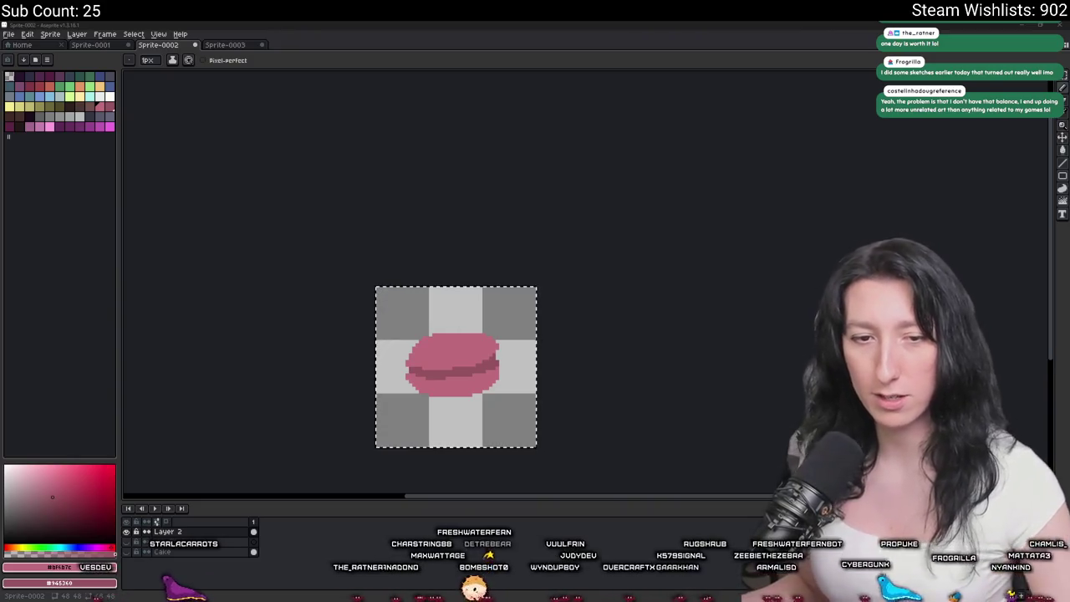
{"action": "scroll", "coordinate": [447, 374], "scroll_direction": "up", "scroll_amount": 1}
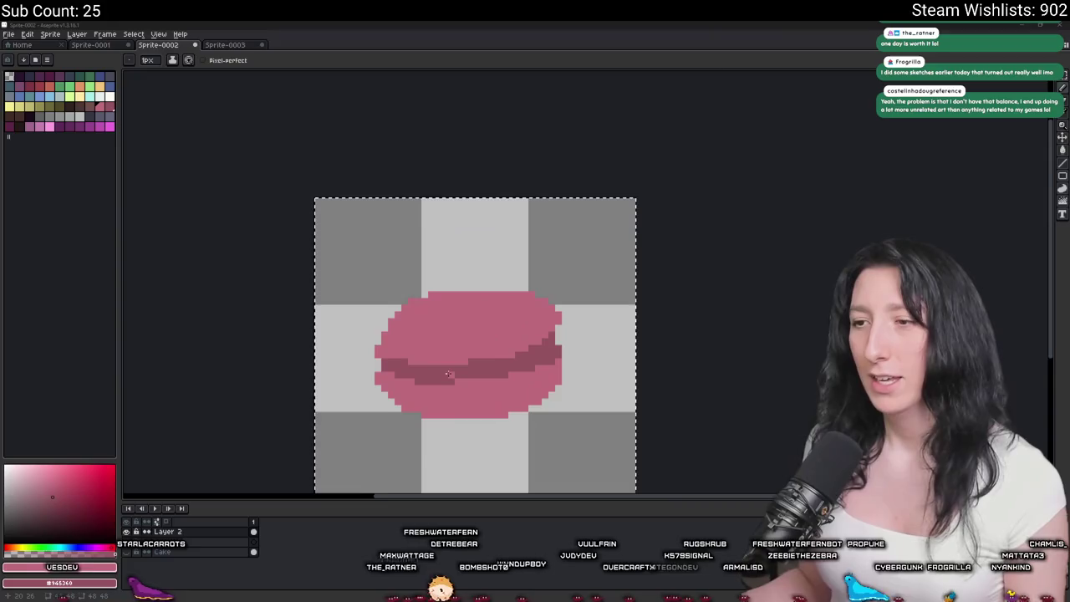
Pick the dark purple swatch and paint-bucket the middle filling band dark purple.
{"action": "scroll", "coordinate": [447, 373], "scroll_direction": "up", "scroll_amount": 1}
{"action": "key", "text": "i"}
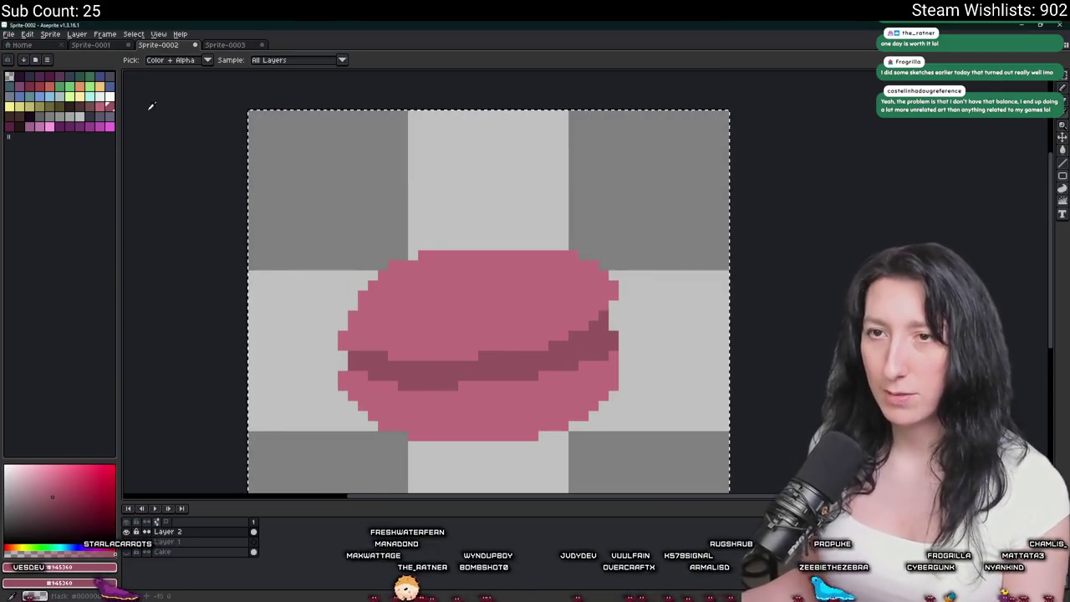
{"action": "left_click", "coordinate": [48, 76]}
{"action": "key", "text": "g"}
{"action": "left_click", "coordinate": [429, 381]}
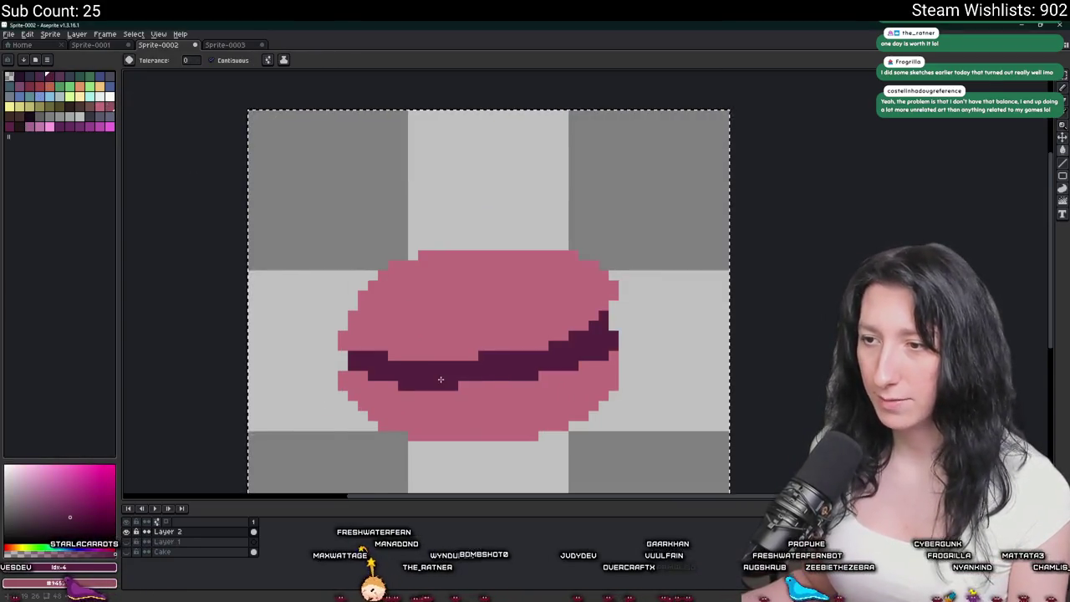
{"action": "scroll", "coordinate": [442, 376], "scroll_direction": "down", "scroll_amount": 2}
{"action": "scroll", "coordinate": [440, 379], "scroll_direction": "up", "scroll_amount": 2}
{"action": "scroll", "coordinate": [441, 379], "scroll_direction": "up", "scroll_amount": 1}
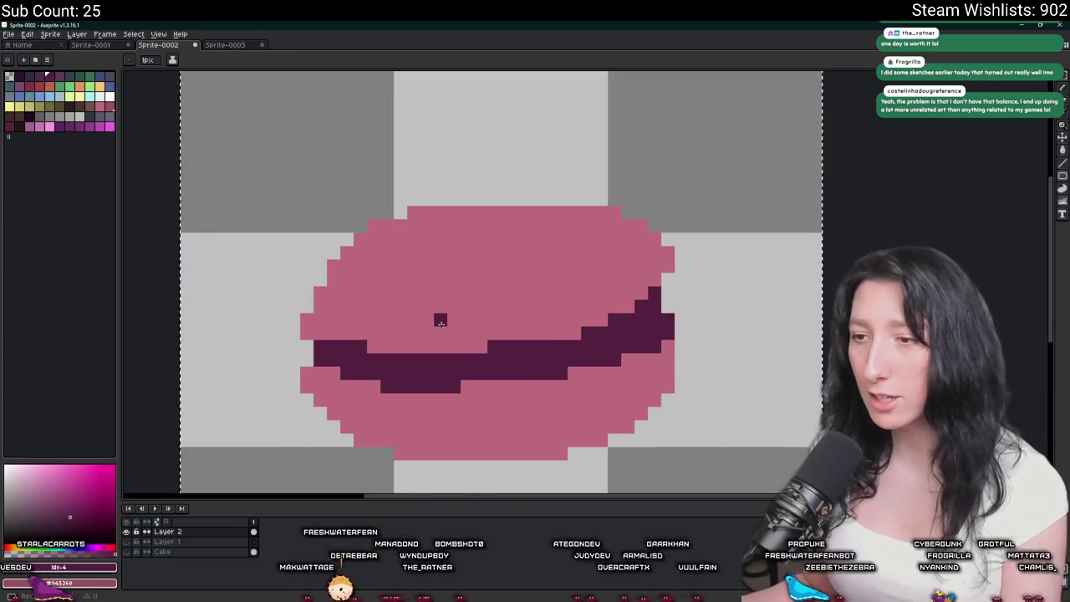
Sample the band's dark purple and choose a slightly different purple on the pencil.
{"action": "key", "text": "i"}
{"action": "left_click", "coordinate": [446, 320]}
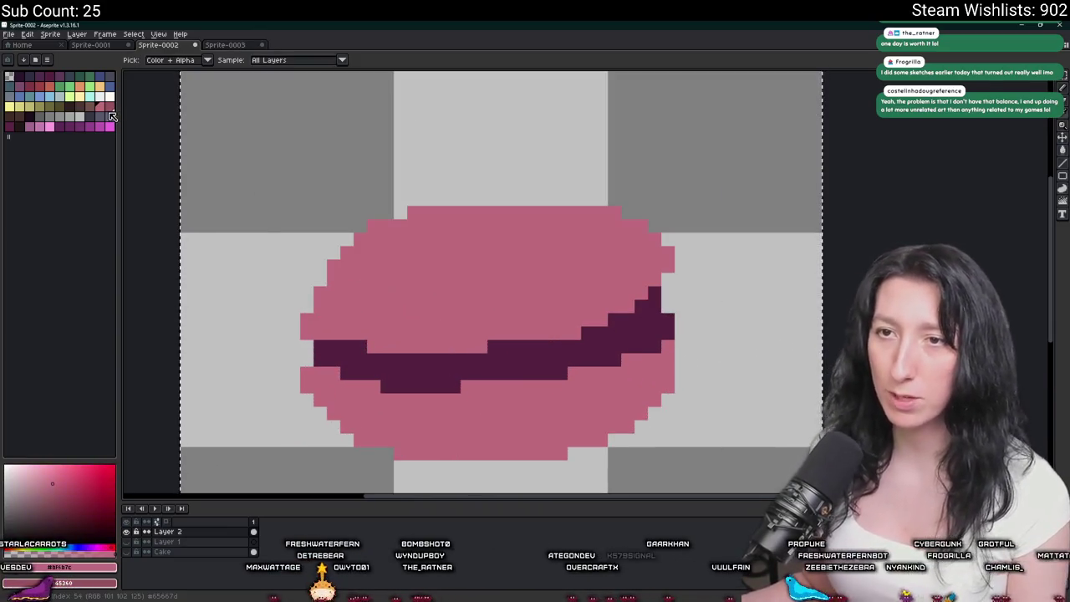
{"action": "left_click", "coordinate": [401, 377]}
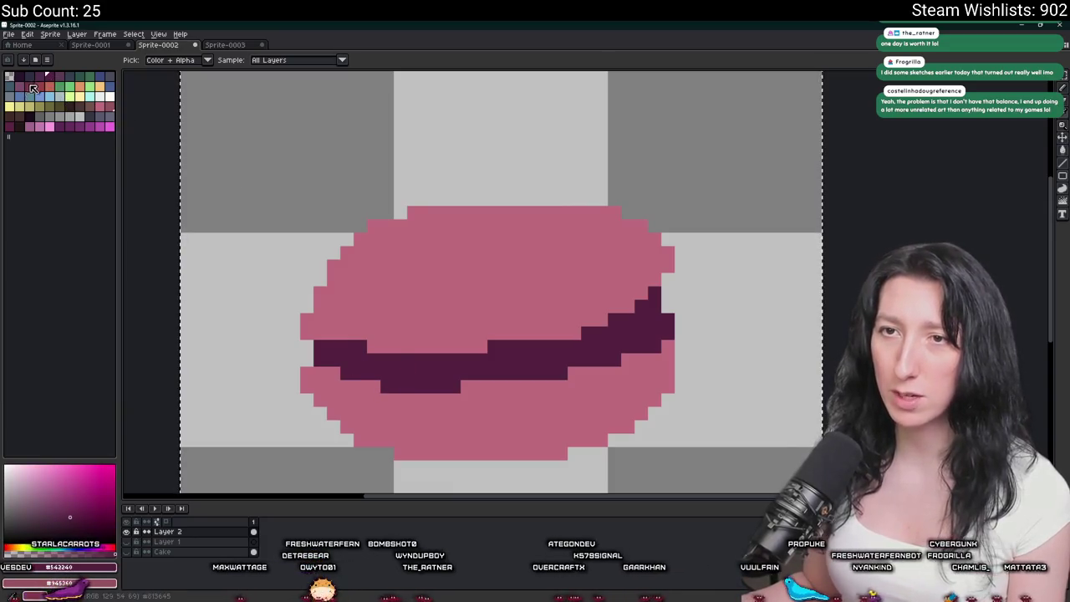
{"action": "left_click", "coordinate": [10, 129]}
{"action": "key", "text": "b"}
Add a lighter purple shading pixel along the band's right edge.
{"action": "scroll", "coordinate": [316, 361], "scroll_direction": "up", "scroll_amount": 2}
{"action": "scroll", "coordinate": [317, 361], "scroll_direction": "up", "scroll_amount": 1}
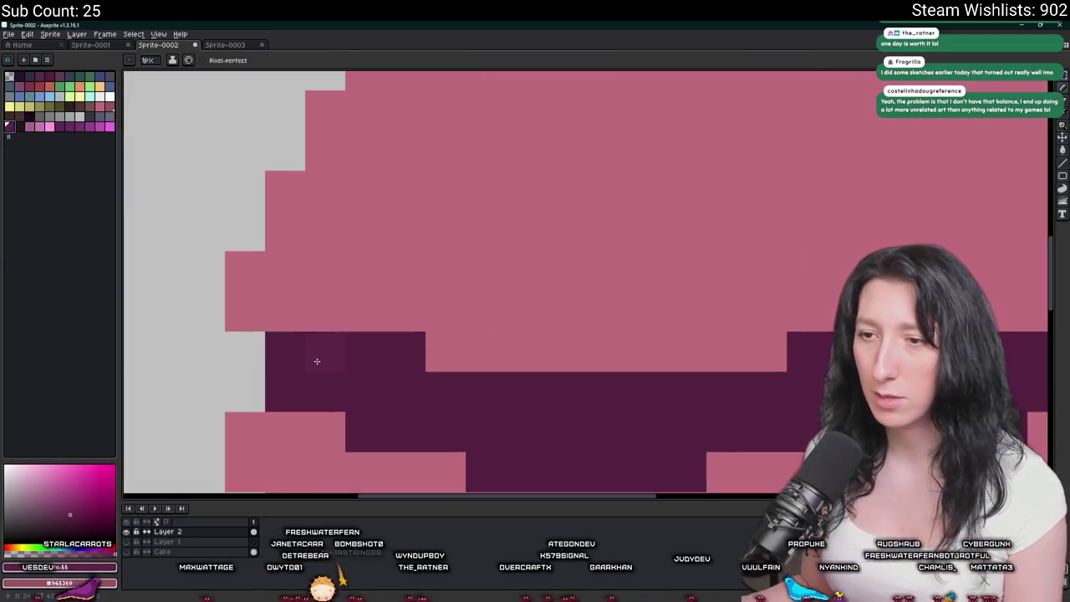
{"action": "scroll", "coordinate": [311, 356], "scroll_direction": "down", "scroll_amount": 4}
{"action": "scroll", "coordinate": [229, 359], "scroll_direction": "up", "scroll_amount": 5}
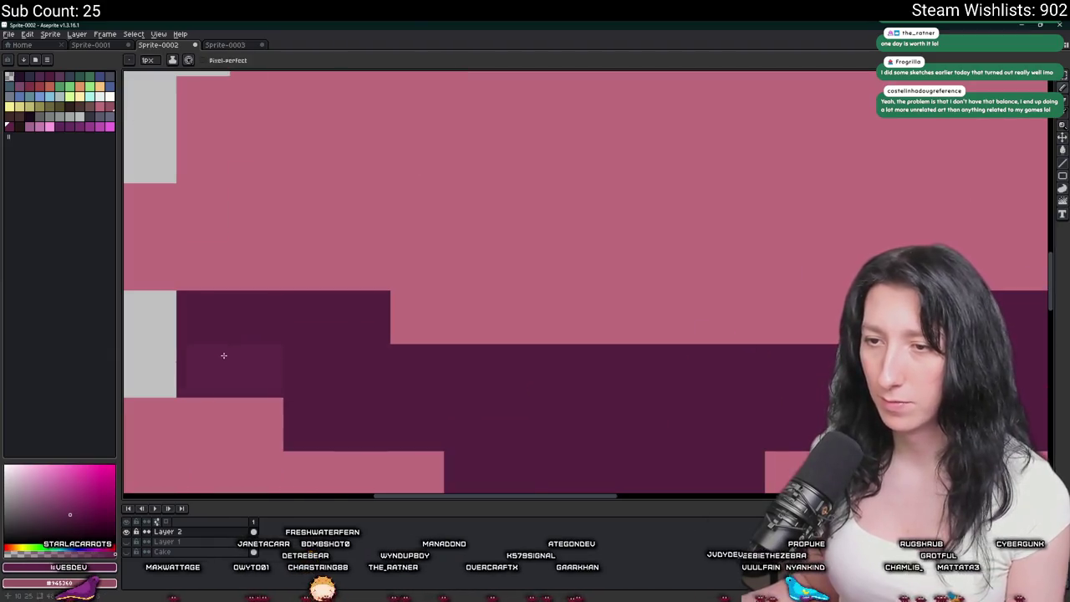
{"action": "scroll", "coordinate": [224, 355], "scroll_direction": "down", "scroll_amount": 1}
{"action": "scroll", "coordinate": [279, 351], "scroll_direction": "down", "scroll_amount": 1}
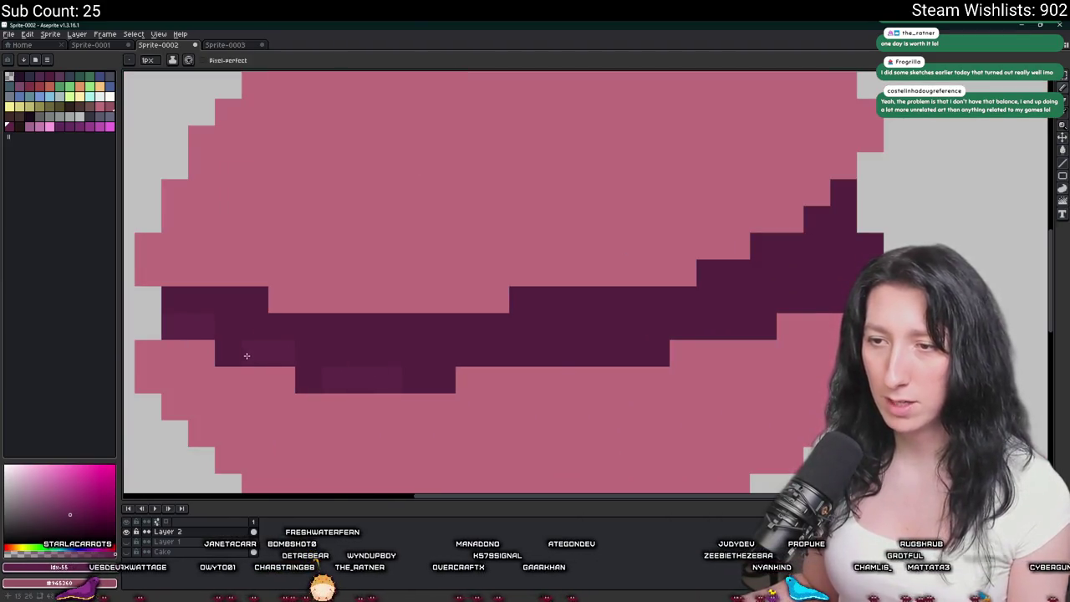
{"action": "left_click_drag", "start_coordinate": [610, 350], "coordinate": [494, 348]}
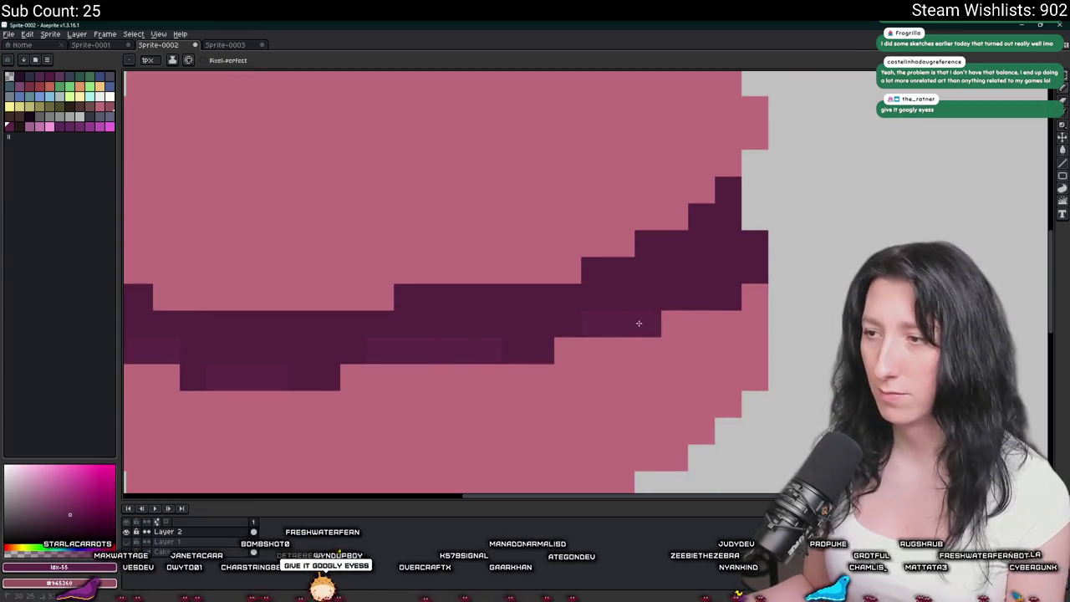
{"action": "scroll", "coordinate": [748, 280], "scroll_direction": "down", "scroll_amount": 4}
{"action": "scroll", "coordinate": [714, 280], "scroll_direction": "up", "scroll_amount": 3}
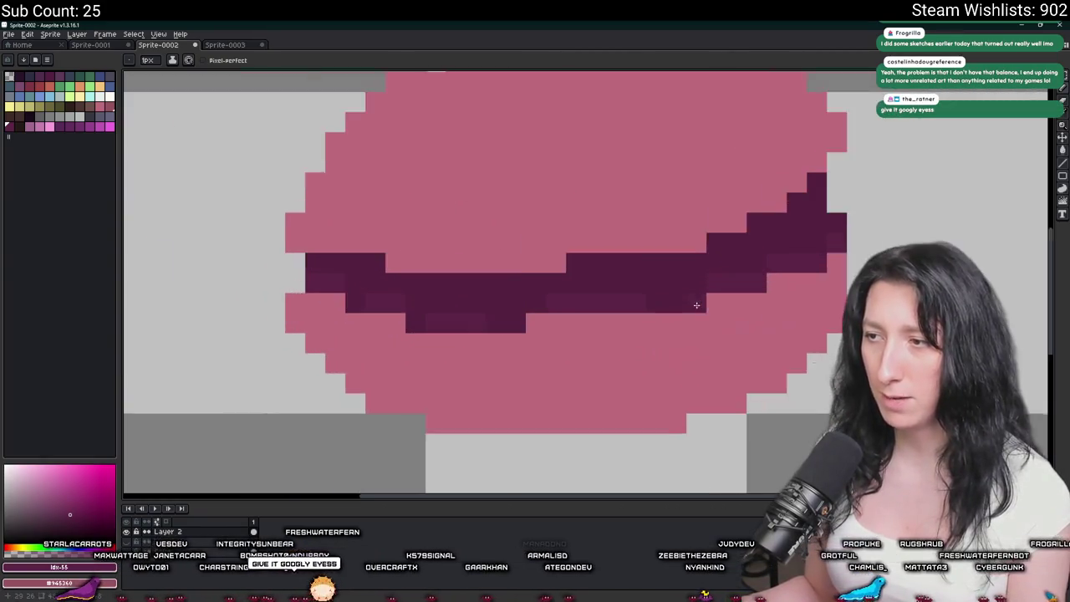
{"action": "scroll", "coordinate": [714, 280], "scroll_direction": "up", "scroll_amount": 1}
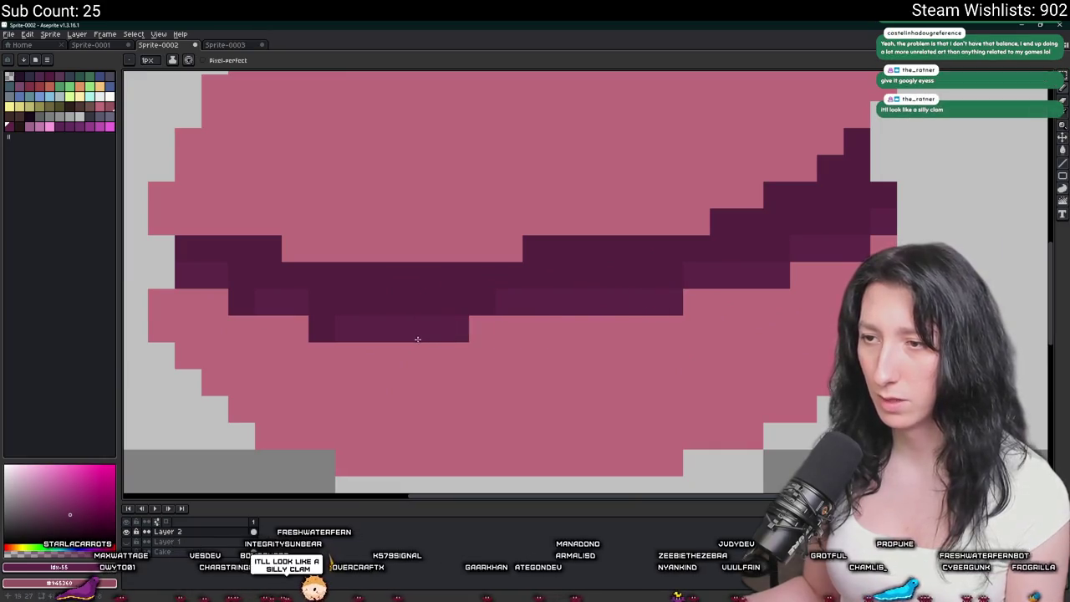
{"action": "scroll", "coordinate": [250, 294], "scroll_direction": "down", "scroll_amount": 4}
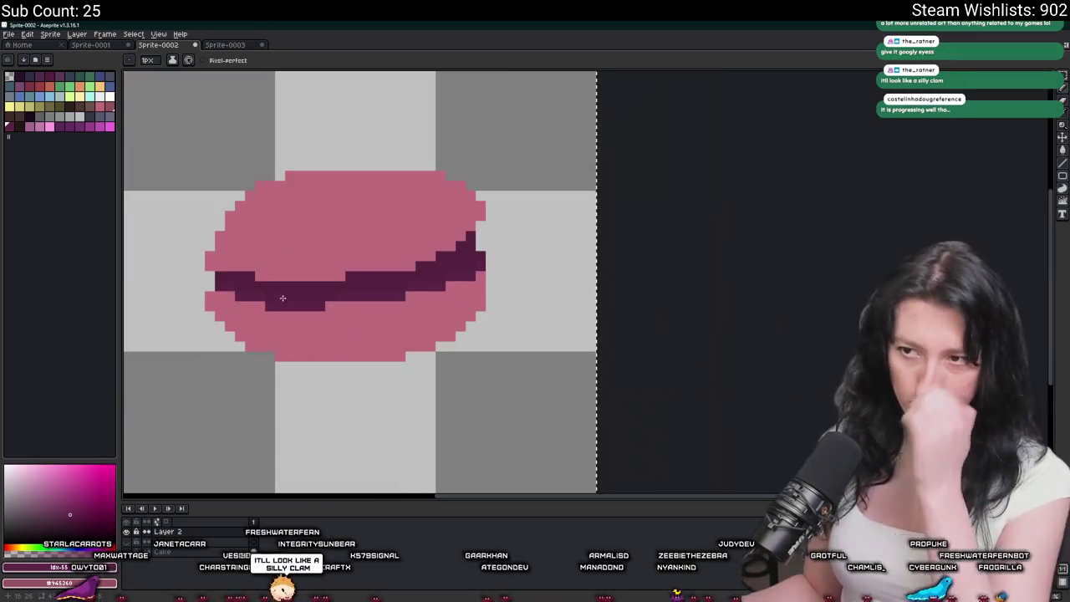
{"action": "scroll", "coordinate": [351, 297], "scroll_direction": "up", "scroll_amount": 4}
{"action": "scroll", "coordinate": [404, 298], "scroll_direction": "down", "scroll_amount": 3}
{"action": "scroll", "coordinate": [404, 298], "scroll_direction": "down", "scroll_amount": 1}
{"action": "scroll", "coordinate": [443, 181], "scroll_direction": "up", "scroll_amount": 3}
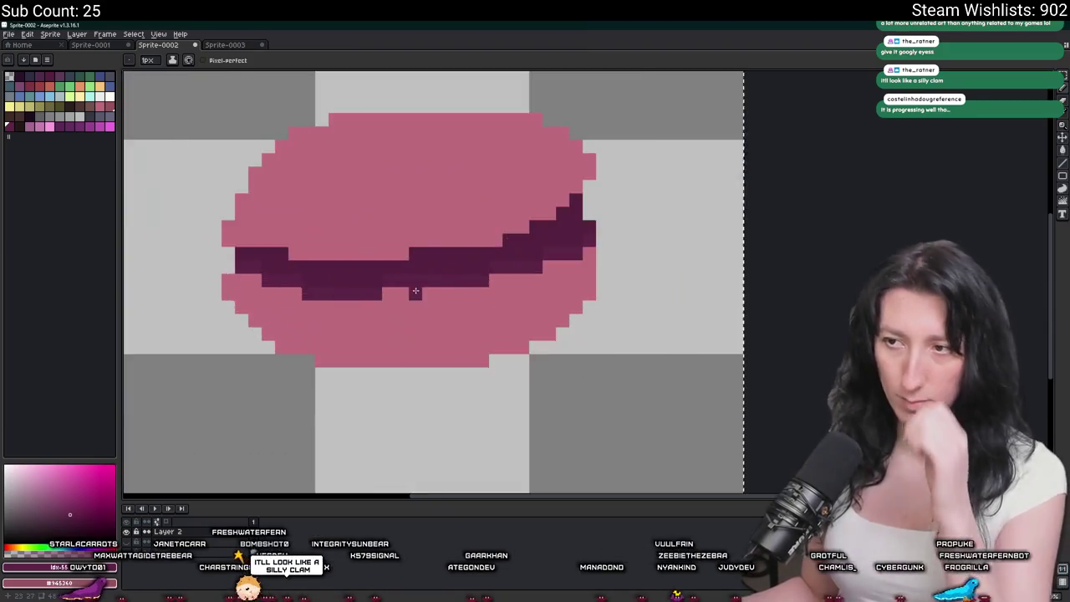
{"action": "scroll", "coordinate": [442, 180], "scroll_direction": "up", "scroll_amount": 1}
{"action": "scroll", "coordinate": [422, 179], "scroll_direction": "down", "scroll_amount": 4}
{"action": "scroll", "coordinate": [705, 299], "scroll_direction": "up", "scroll_amount": 3}
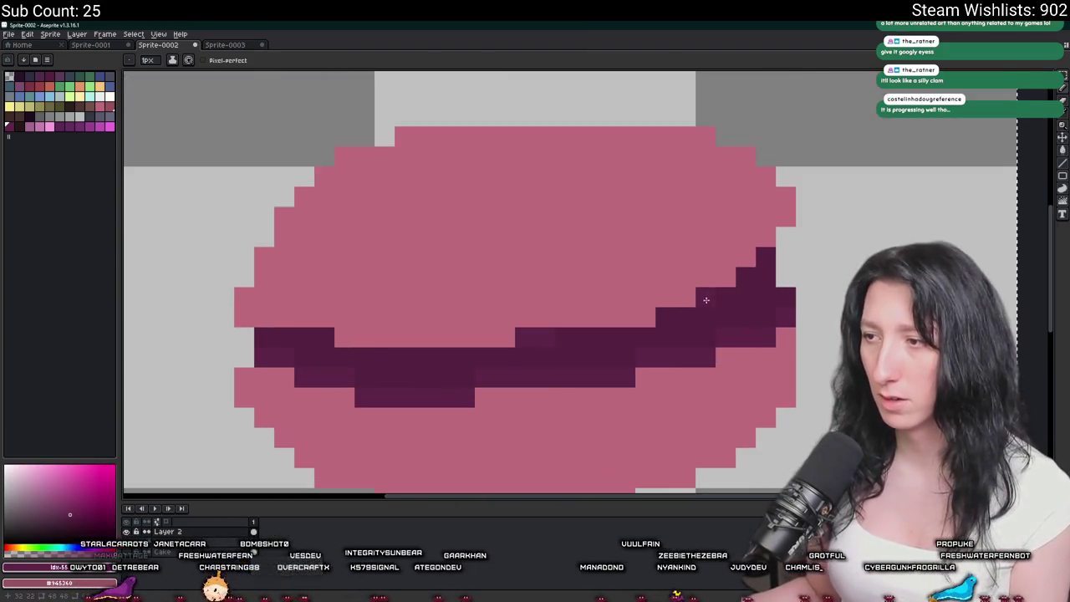
{"action": "left_click", "coordinate": [743, 276]}
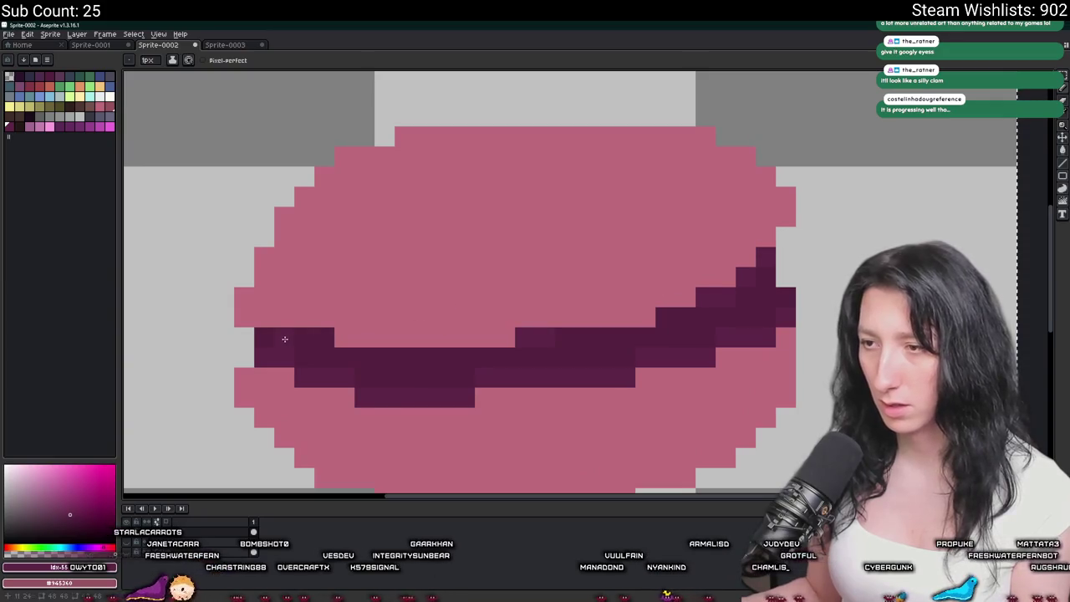
{"action": "scroll", "coordinate": [305, 337], "scroll_direction": "down", "scroll_amount": 5}
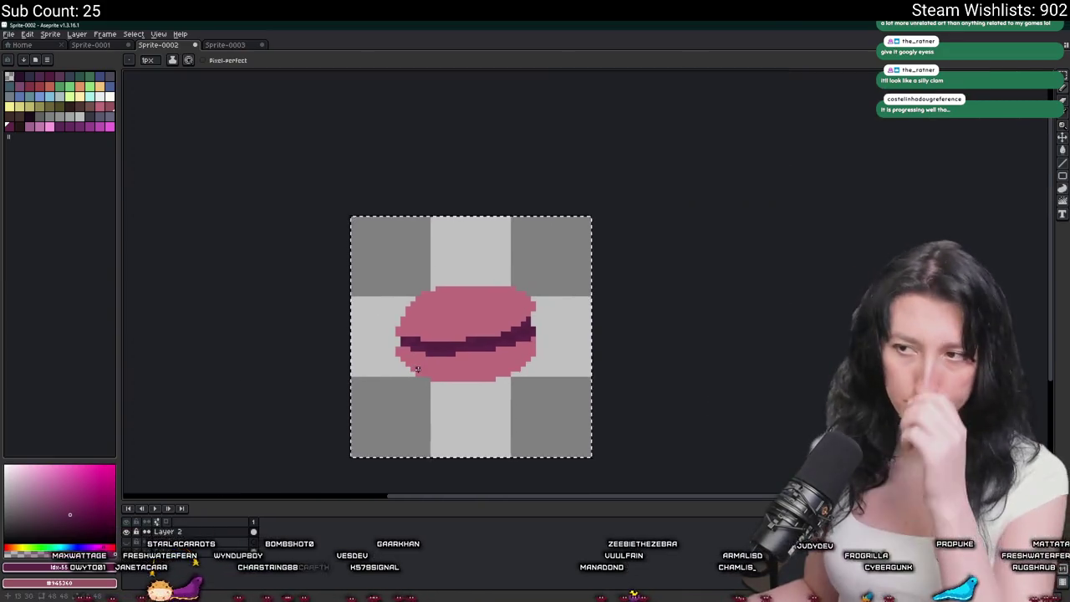
{"action": "scroll", "coordinate": [417, 368], "scroll_direction": "up", "scroll_amount": 3}
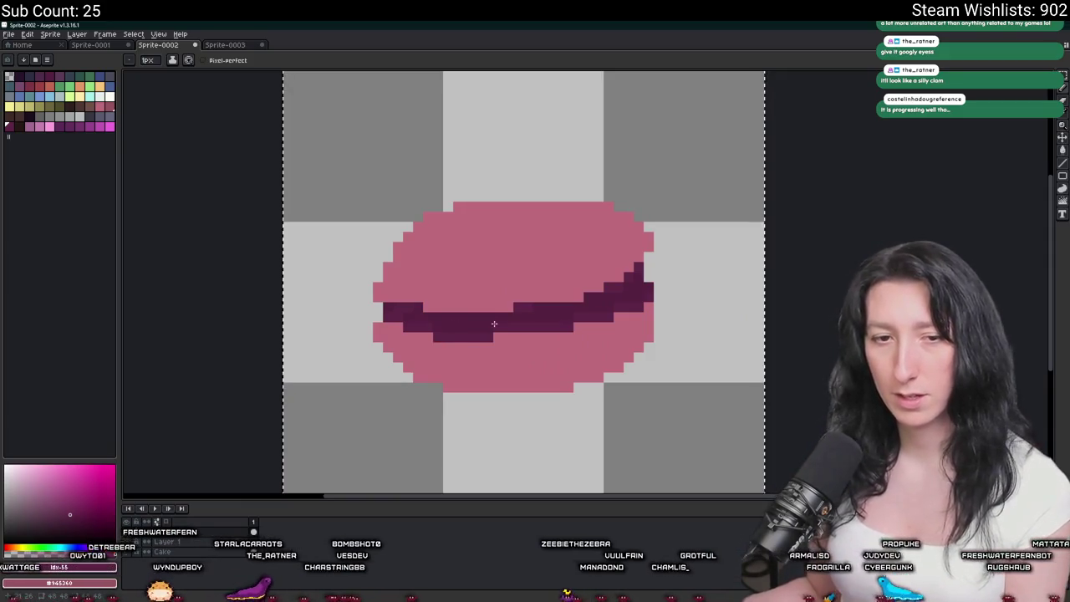
Paint white eyes on the macaron's left and right, placing the right eye higher and further left.
{"action": "key", "text": "i"}
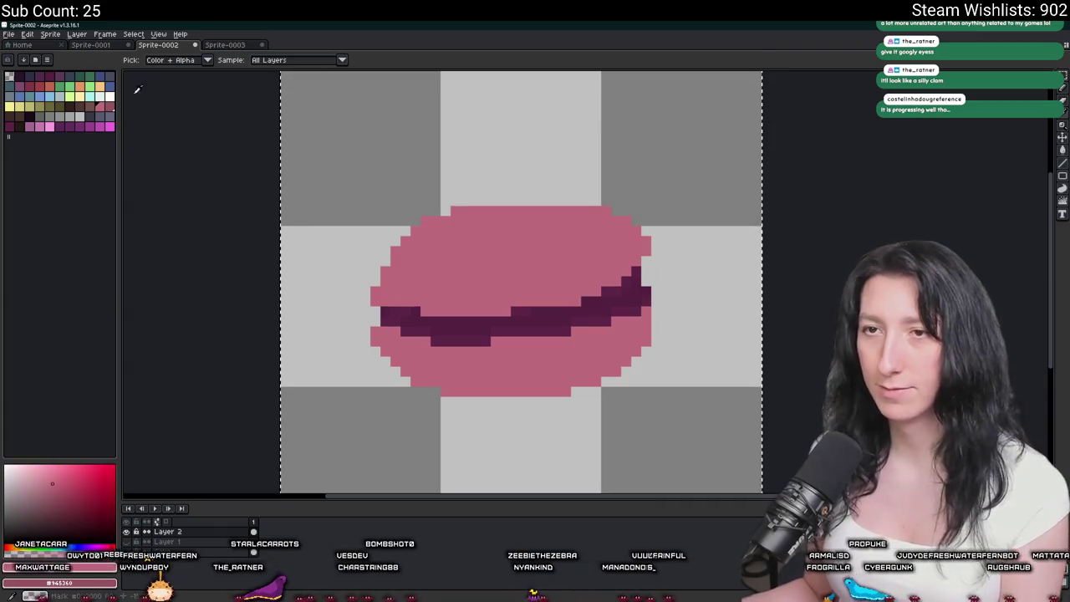
{"action": "left_click", "coordinate": [109, 96]}
{"action": "key", "text": "b"}
{"action": "left_click", "coordinate": [446, 271]}
{"action": "left_click", "coordinate": [625, 261]}
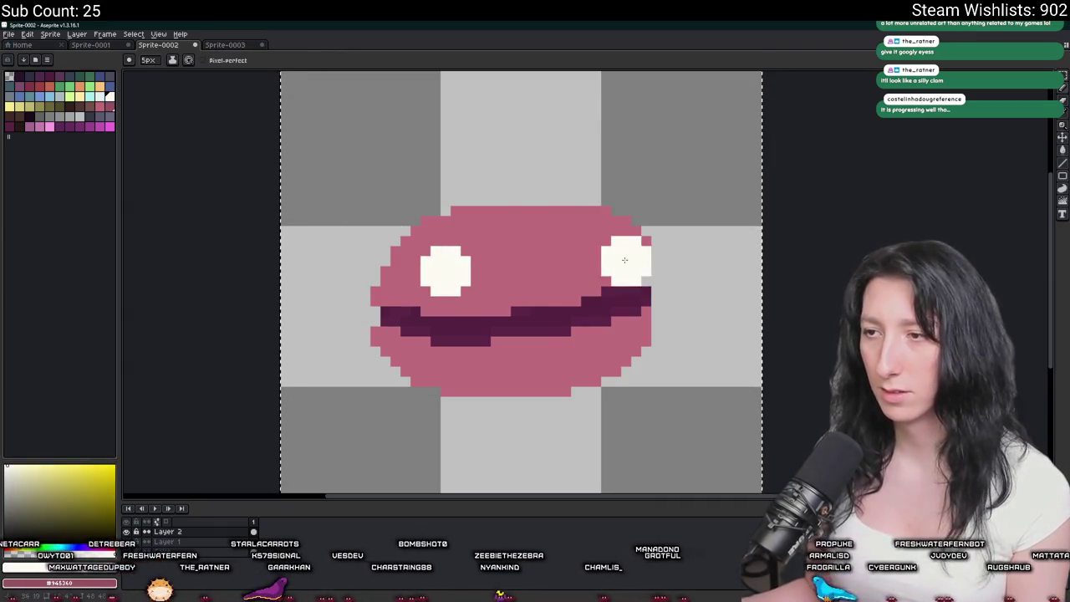
{"action": "key", "text": "ctrl+z"}
{"action": "left_click", "coordinate": [596, 251]}
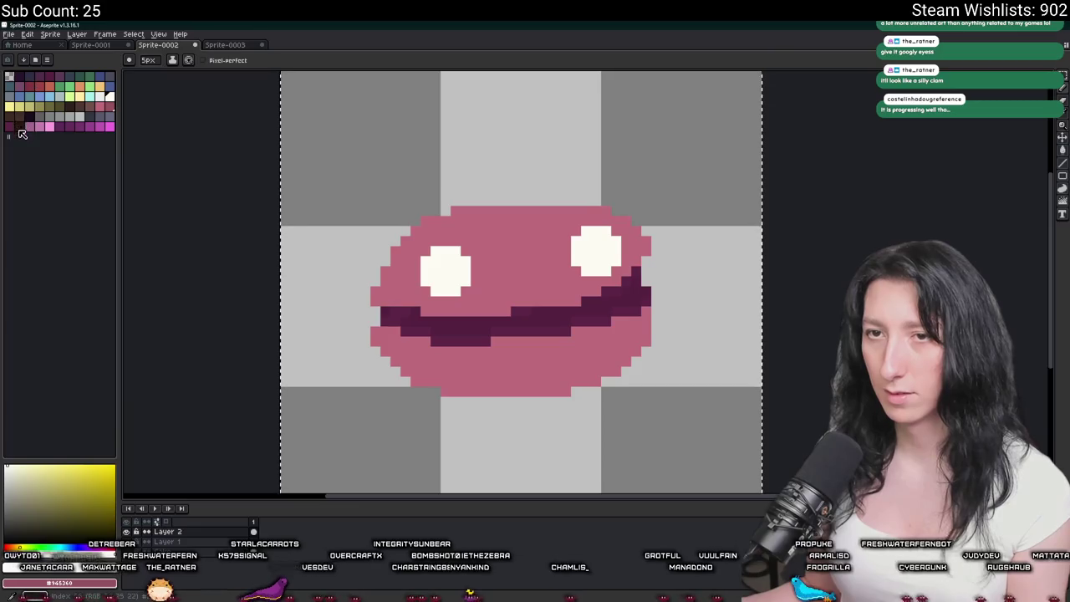
Switch to black, paint over the left eye's old pupil, and add a dark right-eye pupil pixel.
{"action": "left_click", "coordinate": [18, 127]}
{"action": "scroll", "coordinate": [443, 277], "scroll_direction": "up", "scroll_amount": 3}
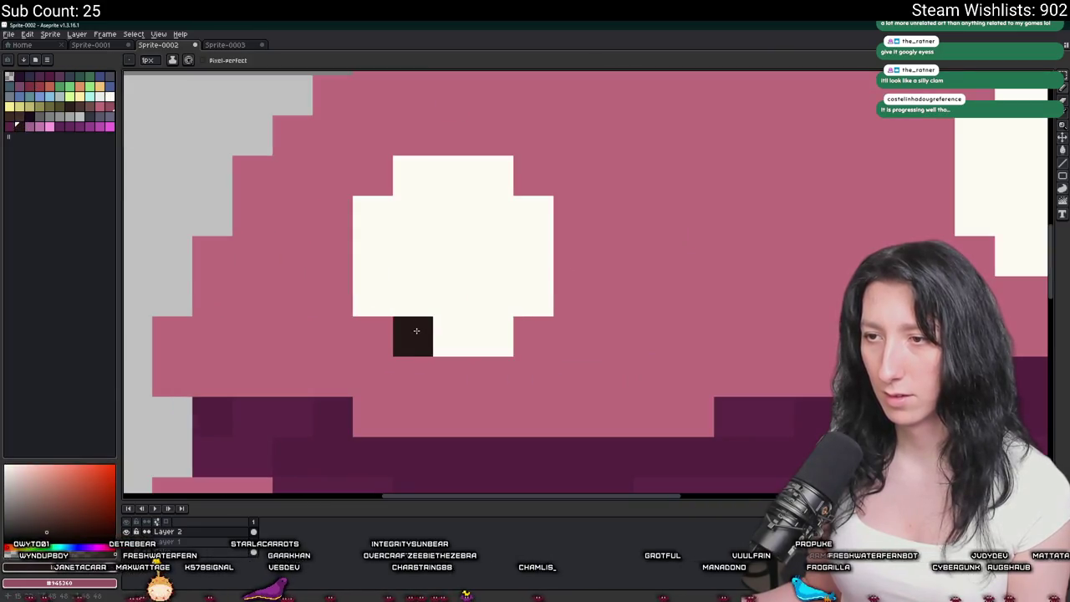
{"action": "scroll", "coordinate": [429, 321], "scroll_direction": "down", "scroll_amount": 3}
{"action": "scroll", "coordinate": [424, 313], "scroll_direction": "up", "scroll_amount": 2}
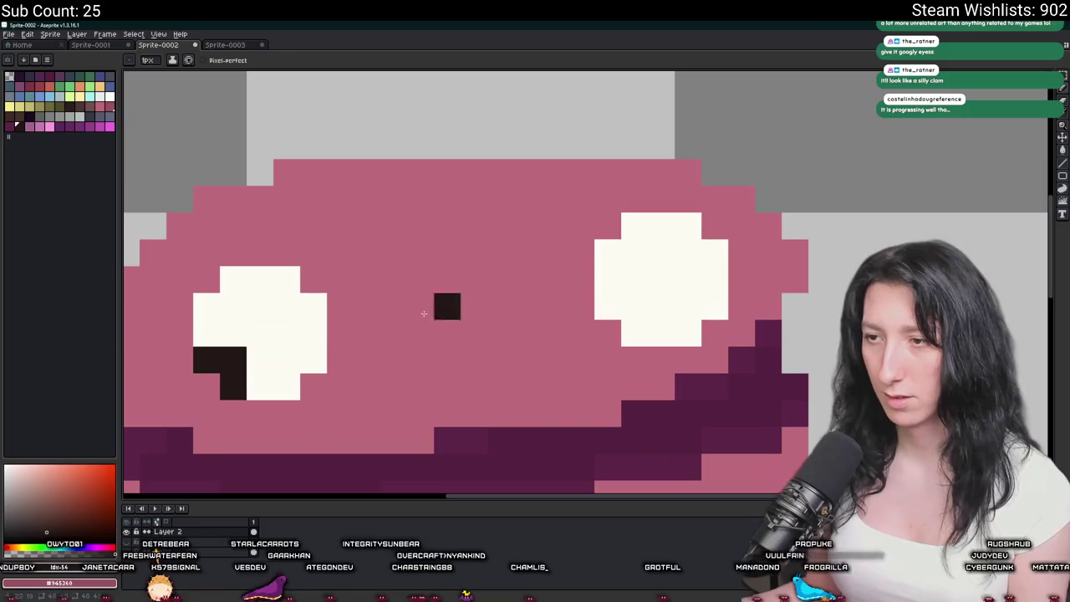
{"action": "left_click_drag", "start_coordinate": [251, 358], "coordinate": [211, 360]}
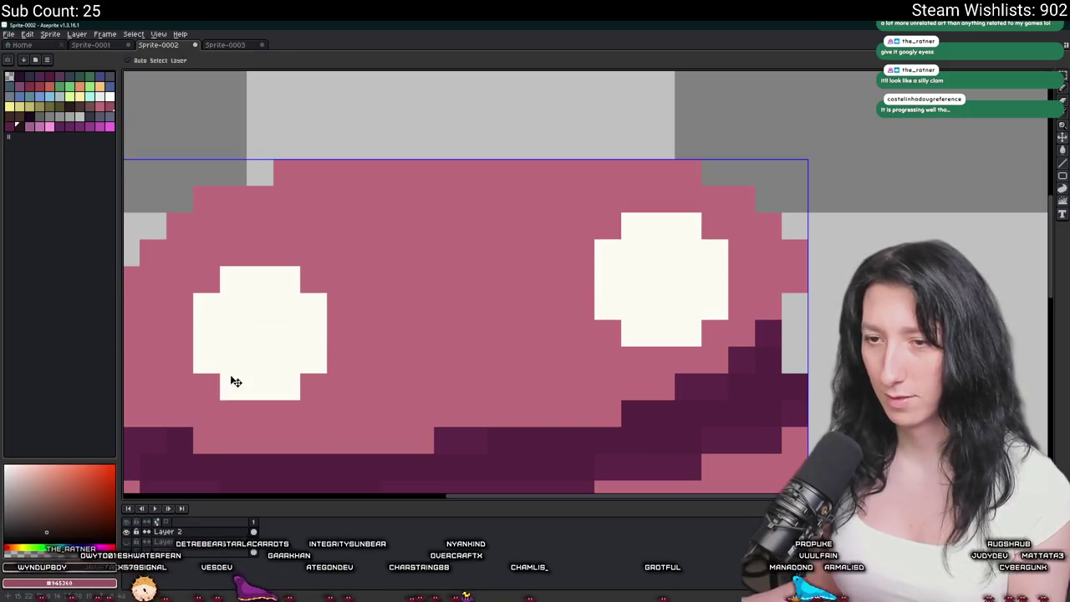
{"action": "scroll", "coordinate": [230, 347], "scroll_direction": "down", "scroll_amount": 3}
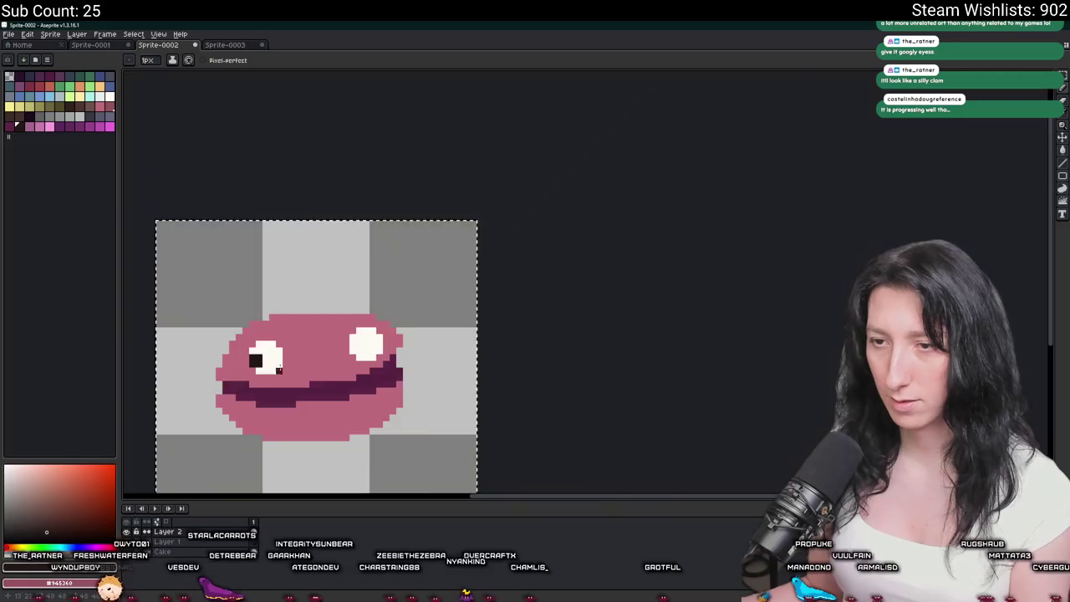
{"action": "scroll", "coordinate": [488, 315], "scroll_direction": "up", "scroll_amount": 3}
{"action": "left_click", "coordinate": [499, 311]}
{"action": "scroll", "coordinate": [505, 334], "scroll_direction": "down", "scroll_amount": 3}
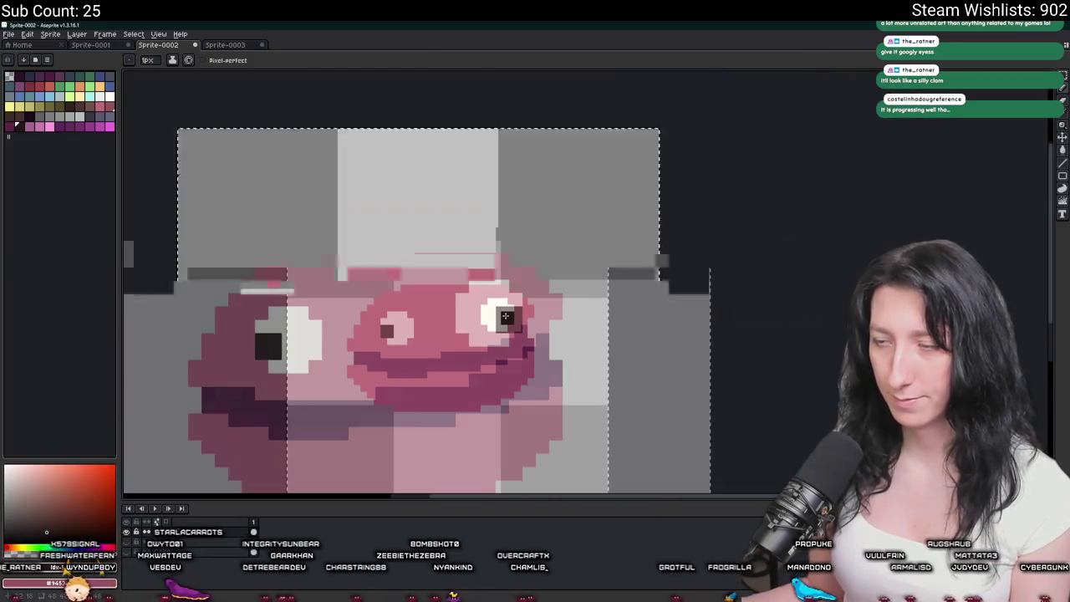
{"action": "scroll", "coordinate": [501, 351], "scroll_direction": "down", "scroll_amount": 2}
{"action": "scroll", "coordinate": [479, 389], "scroll_direction": "up", "scroll_amount": 3}
{"action": "scroll", "coordinate": [513, 394], "scroll_direction": "down", "scroll_amount": 1}
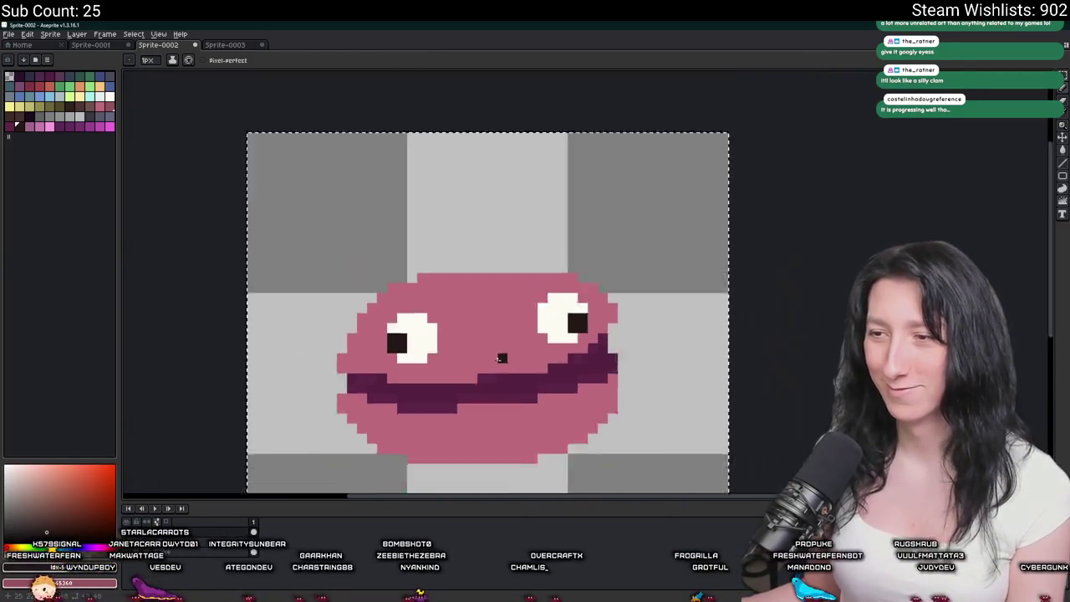
{"action": "scroll", "coordinate": [501, 418], "scroll_direction": "down", "scroll_amount": 2}
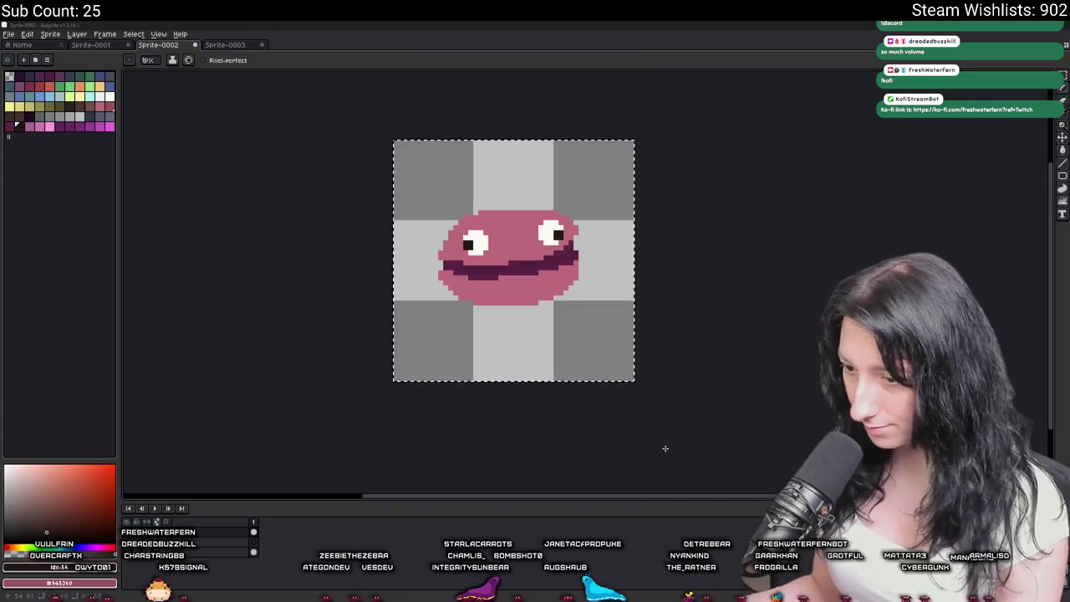
Fill both eyes, pupils and leftover eye pixels with the face pink.
{"action": "scroll", "coordinate": [559, 270], "scroll_direction": "up", "scroll_amount": 3}
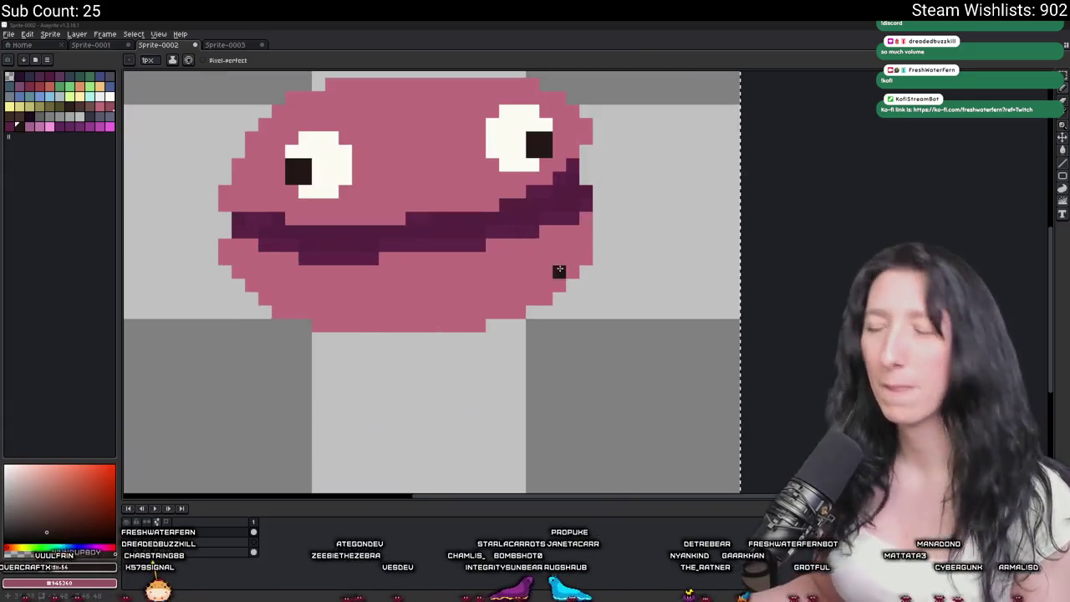
{"action": "scroll", "coordinate": [467, 295], "scroll_direction": "down", "scroll_amount": 1}
{"action": "left_click", "coordinate": [425, 270], "text": "alt"}
{"action": "left_click", "coordinate": [393, 250]}
{"action": "left_click", "coordinate": [368, 276]}
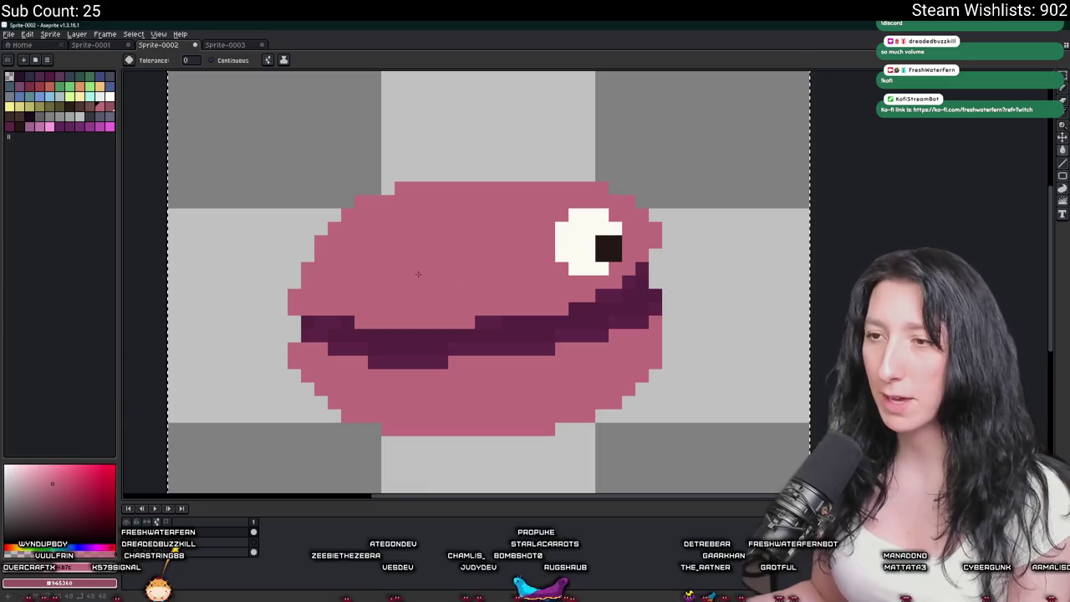
{"action": "left_click", "coordinate": [585, 251]}
Sample a dusky pink and pencil shade lines along the filling band's top and lower edges.
{"action": "key", "text": "alt"}
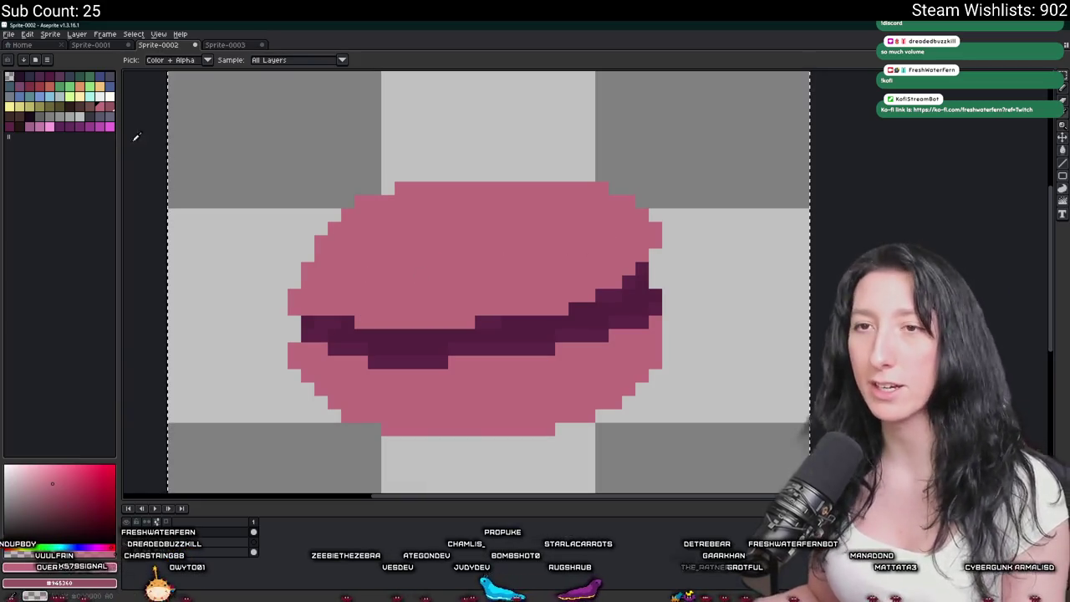
{"action": "key", "text": "b"}
{"action": "scroll", "coordinate": [271, 292], "scroll_direction": "up", "scroll_amount": 1}
{"action": "left_click_drag", "start_coordinate": [309, 326], "coordinate": [607, 348]}
{"action": "mouse_move", "coordinate": [690, 330]}
{"action": "left_mouse_down"}
{"action": "mouse_move", "coordinate": [487, 344]}
{"action": "mouse_move", "coordinate": [746, 291]}
{"action": "left_mouse_up"}
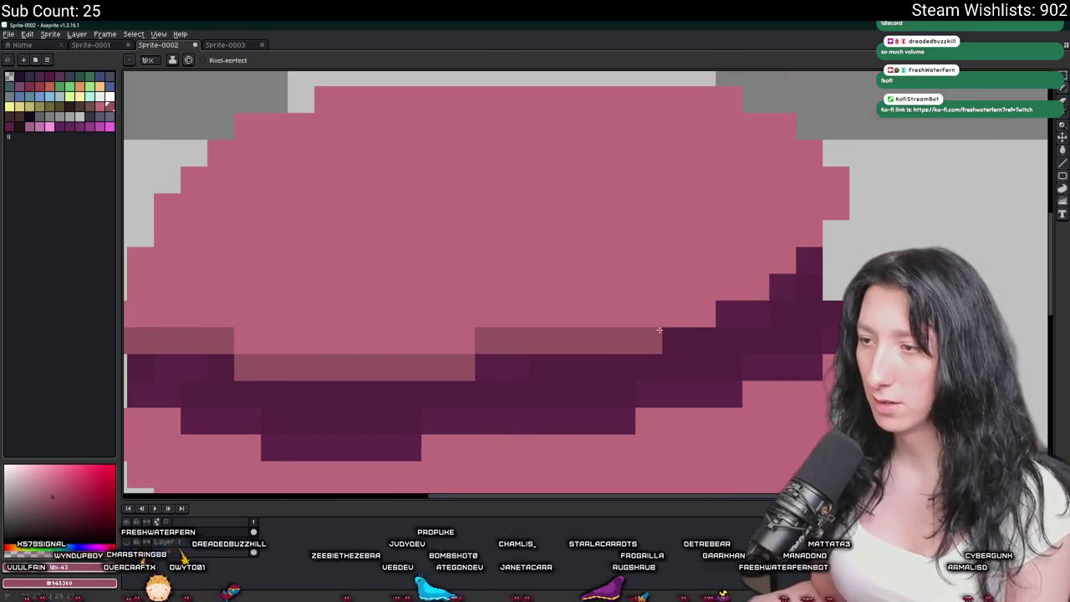
{"action": "scroll", "coordinate": [800, 251], "scroll_direction": "down", "scroll_amount": 3}
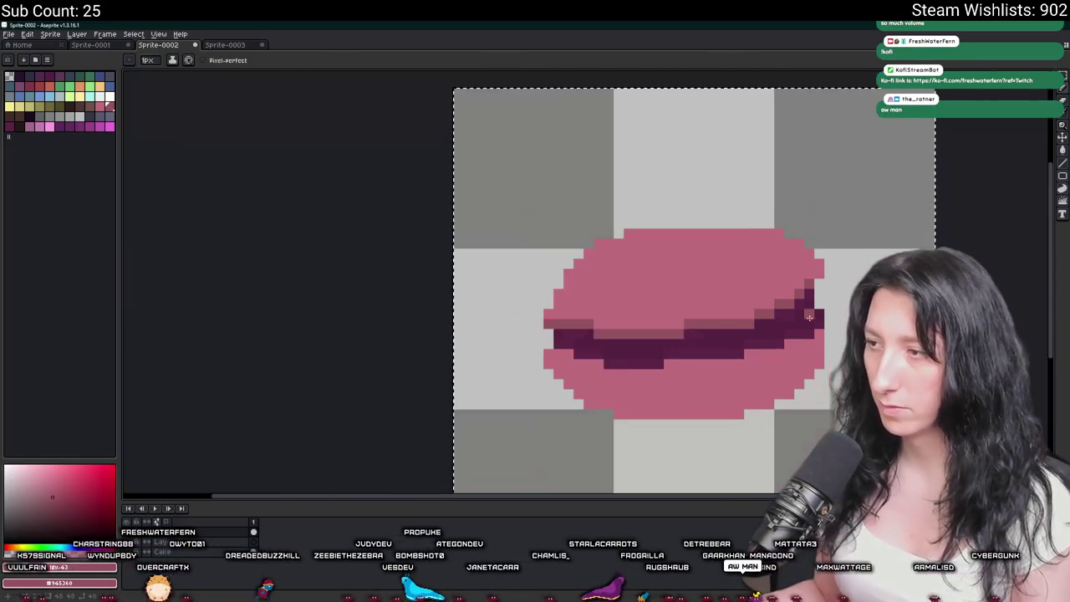
{"action": "scroll", "coordinate": [501, 351], "scroll_direction": "up", "scroll_amount": 3}
{"action": "left_click", "coordinate": [501, 341]}
{"action": "mouse_move", "coordinate": [448, 341]}
{"action": "left_mouse_down"}
{"action": "mouse_move", "coordinate": [501, 368]}
{"action": "mouse_move", "coordinate": [585, 368]}
{"action": "mouse_move", "coordinate": [349, 358]}
{"action": "mouse_move", "coordinate": [365, 383]}
{"action": "mouse_move", "coordinate": [499, 383]}
{"action": "mouse_move", "coordinate": [815, 327]}
{"action": "left_mouse_up"}
{"action": "left_click", "coordinate": [551, 358]}
{"action": "left_click", "coordinate": [526, 358]}
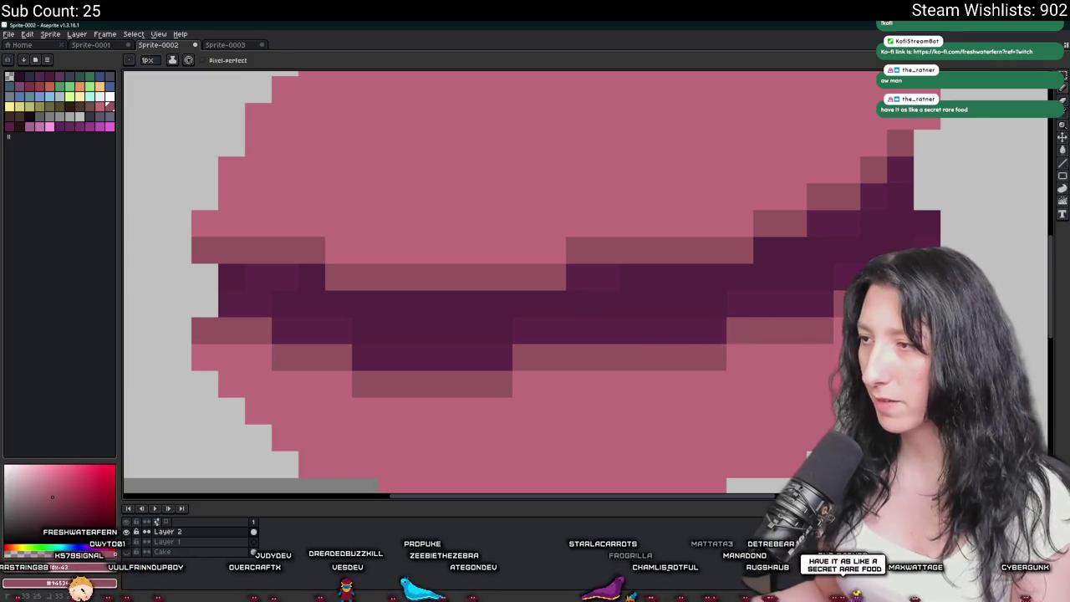
Shade the band's lower-left corner and edge with dusky pink.
{"action": "scroll", "coordinate": [542, 329], "scroll_direction": "down", "scroll_amount": 4}
{"action": "scroll", "coordinate": [543, 330], "scroll_direction": "down", "scroll_amount": 1}
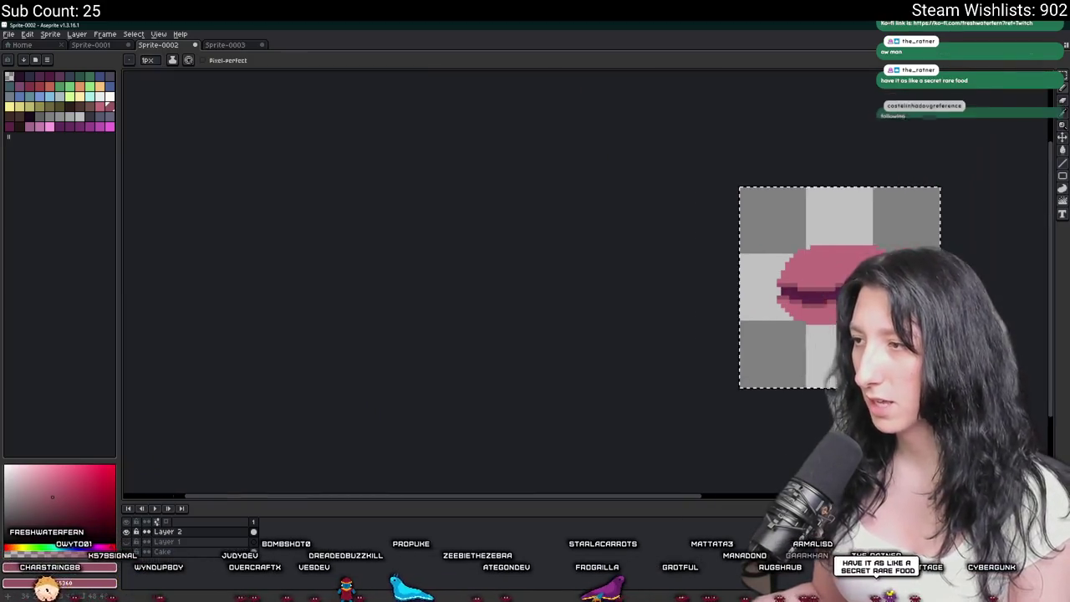
{"action": "scroll", "coordinate": [543, 329], "scroll_direction": "up", "scroll_amount": 1}
{"action": "scroll", "coordinate": [542, 329], "scroll_direction": "up", "scroll_amount": 2}
{"action": "scroll", "coordinate": [543, 329], "scroll_direction": "up", "scroll_amount": 1}
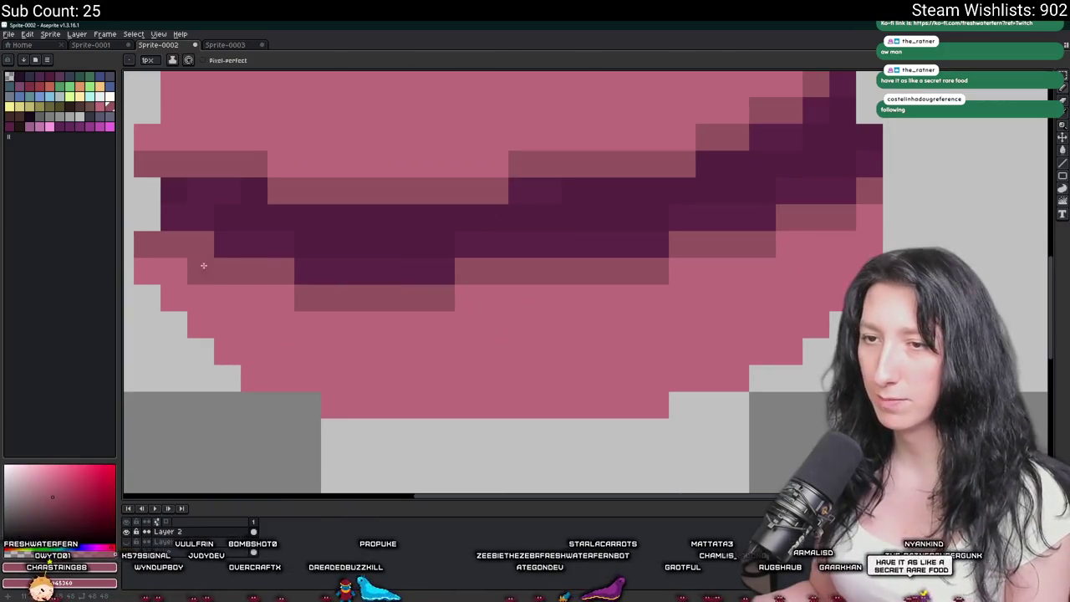
{"action": "left_click", "coordinate": [161, 271]}
{"action": "left_click_drag", "start_coordinate": [214, 298], "coordinate": [285, 295]}
{"action": "scroll", "coordinate": [220, 296], "scroll_direction": "down", "scroll_amount": 1}
{"action": "scroll", "coordinate": [220, 296], "scroll_direction": "down", "scroll_amount": 2}
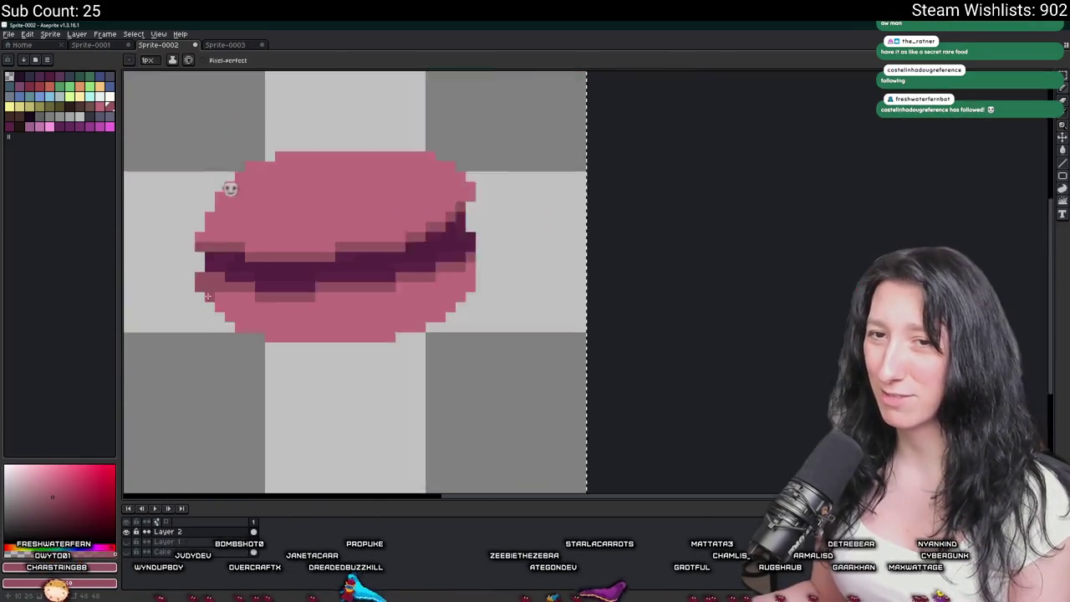
{"action": "scroll", "coordinate": [290, 245], "scroll_direction": "down", "scroll_amount": 1}
{"action": "scroll", "coordinate": [257, 315], "scroll_direction": "down", "scroll_amount": 1}
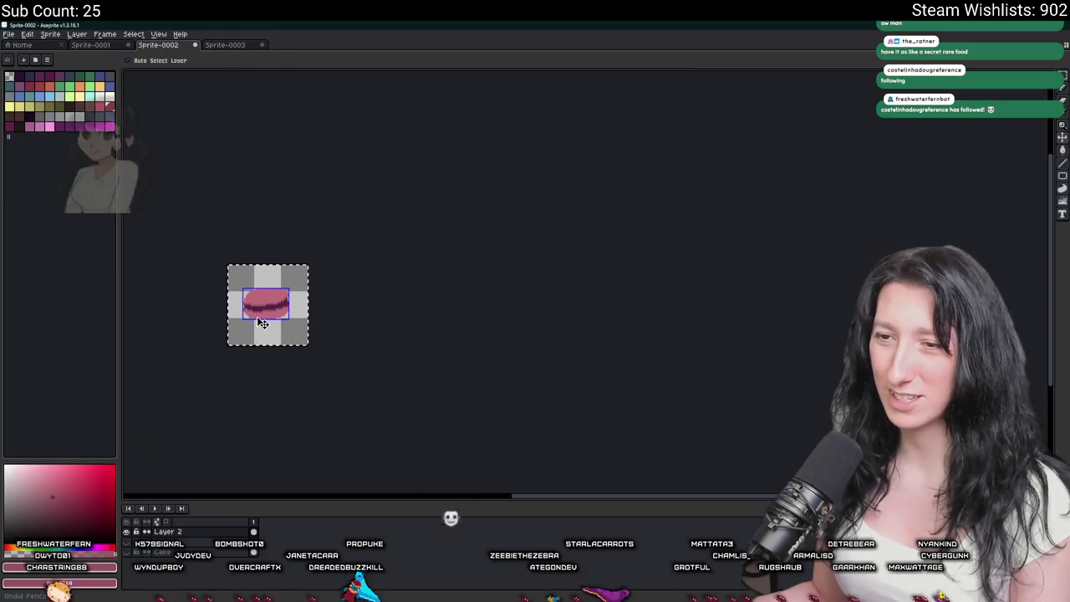
{"action": "key", "text": "b"}
{"action": "scroll", "coordinate": [257, 315], "scroll_direction": "up", "scroll_amount": 1}
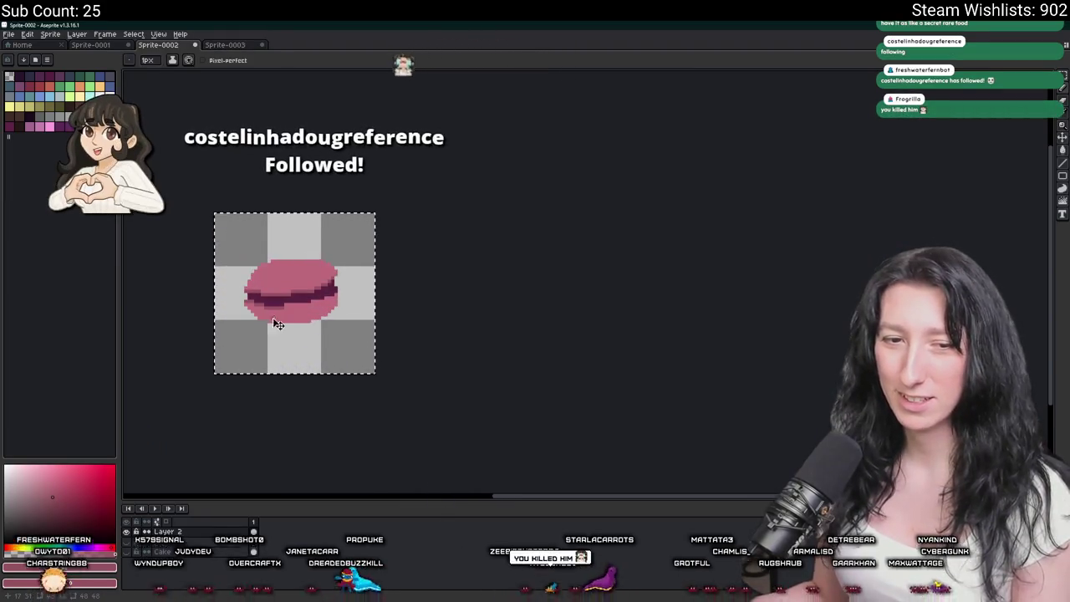
{"action": "key", "text": "v"}
{"action": "key", "text": "b"}
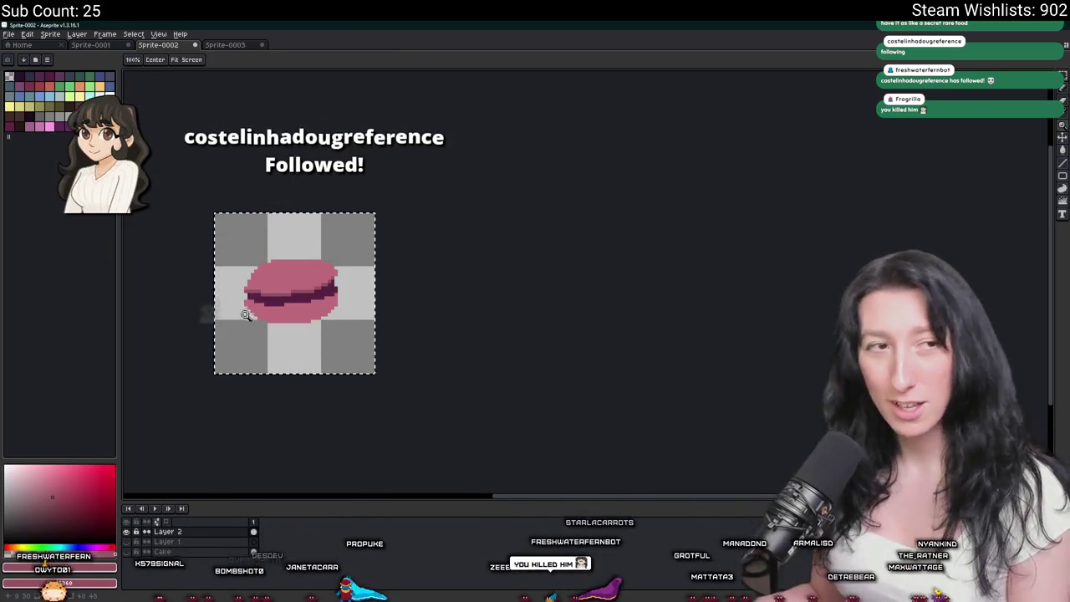
{"action": "scroll", "coordinate": [363, 325], "scroll_direction": "up", "scroll_amount": 1}
{"action": "scroll", "coordinate": [363, 325], "scroll_direction": "up", "scroll_amount": 2}
{"action": "key", "text": "v"}
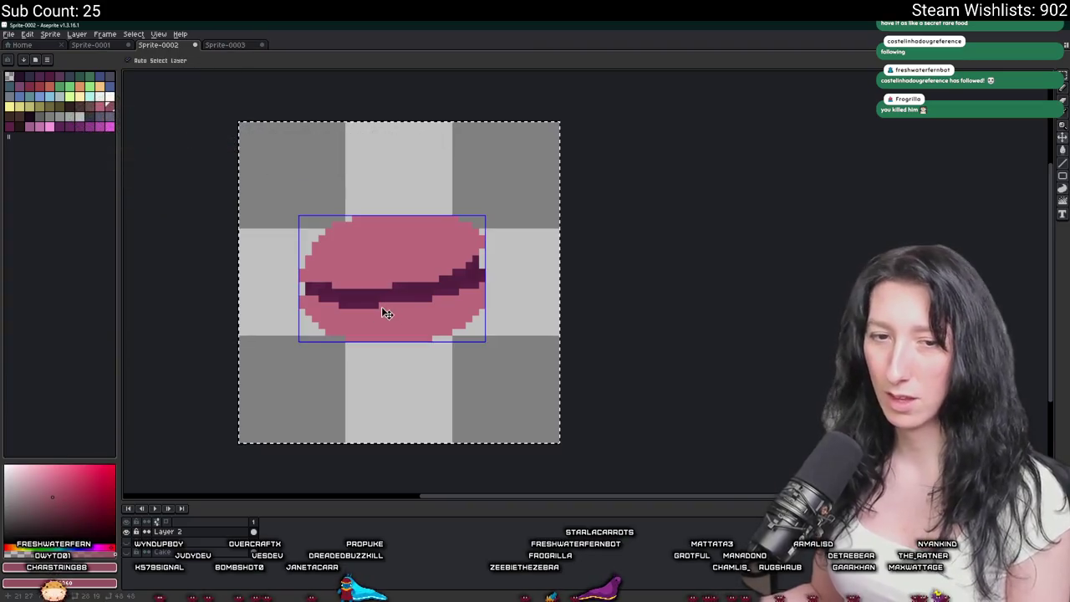
{"action": "key", "text": "ctrl+s"}
{"action": "key", "text": "Escape"}
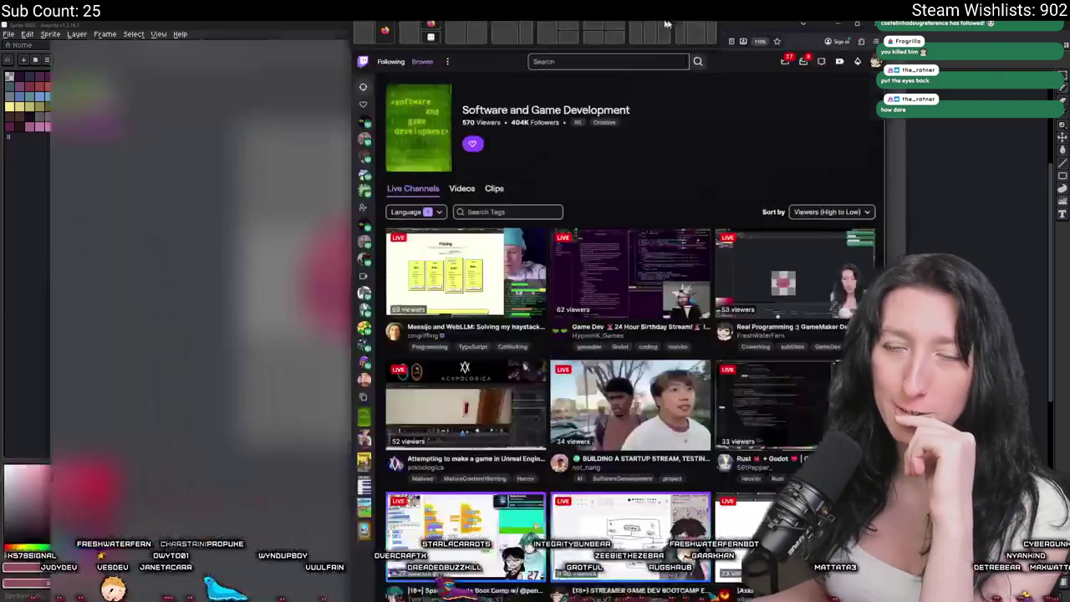
Watch a live startup-building stream from Twitch's Software and Game Development directory, reviewing its About panel and follower goals.
{"action": "key", "text": "alt+Tab"}
{"action": "left_click", "coordinate": [828, 288]}
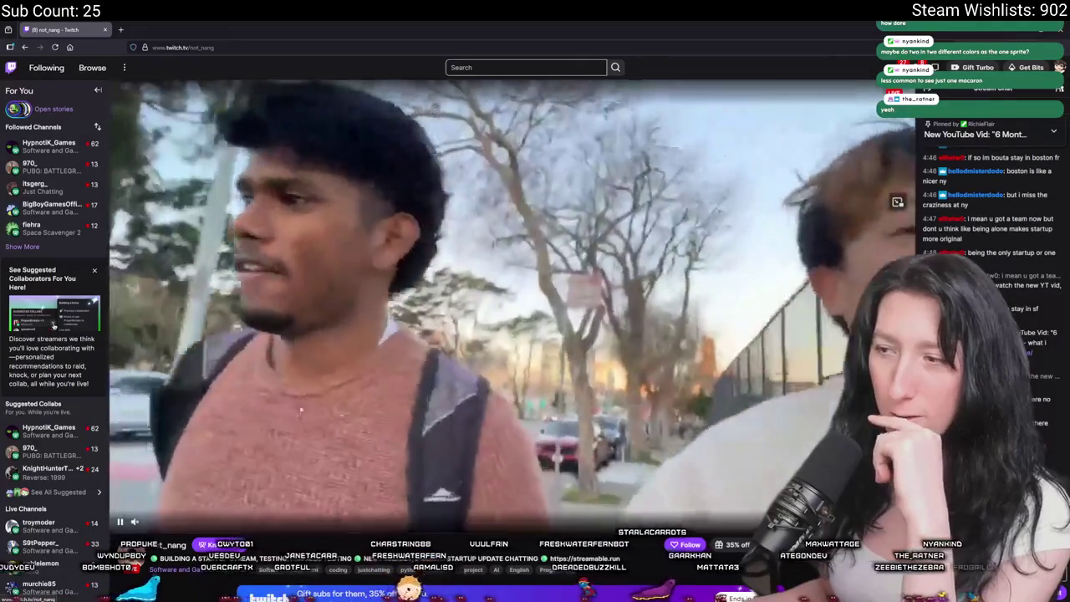
{"action": "scroll", "coordinate": [410, 415], "scroll_direction": "down", "scroll_amount": 3}
{"action": "scroll", "coordinate": [604, 417], "scroll_direction": "up", "scroll_amount": 3}
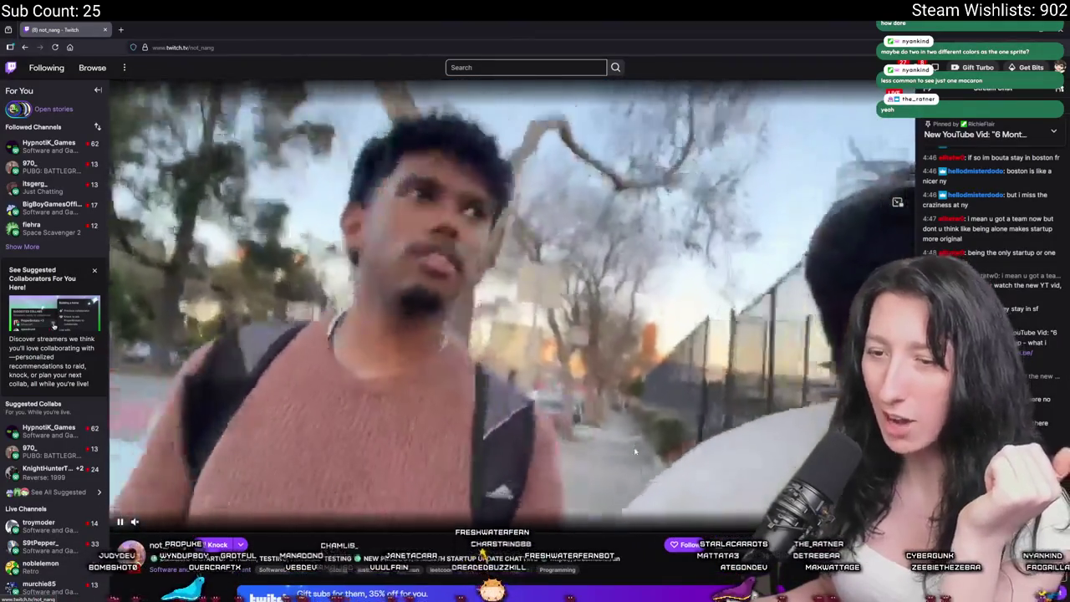
{"action": "scroll", "coordinate": [635, 451], "scroll_direction": "down", "scroll_amount": 3}
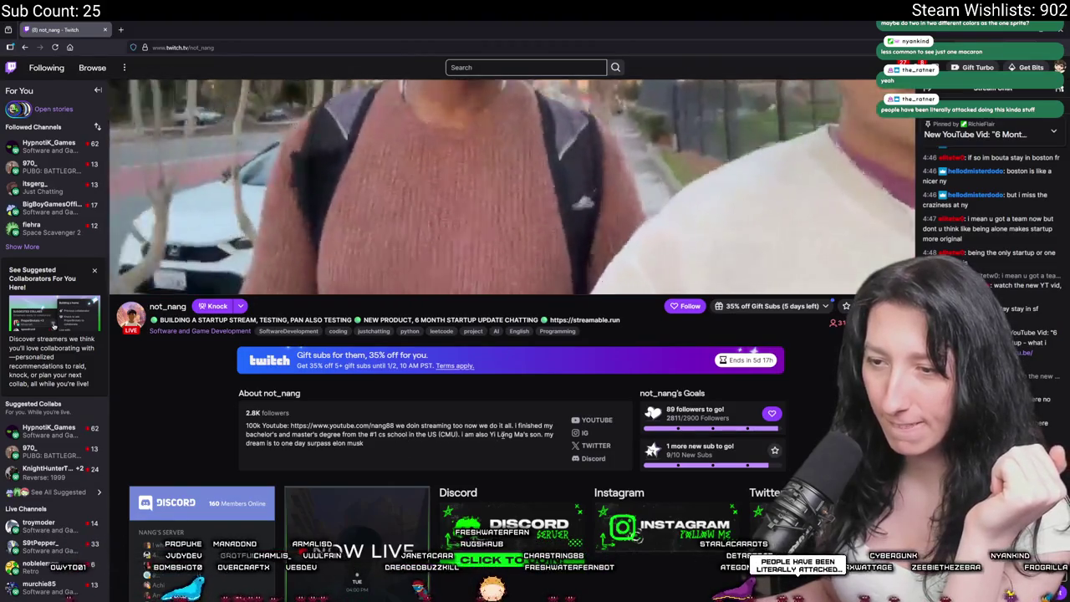
{"action": "scroll", "coordinate": [502, 436], "scroll_direction": "down", "scroll_amount": 2}
{"action": "scroll", "coordinate": [501, 437], "scroll_direction": "up", "scroll_amount": 3}
{"action": "scroll", "coordinate": [506, 368], "scroll_direction": "up", "scroll_amount": 3}
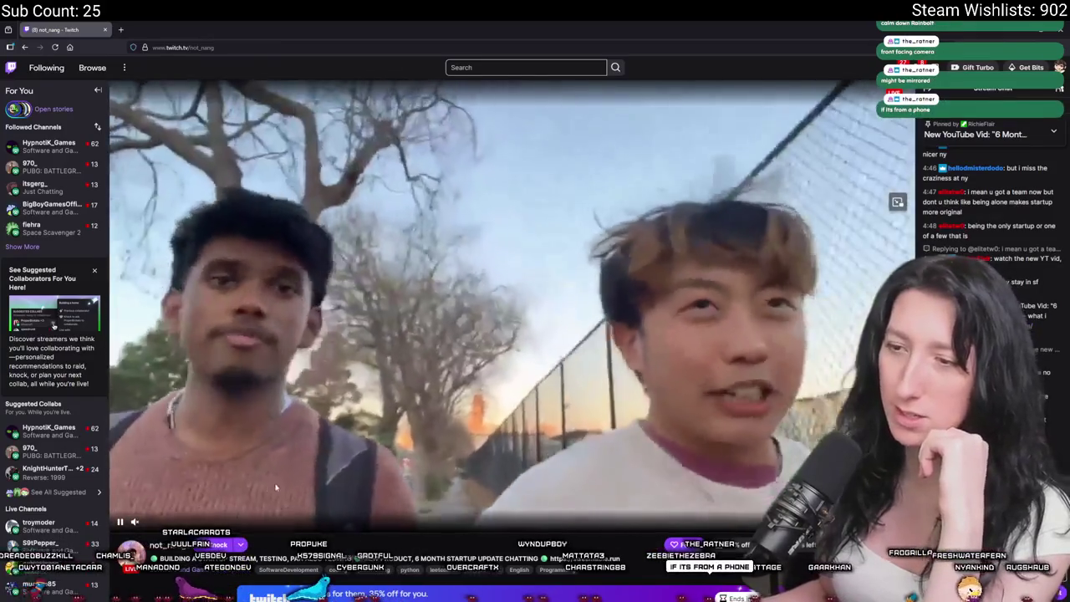
{"action": "scroll", "coordinate": [608, 380], "scroll_direction": "down", "scroll_amount": 2}
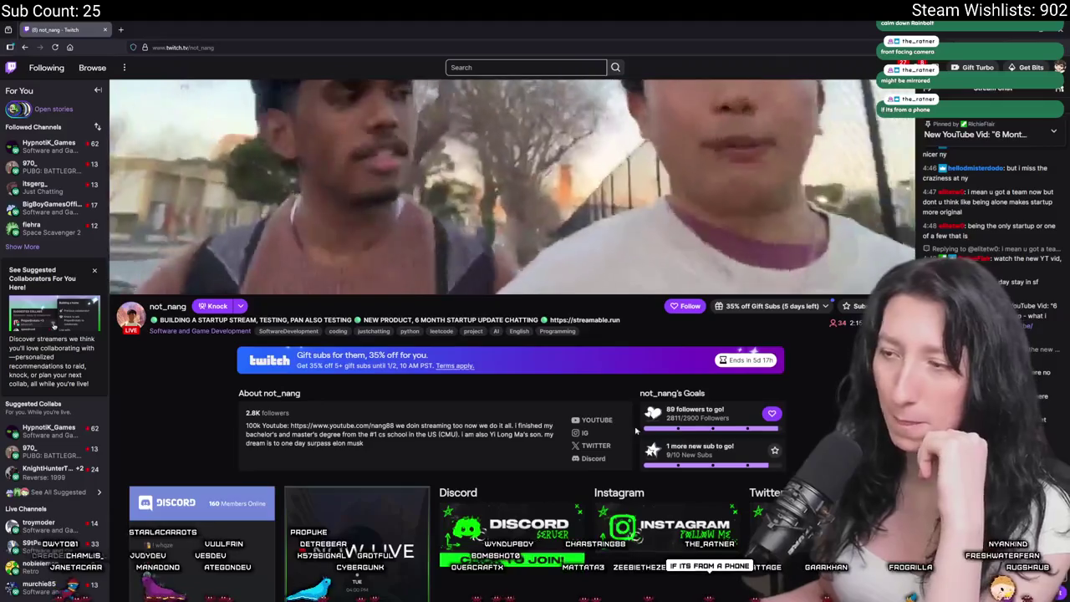
{"action": "scroll", "coordinate": [526, 478], "scroll_direction": "down", "scroll_amount": 2}
{"action": "scroll", "coordinate": [537, 272], "scroll_direction": "up", "scroll_amount": 3}
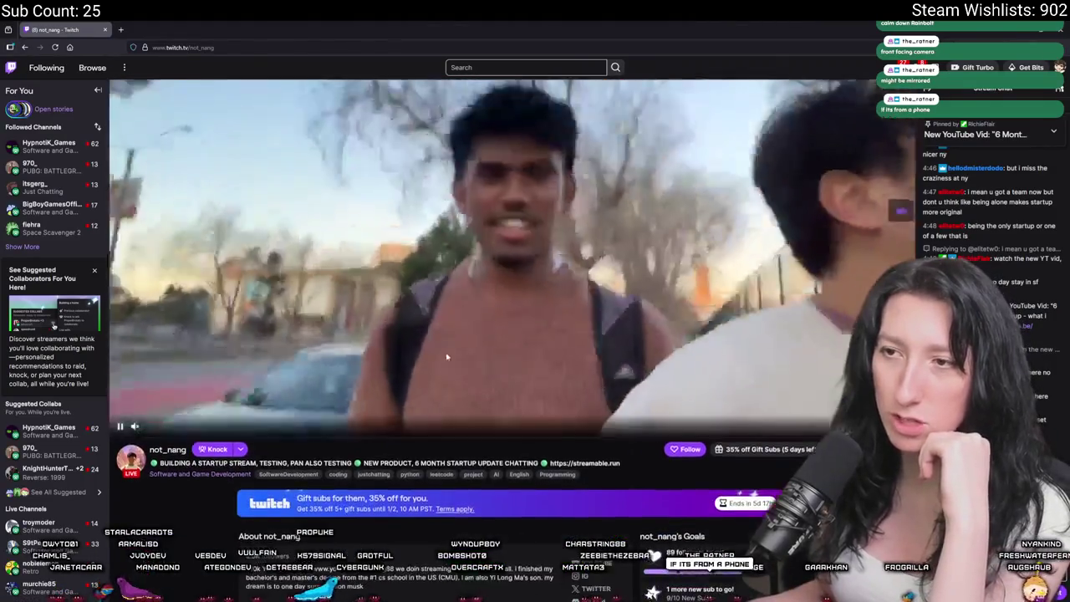
{"action": "scroll", "coordinate": [485, 418], "scroll_direction": "up", "scroll_amount": 2}
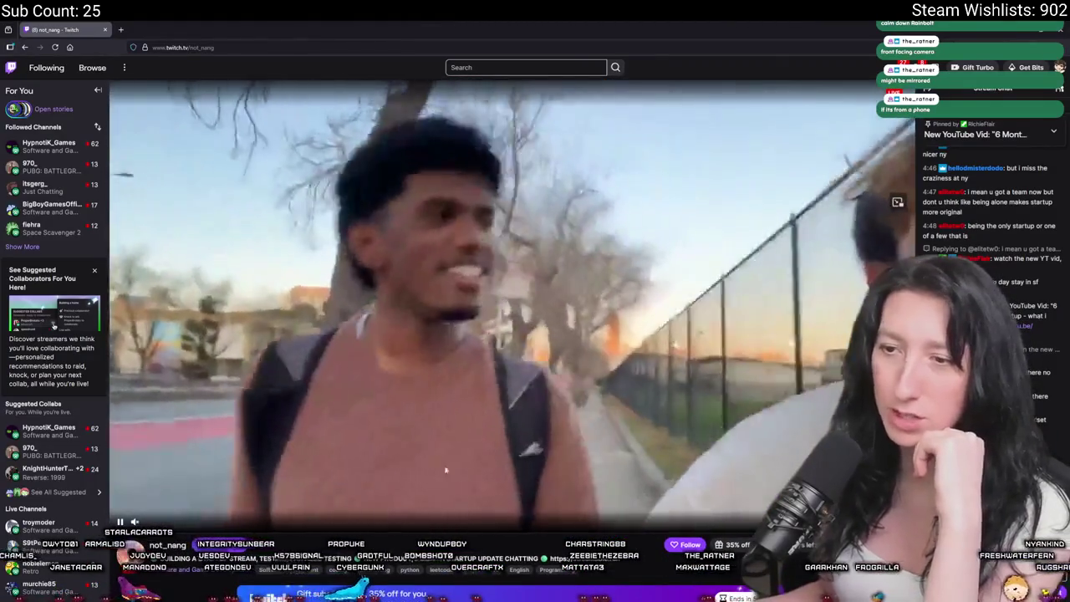
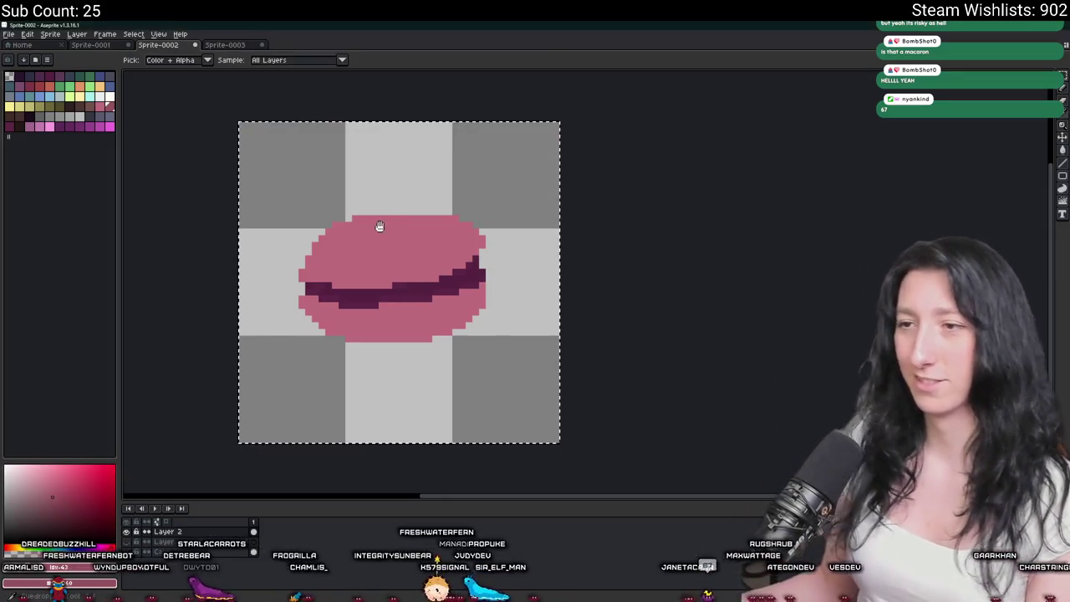
Try a darker mauve Paint Bucket fill on the macaron shell, then undo it.
{"action": "left_click", "coordinate": [382, 244], "text": "alt"}
{"action": "scroll", "coordinate": [382, 245], "scroll_direction": "up", "scroll_amount": 2}
{"action": "key", "text": "g"}
{"action": "left_click", "coordinate": [371, 371]}
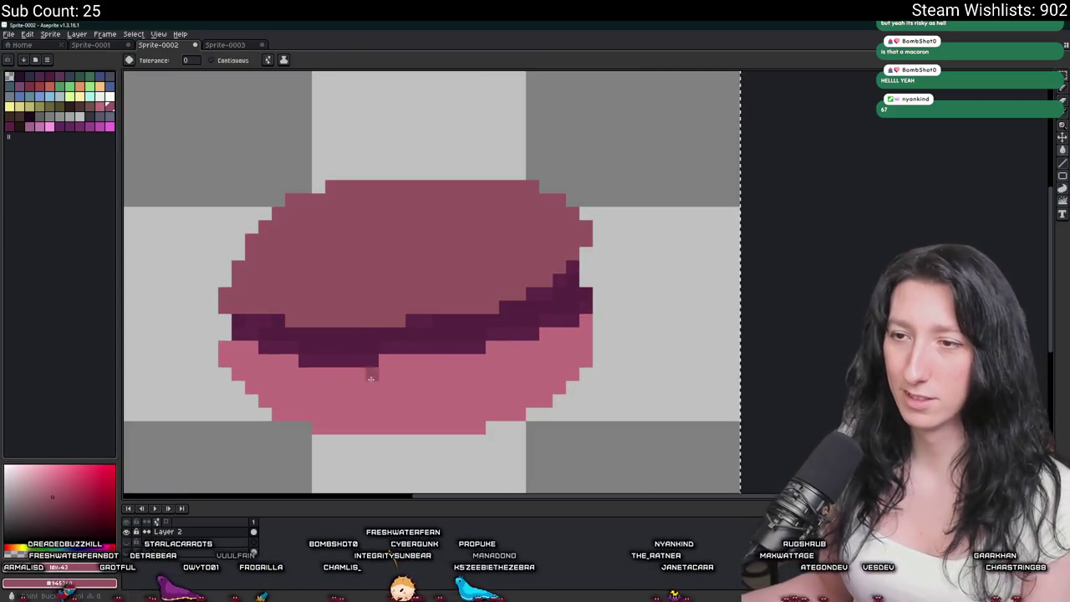
{"action": "scroll", "coordinate": [369, 400], "scroll_direction": "down", "scroll_amount": 3}
{"action": "scroll", "coordinate": [369, 400], "scroll_direction": "down", "scroll_amount": 2}
{"action": "scroll", "coordinate": [369, 400], "scroll_direction": "up", "scroll_amount": 3}
{"action": "key", "text": "ctrl+z"}
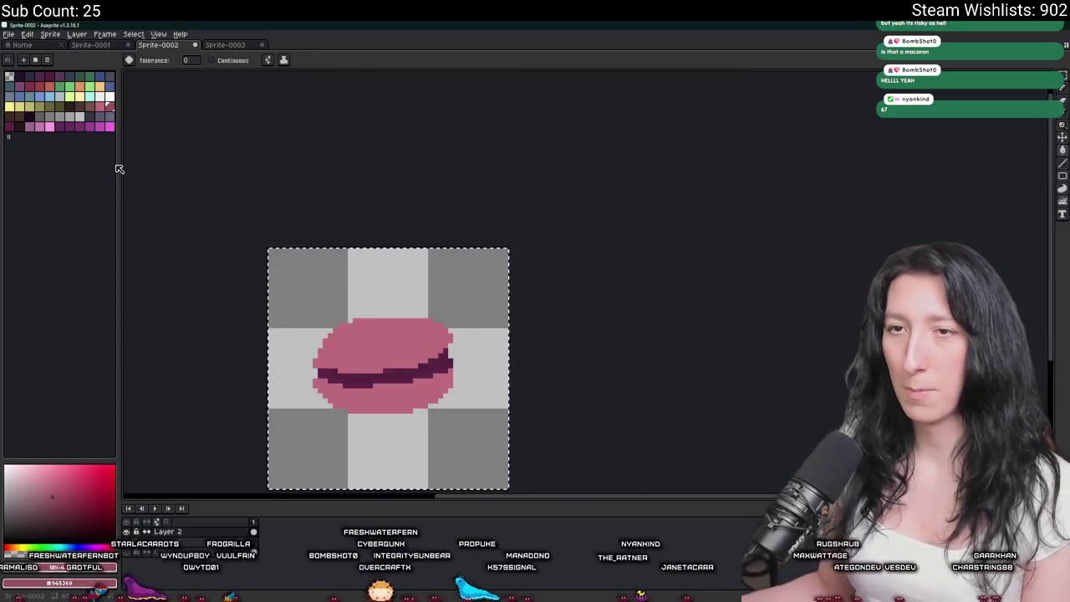
Fill the macaron with a different pink, undoing the accidental background fill.
{"action": "left_click", "coordinate": [38, 126]}
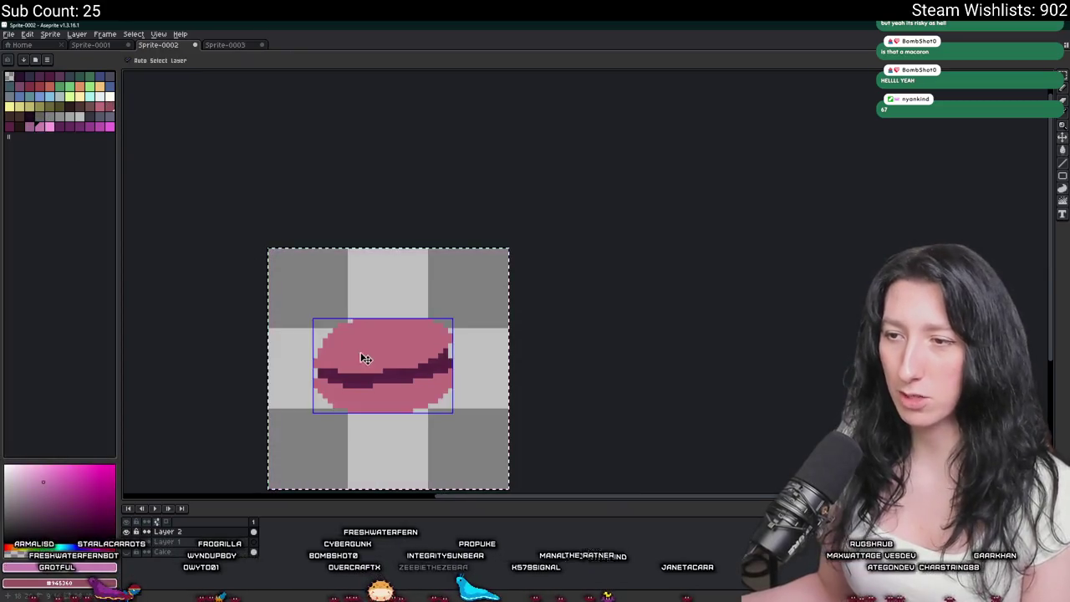
{"action": "left_click", "coordinate": [370, 414]}
{"action": "key", "text": "ctrl+z"}
{"action": "scroll", "coordinate": [376, 401], "scroll_direction": "up", "scroll_amount": 2}
{"action": "scroll", "coordinate": [316, 341], "scroll_direction": "down", "scroll_amount": 3}
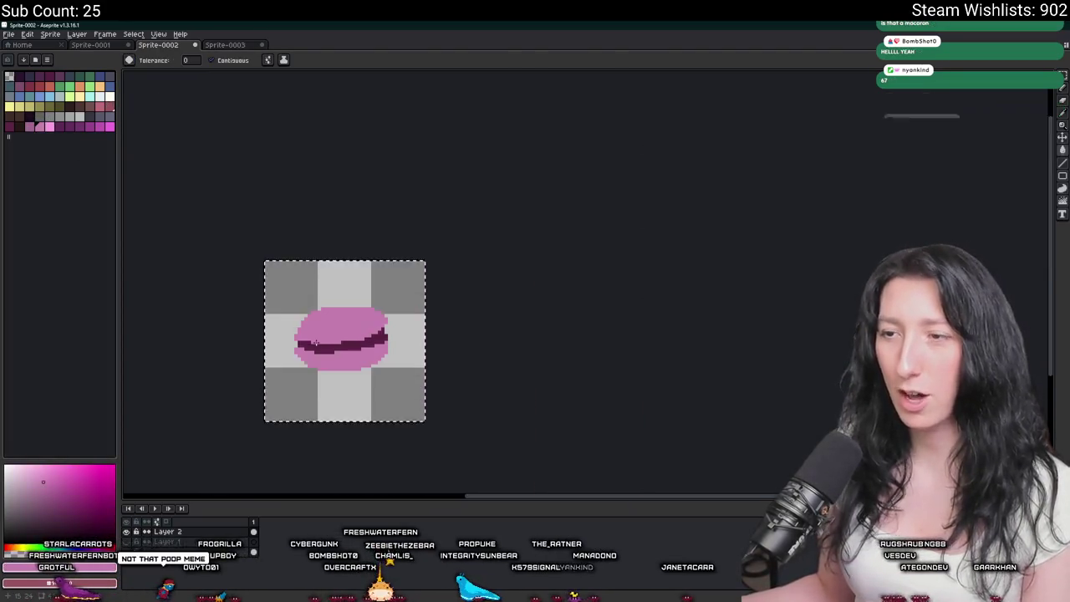
{"action": "scroll", "coordinate": [318, 343], "scroll_direction": "down", "scroll_amount": 2}
{"action": "scroll", "coordinate": [316, 341], "scroll_direction": "up", "scroll_amount": 2}
Fill the top and bottom shells with a darker palette mauve, then undo the fills.
{"action": "left_click", "coordinate": [28, 126]}
{"action": "left_click", "coordinate": [347, 317]}
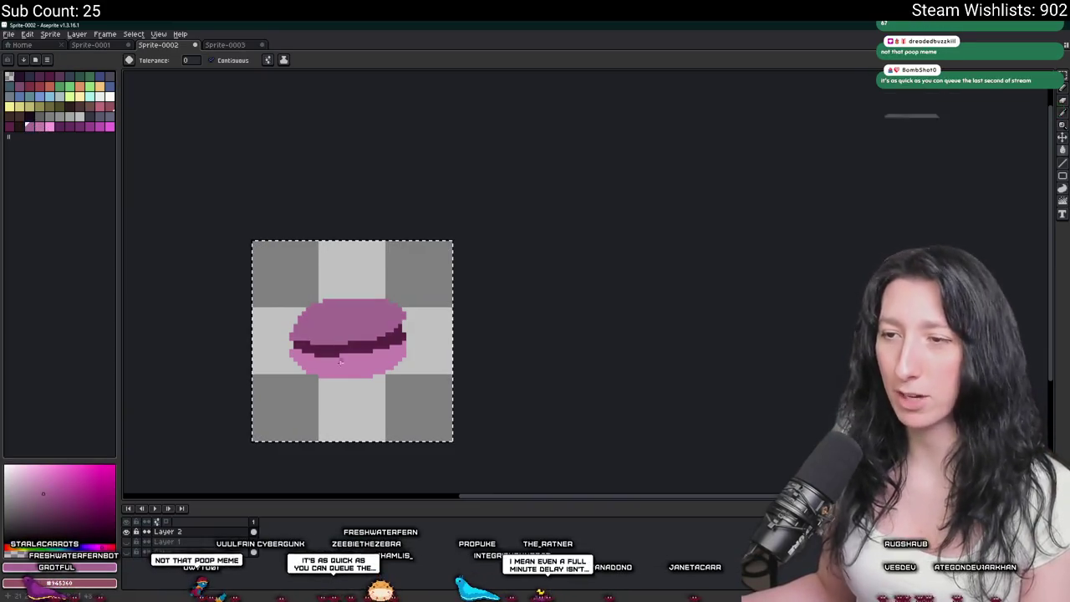
{"action": "left_click", "coordinate": [341, 371]}
{"action": "key", "text": "ctrl+z"}
{"action": "key", "text": "ctrl+z"}
Set up the Pencil with a darker pink palette swatch for shading.
{"action": "key", "text": "b"}
{"action": "scroll", "coordinate": [362, 245], "scroll_direction": "up", "scroll_amount": 3}
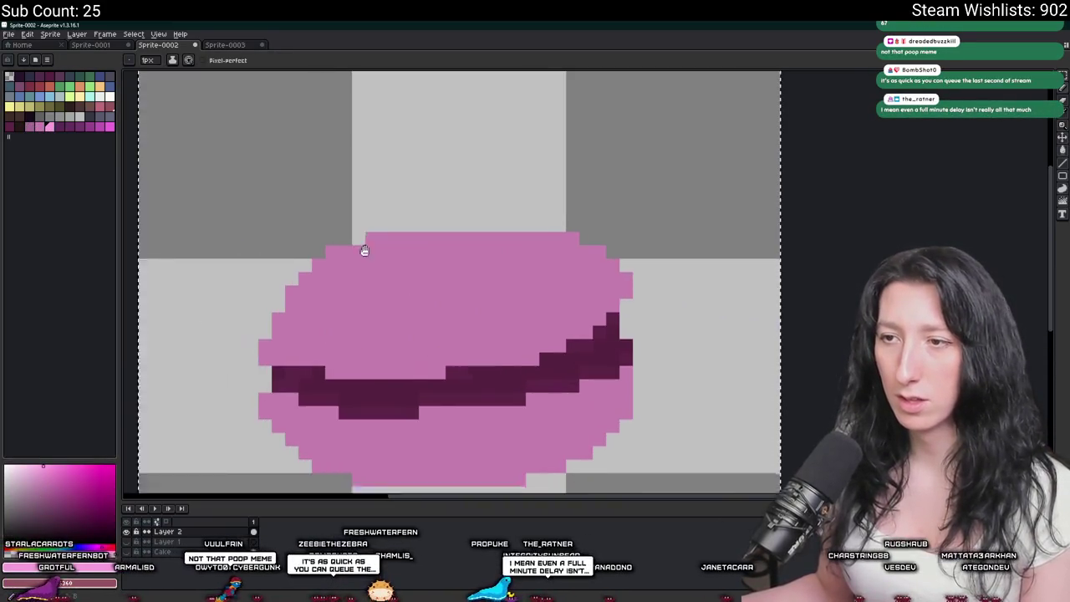
{"action": "left_click", "coordinate": [49, 126]}
{"action": "left_click", "coordinate": [28, 126]}
Paint darker pink shading along the macaron's bottom edge.
{"action": "mouse_move", "coordinate": [428, 431]}
{"action": "left_mouse_down"}
{"action": "mouse_move", "coordinate": [379, 386]}
{"action": "mouse_move", "coordinate": [405, 407]}
{"action": "mouse_move", "coordinate": [566, 399]}
{"action": "left_mouse_up"}
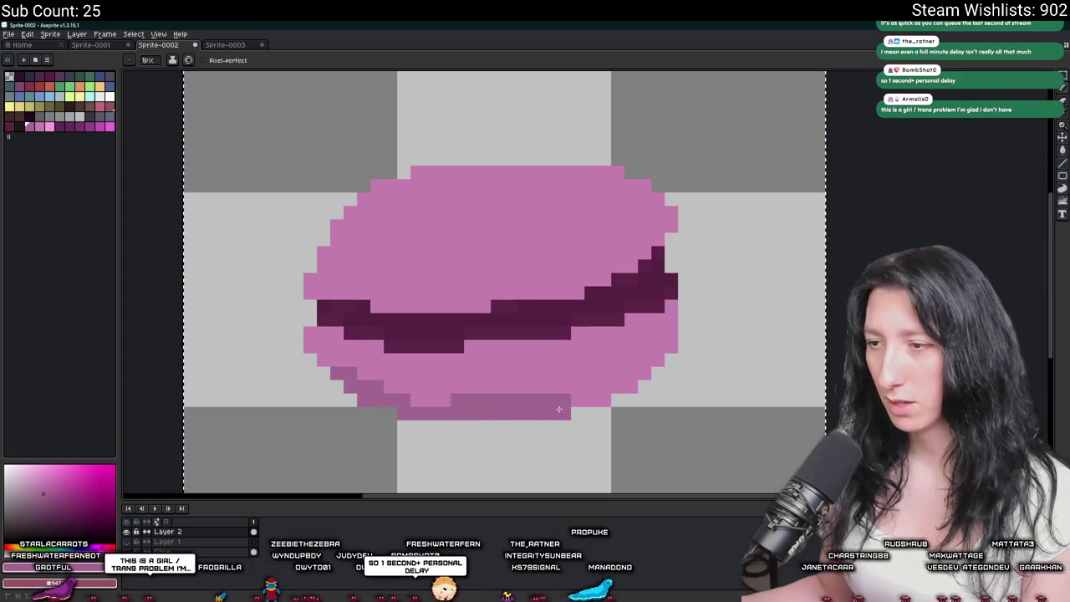
{"action": "mouse_move", "coordinate": [556, 363]}
{"action": "left_mouse_down"}
{"action": "mouse_move", "coordinate": [337, 376]}
{"action": "mouse_move", "coordinate": [505, 358]}
{"action": "mouse_move", "coordinate": [539, 328]}
{"action": "left_mouse_up"}
{"action": "scroll", "coordinate": [551, 310], "scroll_direction": "down", "scroll_amount": 3}
{"action": "scroll", "coordinate": [547, 314], "scroll_direction": "down", "scroll_amount": 1}
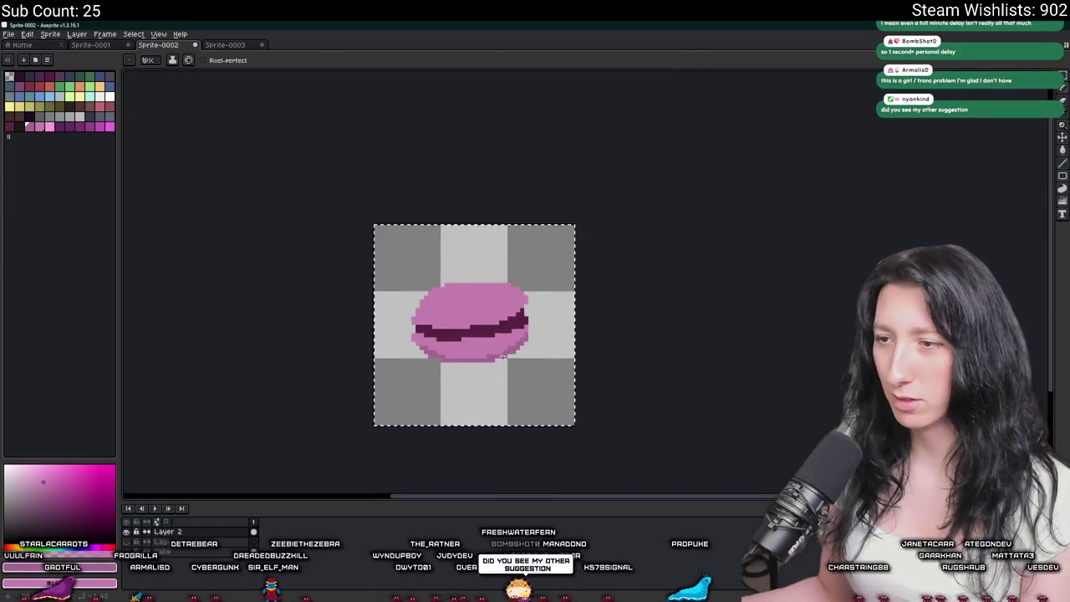
{"action": "scroll", "coordinate": [545, 316], "scroll_direction": "up", "scroll_amount": 2}
{"action": "scroll", "coordinate": [541, 318], "scroll_direction": "up", "scroll_amount": 2}
{"action": "scroll", "coordinate": [524, 332], "scroll_direction": "down", "scroll_amount": 3}
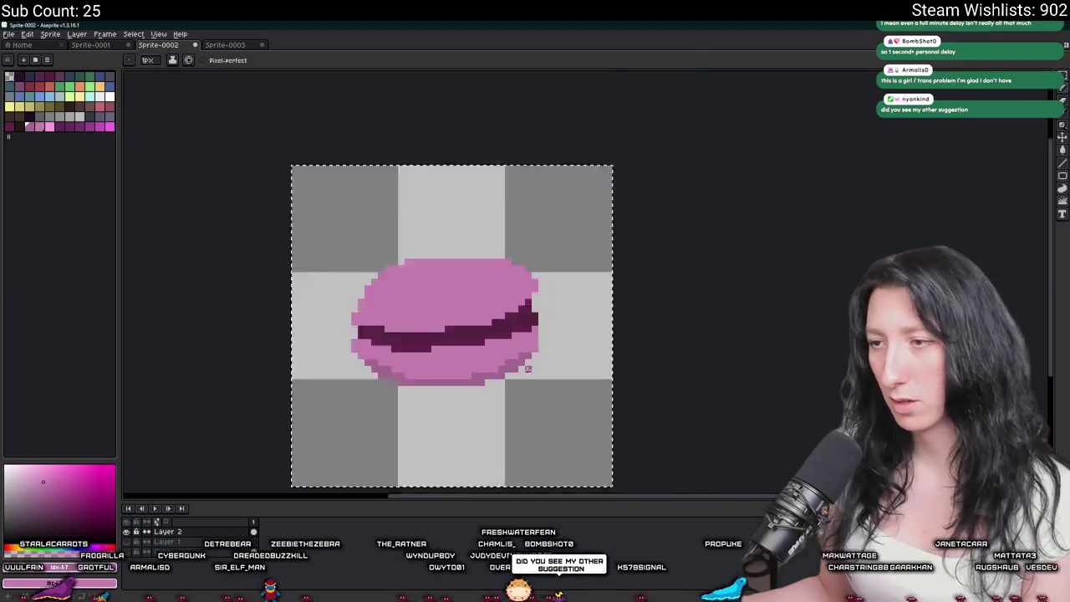
{"action": "scroll", "coordinate": [518, 343], "scroll_direction": "down", "scroll_amount": 3}
{"action": "scroll", "coordinate": [508, 362], "scroll_direction": "up", "scroll_amount": 3}
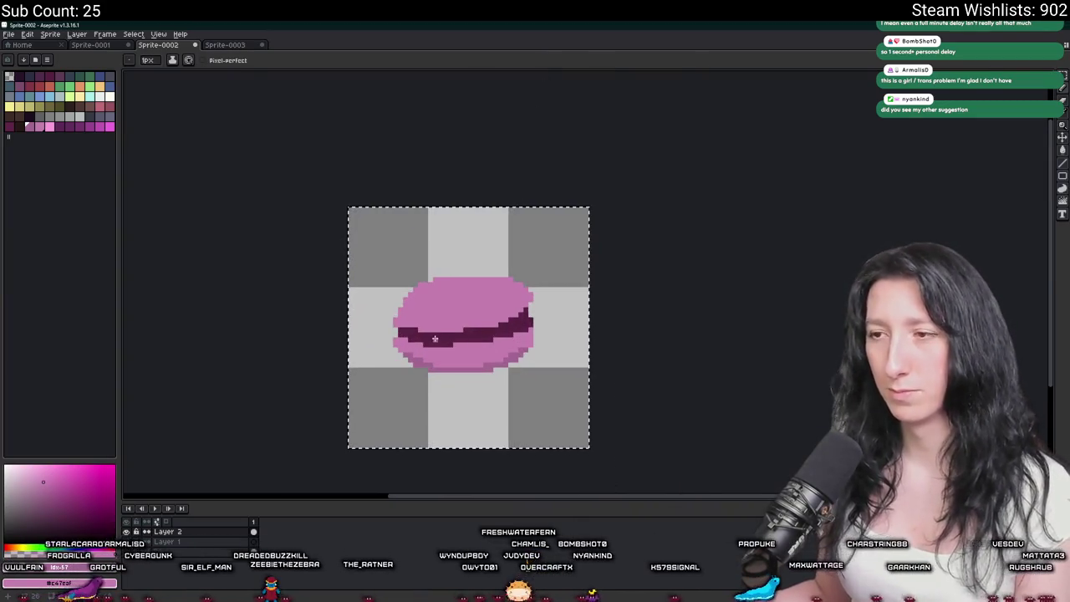
{"action": "scroll", "coordinate": [526, 393], "scroll_direction": "down", "scroll_amount": 1}
{"action": "scroll", "coordinate": [537, 405], "scroll_direction": "down", "scroll_amount": 1}
{"action": "scroll", "coordinate": [539, 406], "scroll_direction": "down", "scroll_amount": 1}
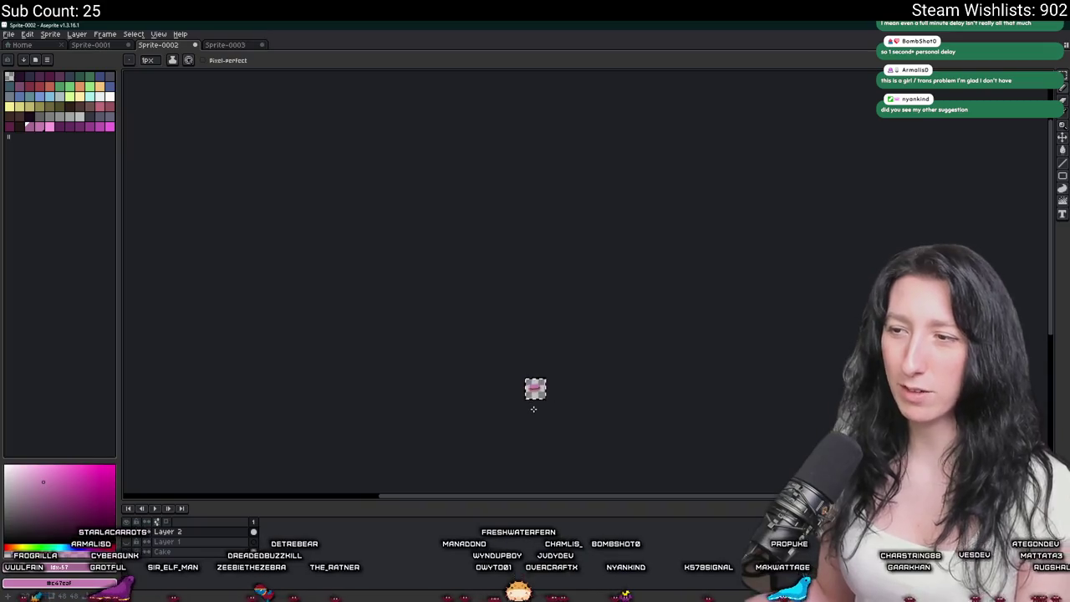
{"action": "scroll", "coordinate": [535, 405], "scroll_direction": "up", "scroll_amount": 1}
{"action": "scroll", "coordinate": [535, 406], "scroll_direction": "up", "scroll_amount": 2}
{"action": "scroll", "coordinate": [569, 365], "scroll_direction": "up", "scroll_amount": 3}
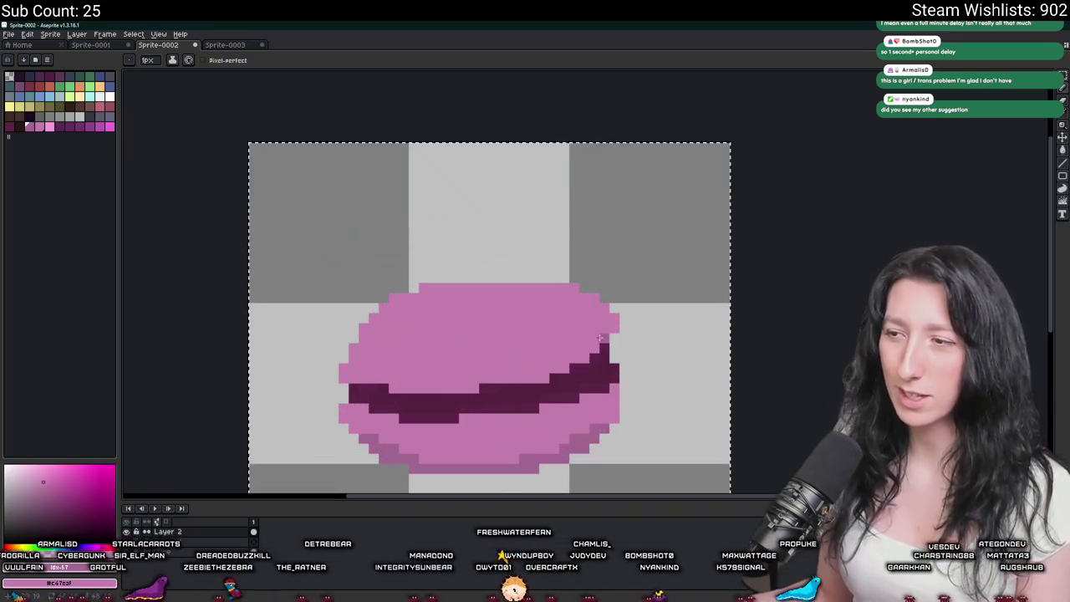
Sample the dark purple filling colour and select the whole canvas.
{"action": "left_click", "coordinate": [599, 353], "text": "alt"}
{"action": "scroll", "coordinate": [606, 353], "scroll_direction": "up", "scroll_amount": 1}
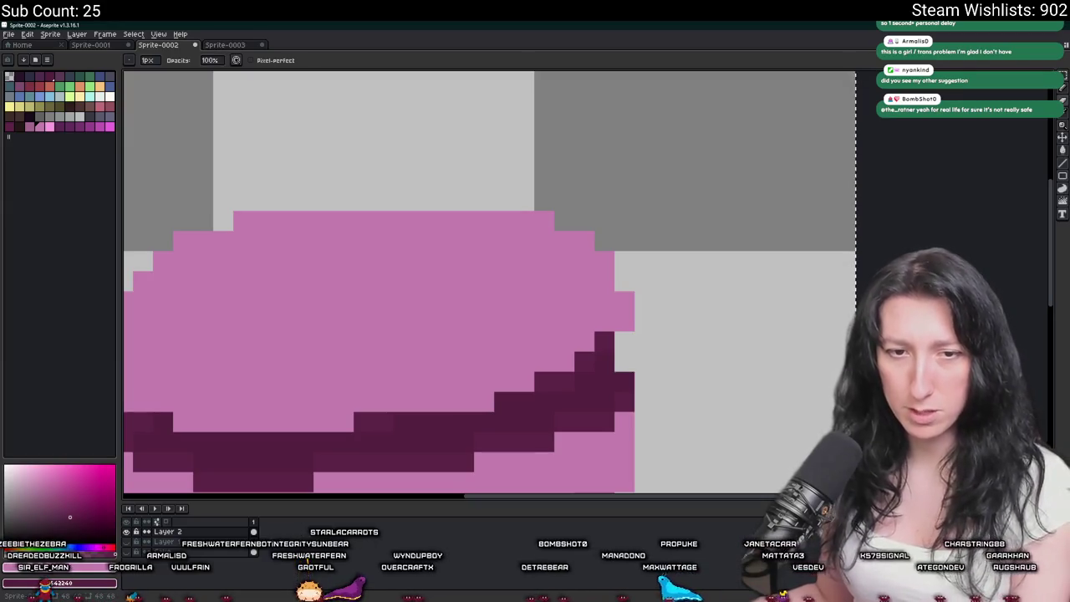
{"action": "scroll", "coordinate": [524, 341], "scroll_direction": "down", "scroll_amount": 2}
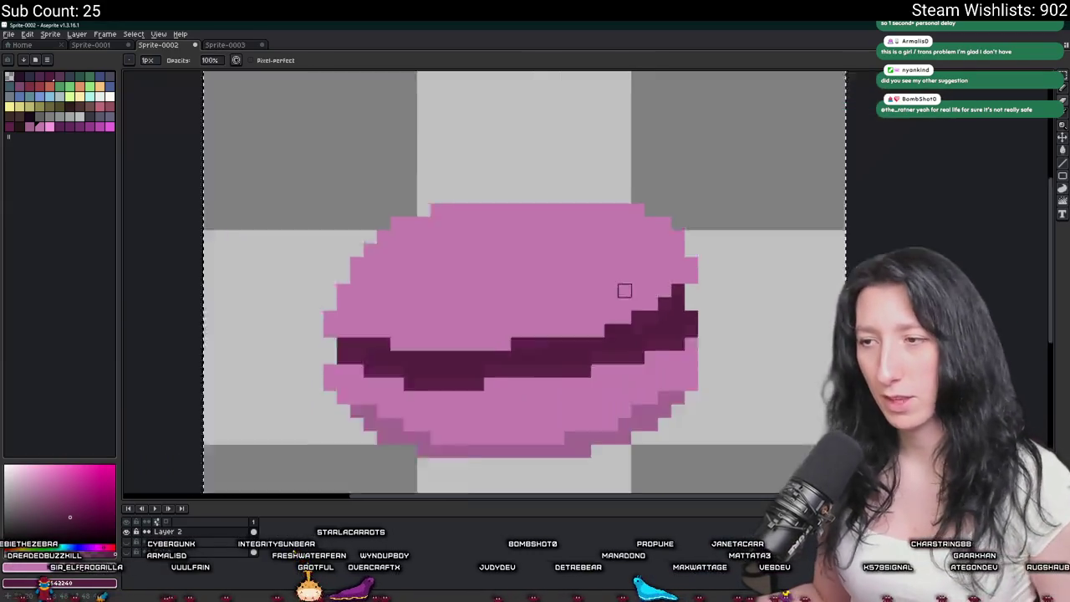
{"action": "scroll", "coordinate": [585, 310], "scroll_direction": "down", "scroll_amount": 2}
{"action": "key", "text": "ctrl+a"}
Copy and paste the macaron, position the copy, then undo the extra copy.
{"action": "key", "text": "ctrl+c"}
{"action": "key", "text": "ctrl+v"}
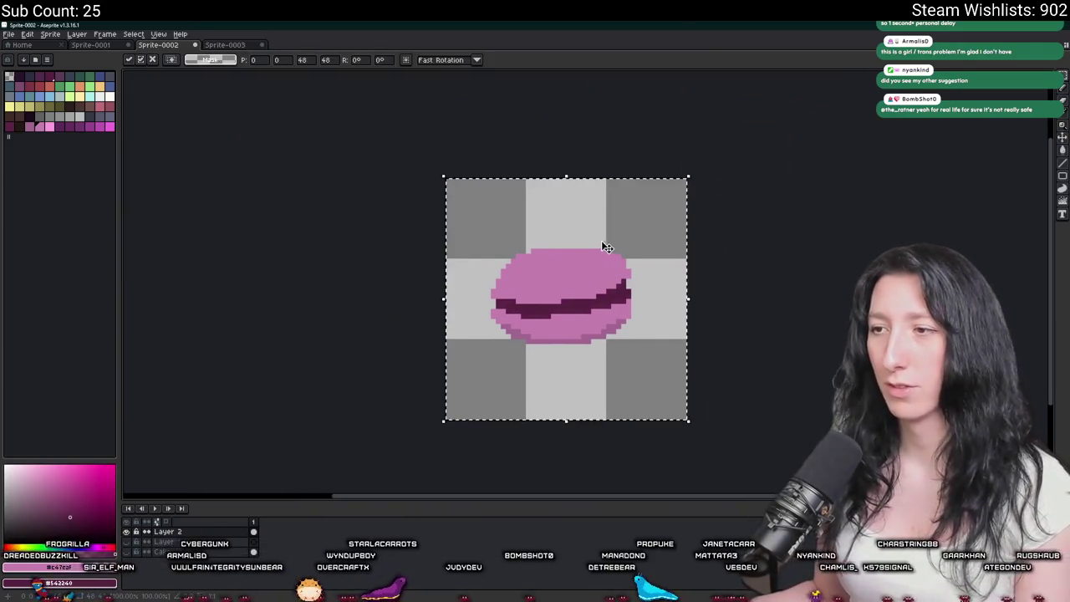
{"action": "scroll", "coordinate": [602, 270], "scroll_direction": "up", "scroll_amount": 1}
{"action": "mouse_move", "coordinate": [430, 248]}
{"action": "left_mouse_down"}
{"action": "mouse_move", "coordinate": [374, 257]}
{"action": "mouse_move", "coordinate": [411, 287]}
{"action": "left_mouse_up"}
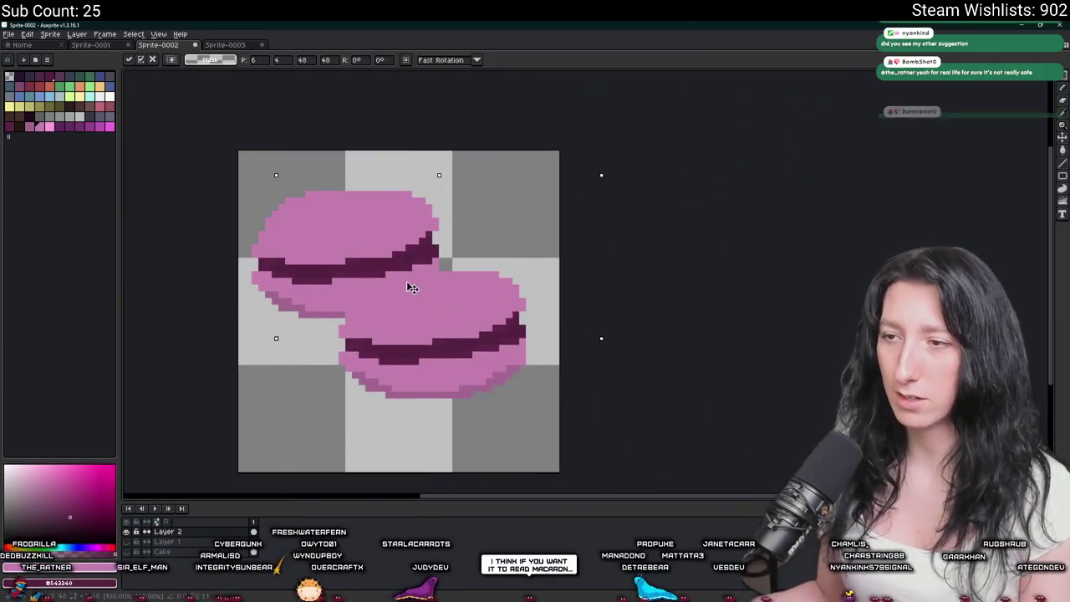
{"action": "key", "text": "Return"}
{"action": "scroll", "coordinate": [532, 139], "scroll_direction": "down", "scroll_amount": 3}
{"action": "scroll", "coordinate": [547, 109], "scroll_direction": "up", "scroll_amount": 3}
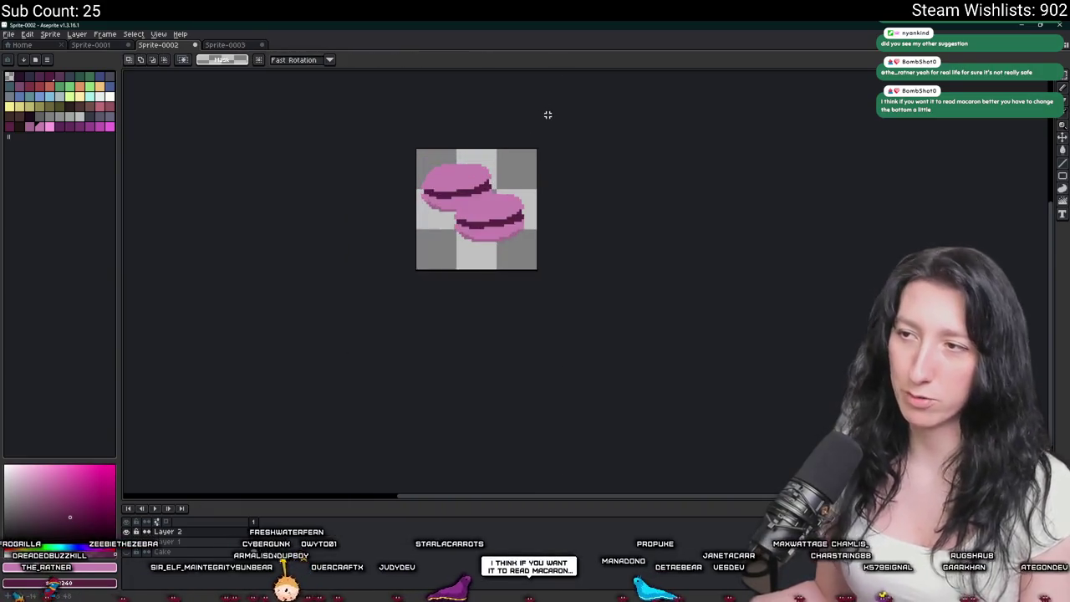
{"action": "key", "text": "ctrl+z"}
Drag the pink macaron toward the upper right and add a new Layer 3.
{"action": "mouse_move", "coordinate": [472, 180]}
{"action": "left_mouse_down"}
{"action": "mouse_move", "coordinate": [508, 220]}
{"action": "mouse_move", "coordinate": [507, 181]}
{"action": "left_mouse_up"}
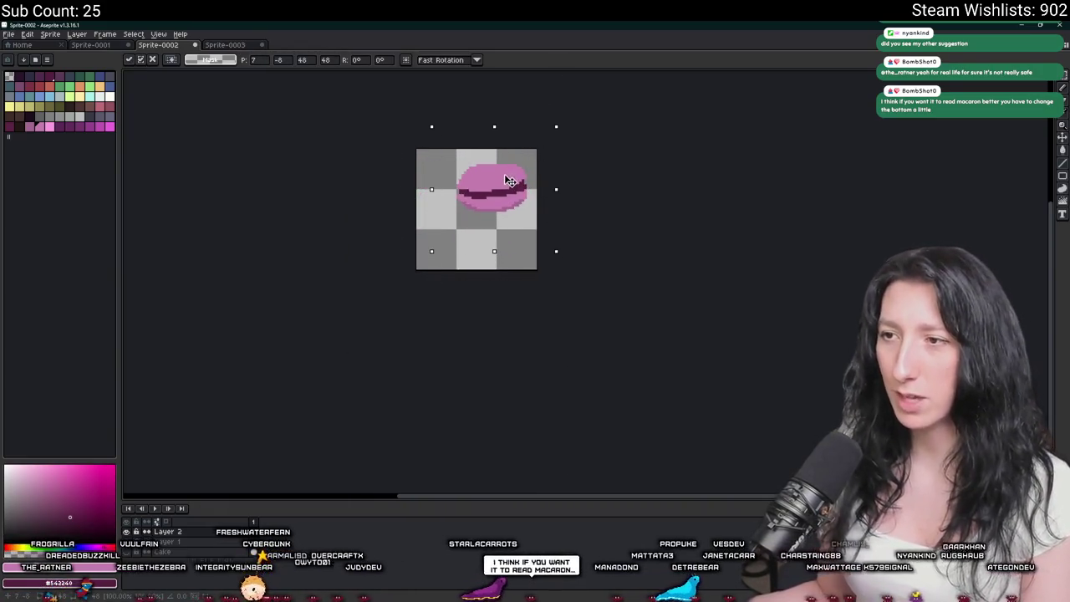
{"action": "left_click_drag", "start_coordinate": [387, 263], "coordinate": [382, 301]}
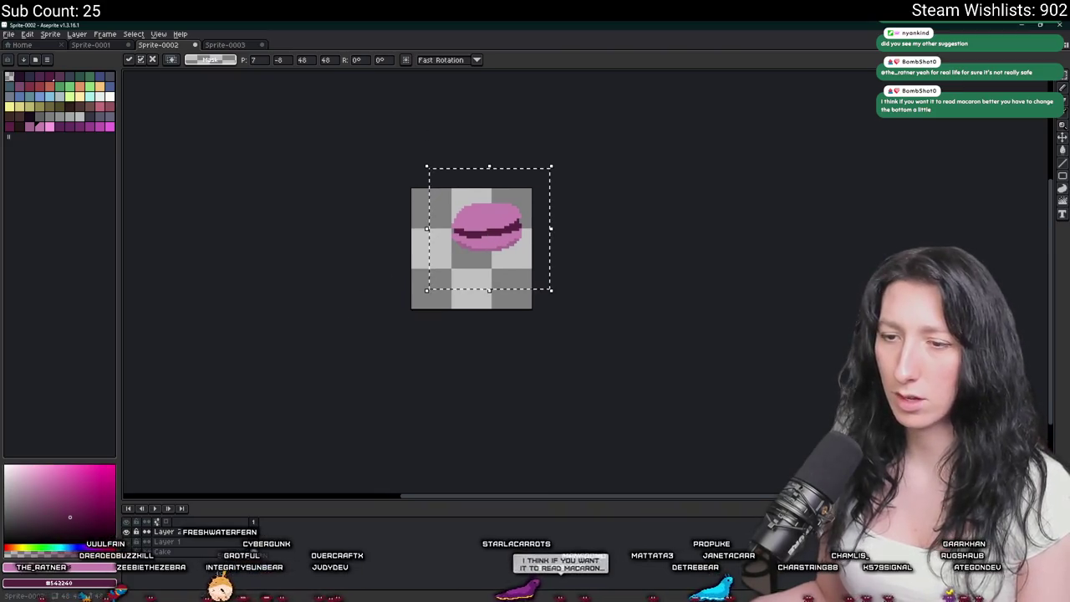
{"action": "key", "text": "shift+n"}
{"action": "scroll", "coordinate": [444, 302], "scroll_direction": "up", "scroll_amount": 2}
{"action": "left_click_drag", "start_coordinate": [320, 212], "coordinate": [270, 284]}
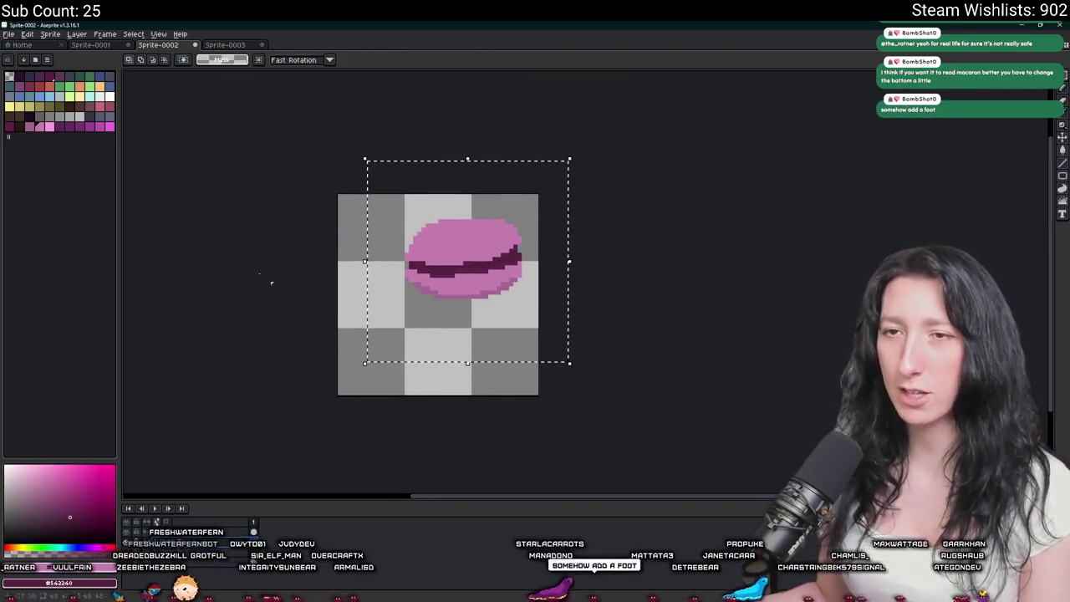
{"action": "scroll", "coordinate": [429, 282], "scroll_direction": "up", "scroll_amount": 1}
Switch to the Pencil with green as the drawing colour.
{"action": "key", "text": "b"}
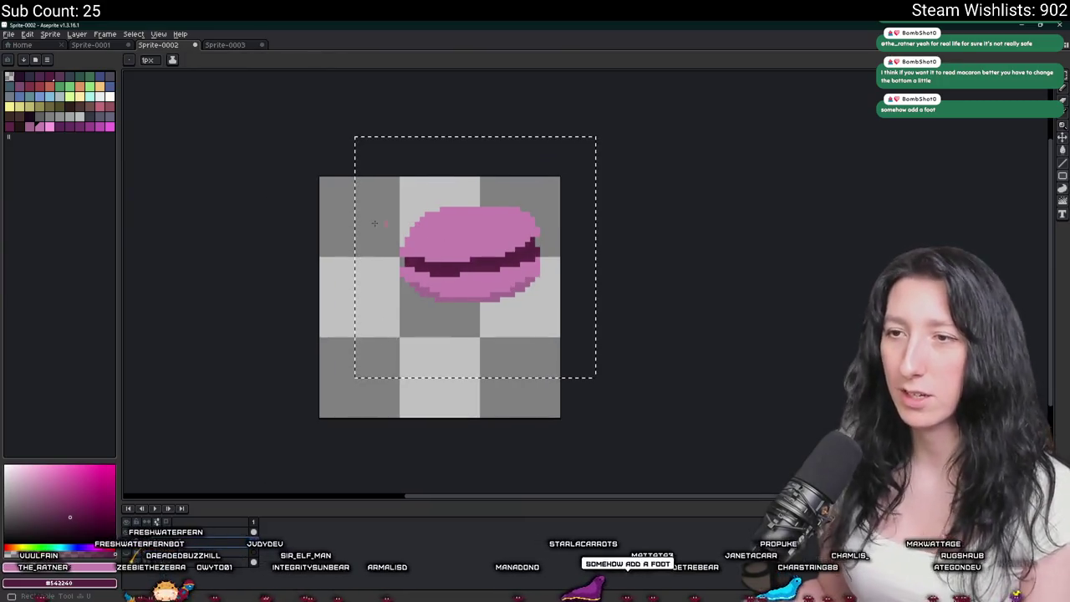
{"action": "left_click", "coordinate": [69, 87]}
{"action": "scroll", "coordinate": [396, 312], "scroll_direction": "up", "scroll_amount": 3}
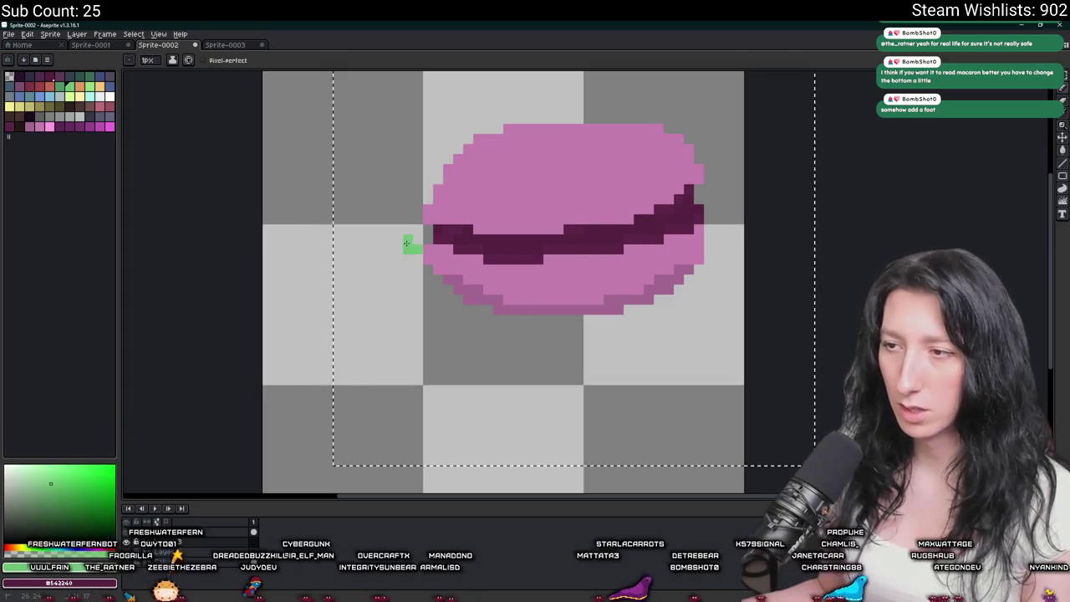
Remove the stray green pixels and bucket-fill the green ellipse outline solid.
{"action": "key", "text": "ctrl+z"}
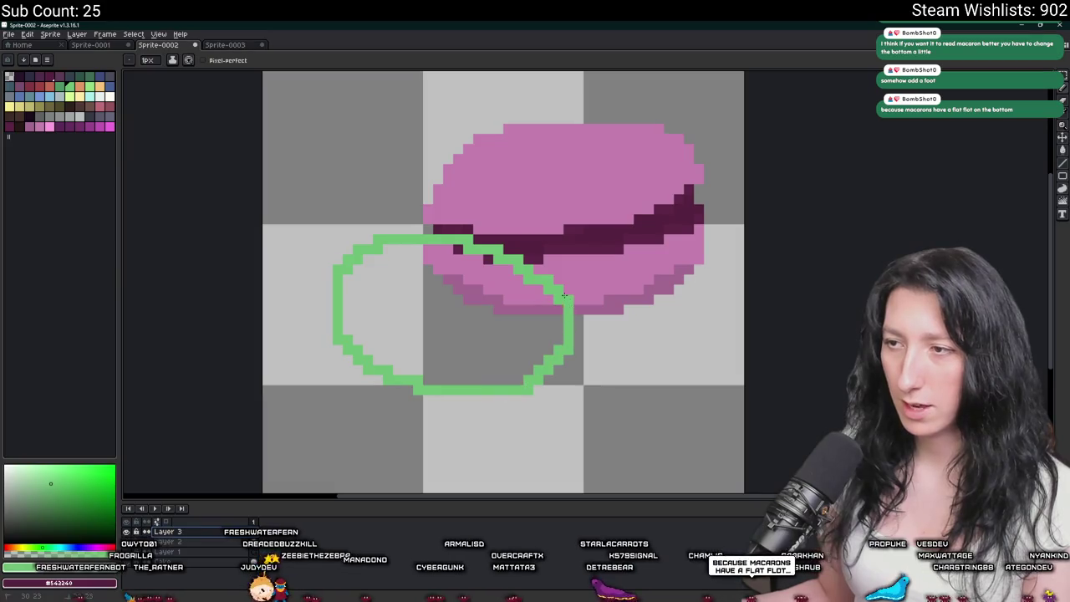
{"action": "key", "text": "g"}
{"action": "left_click", "coordinate": [446, 334]}
{"action": "scroll", "coordinate": [446, 335], "scroll_direction": "down", "scroll_amount": 1}
{"action": "scroll", "coordinate": [447, 334], "scroll_direction": "down", "scroll_amount": 1}
{"action": "scroll", "coordinate": [447, 334], "scroll_direction": "down", "scroll_amount": 1}
{"action": "scroll", "coordinate": [446, 335], "scroll_direction": "up", "scroll_amount": 2}
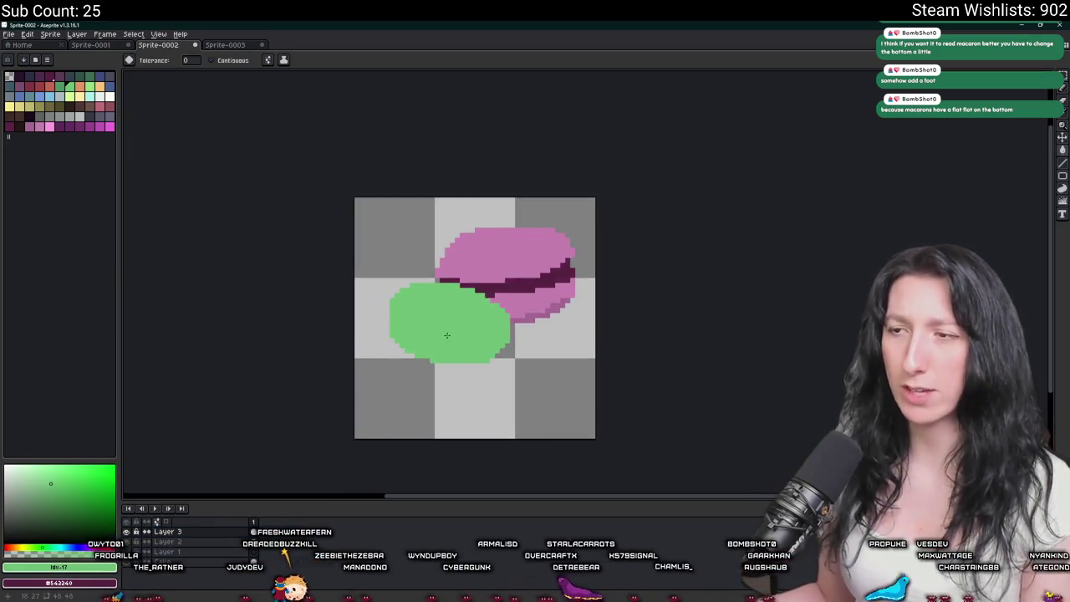
{"action": "scroll", "coordinate": [446, 334], "scroll_direction": "down", "scroll_amount": 1}
{"action": "scroll", "coordinate": [442, 343], "scroll_direction": "up", "scroll_amount": 2}
Paint dark green shading along the green macaron's base.
{"action": "key", "text": "i"}
{"action": "scroll", "coordinate": [432, 358], "scroll_direction": "up", "scroll_amount": 2}
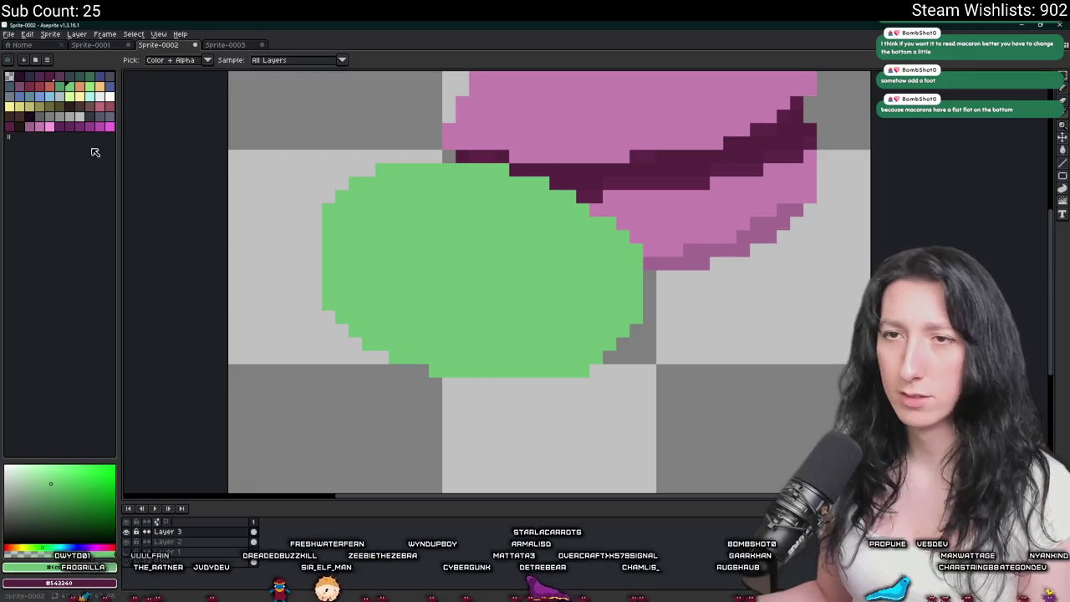
{"action": "key", "text": "b"}
{"action": "scroll", "coordinate": [434, 289], "scroll_direction": "down", "scroll_amount": 3}
{"action": "scroll", "coordinate": [417, 324], "scroll_direction": "up", "scroll_amount": 2}
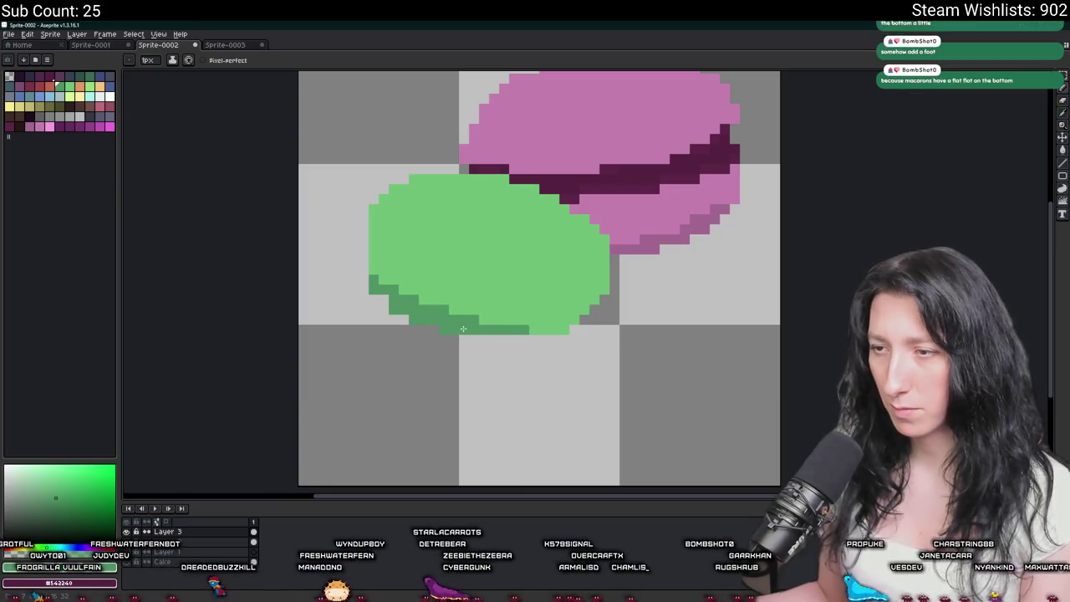
{"action": "scroll", "coordinate": [451, 323], "scroll_direction": "down", "scroll_amount": 3}
{"action": "scroll", "coordinate": [497, 323], "scroll_direction": "up", "scroll_amount": 1}
{"action": "left_click_drag", "start_coordinate": [530, 327], "coordinate": [402, 326]}
Extend the dark green base shading and touch up the left edge in light green.
{"action": "left_click_drag", "start_coordinate": [485, 339], "coordinate": [523, 339]}
{"action": "key", "text": "i"}
{"action": "left_click", "coordinate": [427, 282]}
{"action": "key", "text": "b"}
{"action": "scroll", "coordinate": [427, 282], "scroll_direction": "down", "scroll_amount": 2}
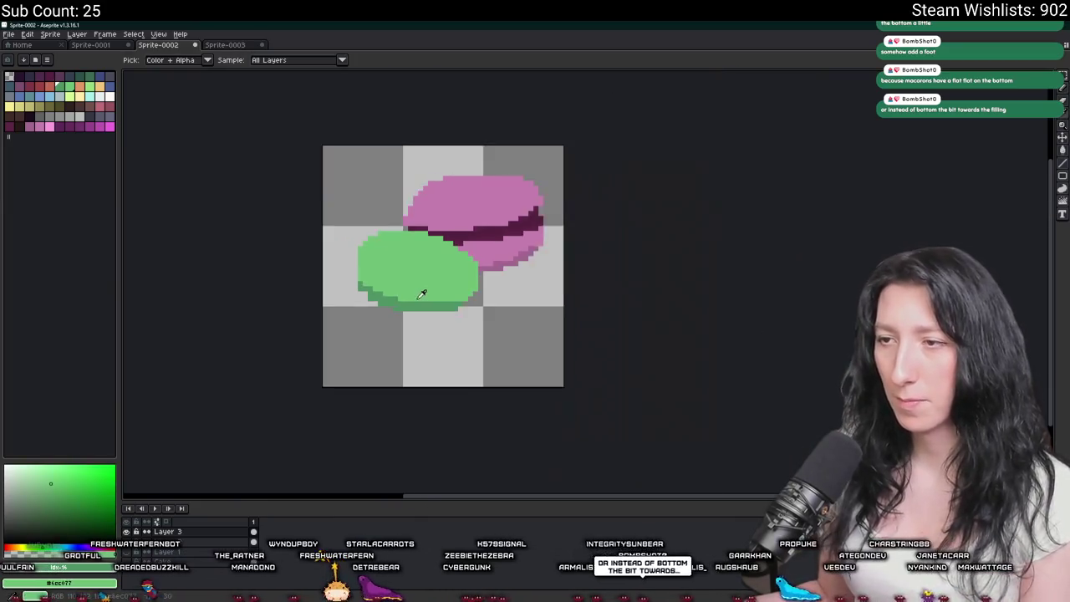
{"action": "scroll", "coordinate": [417, 275], "scroll_direction": "down", "scroll_amount": 3}
{"action": "scroll", "coordinate": [393, 266], "scroll_direction": "up", "scroll_amount": 3}
{"action": "scroll", "coordinate": [388, 261], "scroll_direction": "up", "scroll_amount": 2}
{"action": "mouse_move", "coordinate": [388, 262]}
{"action": "left_mouse_down"}
{"action": "mouse_move", "coordinate": [389, 247]}
{"action": "mouse_move", "coordinate": [388, 269]}
{"action": "left_mouse_up"}
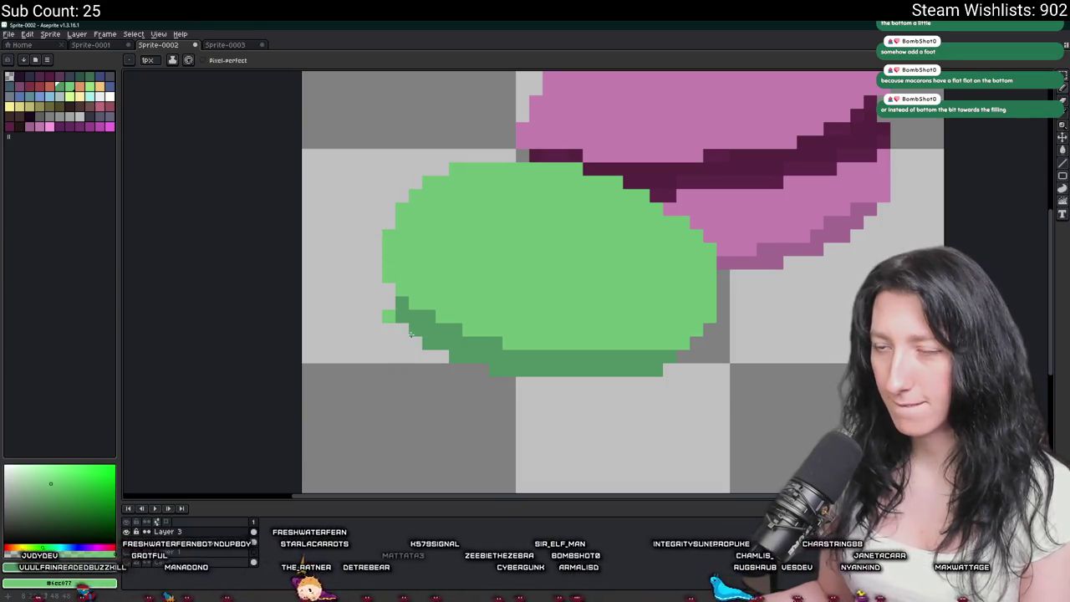
Patch the green macaron's bottom edge with light green strokes and a bucket fill.
{"action": "mouse_move", "coordinate": [507, 397]}
{"action": "left_mouse_down"}
{"action": "mouse_move", "coordinate": [620, 397]}
{"action": "mouse_move", "coordinate": [671, 380]}
{"action": "left_mouse_up"}
{"action": "key", "text": "g"}
{"action": "left_click", "coordinate": [585, 383]}
{"action": "key", "text": "b"}
{"action": "scroll", "coordinate": [585, 381], "scroll_direction": "down", "scroll_amount": 2}
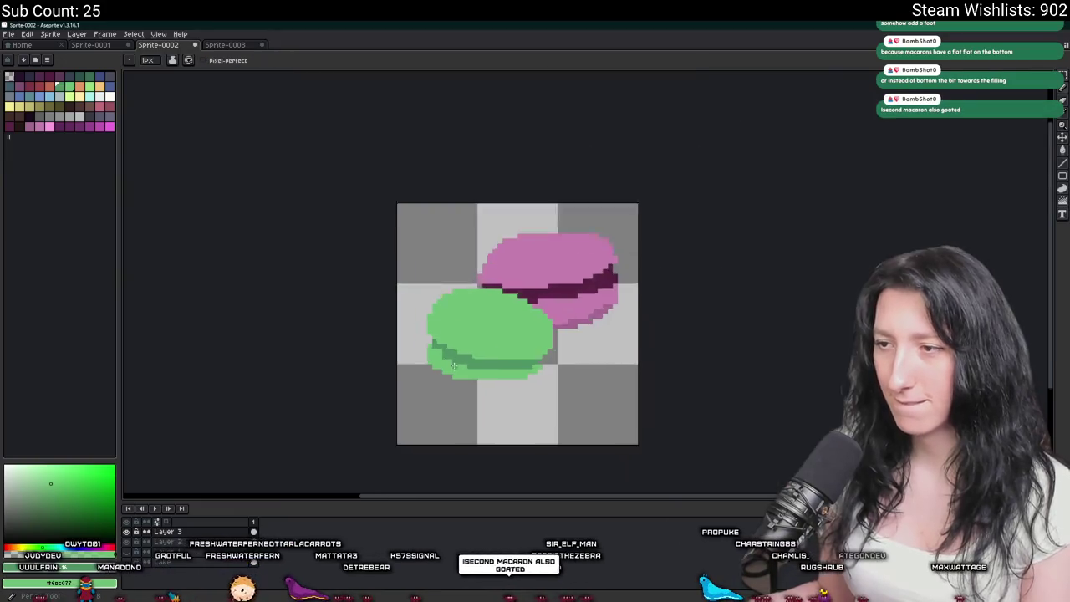
{"action": "scroll", "coordinate": [542, 367], "scroll_direction": "up", "scroll_amount": 2}
{"action": "left_click_drag", "start_coordinate": [446, 392], "coordinate": [327, 394]}
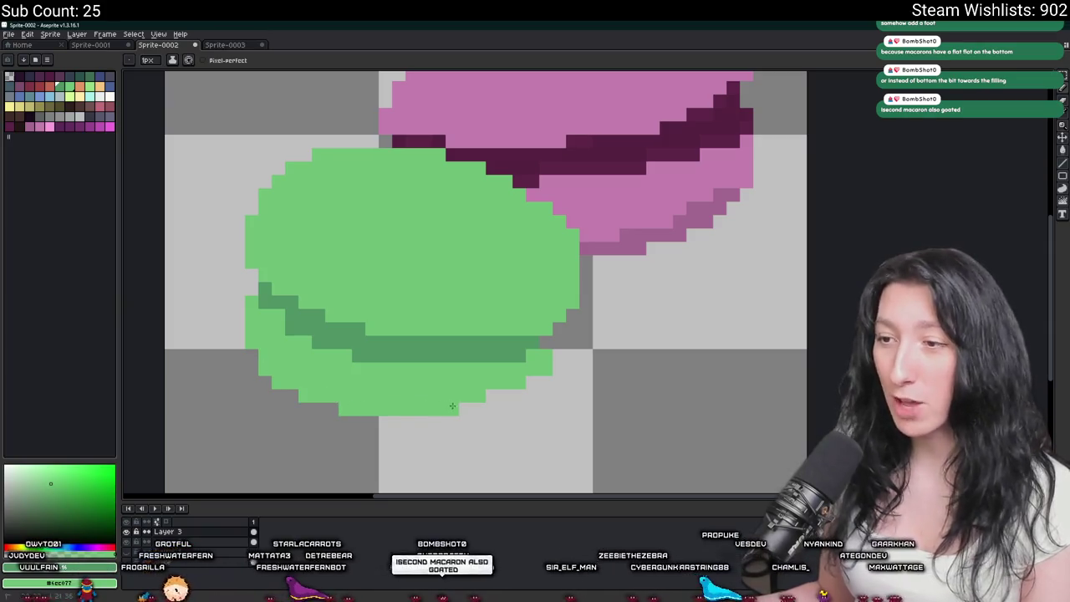
{"action": "scroll", "coordinate": [505, 394], "scroll_direction": "down", "scroll_amount": 5}
{"action": "scroll", "coordinate": [514, 389], "scroll_direction": "up", "scroll_amount": 3}
{"action": "scroll", "coordinate": [527, 378], "scroll_direction": "up", "scroll_amount": 2}
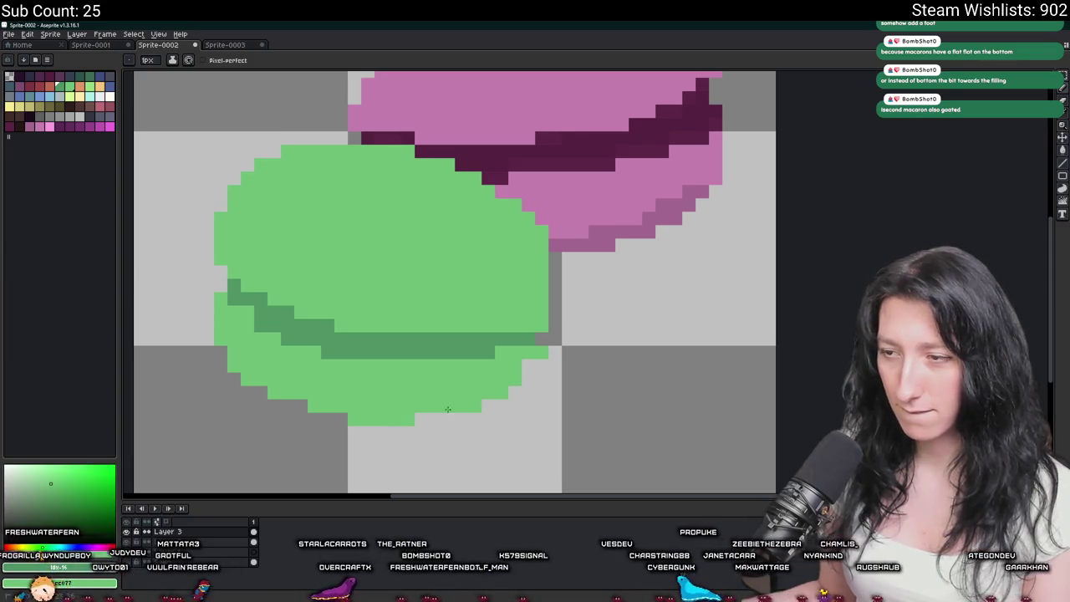
{"action": "scroll", "coordinate": [447, 409], "scroll_direction": "down", "scroll_amount": 2}
{"action": "scroll", "coordinate": [452, 401], "scroll_direction": "down", "scroll_amount": 2}
{"action": "scroll", "coordinate": [460, 389], "scroll_direction": "down", "scroll_amount": 1}
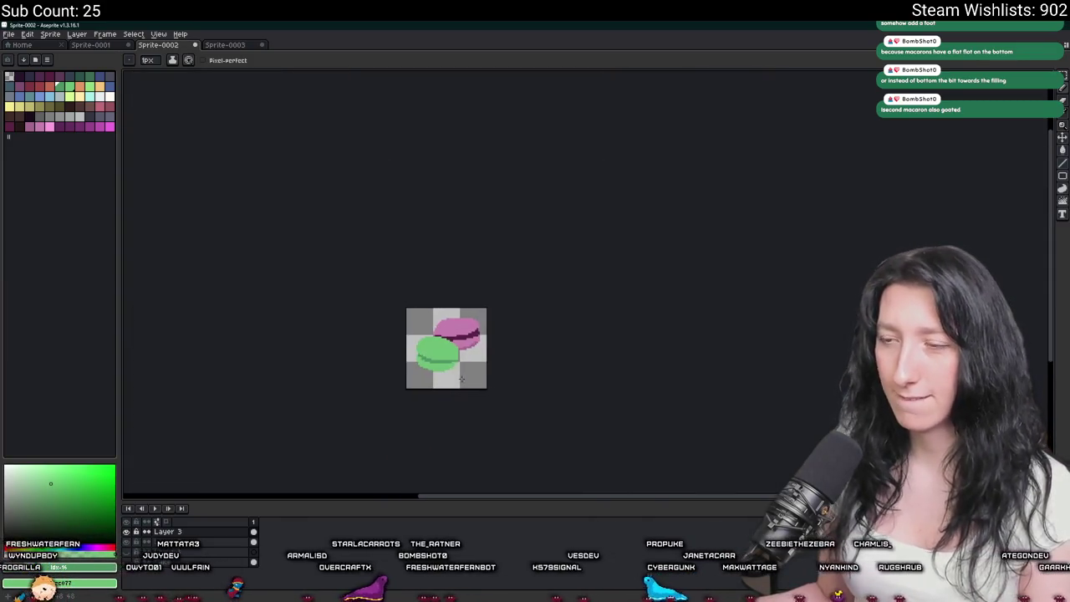
{"action": "scroll", "coordinate": [461, 379], "scroll_direction": "up", "scroll_amount": 2}
{"action": "scroll", "coordinate": [444, 376], "scroll_direction": "up", "scroll_amount": 1}
{"action": "scroll", "coordinate": [418, 371], "scroll_direction": "up", "scroll_amount": 1}
{"action": "scroll", "coordinate": [527, 345], "scroll_direction": "up", "scroll_amount": 5}
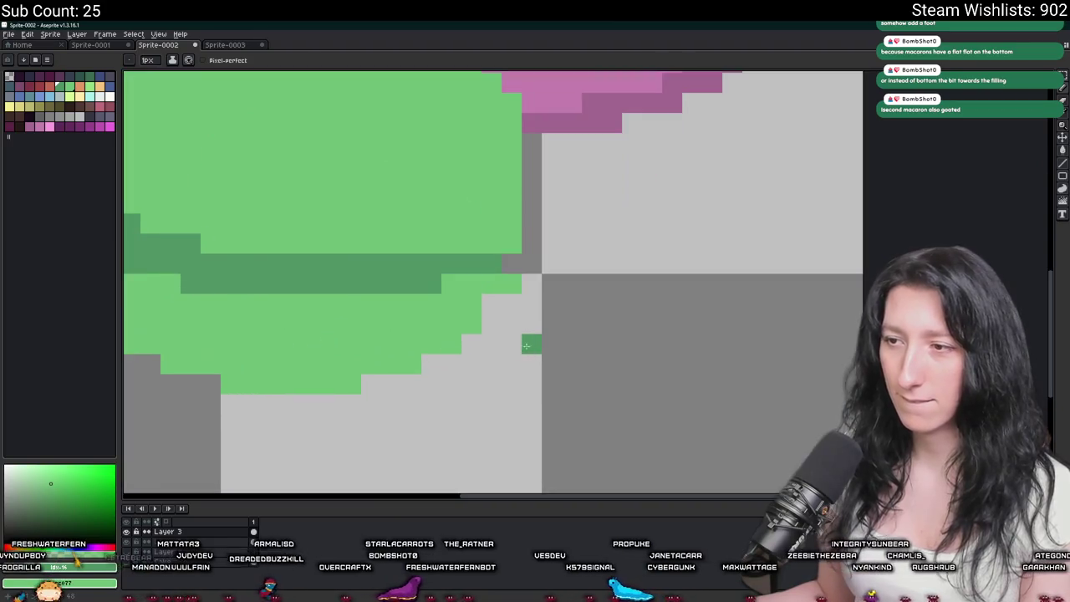
{"action": "scroll", "coordinate": [526, 303], "scroll_direction": "down", "scroll_amount": 1}
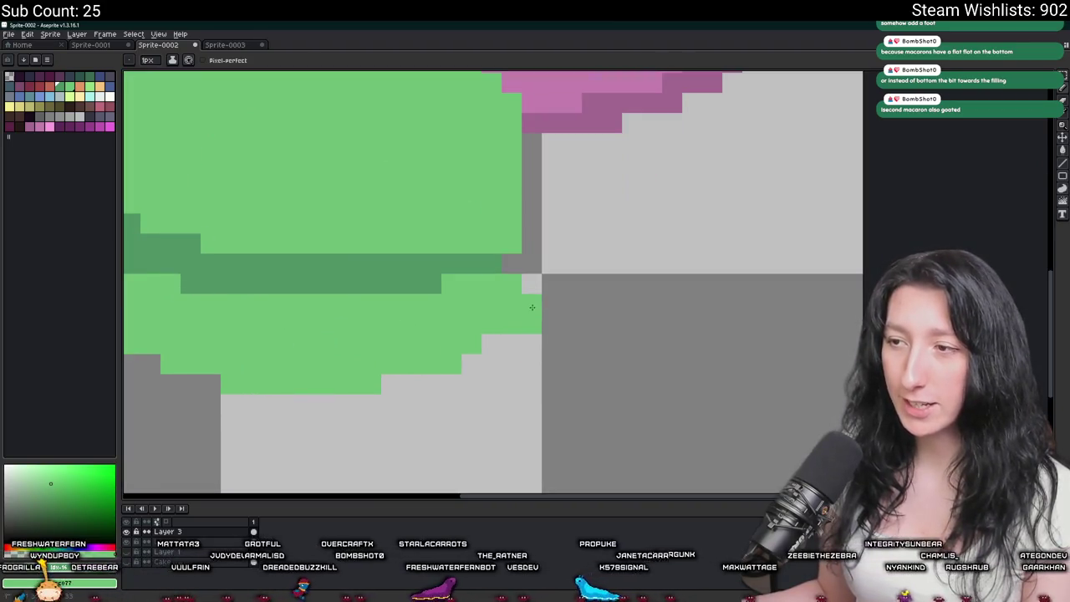
{"action": "scroll", "coordinate": [526, 302], "scroll_direction": "down", "scroll_amount": 5}
{"action": "scroll", "coordinate": [518, 299], "scroll_direction": "up", "scroll_amount": 4}
{"action": "left_click_drag", "start_coordinate": [506, 339], "coordinate": [575, 307]}
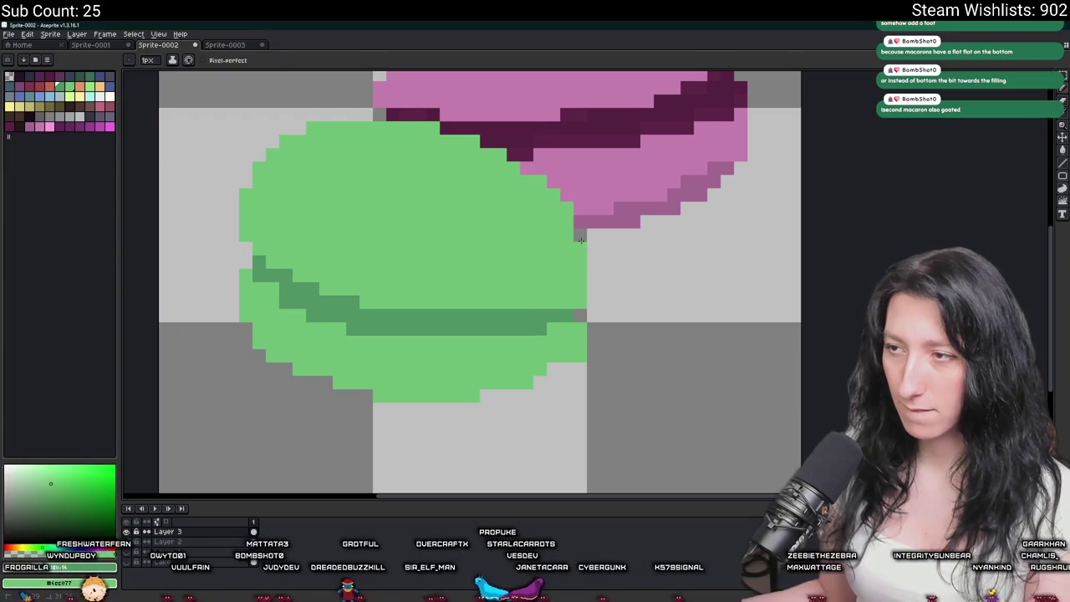
{"action": "scroll", "coordinate": [581, 242], "scroll_direction": "down", "scroll_amount": 4}
{"action": "scroll", "coordinate": [587, 279], "scroll_direction": "up", "scroll_amount": 1}
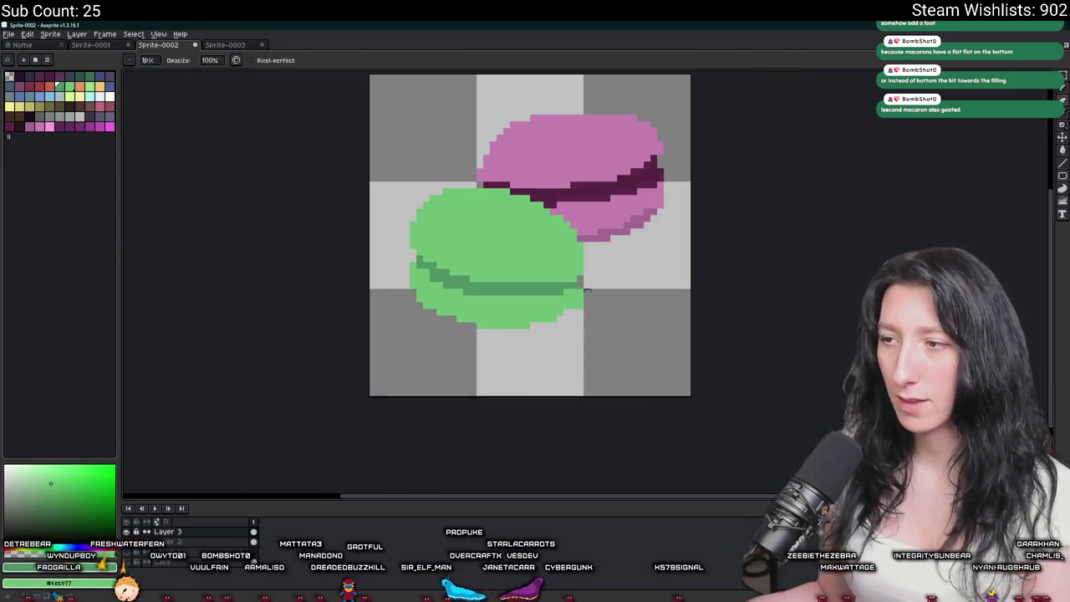
{"action": "scroll", "coordinate": [587, 290], "scroll_direction": "down", "scroll_amount": 2}
{"action": "scroll", "coordinate": [586, 290], "scroll_direction": "up", "scroll_amount": 2}
{"action": "scroll", "coordinate": [583, 275], "scroll_direction": "up", "scroll_amount": 3}
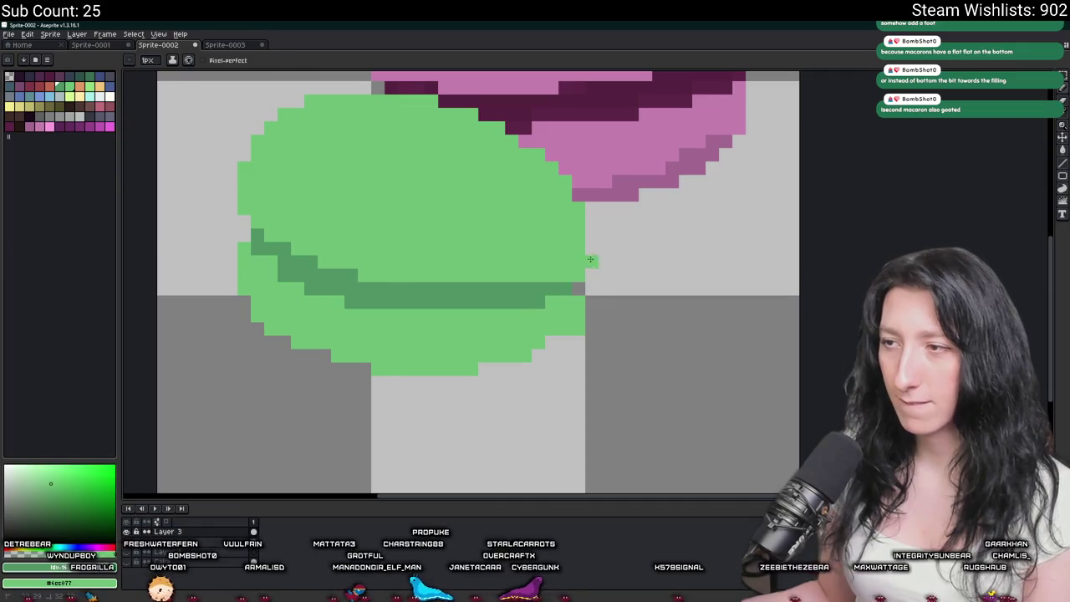
{"action": "scroll", "coordinate": [590, 234], "scroll_direction": "down", "scroll_amount": 3}
Rectangle-select the green macaron and move it up and left.
{"action": "key", "text": "m"}
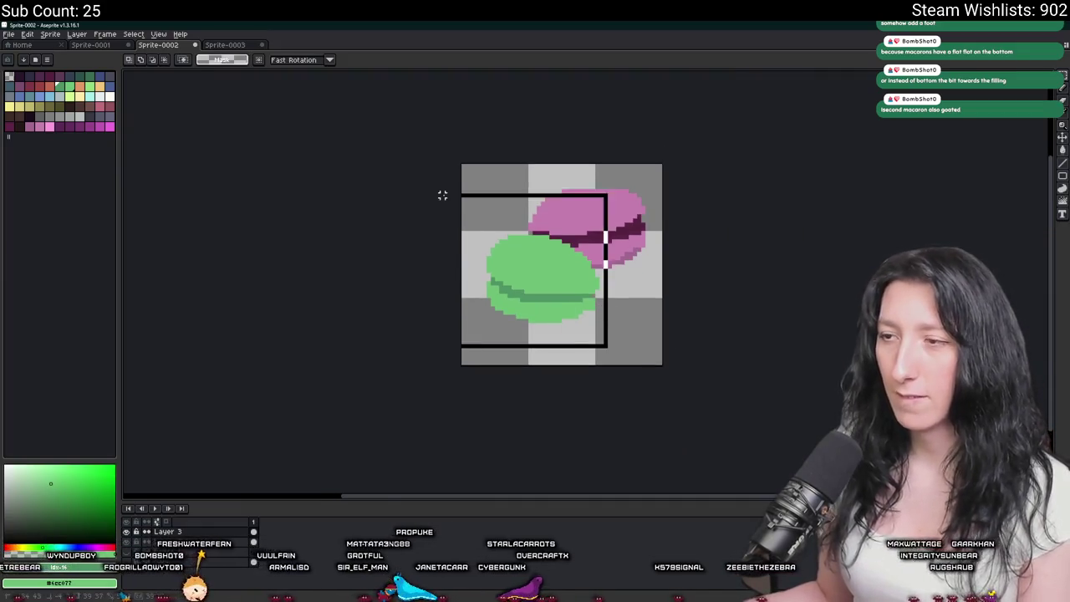
{"action": "mouse_move", "coordinate": [442, 196]}
{"action": "left_mouse_down"}
{"action": "mouse_move", "coordinate": [647, 343]}
{"action": "mouse_move", "coordinate": [612, 331]}
{"action": "left_mouse_up"}
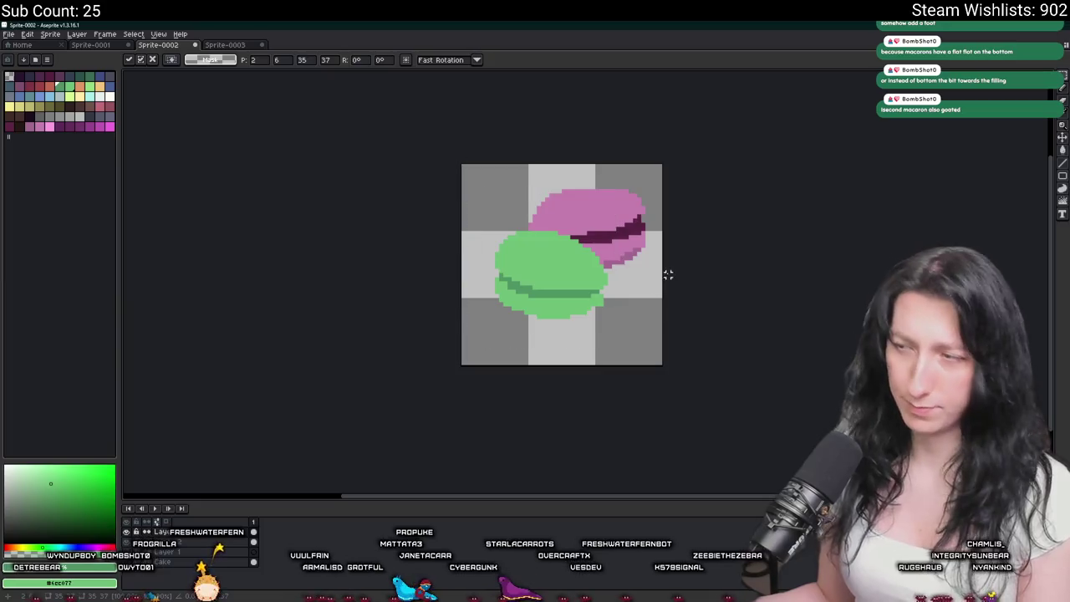
{"action": "key", "text": "Return"}
{"action": "scroll", "coordinate": [659, 274], "scroll_direction": "down", "scroll_amount": 1}
{"action": "scroll", "coordinate": [585, 276], "scroll_direction": "up", "scroll_amount": 2}
Repaint a stray pixel light green and lengthen the dark-green filling band.
{"action": "key", "text": "b"}
{"action": "scroll", "coordinate": [468, 251], "scroll_direction": "up", "scroll_amount": 1}
{"action": "scroll", "coordinate": [376, 242], "scroll_direction": "up", "scroll_amount": 1}
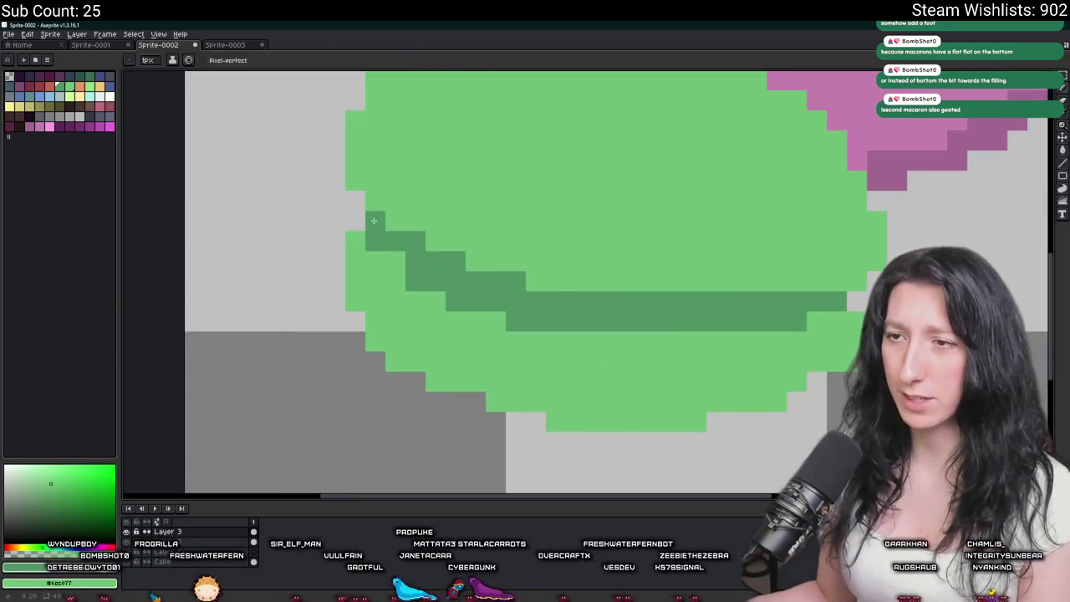
{"action": "left_click", "coordinate": [355, 240]}
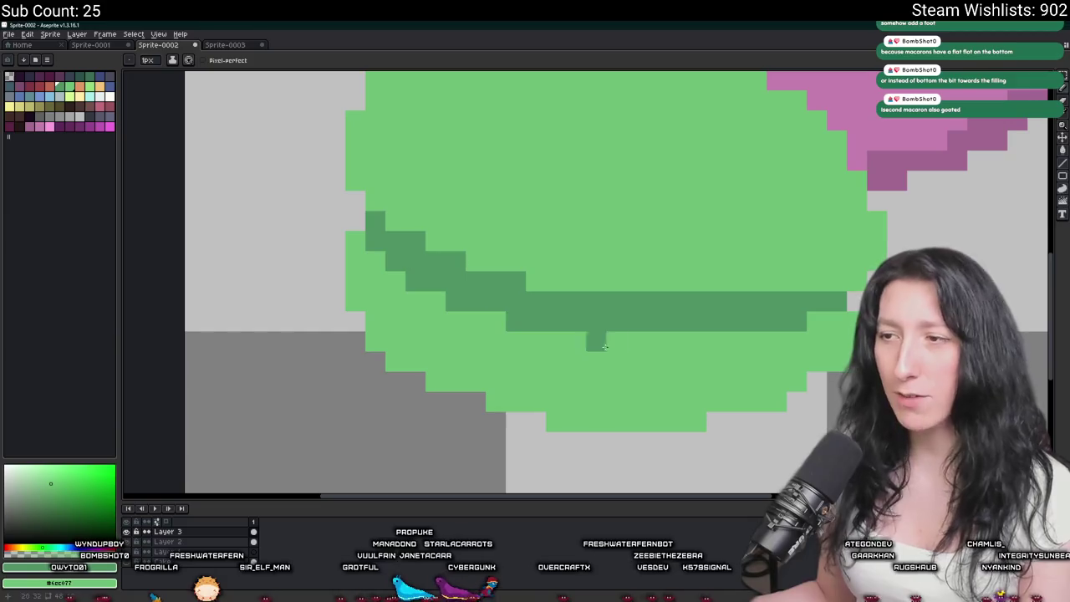
{"action": "mouse_move", "coordinate": [676, 280]}
{"action": "left_mouse_down"}
{"action": "mouse_move", "coordinate": [526, 281]}
{"action": "mouse_move", "coordinate": [456, 242]}
{"action": "mouse_move", "coordinate": [458, 253]}
{"action": "left_mouse_up"}
{"action": "scroll", "coordinate": [394, 247], "scroll_direction": "down", "scroll_amount": 3}
{"action": "scroll", "coordinate": [418, 251], "scroll_direction": "up", "scroll_amount": 1}
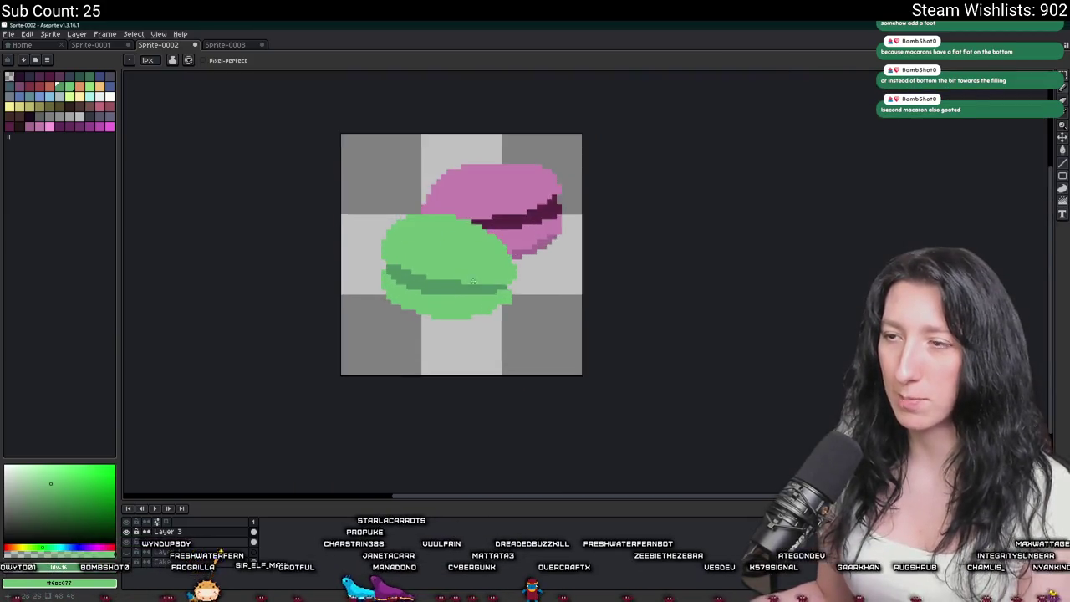
{"action": "scroll", "coordinate": [462, 282], "scroll_direction": "up", "scroll_amount": 2}
{"action": "left_click", "coordinate": [462, 282]}
{"action": "key", "text": "ctrl+z"}
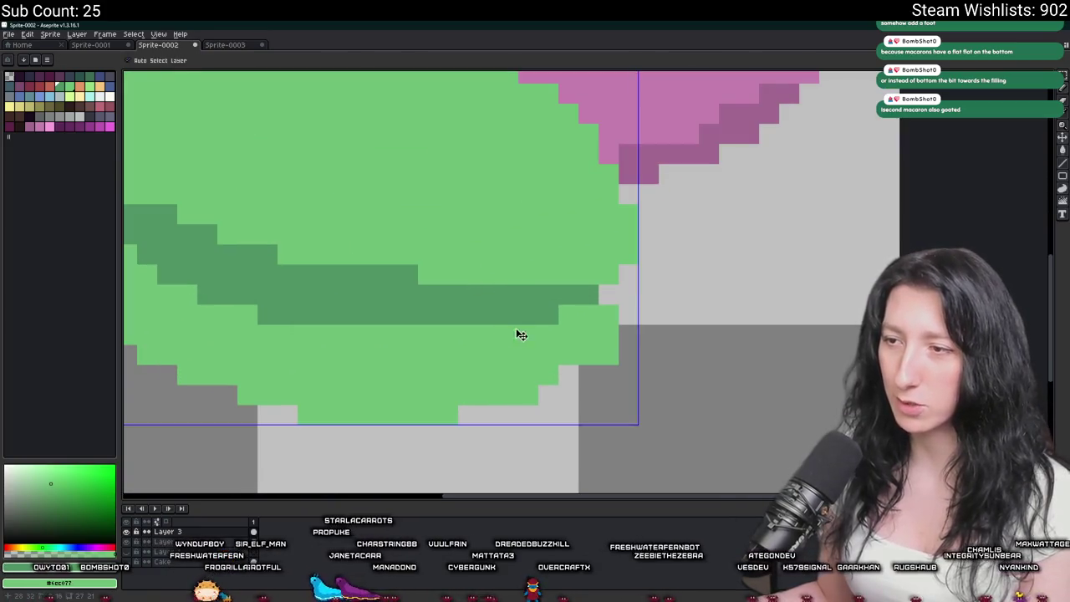
{"action": "left_click_drag", "start_coordinate": [428, 334], "coordinate": [517, 329]}
{"action": "scroll", "coordinate": [579, 308], "scroll_direction": "down", "scroll_amount": 5}
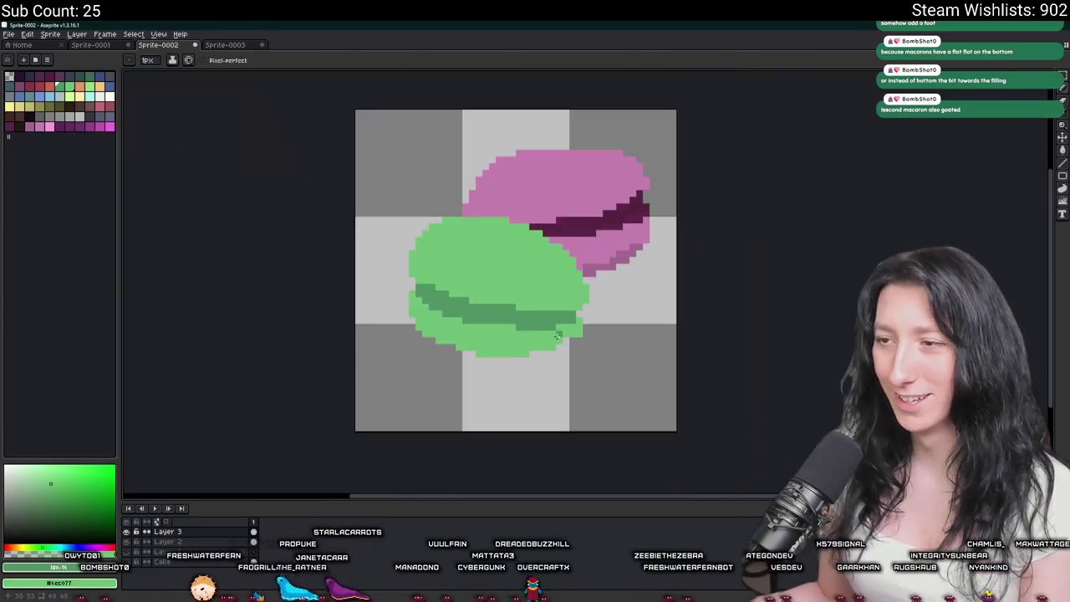
Reposition the green macaron, confirm its placement and clear the selection.
{"action": "scroll", "coordinate": [577, 318], "scroll_direction": "up", "scroll_amount": 5}
{"action": "scroll", "coordinate": [568, 342], "scroll_direction": "down", "scroll_amount": 8}
{"action": "scroll", "coordinate": [562, 362], "scroll_direction": "up", "scroll_amount": 2}
{"action": "scroll", "coordinate": [562, 361], "scroll_direction": "up", "scroll_amount": 2}
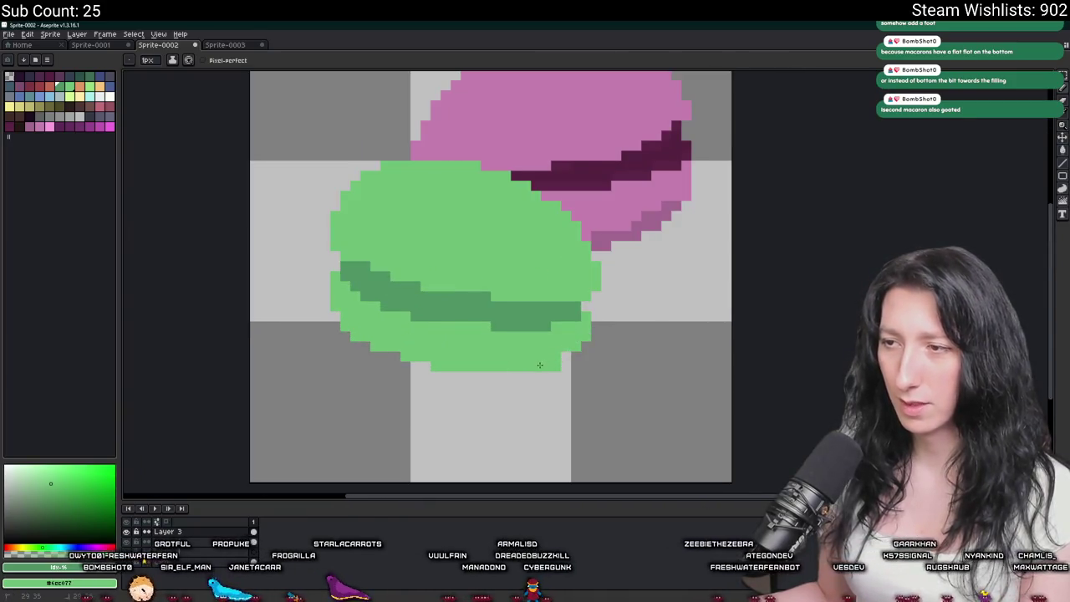
{"action": "scroll", "coordinate": [380, 353], "scroll_direction": "down", "scroll_amount": 4}
{"action": "scroll", "coordinate": [425, 366], "scroll_direction": "up", "scroll_amount": 3}
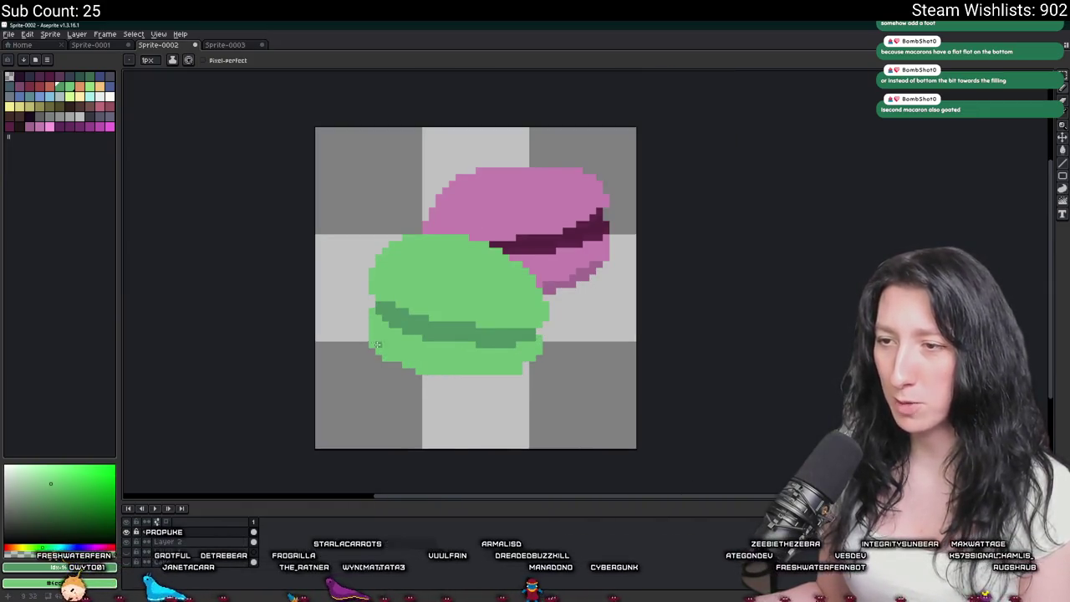
{"action": "scroll", "coordinate": [377, 344], "scroll_direction": "down", "scroll_amount": 2}
{"action": "scroll", "coordinate": [428, 382], "scroll_direction": "up", "scroll_amount": 1}
{"action": "scroll", "coordinate": [422, 375], "scroll_direction": "up", "scroll_amount": 1}
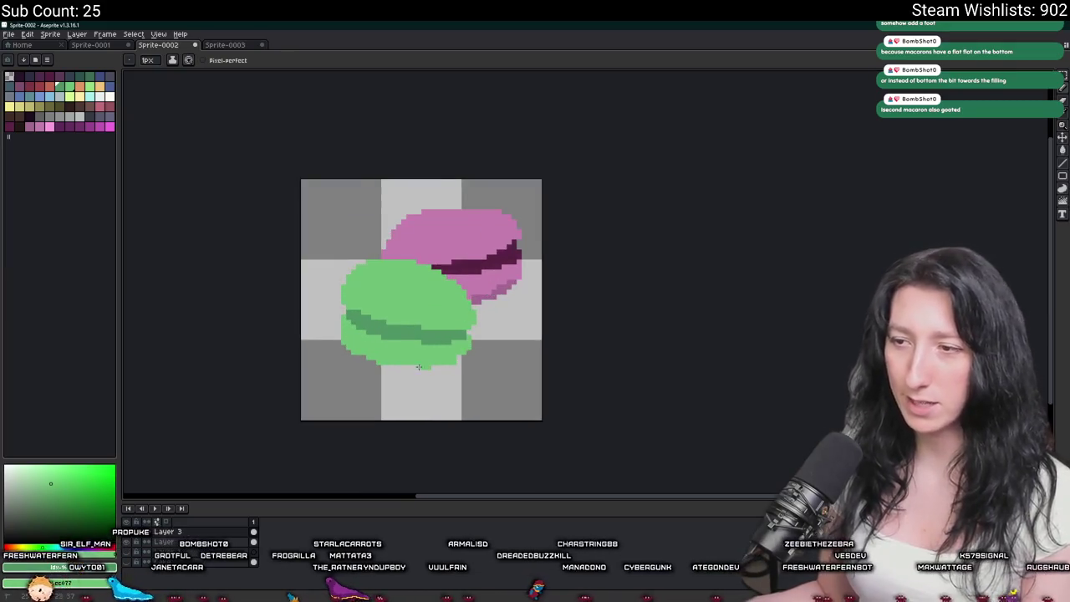
{"action": "scroll", "coordinate": [417, 368], "scroll_direction": "up", "scroll_amount": 1}
{"action": "scroll", "coordinate": [446, 399], "scroll_direction": "down", "scroll_amount": 1}
{"action": "scroll", "coordinate": [444, 401], "scroll_direction": "down", "scroll_amount": 1}
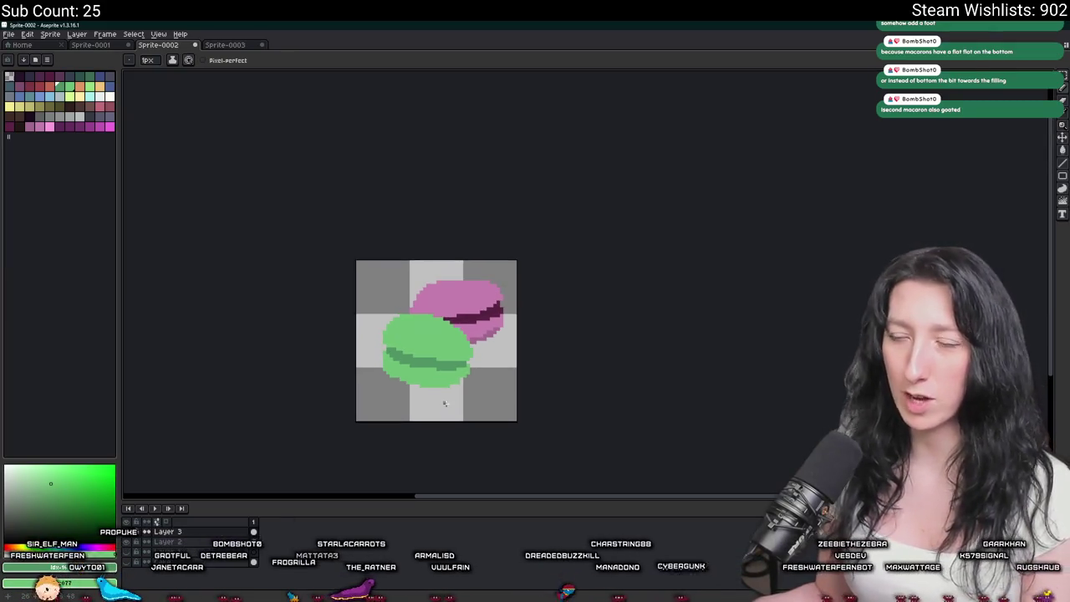
{"action": "scroll", "coordinate": [444, 401], "scroll_direction": "up", "scroll_amount": 1}
{"action": "scroll", "coordinate": [535, 418], "scroll_direction": "down", "scroll_amount": 1}
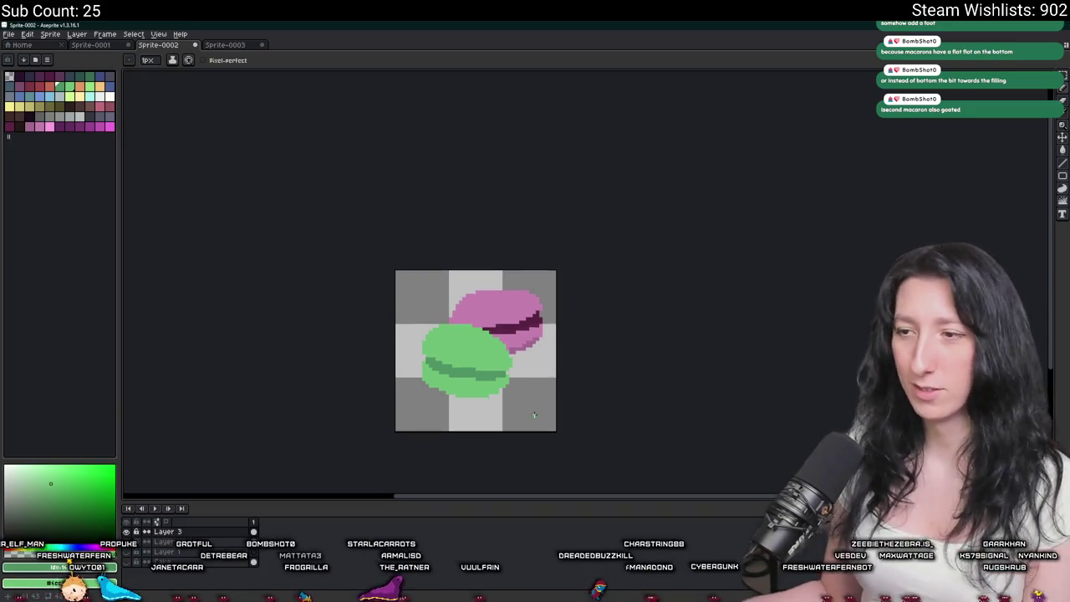
{"action": "scroll", "coordinate": [529, 406], "scroll_direction": "down", "scroll_amount": 1}
{"action": "mouse_move", "coordinate": [484, 374]}
{"action": "left_mouse_down"}
{"action": "mouse_move", "coordinate": [533, 470]}
{"action": "mouse_move", "coordinate": [500, 397]}
{"action": "mouse_move", "coordinate": [386, 301]}
{"action": "left_mouse_up"}
{"action": "key", "text": "Return"}
{"action": "scroll", "coordinate": [500, 397], "scroll_direction": "up", "scroll_amount": 1}
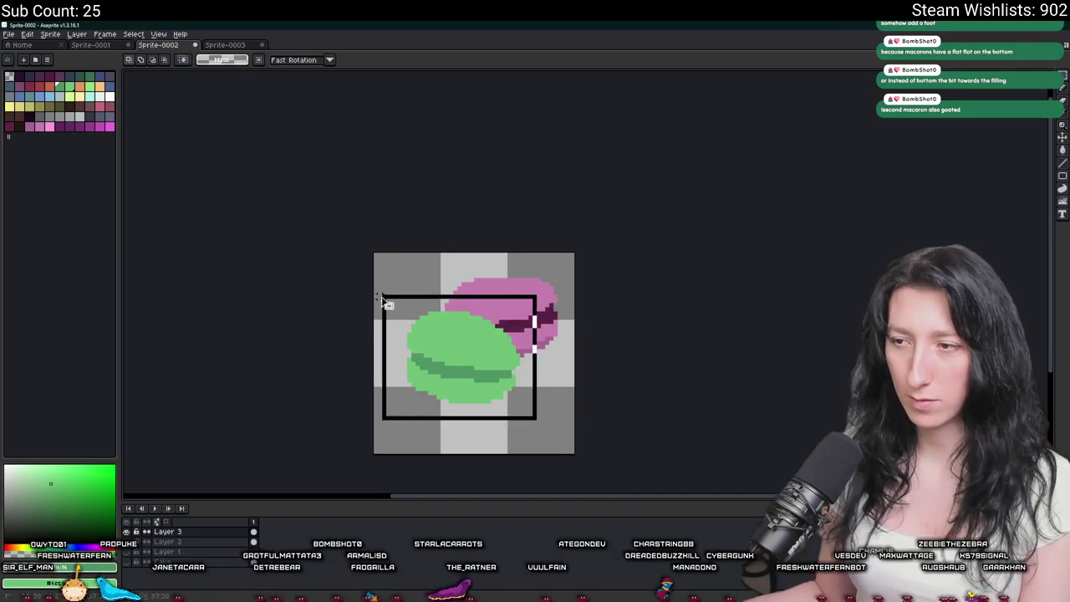
{"action": "key", "text": "ctrl+d"}
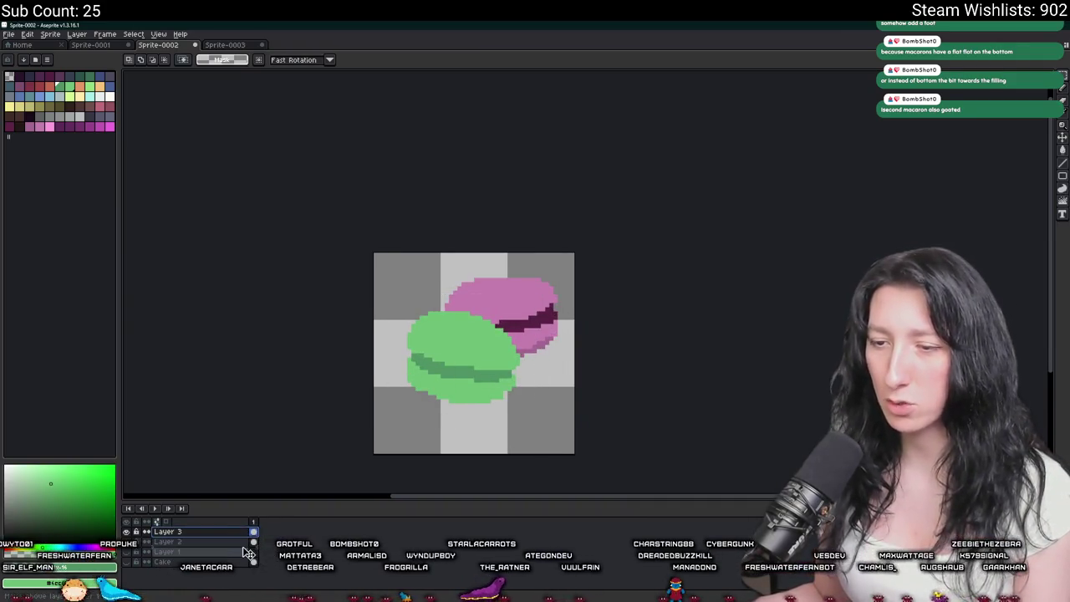
Move the pink macaron down-left in front and the green one up-left behind it.
{"action": "left_click_drag", "start_coordinate": [248, 553], "coordinate": [247, 551]}
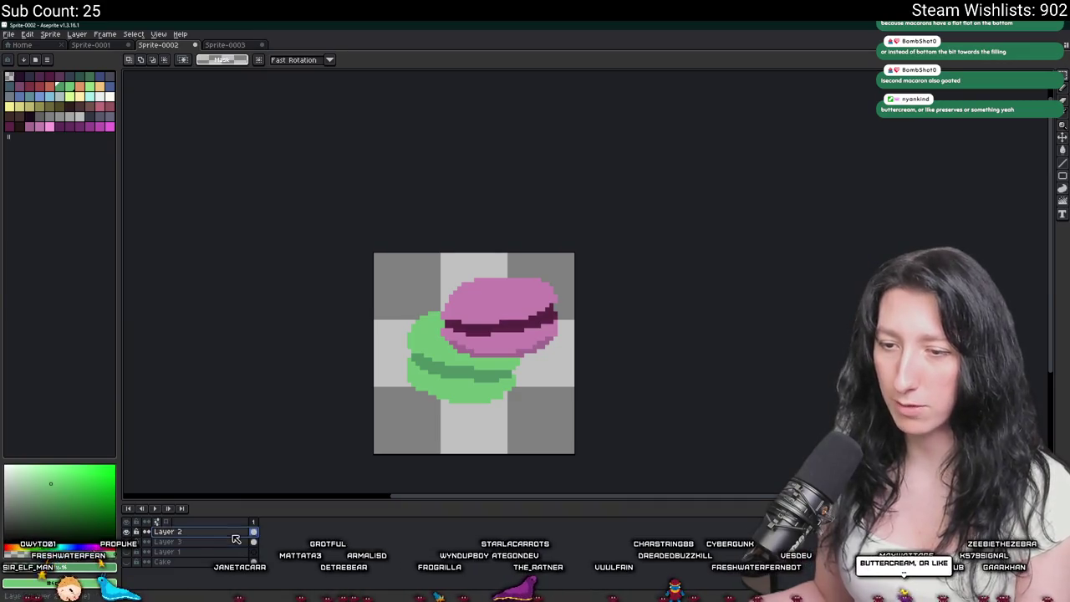
{"action": "left_click_drag", "start_coordinate": [506, 319], "coordinate": [498, 380]}
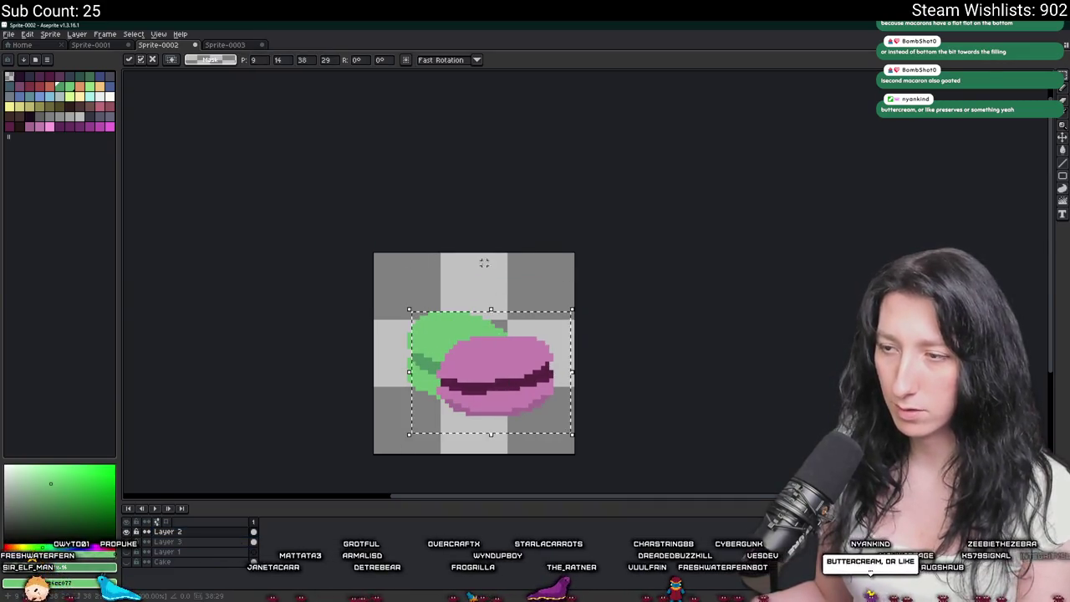
{"action": "key", "text": "ctrl+d"}
{"action": "left_click_drag", "start_coordinate": [373, 286], "coordinate": [513, 418]}
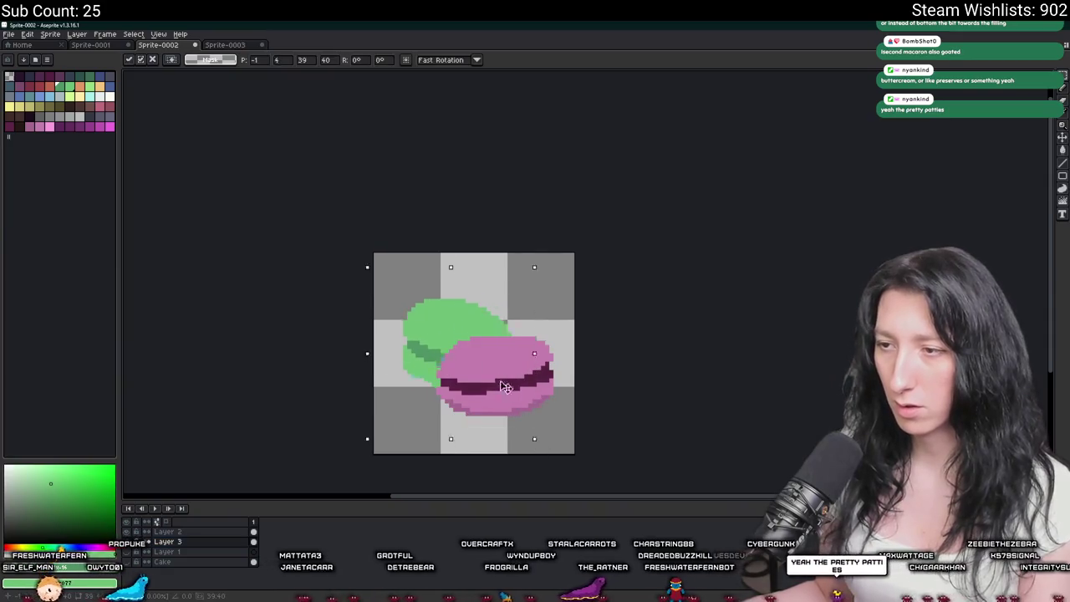
{"action": "left_click_drag", "start_coordinate": [455, 351], "coordinate": [447, 318]}
{"action": "key", "text": "ctrl+d"}
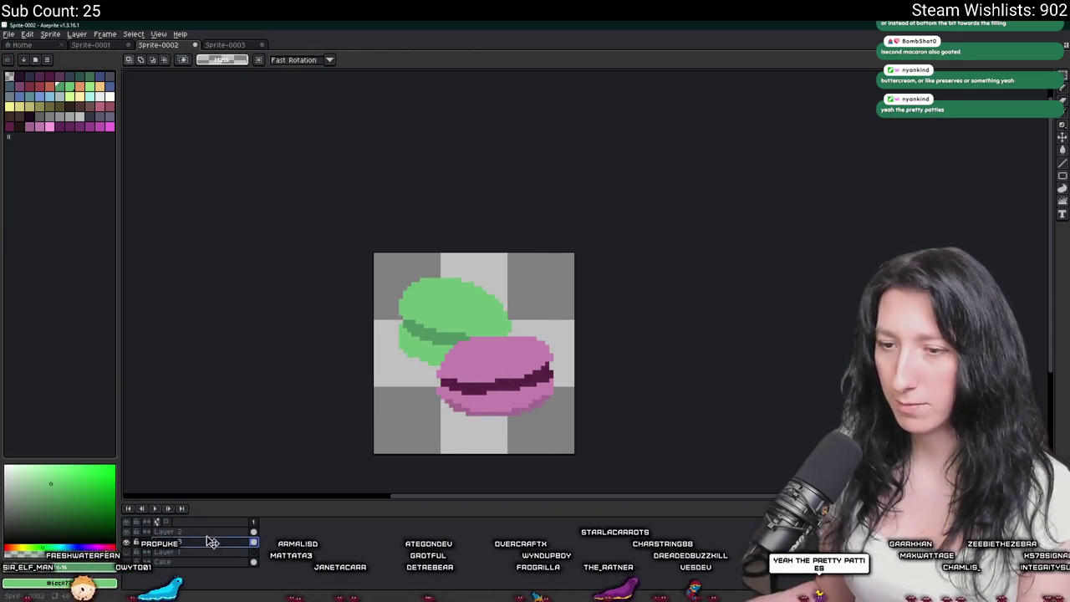
Nudge the pink macaron down a few pixels and deselect.
{"action": "left_click_drag", "start_coordinate": [382, 454], "coordinate": [585, 318]}
{"action": "left_click_drag", "start_coordinate": [544, 362], "coordinate": [554, 376]}
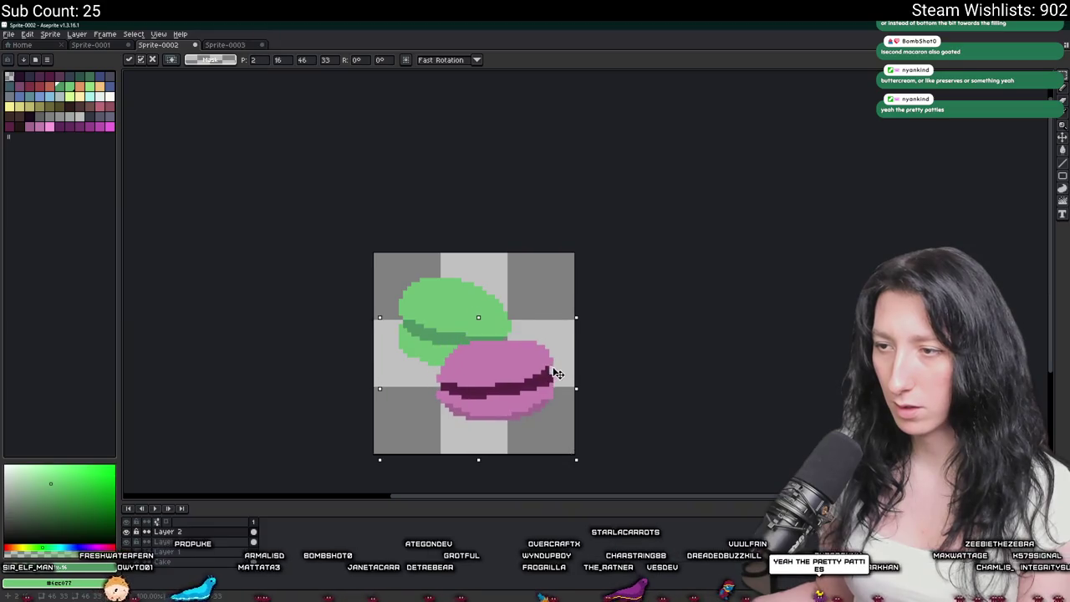
{"action": "key", "text": "ctrl+d"}
Select all on the green macaron's layer, nudge it down-right, then deselect.
{"action": "scroll", "coordinate": [619, 275], "scroll_direction": "down", "scroll_amount": 2}
{"action": "scroll", "coordinate": [585, 209], "scroll_direction": "down", "scroll_amount": 1}
{"action": "scroll", "coordinate": [577, 134], "scroll_direction": "down", "scroll_amount": 1}
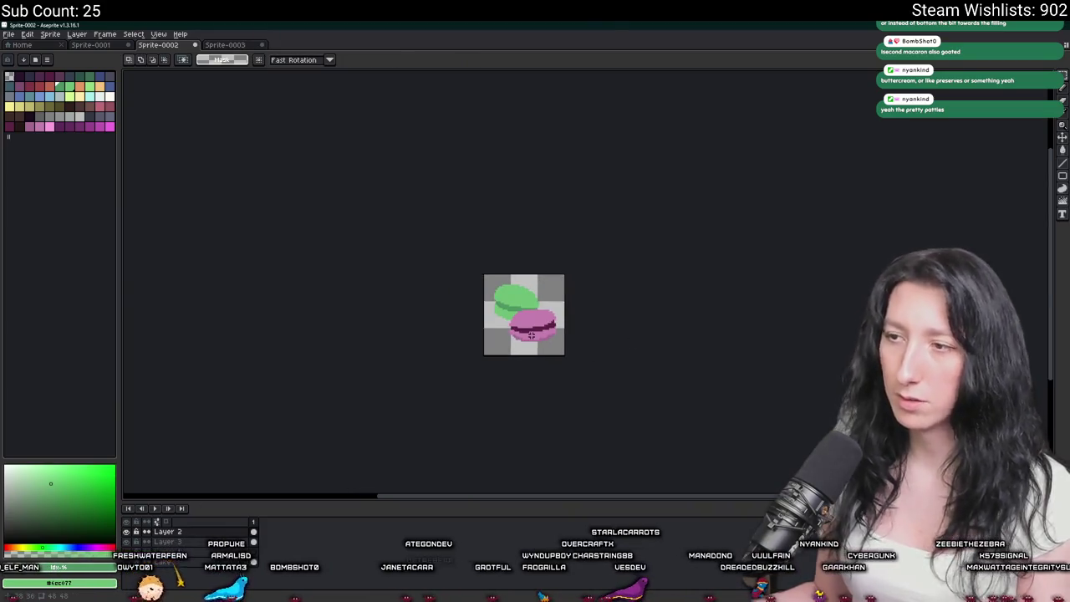
{"action": "scroll", "coordinate": [564, 306], "scroll_direction": "up", "scroll_amount": 1}
{"action": "scroll", "coordinate": [550, 302], "scroll_direction": "up", "scroll_amount": 2}
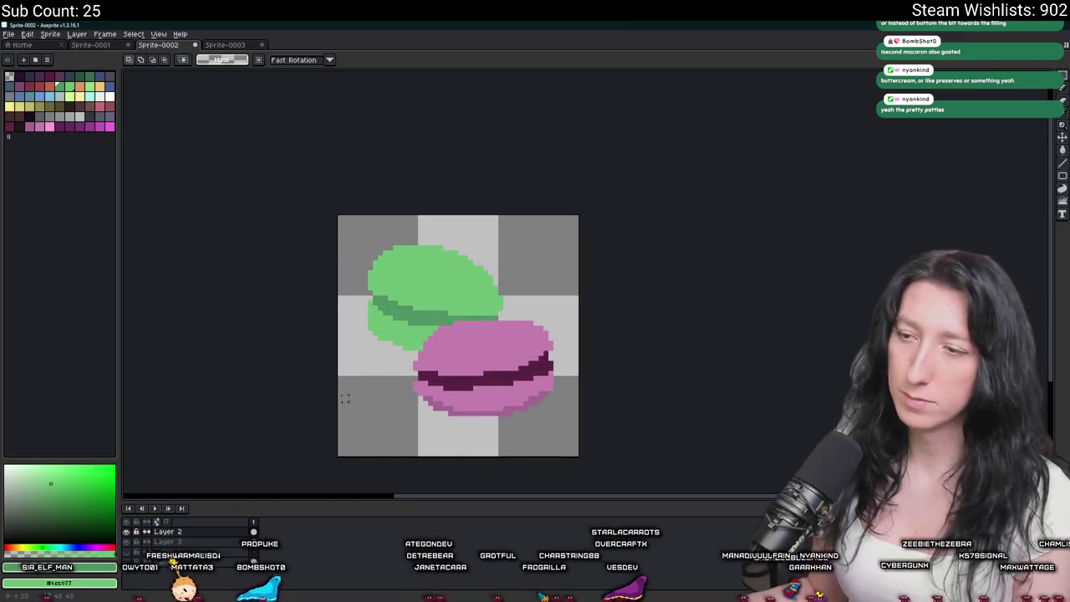
{"action": "key", "text": "ctrl+a"}
{"action": "left_click_drag", "start_coordinate": [483, 282], "coordinate": [487, 297]}
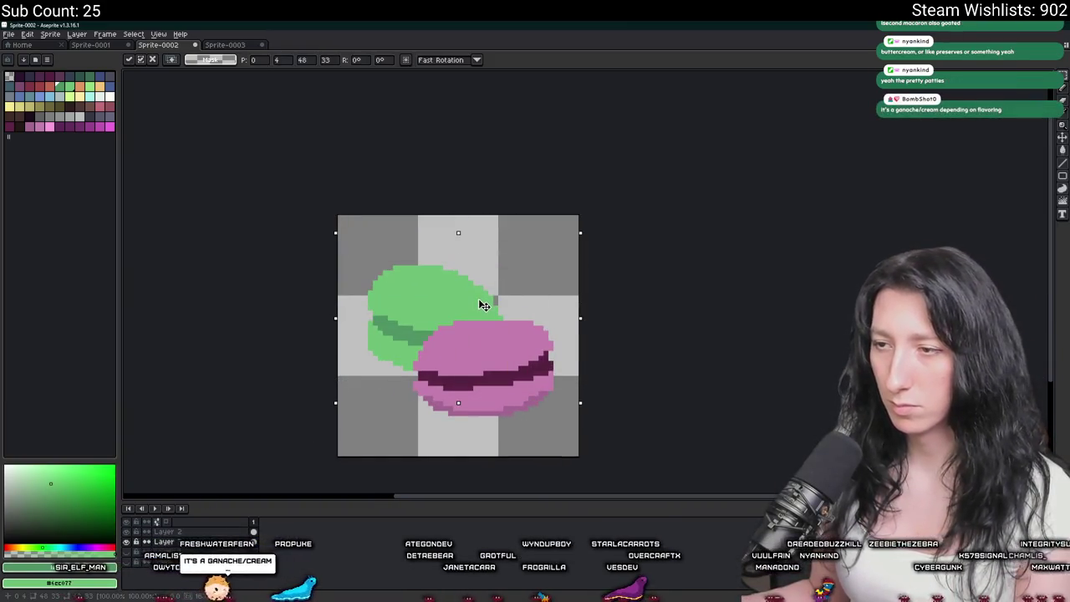
{"action": "key", "text": "ctrl+d"}
{"action": "scroll", "coordinate": [665, 299], "scroll_direction": "down", "scroll_amount": 2}
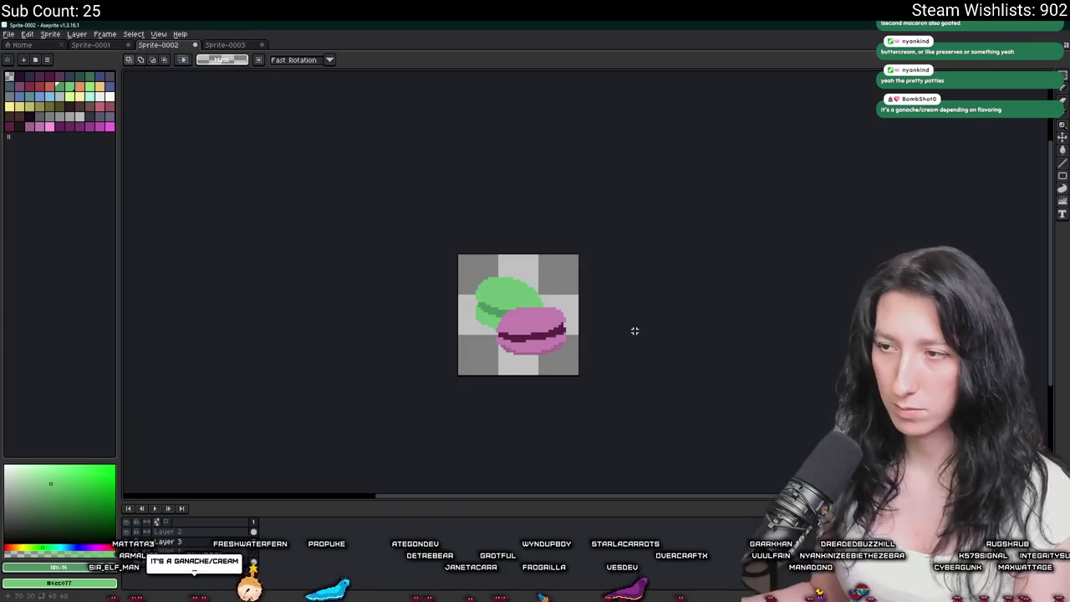
{"action": "scroll", "coordinate": [634, 331], "scroll_direction": "down", "scroll_amount": 1}
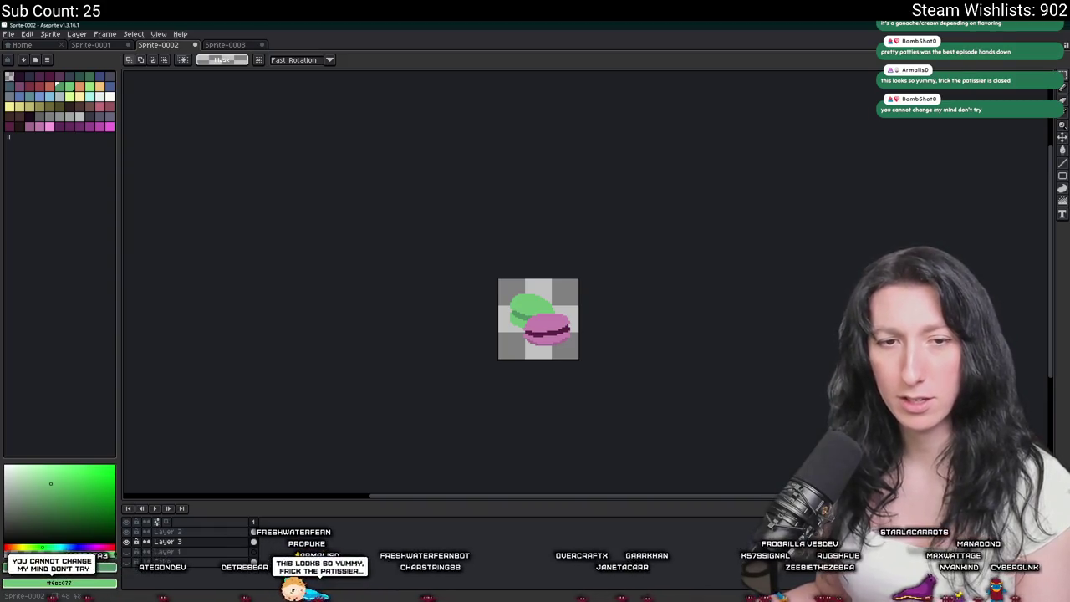
{"action": "scroll", "coordinate": [508, 341], "scroll_direction": "up", "scroll_amount": 3}
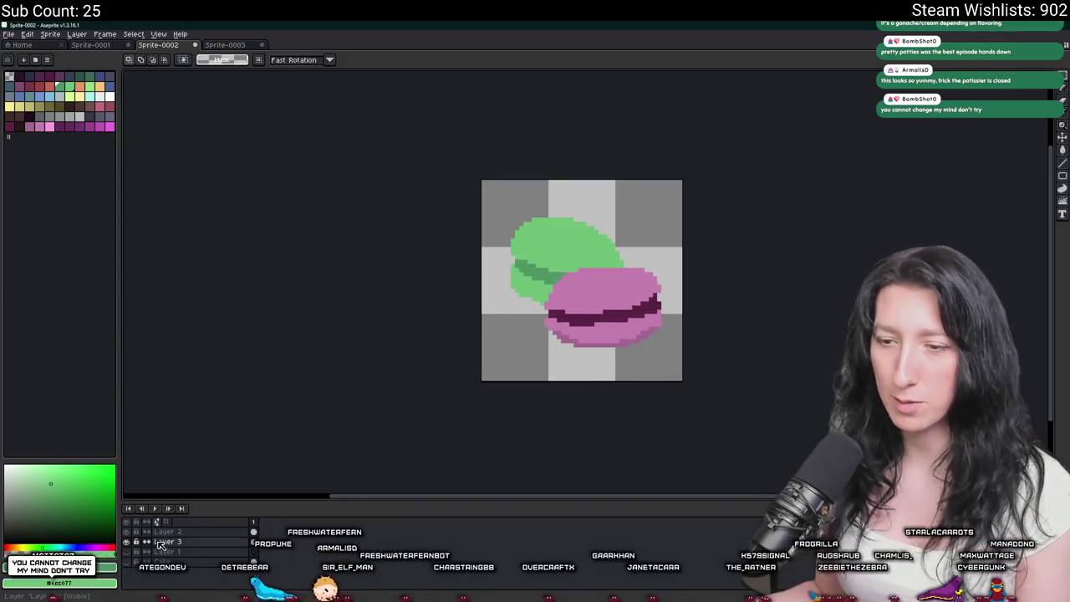
Hide the pink macaron's layer and darken a pixel in the green filling band.
{"action": "double_click", "coordinate": [132, 532]}
{"action": "left_click", "coordinate": [131, 540]}
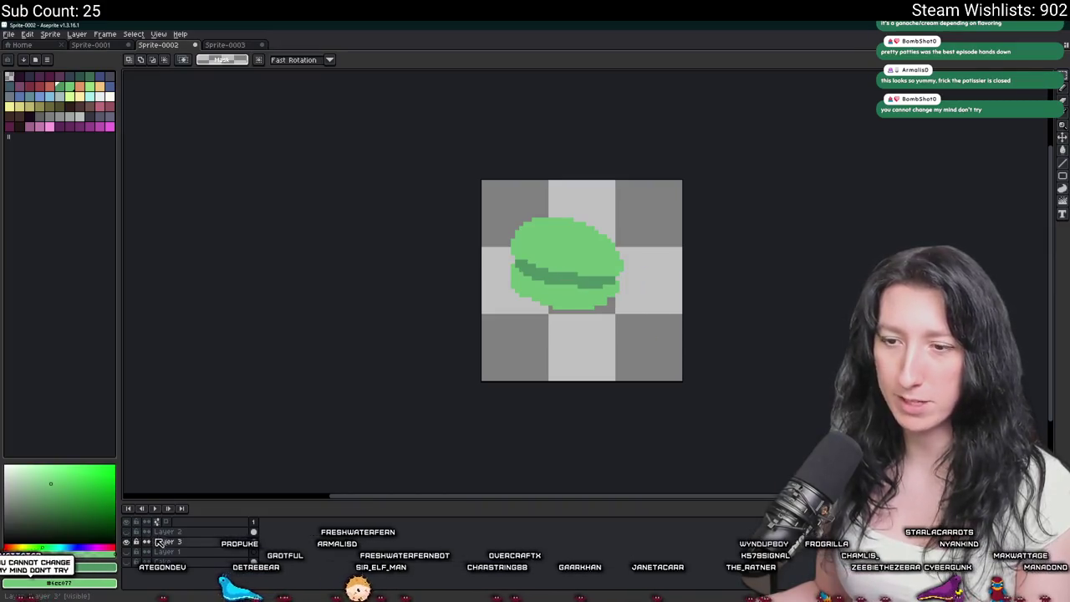
{"action": "key", "text": "i"}
{"action": "scroll", "coordinate": [513, 279], "scroll_direction": "up", "scroll_amount": 1}
{"action": "scroll", "coordinate": [513, 279], "scroll_direction": "up", "scroll_amount": 2}
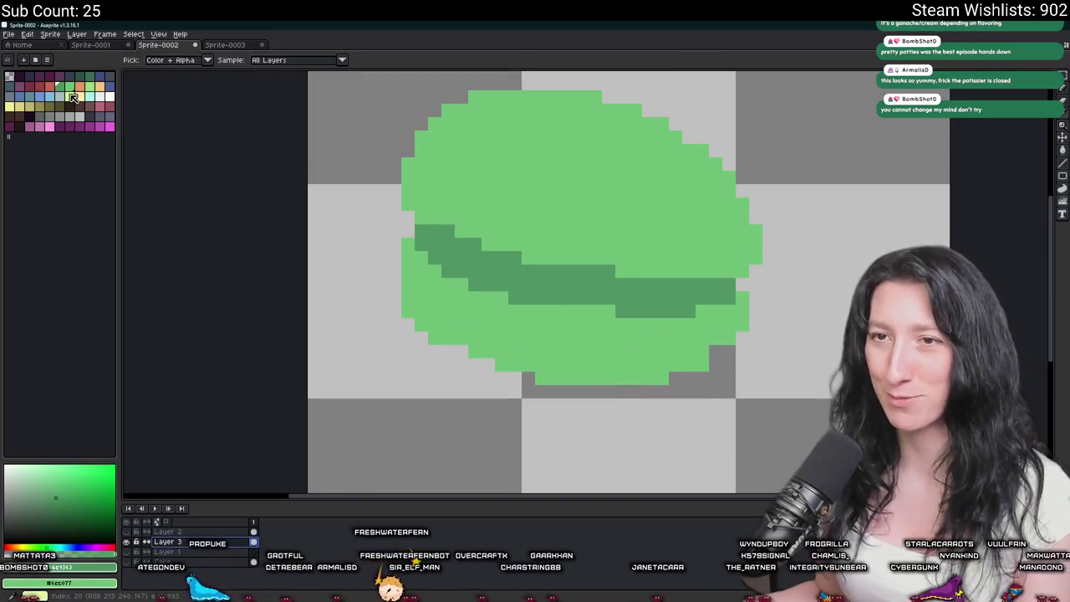
{"action": "key", "text": "b"}
{"action": "scroll", "coordinate": [502, 248], "scroll_direction": "up", "scroll_amount": 4}
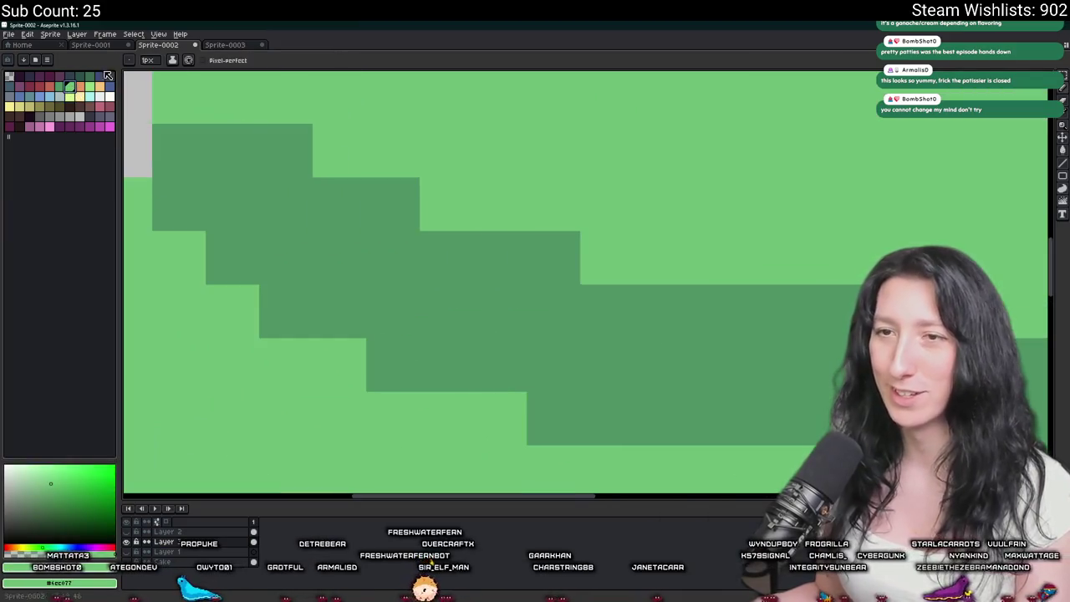
{"action": "left_click", "coordinate": [280, 209]}
Paint lighter green pixels into the band and medium green along its lower and top edges.
{"action": "scroll", "coordinate": [251, 192], "scroll_direction": "down", "scroll_amount": 2}
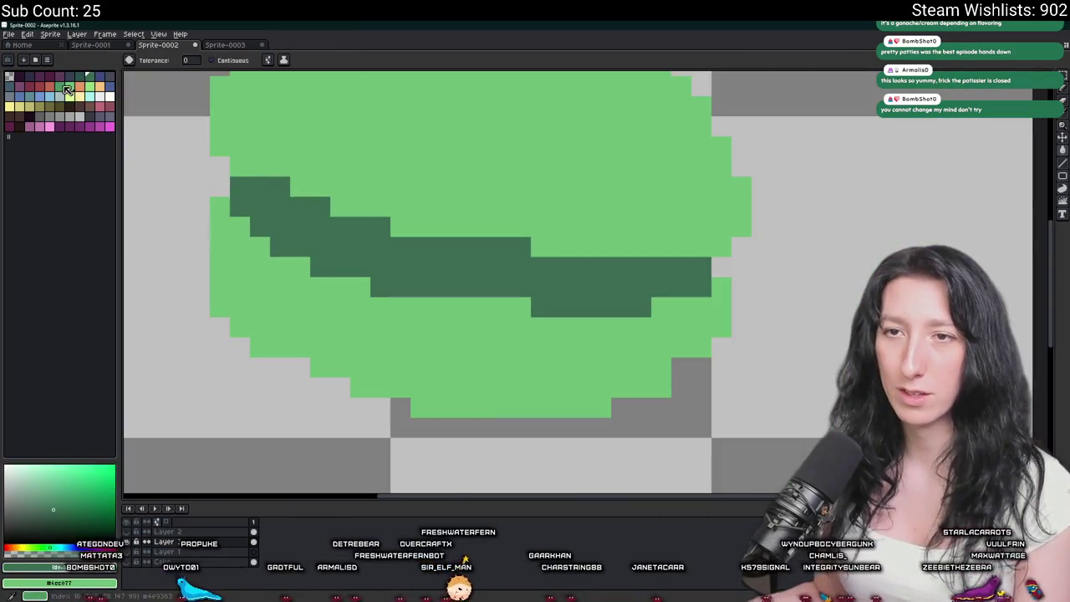
{"action": "scroll", "coordinate": [239, 180], "scroll_direction": "up", "scroll_amount": 2}
{"action": "left_click_drag", "start_coordinate": [276, 184], "coordinate": [235, 184]}
{"action": "left_click", "coordinate": [276, 264]}
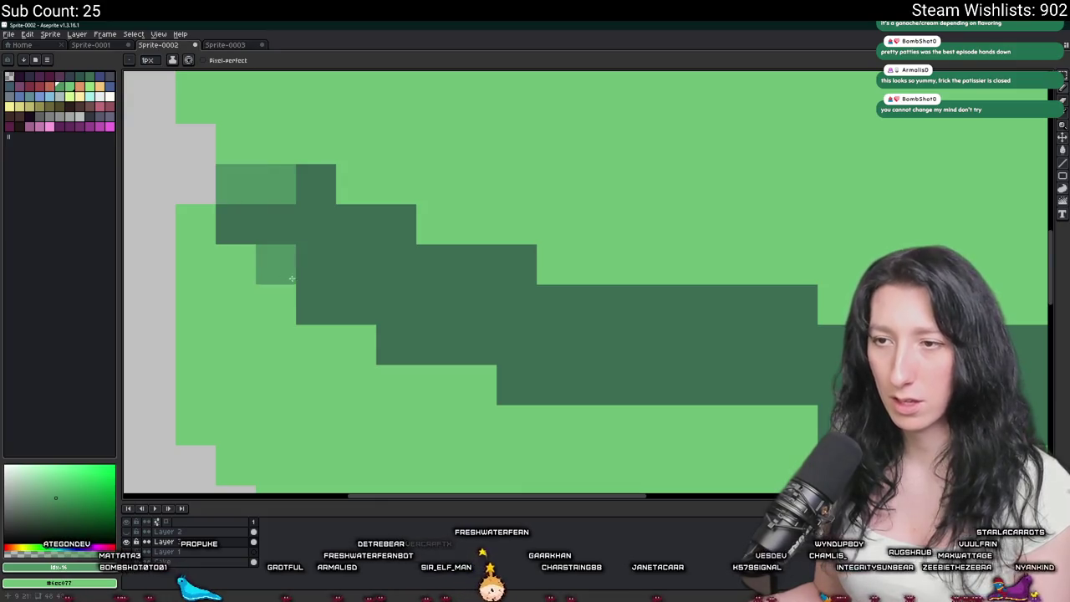
{"action": "scroll", "coordinate": [368, 334], "scroll_direction": "down", "scroll_amount": 2}
{"action": "scroll", "coordinate": [401, 343], "scroll_direction": "up", "scroll_amount": 1}
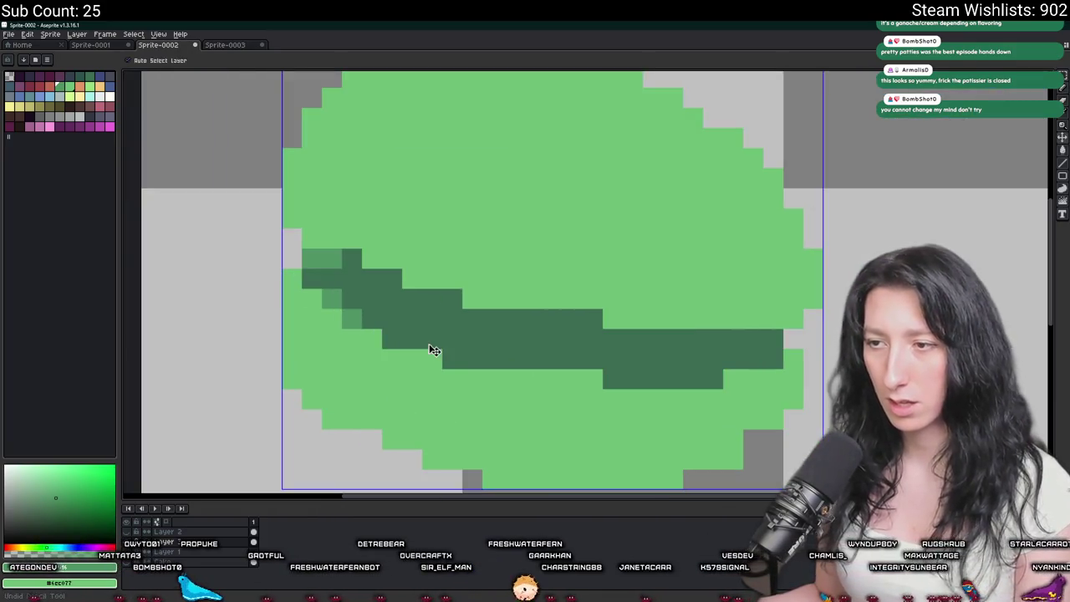
{"action": "mouse_move", "coordinate": [432, 338]}
{"action": "left_mouse_down"}
{"action": "mouse_move", "coordinate": [387, 340]}
{"action": "mouse_move", "coordinate": [452, 359]}
{"action": "mouse_move", "coordinate": [598, 359]}
{"action": "mouse_move", "coordinate": [614, 380]}
{"action": "mouse_move", "coordinate": [782, 359]}
{"action": "left_mouse_up"}
{"action": "scroll", "coordinate": [752, 360], "scroll_direction": "down", "scroll_amount": 3}
{"action": "scroll", "coordinate": [693, 348], "scroll_direction": "down", "scroll_amount": 1}
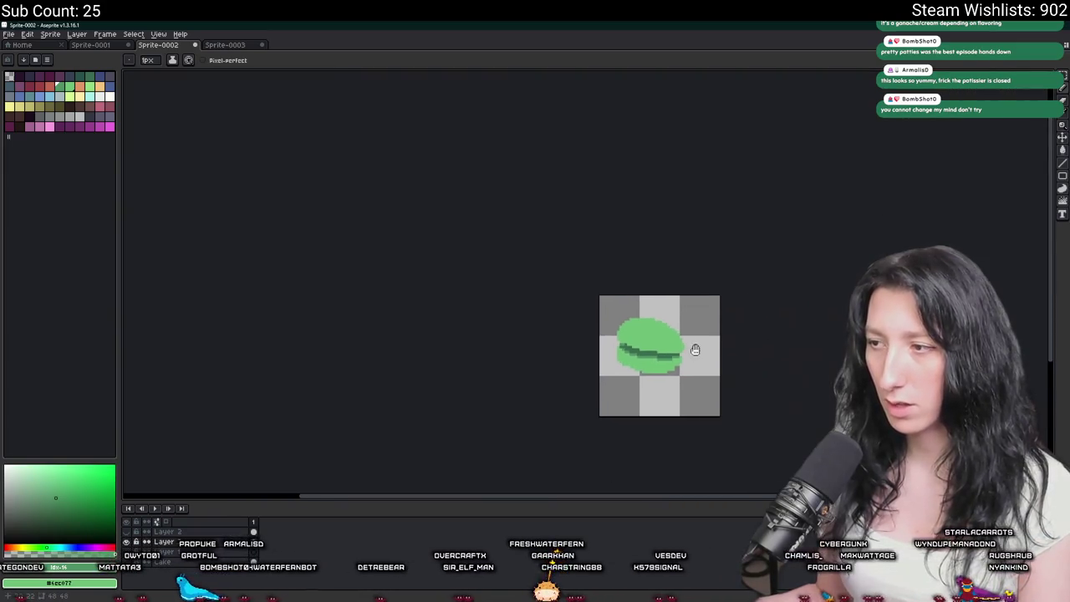
{"action": "scroll", "coordinate": [574, 341], "scroll_direction": "up", "scroll_amount": 2}
{"action": "scroll", "coordinate": [574, 340], "scroll_direction": "up", "scroll_amount": 2}
{"action": "mouse_move", "coordinate": [535, 284]}
{"action": "left_mouse_down"}
{"action": "mouse_move", "coordinate": [684, 345]}
{"action": "mouse_move", "coordinate": [735, 340]}
{"action": "left_mouse_up"}
Sample the macaron's main green and shade its lower-left edge darker green.
{"action": "scroll", "coordinate": [736, 340], "scroll_direction": "down", "scroll_amount": 4}
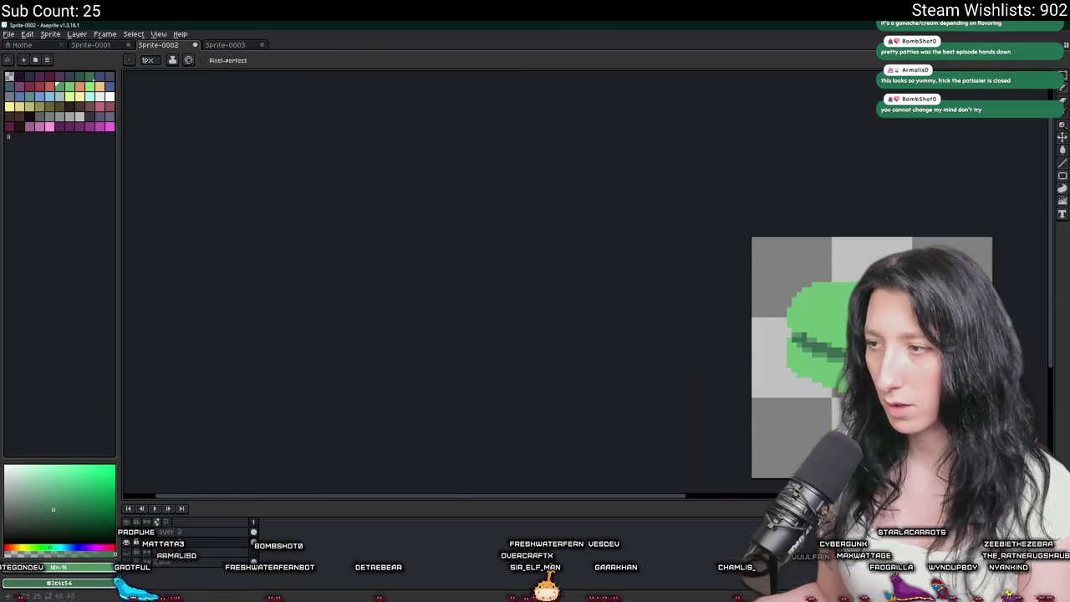
{"action": "scroll", "coordinate": [585, 376], "scroll_direction": "up", "scroll_amount": 1}
{"action": "scroll", "coordinate": [406, 447], "scroll_direction": "down", "scroll_amount": 1}
{"action": "scroll", "coordinate": [558, 381], "scroll_direction": "up", "scroll_amount": 1}
{"action": "scroll", "coordinate": [558, 381], "scroll_direction": "up", "scroll_amount": 1}
{"action": "key", "text": "i"}
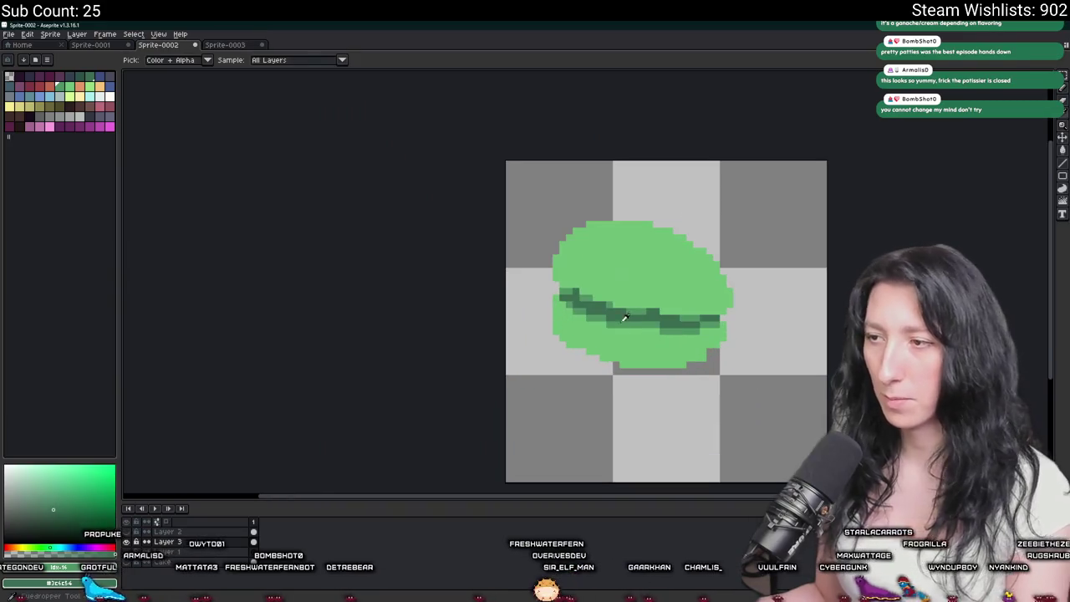
{"action": "left_click", "coordinate": [616, 329]}
{"action": "scroll", "coordinate": [616, 329], "scroll_direction": "up", "scroll_amount": 2}
{"action": "scroll", "coordinate": [616, 329], "scroll_direction": "up", "scroll_amount": 1}
{"action": "key", "text": "b"}
{"action": "scroll", "coordinate": [481, 378], "scroll_direction": "up", "scroll_amount": 2}
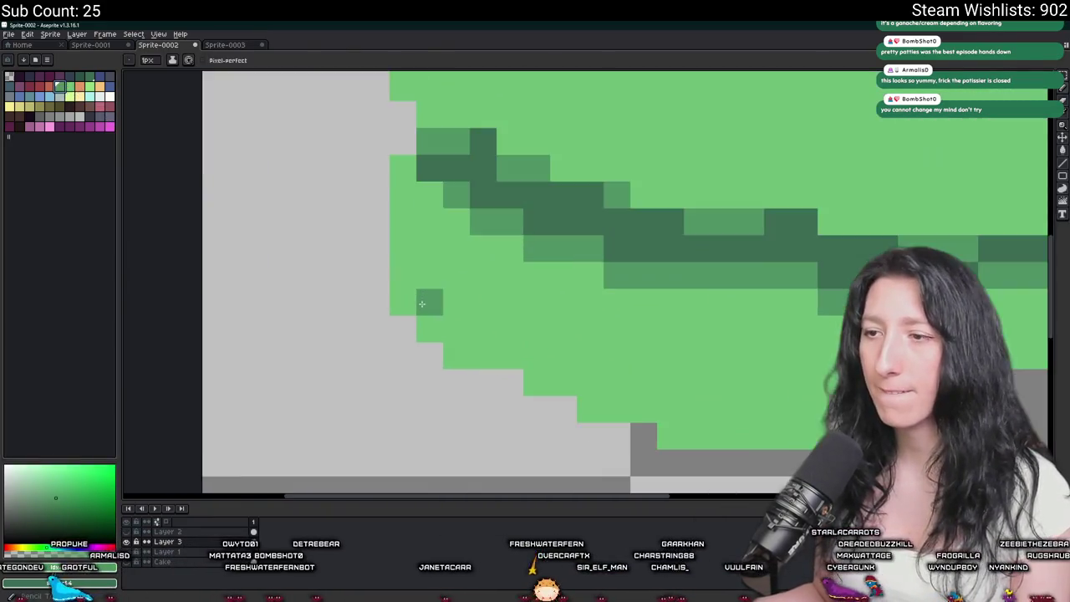
{"action": "mouse_move", "coordinate": [358, 316]}
{"action": "left_mouse_down"}
{"action": "mouse_move", "coordinate": [418, 360]}
{"action": "mouse_move", "coordinate": [482, 378]}
{"action": "left_mouse_up"}
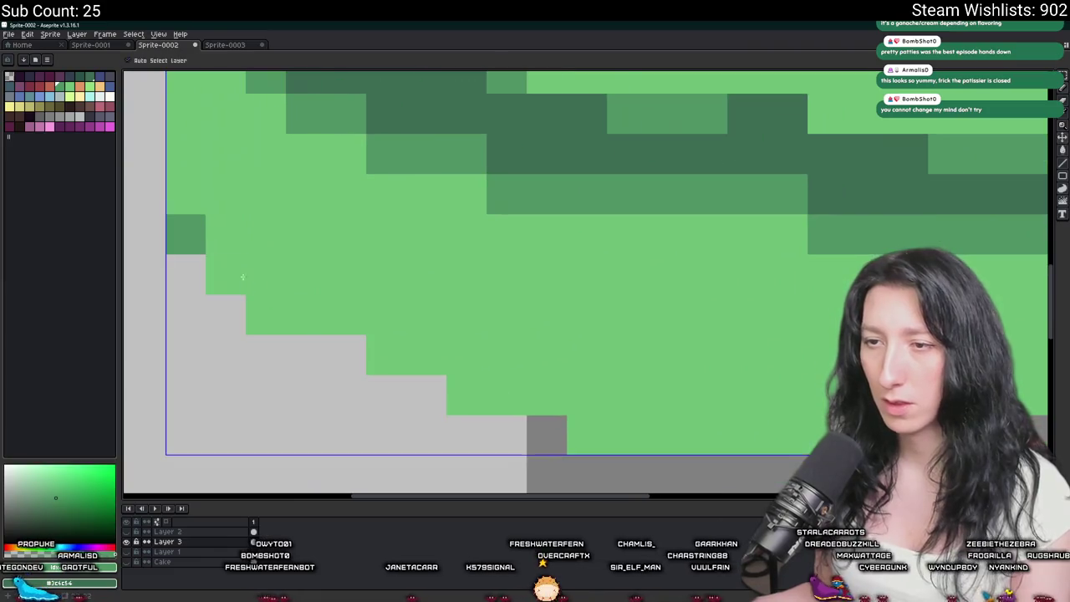
{"action": "left_click_drag", "start_coordinate": [351, 311], "coordinate": [267, 313]}
Shade the bottom row, lower-right edge and base of the green macaron darker green.
{"action": "scroll", "coordinate": [474, 373], "scroll_direction": "down", "scroll_amount": 3}
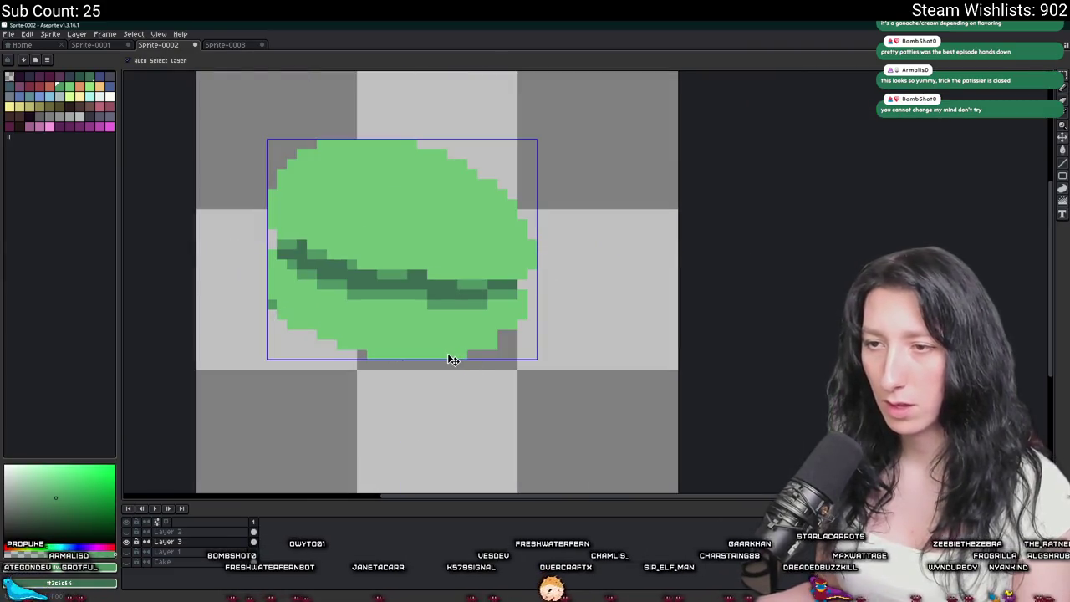
{"action": "scroll", "coordinate": [451, 355], "scroll_direction": "up", "scroll_amount": 2}
{"action": "left_click", "coordinate": [521, 327]}
{"action": "left_click_drag", "start_coordinate": [470, 361], "coordinate": [335, 359]}
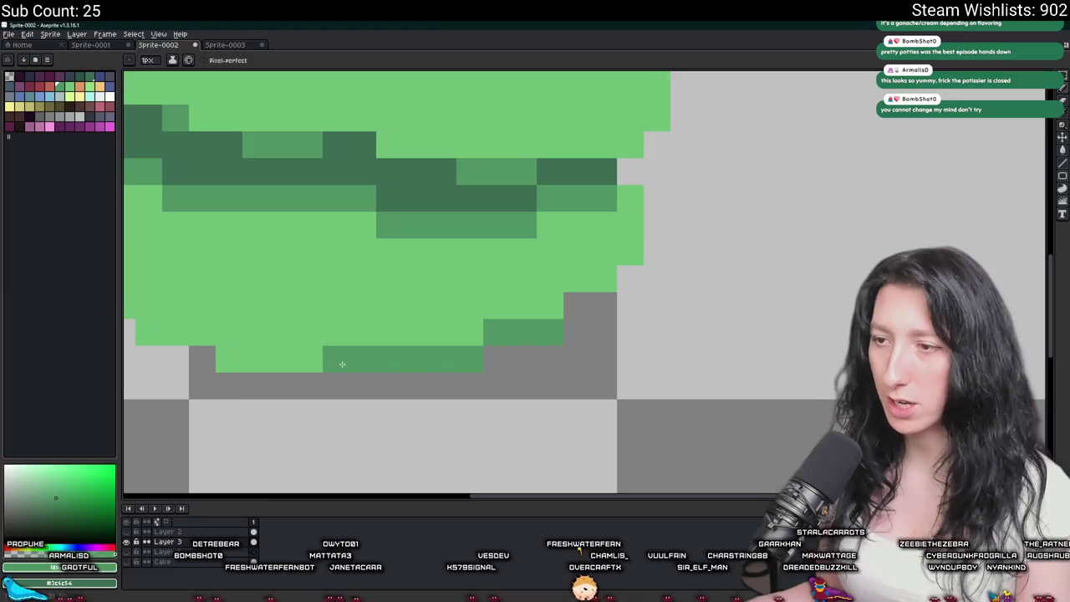
{"action": "left_click_drag", "start_coordinate": [549, 305], "coordinate": [608, 280]}
{"action": "left_click", "coordinate": [577, 279]}
{"action": "left_click_drag", "start_coordinate": [550, 305], "coordinate": [621, 266]}
{"action": "scroll", "coordinate": [622, 266], "scroll_direction": "down", "scroll_amount": 3}
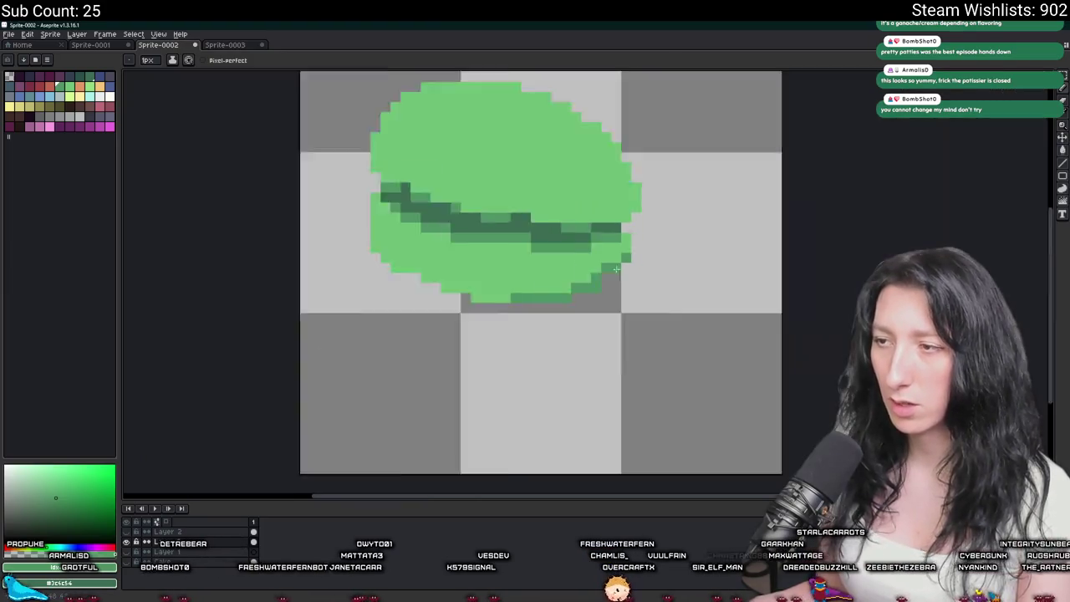
{"action": "scroll", "coordinate": [518, 276], "scroll_direction": "down", "scroll_amount": 1}
{"action": "scroll", "coordinate": [502, 280], "scroll_direction": "up", "scroll_amount": 1}
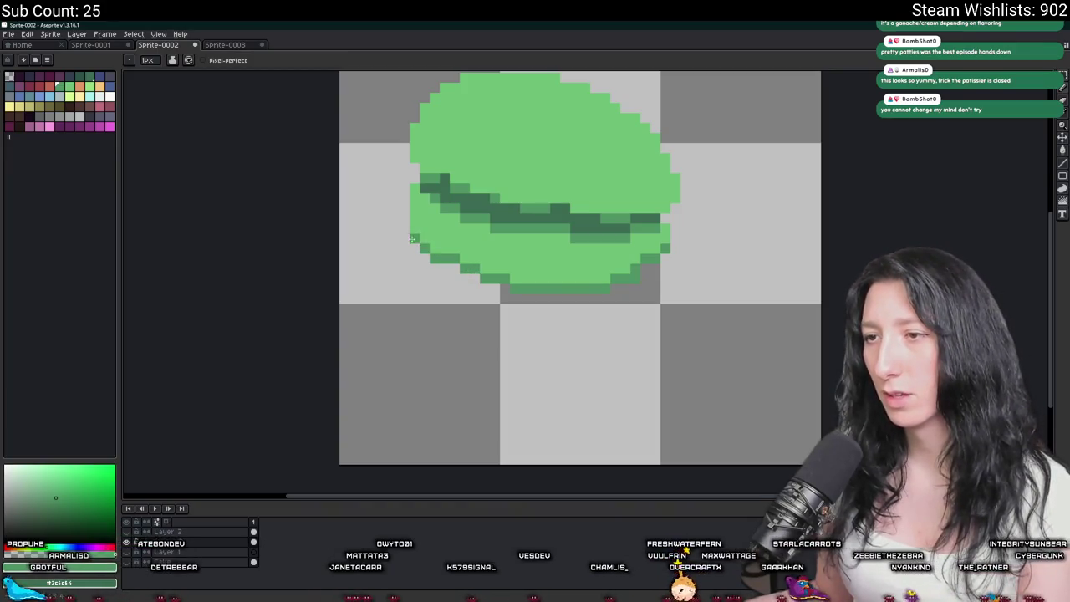
{"action": "scroll", "coordinate": [412, 239], "scroll_direction": "down", "scroll_amount": 2}
{"action": "scroll", "coordinate": [412, 239], "scroll_direction": "down", "scroll_amount": 1}
{"action": "scroll", "coordinate": [425, 303], "scroll_direction": "up", "scroll_amount": 2}
{"action": "scroll", "coordinate": [424, 303], "scroll_direction": "up", "scroll_amount": 1}
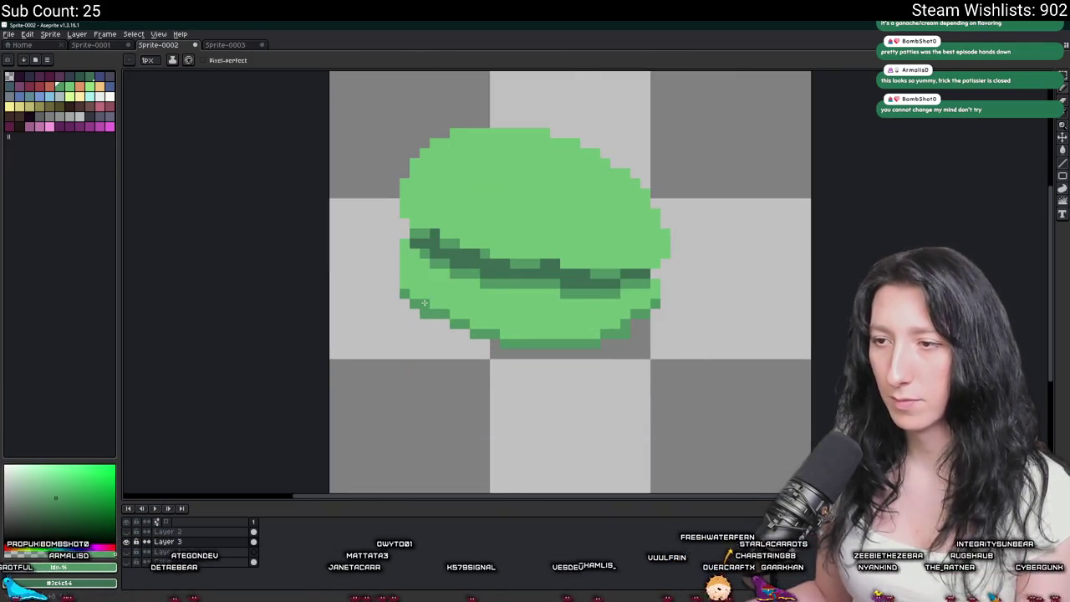
{"action": "scroll", "coordinate": [425, 302], "scroll_direction": "up", "scroll_amount": 1}
{"action": "mouse_move", "coordinate": [424, 302]}
{"action": "left_mouse_down"}
{"action": "mouse_move", "coordinate": [552, 347]}
{"action": "mouse_move", "coordinate": [622, 345]}
{"action": "left_mouse_up"}
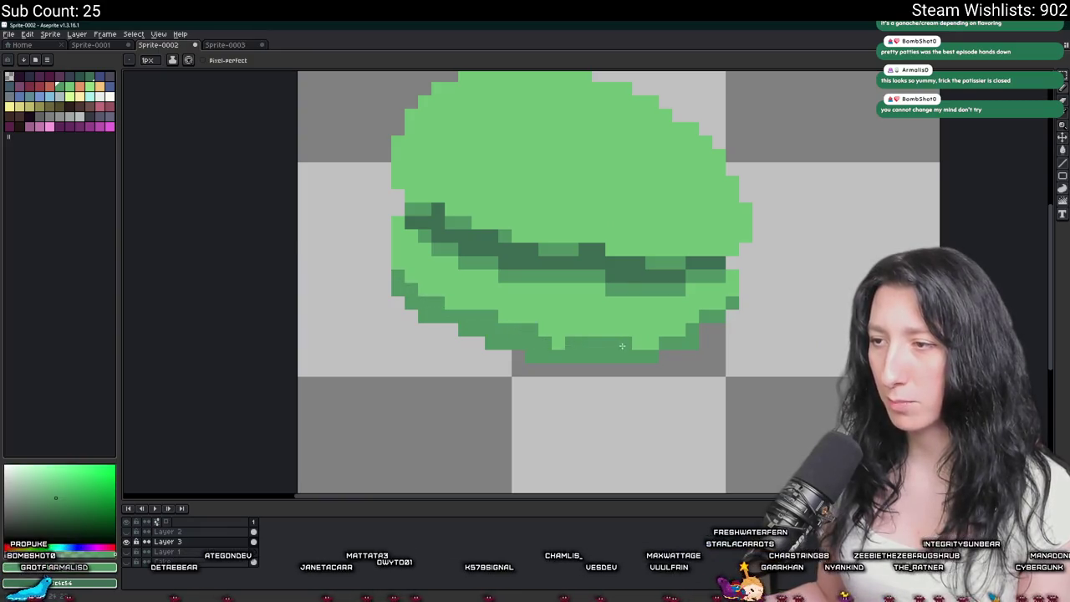
Show the pink macaron's layer again.
{"action": "key", "text": "v"}
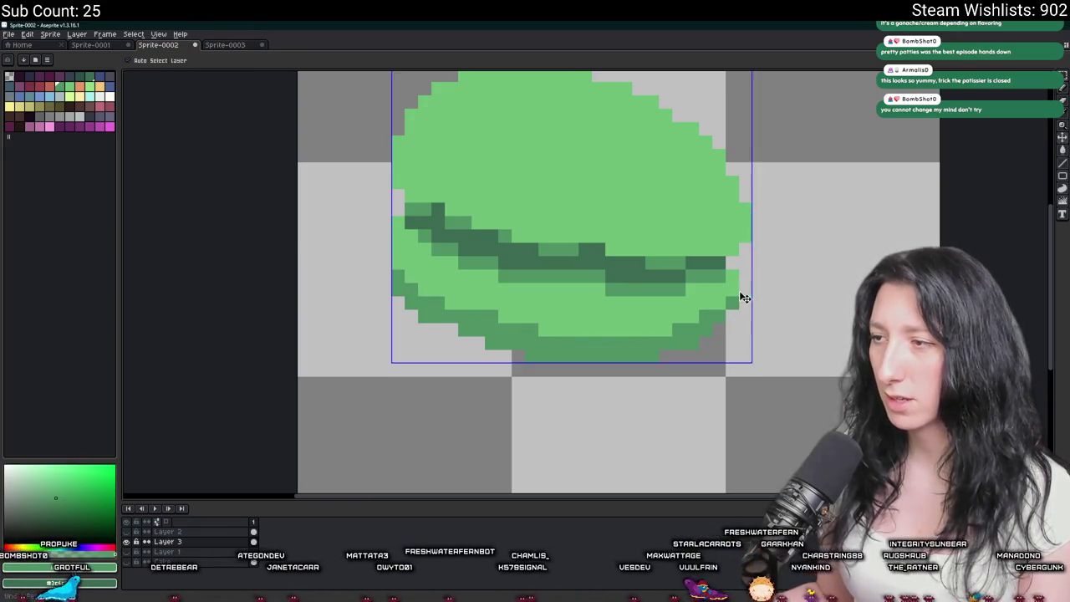
{"action": "key", "text": "b"}
{"action": "scroll", "coordinate": [585, 301], "scroll_direction": "down", "scroll_amount": 1}
{"action": "scroll", "coordinate": [552, 303], "scroll_direction": "down", "scroll_amount": 1}
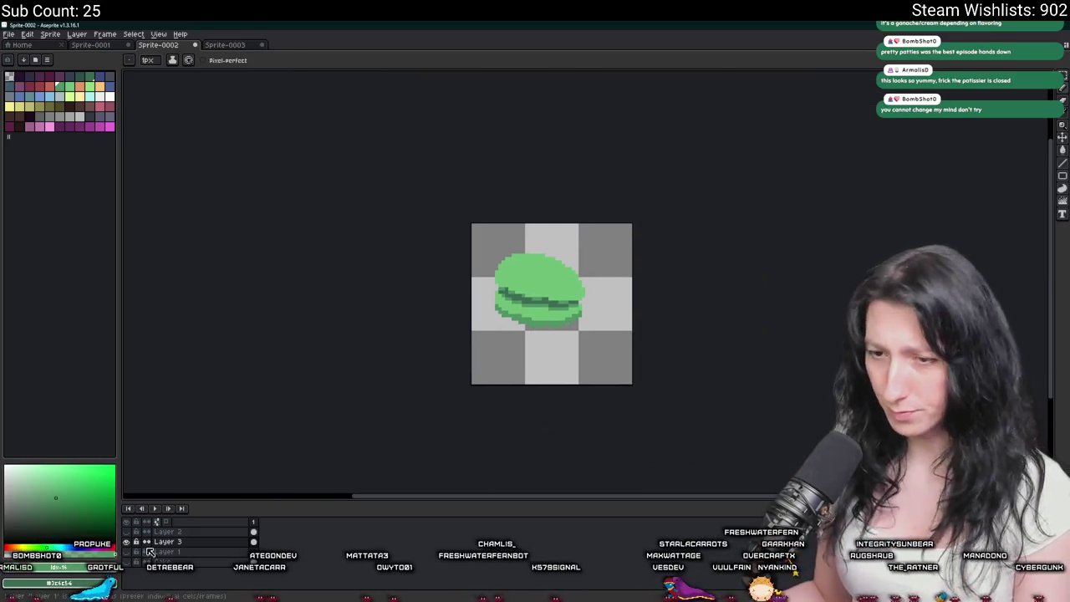
{"action": "left_click", "coordinate": [126, 532]}
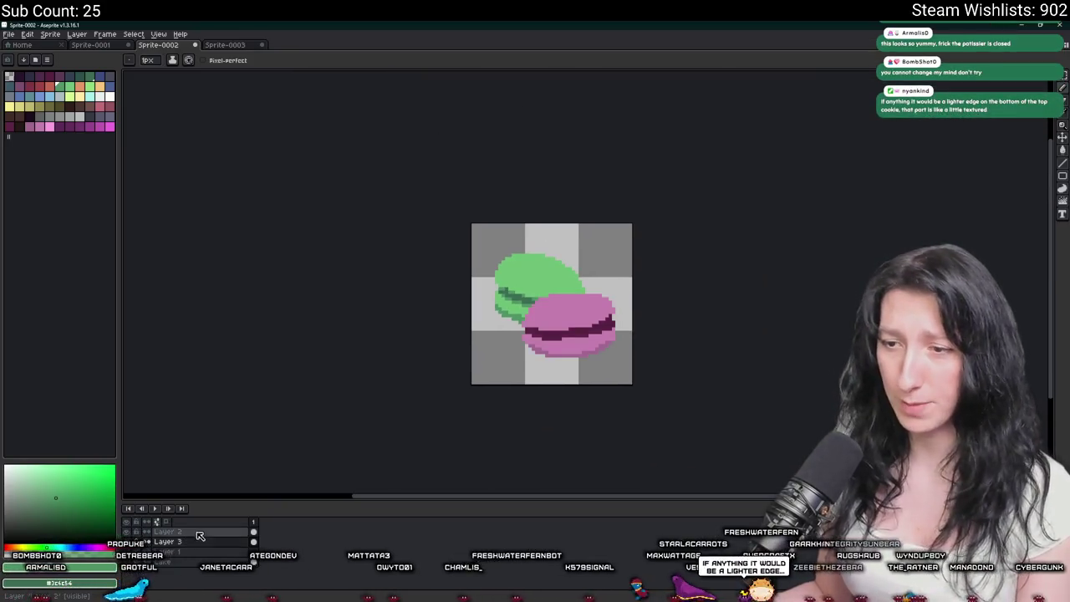
Make Layer 2 (pink macaron) active and zoom around to review both shaded macarons.
{"action": "left_click", "coordinate": [199, 535]}
{"action": "scroll", "coordinate": [356, 375], "scroll_direction": "down", "scroll_amount": 1}
{"action": "scroll", "coordinate": [360, 375], "scroll_direction": "down", "scroll_amount": 1}
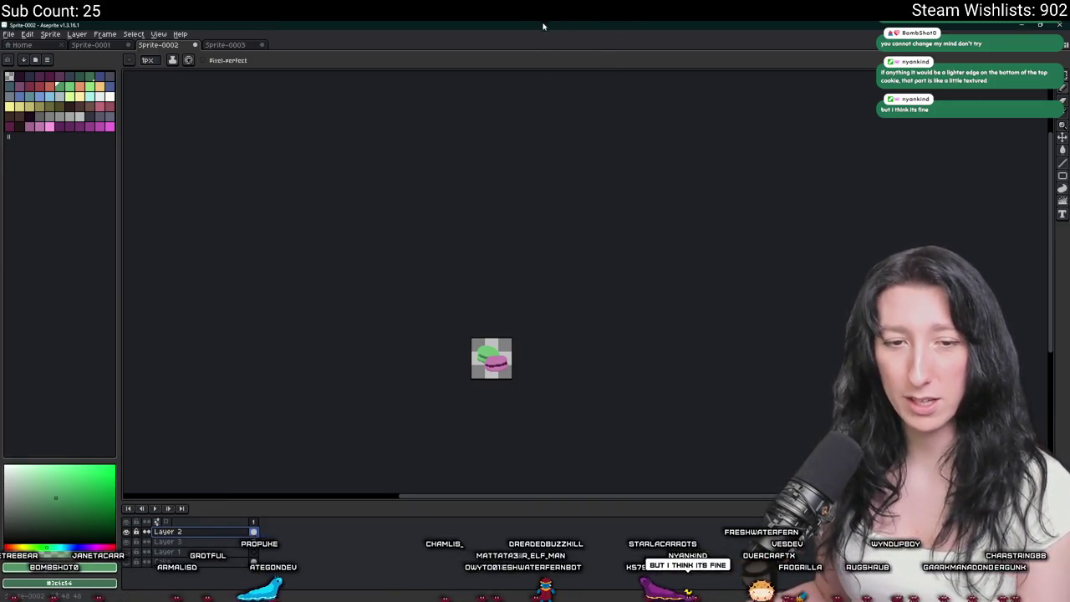
{"action": "scroll", "coordinate": [505, 379], "scroll_direction": "up", "scroll_amount": 1}
{"action": "scroll", "coordinate": [485, 351], "scroll_direction": "up", "scroll_amount": 2}
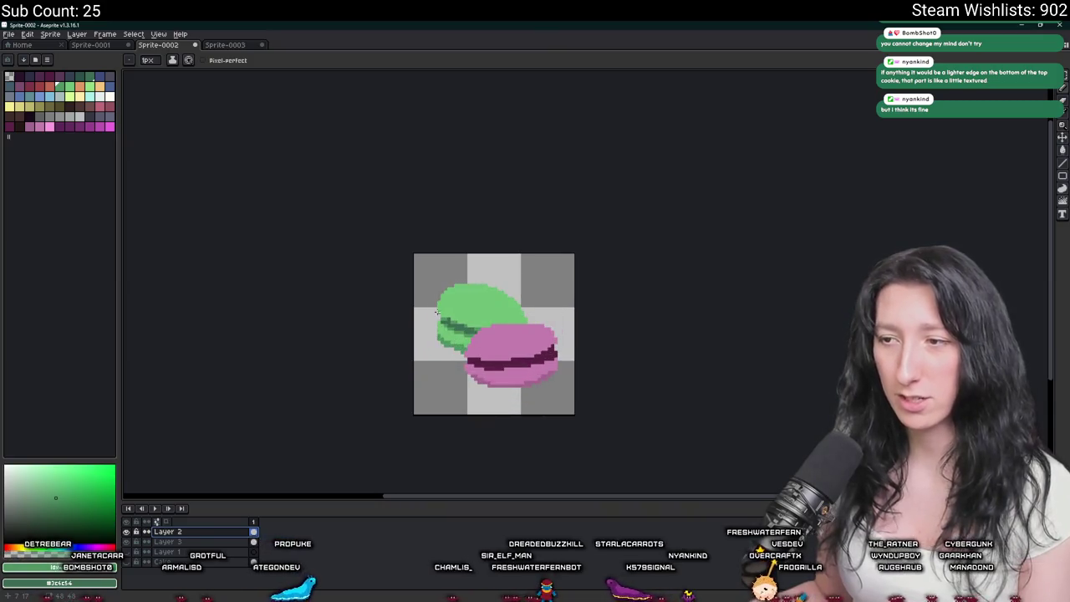
{"action": "scroll", "coordinate": [468, 335], "scroll_direction": "down", "scroll_amount": 2}
{"action": "scroll", "coordinate": [444, 299], "scroll_direction": "up", "scroll_amount": 3}
{"action": "scroll", "coordinate": [410, 248], "scroll_direction": "down", "scroll_amount": 2}
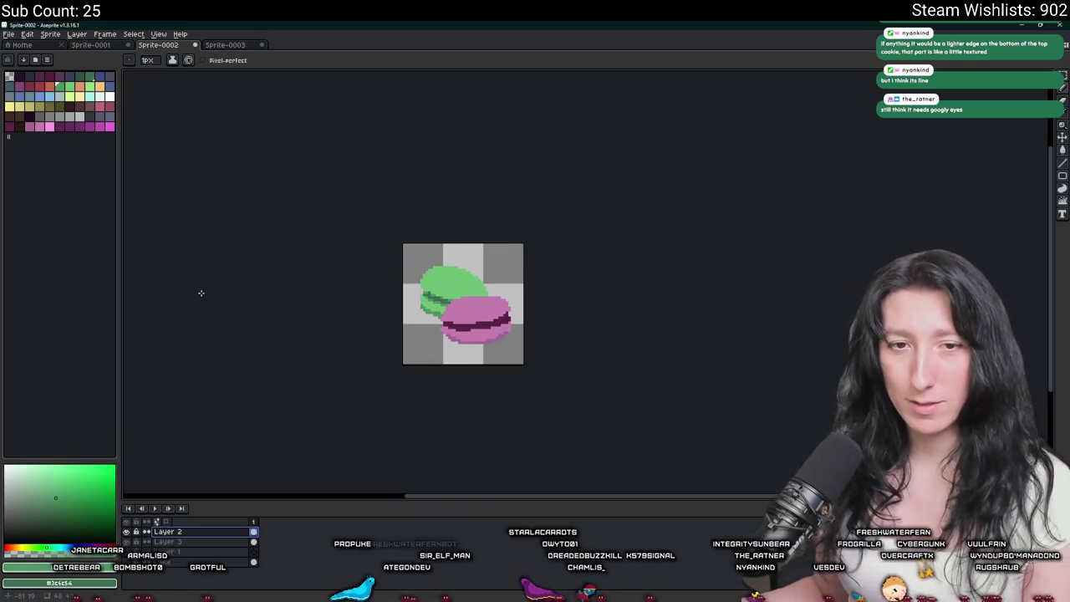
{"action": "scroll", "coordinate": [416, 385], "scroll_direction": "up", "scroll_amount": 2}
{"action": "left_click_drag", "start_coordinate": [441, 370], "coordinate": [406, 358]}
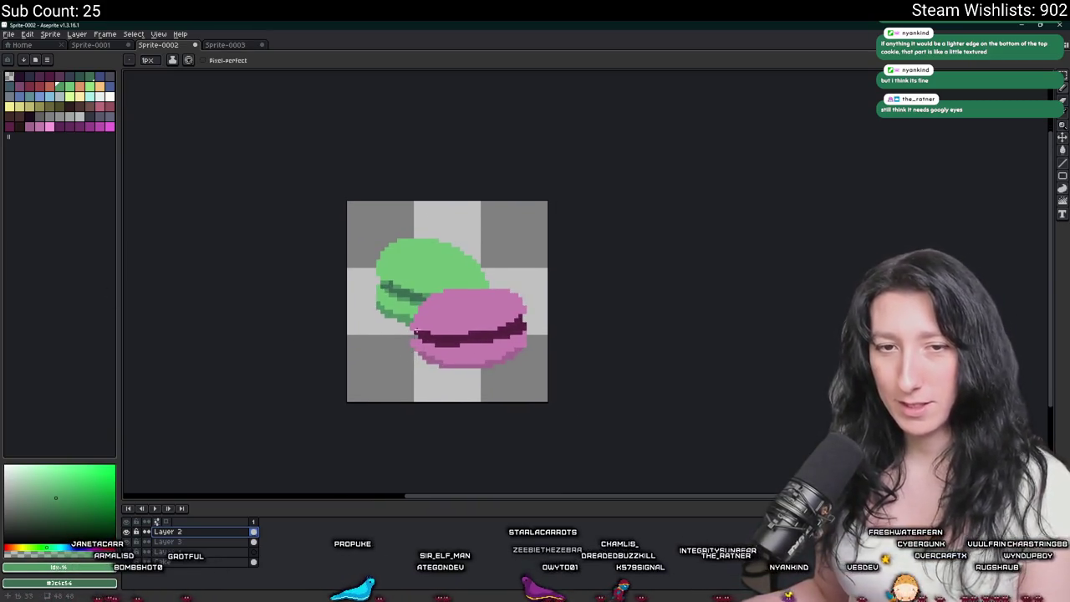